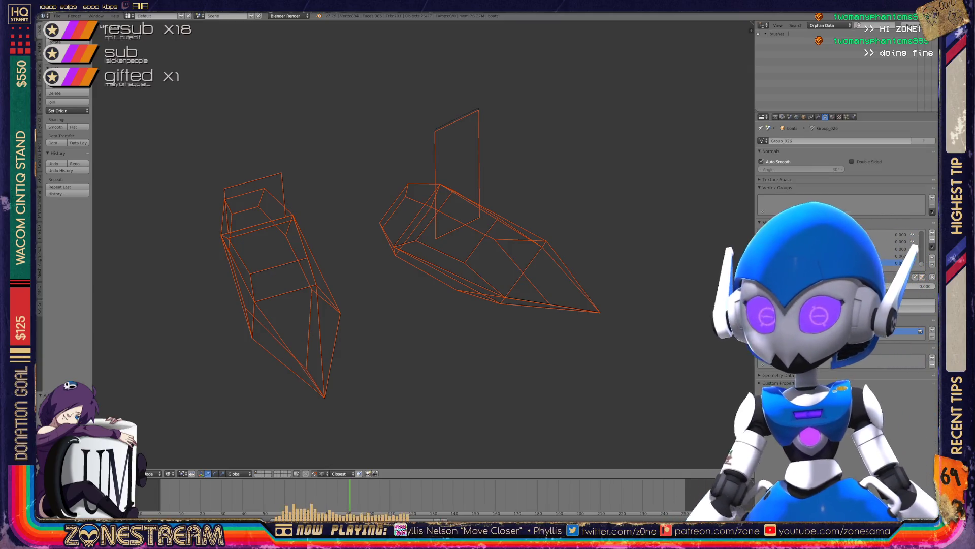
Toggle the two boot pieces into Edit Mode and back to Object Mode.
{"action": "scroll", "coordinate": [422, 244], "scroll_direction": "down", "scroll_amount": 5}
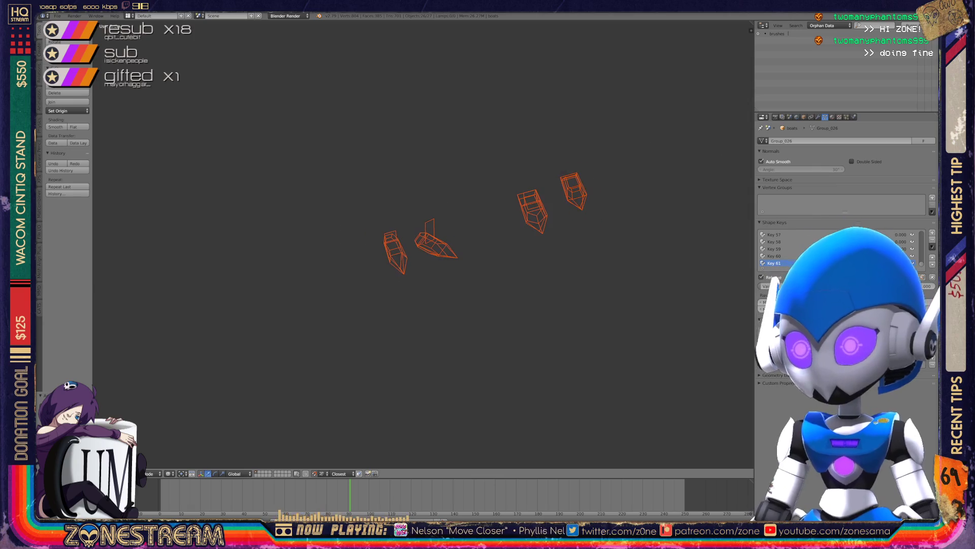
{"action": "key", "text": "Tab"}
{"action": "scroll", "coordinate": [423, 244], "scroll_direction": "up", "scroll_amount": 3}
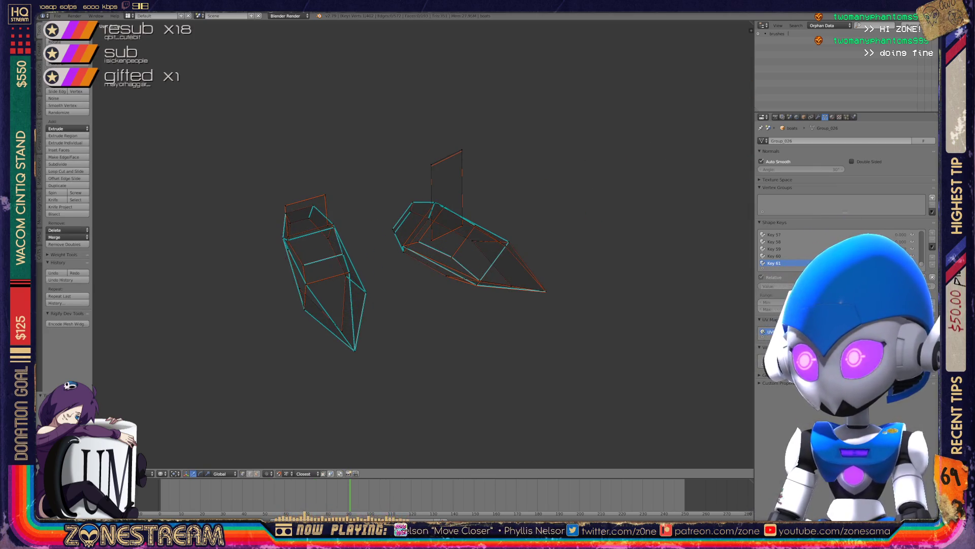
{"action": "key", "text": "Tab"}
Switch the Outliner display mode from Orphan Data to All Scenes, leaving the pieces in Object Mode.
{"action": "left_click", "coordinate": [830, 25]}
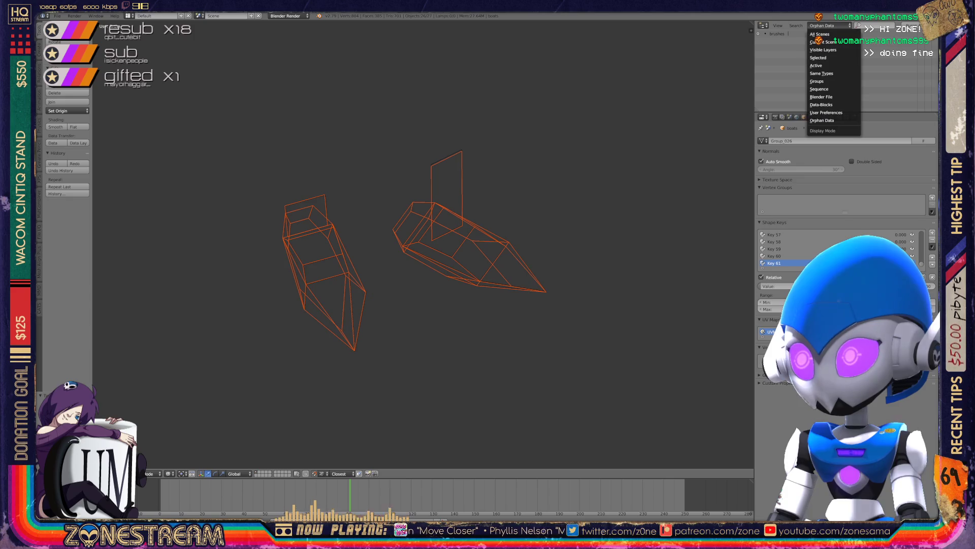
{"action": "left_click", "coordinate": [820, 34]}
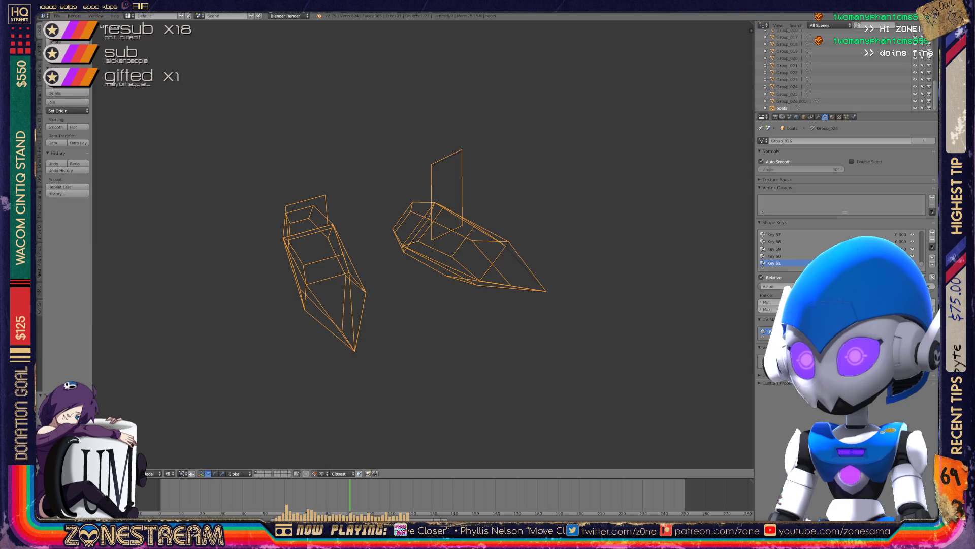
{"action": "key", "text": "Tab"}
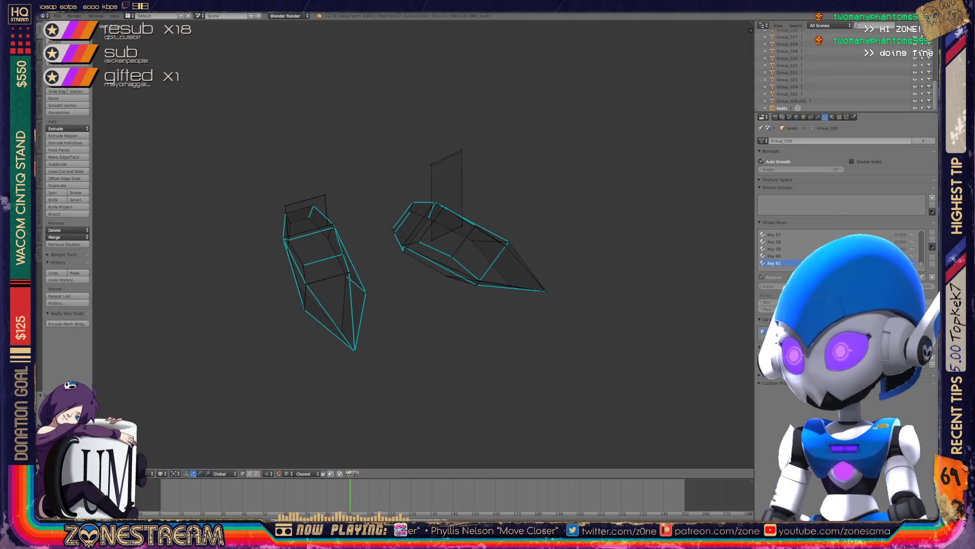
{"action": "key", "text": "Tab"}
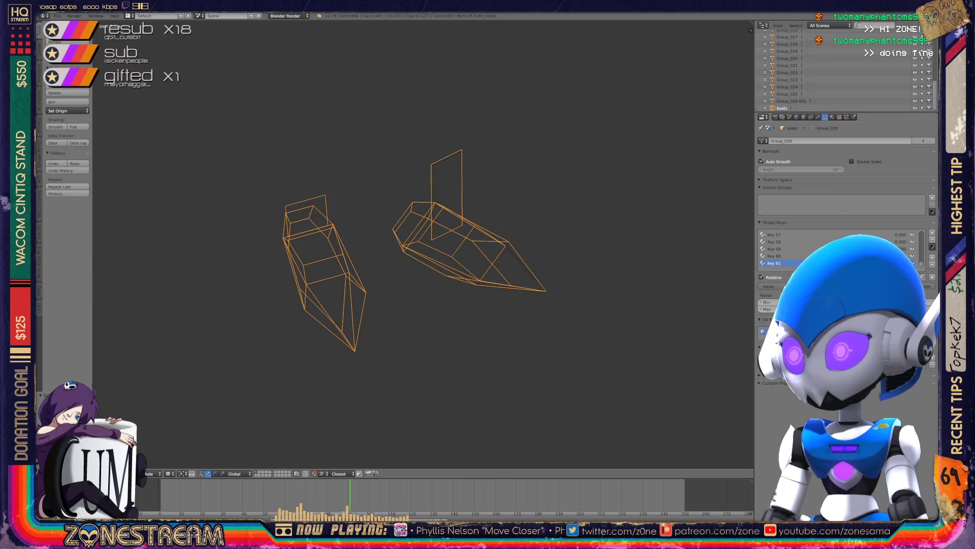
Put the boot pieces in Edit Mode and zoom in close on the toe's pointed tip.
{"action": "key", "text": "Tab"}
{"action": "middle_click_drag", "start_coordinate": [421, 244], "coordinate": [555, 177], "text": "shift"}
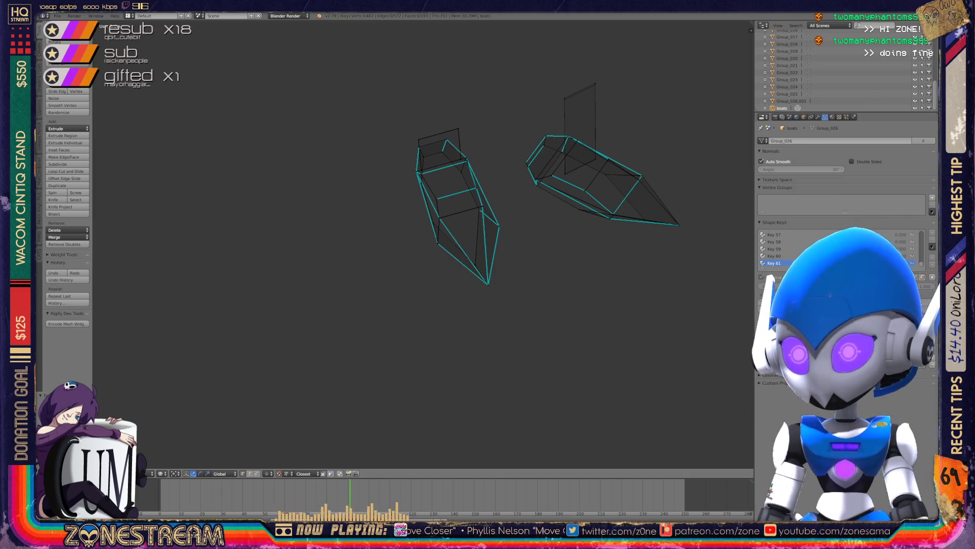
{"action": "scroll", "coordinate": [458, 203], "scroll_direction": "up", "scroll_amount": 3}
{"action": "middle_click_drag", "start_coordinate": [508, 254], "coordinate": [203, 153], "text": "shift"}
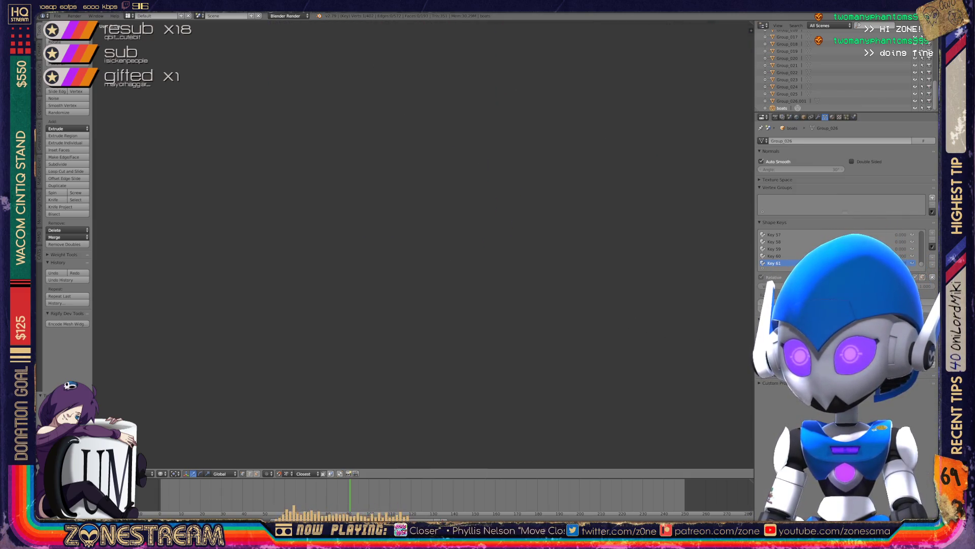
{"action": "mouse_move", "coordinate": [305, 127]}
{"action": "middle_mouse_down", "text": "shift"}
{"action": "mouse_move", "coordinate": [457, 254]}
{"action": "mouse_move", "coordinate": [442, 320]}
{"action": "middle_mouse_up", "text": "shift"}
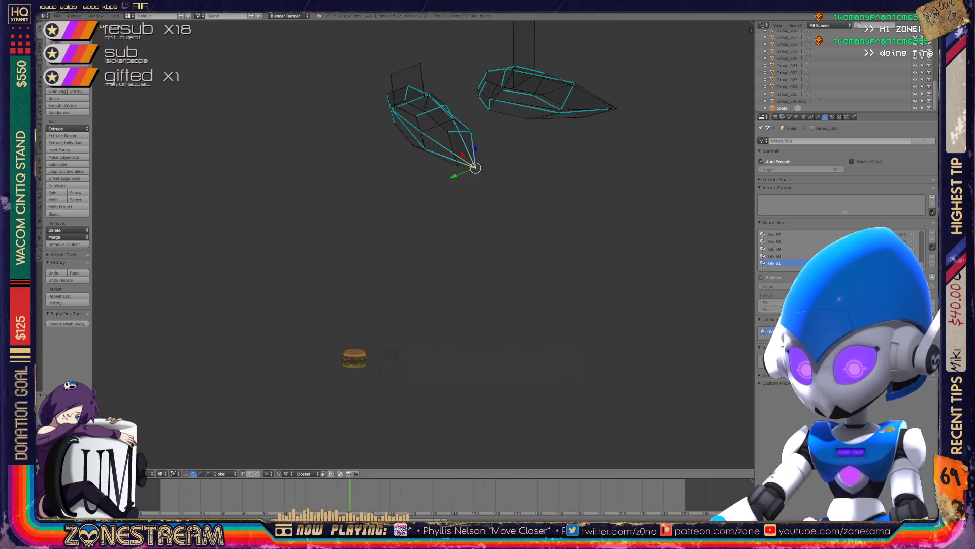
{"action": "middle_click_drag", "start_coordinate": [421, 244], "coordinate": [407, 275]}
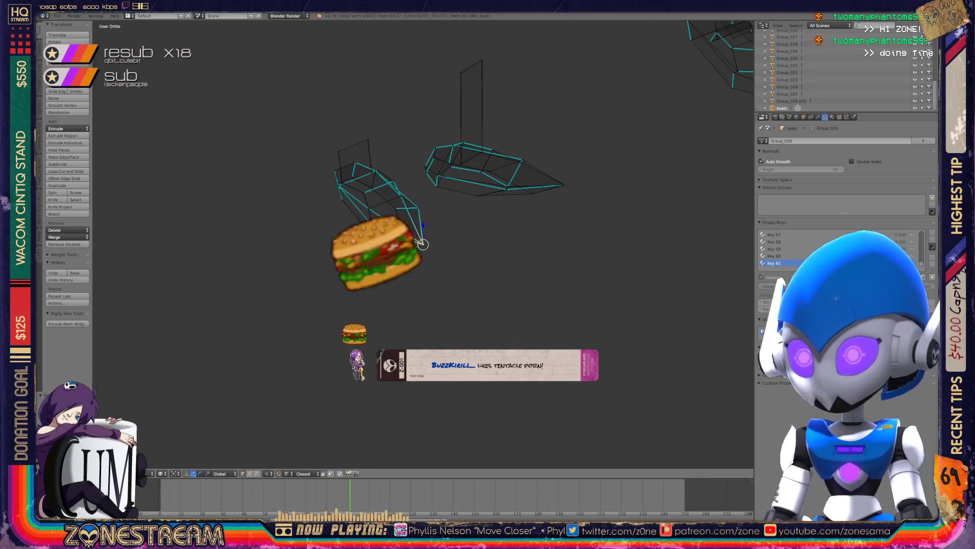
{"action": "scroll", "coordinate": [422, 244], "scroll_direction": "up", "scroll_amount": 5}
{"action": "middle_click_drag", "start_coordinate": [423, 245], "coordinate": [505, 212]}
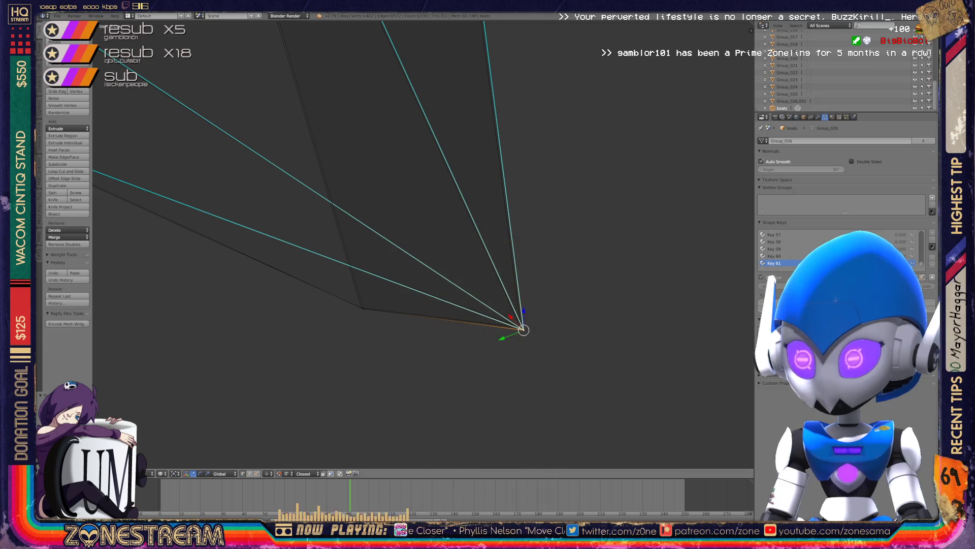
Nudge the toe's lower-left edge vertex and lower-left corner vertex slightly down and left.
{"action": "middle_click_drag", "start_coordinate": [508, 254], "coordinate": [579, 243]}
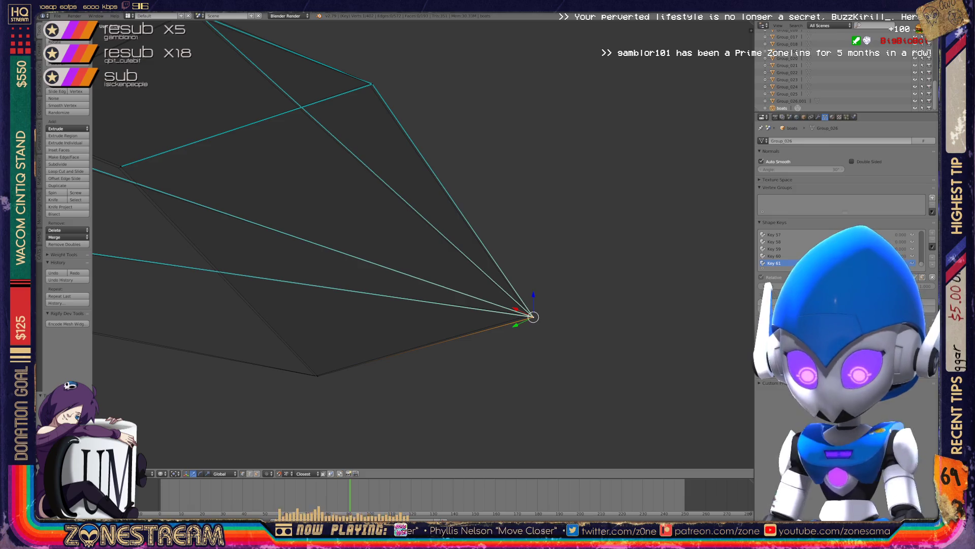
{"action": "right_click", "coordinate": [318, 376]}
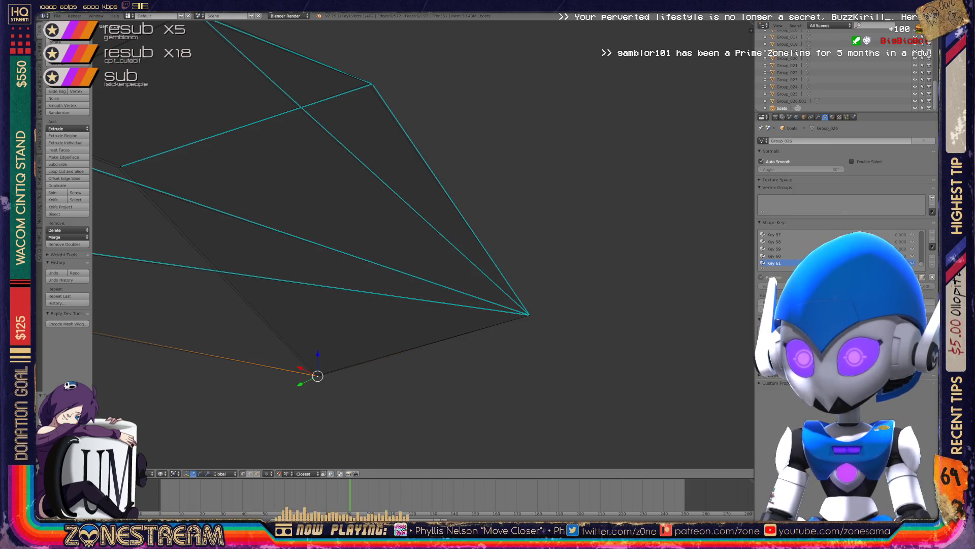
{"action": "middle_click_drag", "start_coordinate": [317, 376], "coordinate": [495, 451], "text": "shift"}
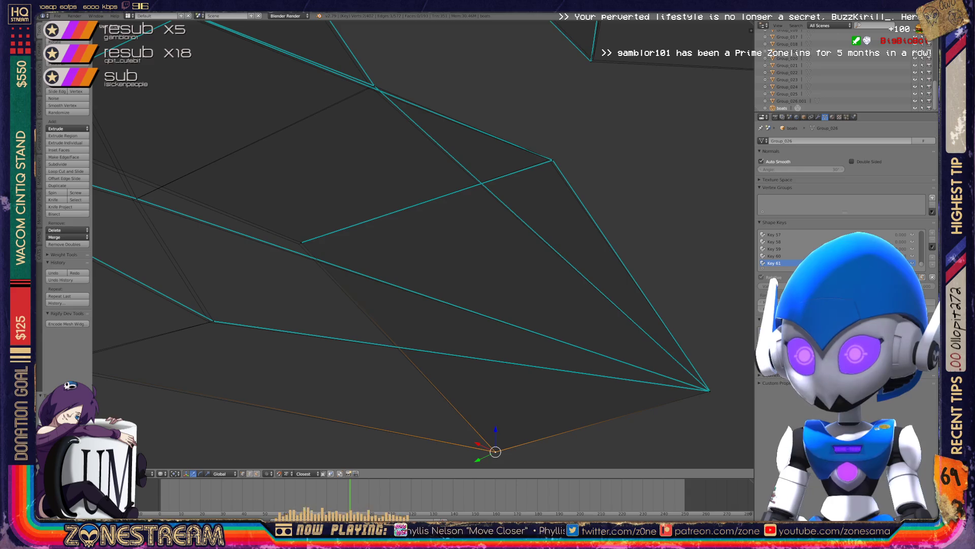
{"action": "right_click", "coordinate": [299, 244]}
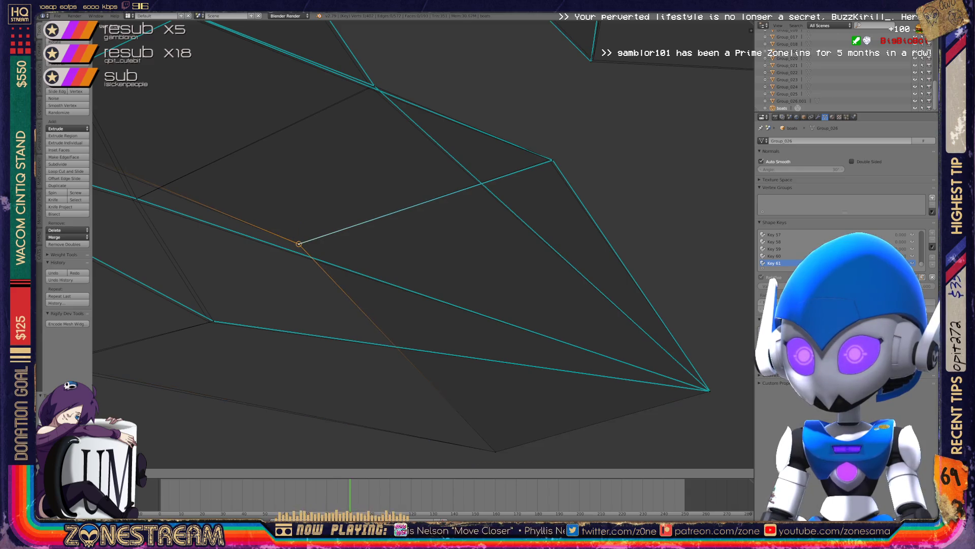
{"action": "right_click", "coordinate": [553, 161]}
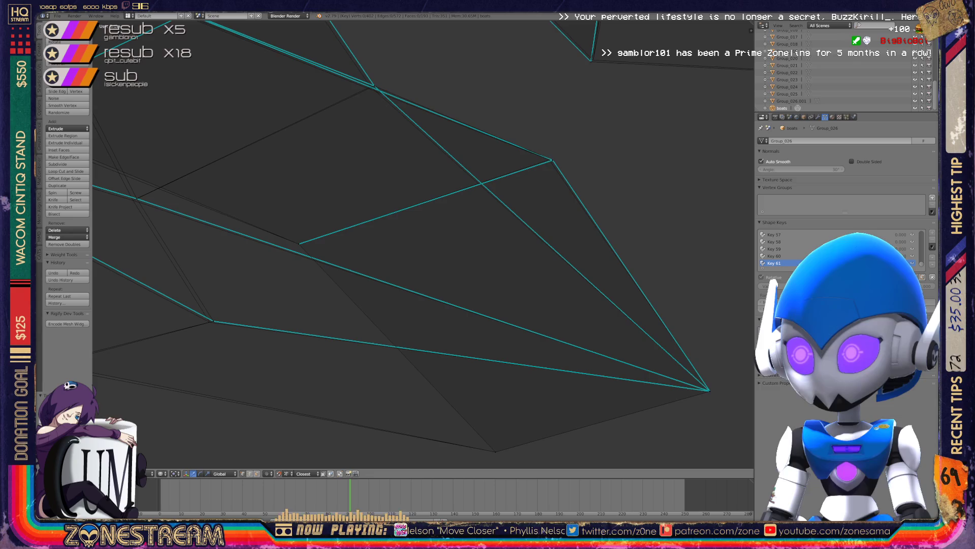
{"action": "middle_click_drag", "start_coordinate": [552, 160], "coordinate": [697, 157], "text": "shift"}
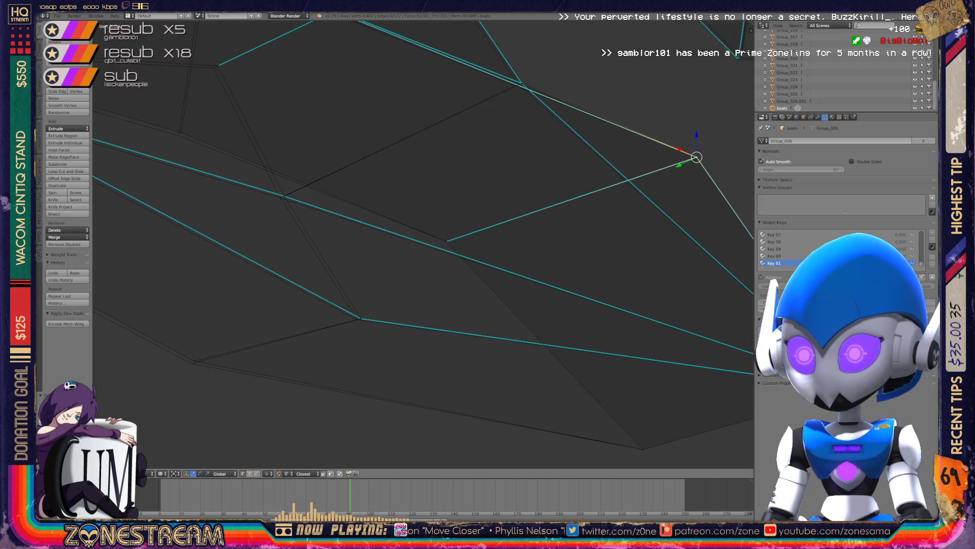
{"action": "right_click", "coordinate": [360, 318]}
{"action": "right_click_drag", "start_coordinate": [361, 318], "coordinate": [357, 319]}
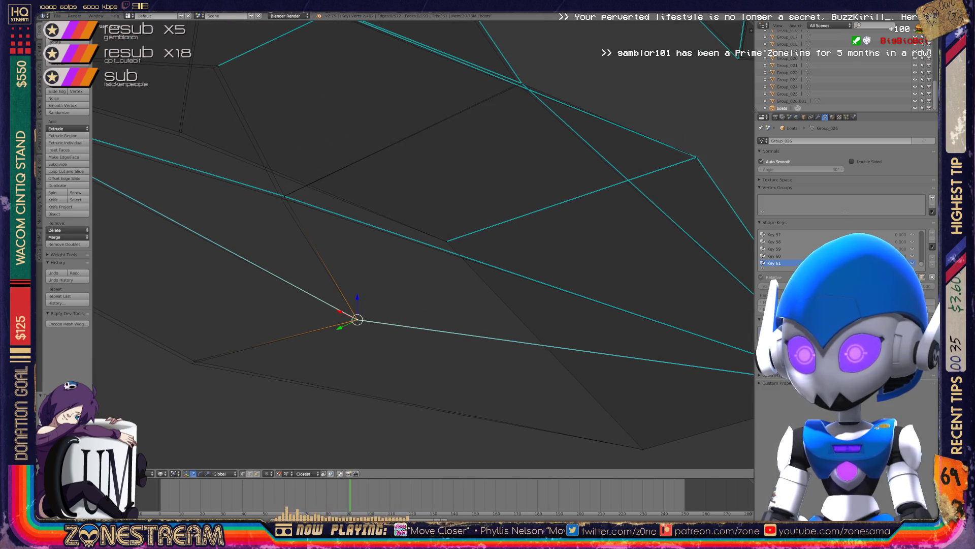
{"action": "right_click", "coordinate": [193, 362]}
{"action": "right_click_drag", "start_coordinate": [193, 362], "coordinate": [192, 363]}
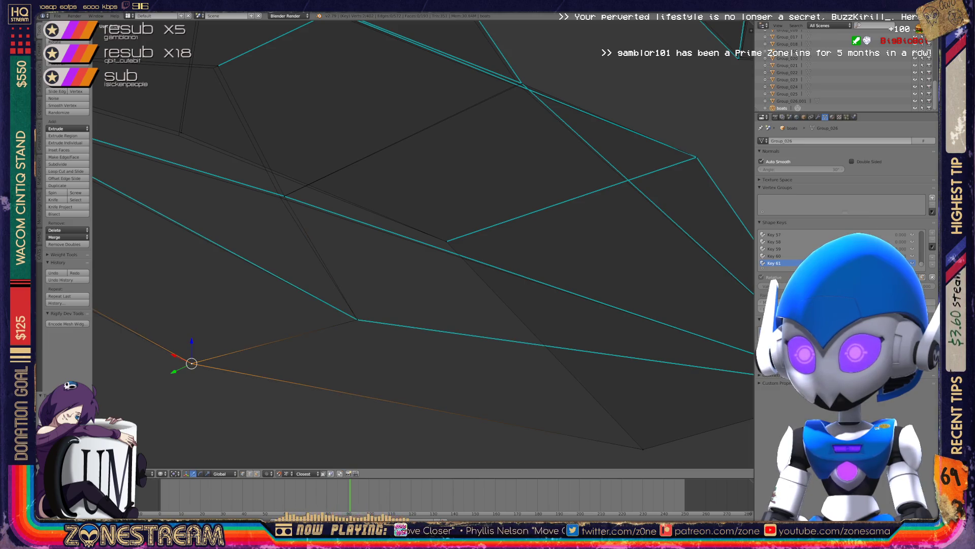
{"action": "middle_click_drag", "start_coordinate": [191, 362], "coordinate": [155, 460], "text": "shift"}
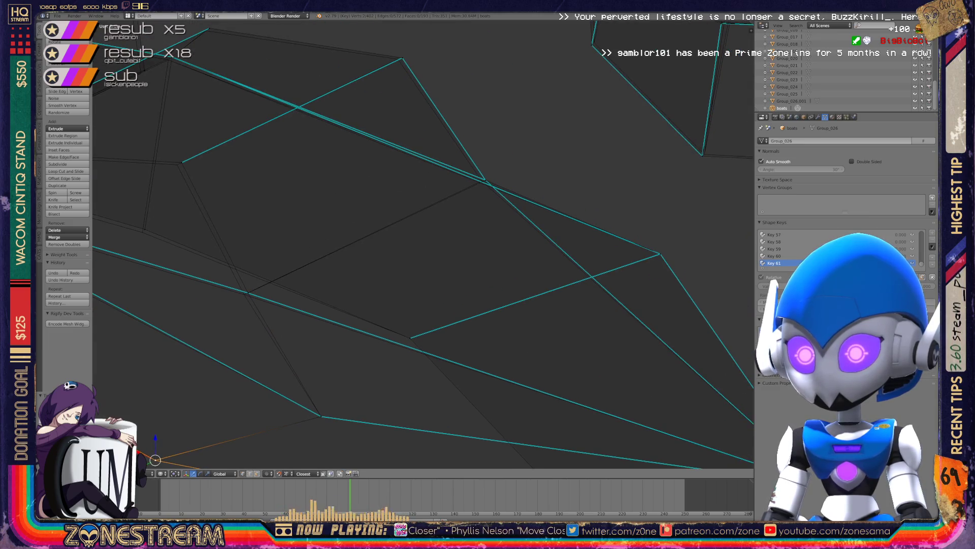
Select vertices around the toe face's upper middle, top edge and left side.
{"action": "right_click", "coordinate": [244, 294]}
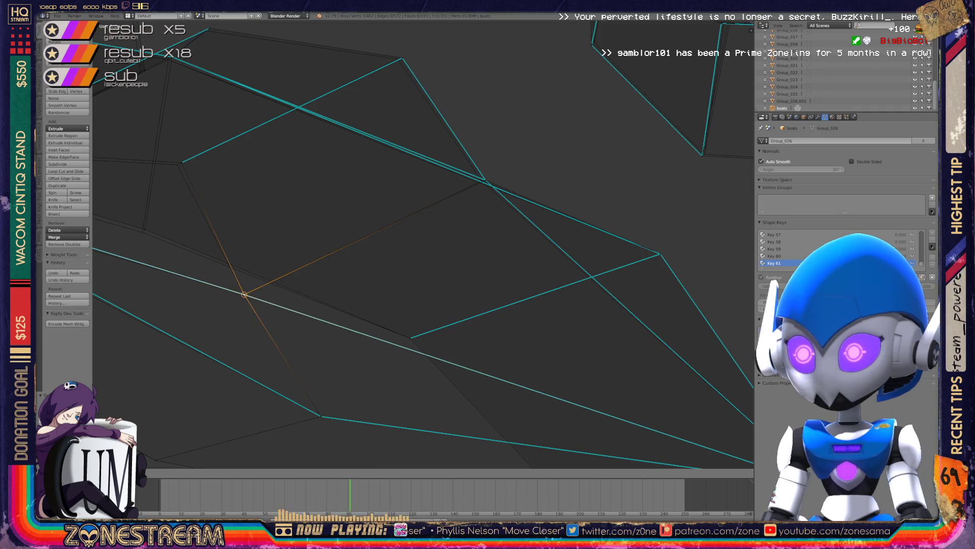
{"action": "right_click", "coordinate": [485, 179]}
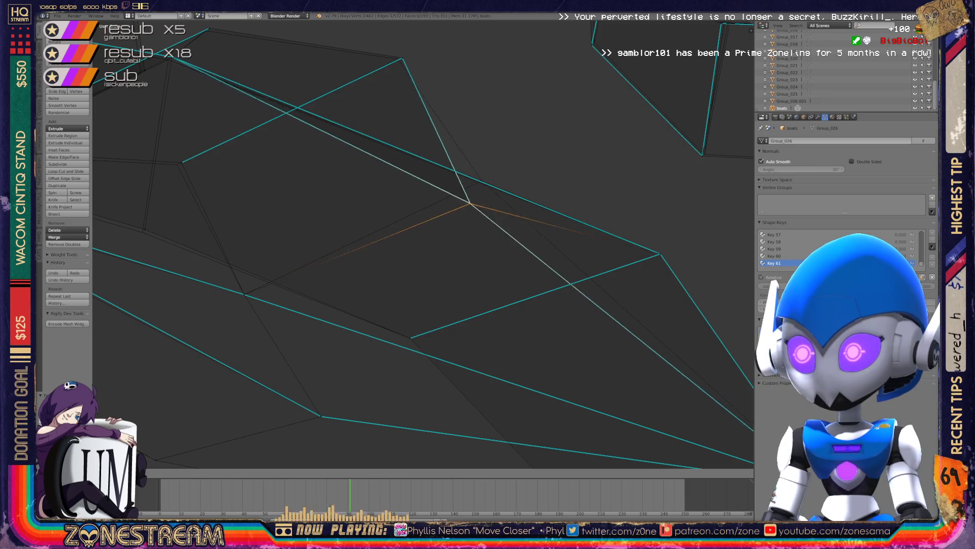
{"action": "right_click", "coordinate": [482, 180], "text": "shift"}
{"action": "middle_click_drag", "start_coordinate": [482, 180], "coordinate": [561, 223], "text": "shift"}
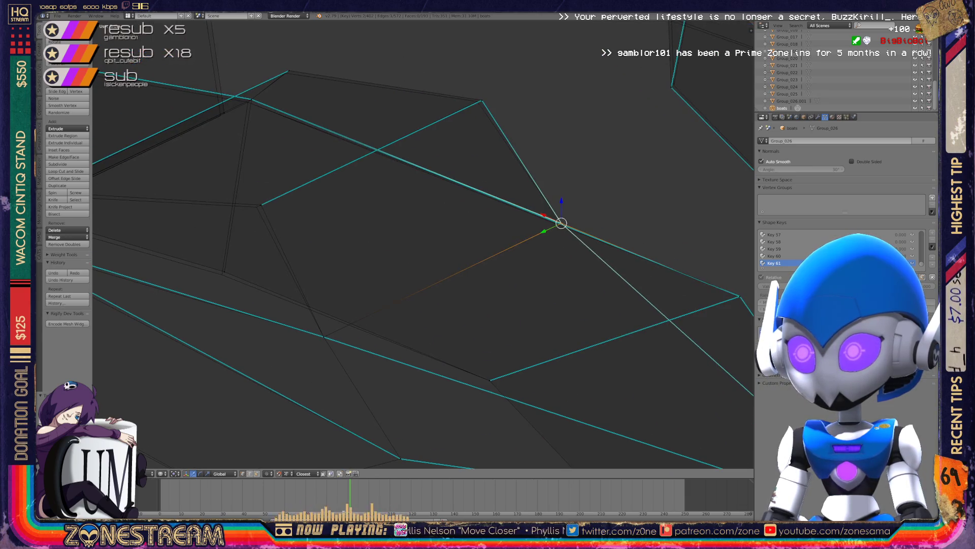
{"action": "right_click", "coordinate": [478, 102]}
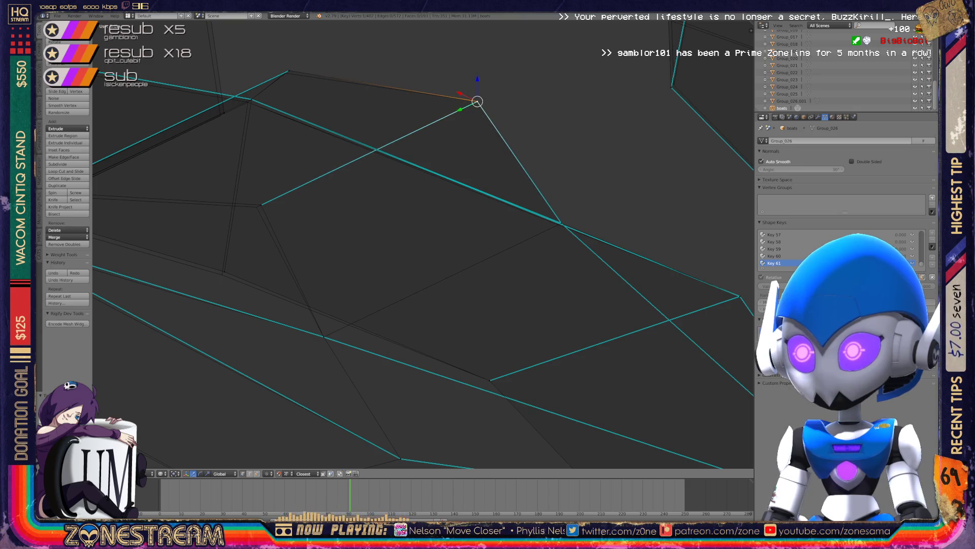
{"action": "right_click", "coordinate": [261, 205]}
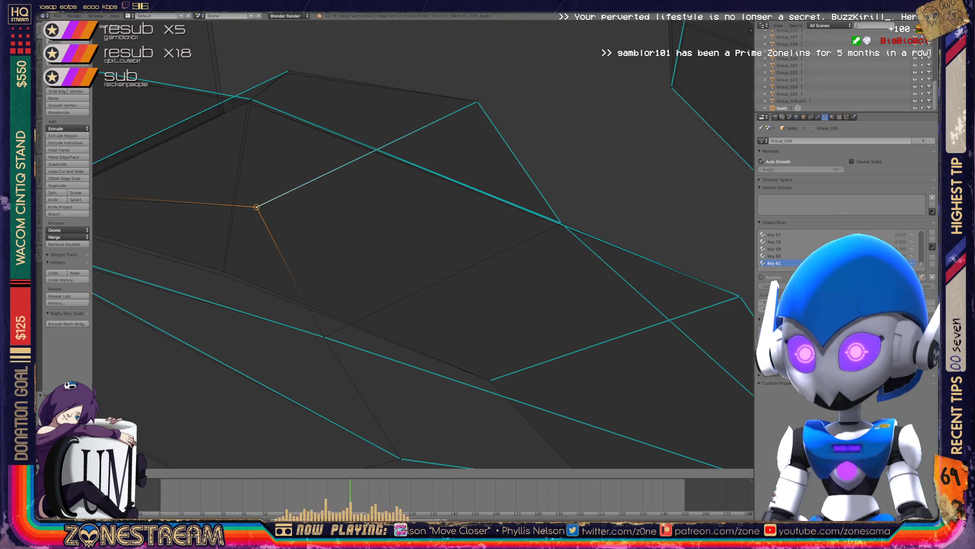
{"action": "middle_click_drag", "start_coordinate": [261, 205], "coordinate": [355, 212], "text": "shift"}
{"action": "right_click", "coordinate": [323, 277]}
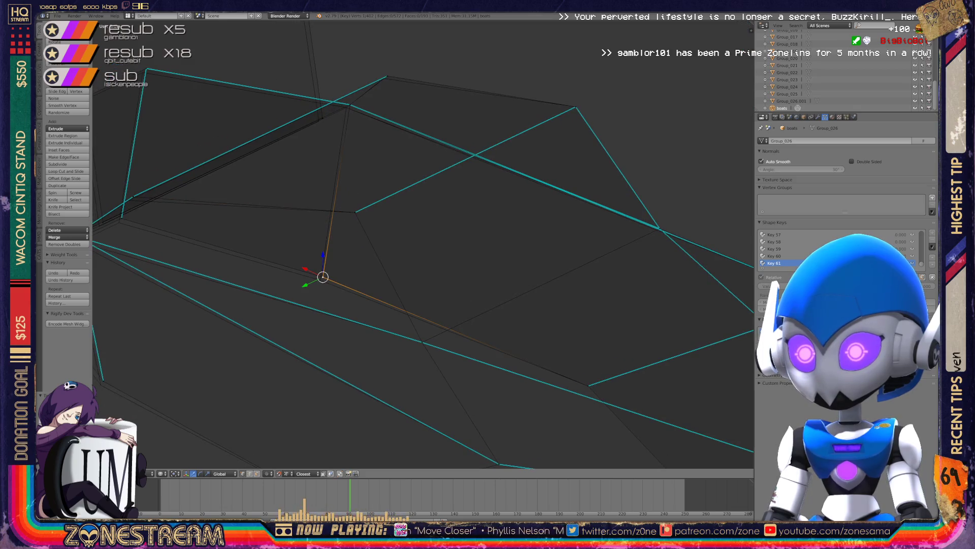
{"action": "middle_click_drag", "start_coordinate": [324, 277], "coordinate": [329, 312], "text": "shift"}
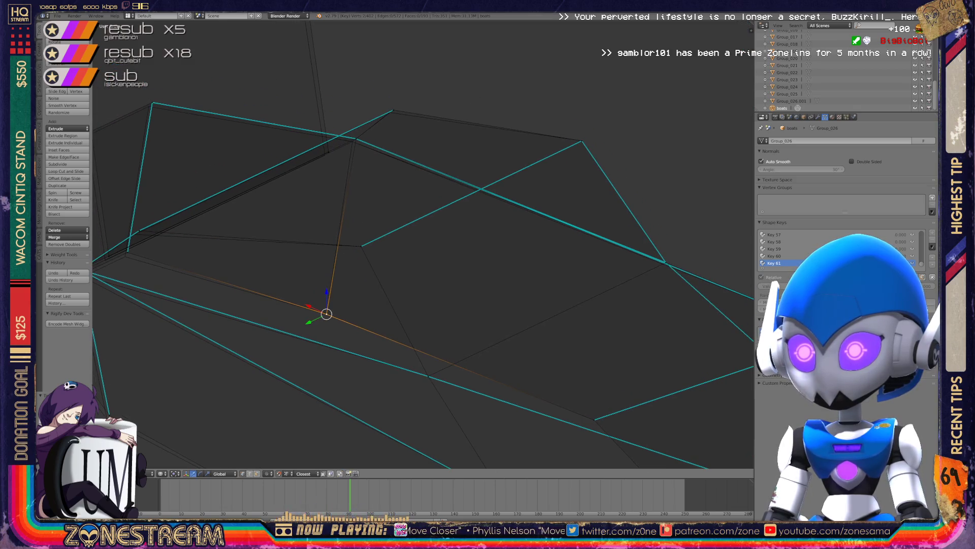
Move the vertex beside the upper-edge junction slightly, leaving the junction vertex itself in place.
{"action": "right_click", "coordinate": [353, 141]}
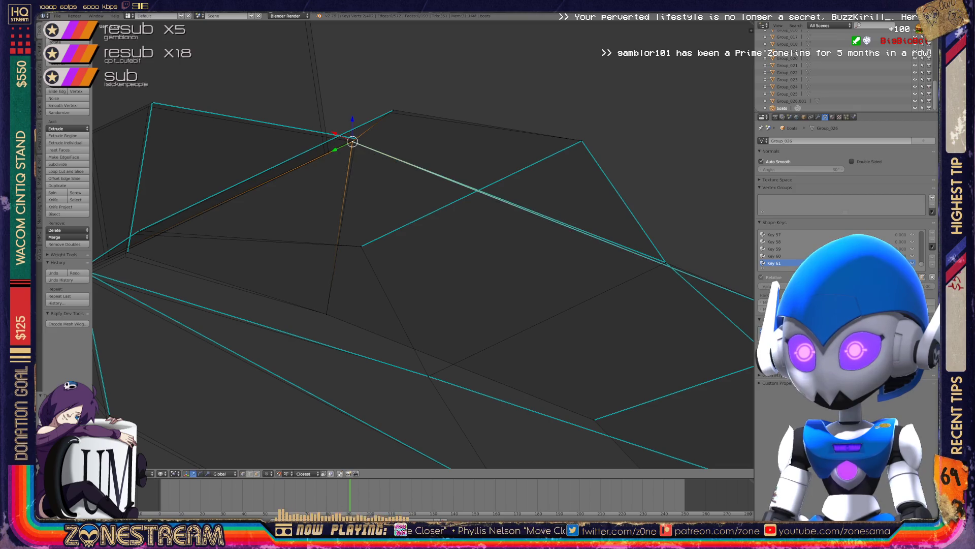
{"action": "right_click", "coordinate": [393, 110]}
{"action": "key", "text": "g"}
{"action": "left_click", "coordinate": [389, 113]}
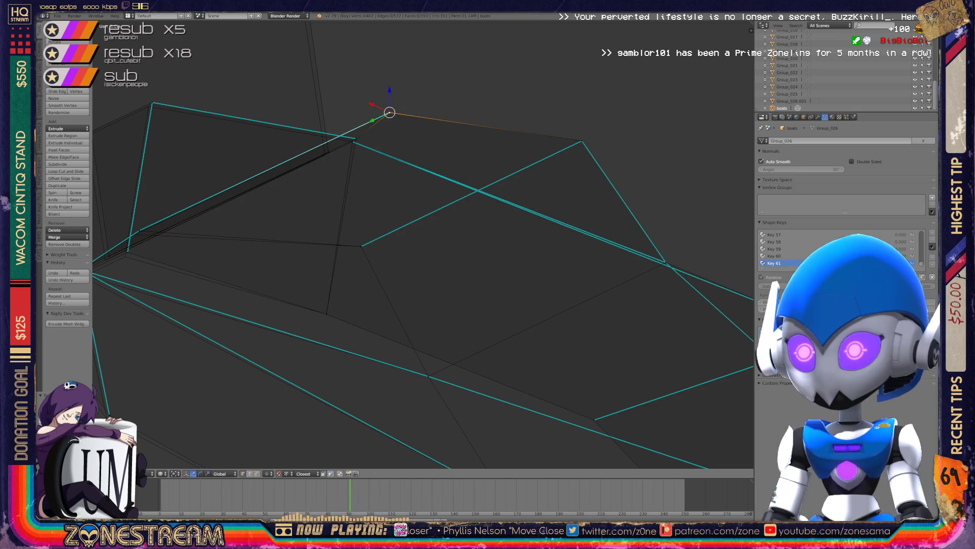
{"action": "right_click", "coordinate": [352, 141]}
{"action": "key", "text": "g"}
{"action": "right_click", "coordinate": [353, 141]}
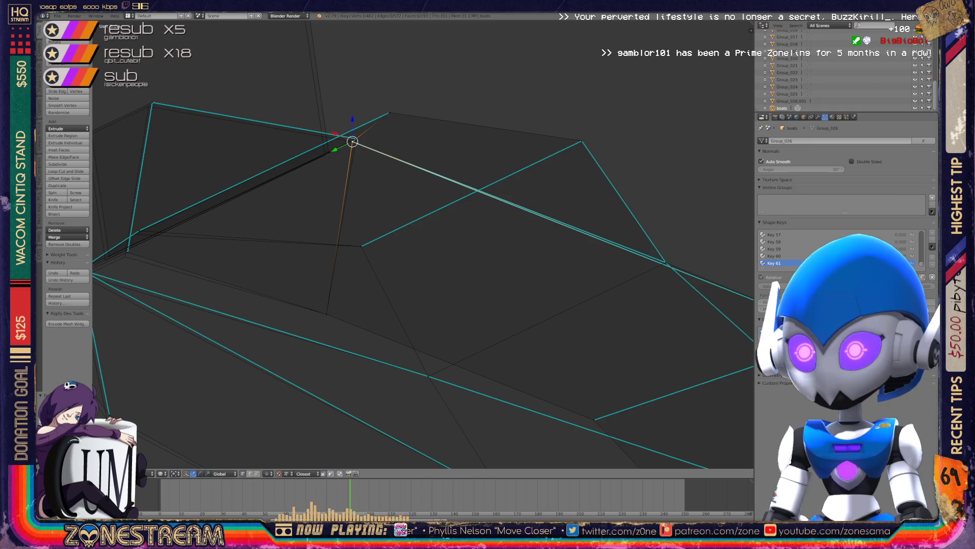
{"action": "key", "text": "g"}
{"action": "key", "text": "Escape"}
Nudge a corner vertex of the boot piece slightly down and left.
{"action": "scroll", "coordinate": [426, 247], "scroll_direction": "down", "scroll_amount": 2}
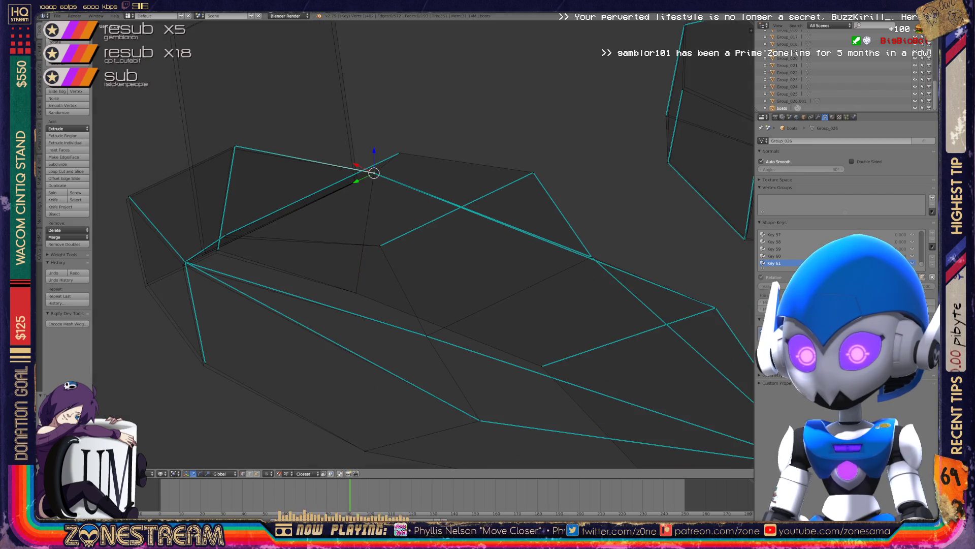
{"action": "scroll", "coordinate": [374, 173], "scroll_direction": "up", "scroll_amount": 1}
{"action": "mouse_move", "coordinate": [374, 173]}
{"action": "middle_mouse_down", "text": "shift"}
{"action": "mouse_move", "coordinate": [425, 175]}
{"action": "mouse_move", "coordinate": [429, 159]}
{"action": "mouse_move", "coordinate": [464, 165]}
{"action": "middle_mouse_up", "text": "shift"}
{"action": "right_click", "coordinate": [259, 395]}
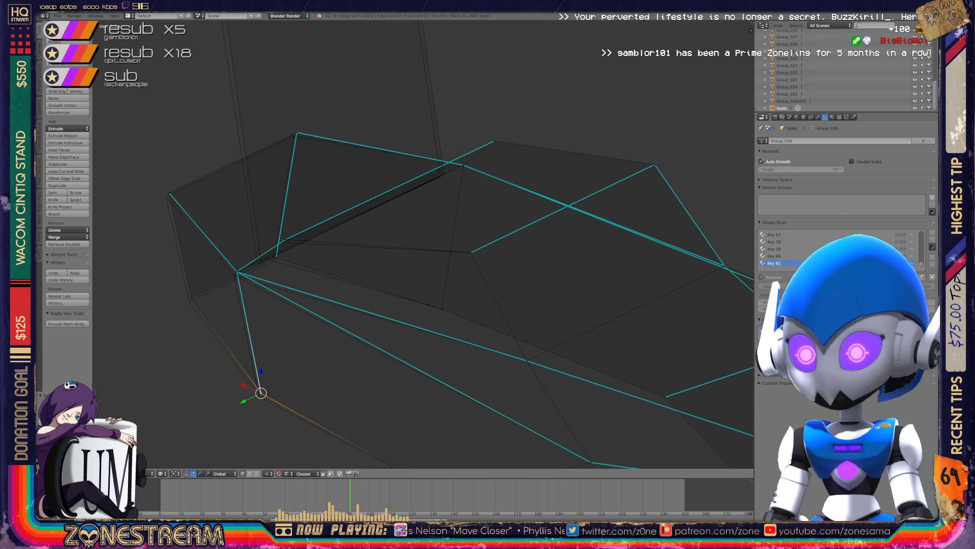
{"action": "right_click", "coordinate": [191, 297]}
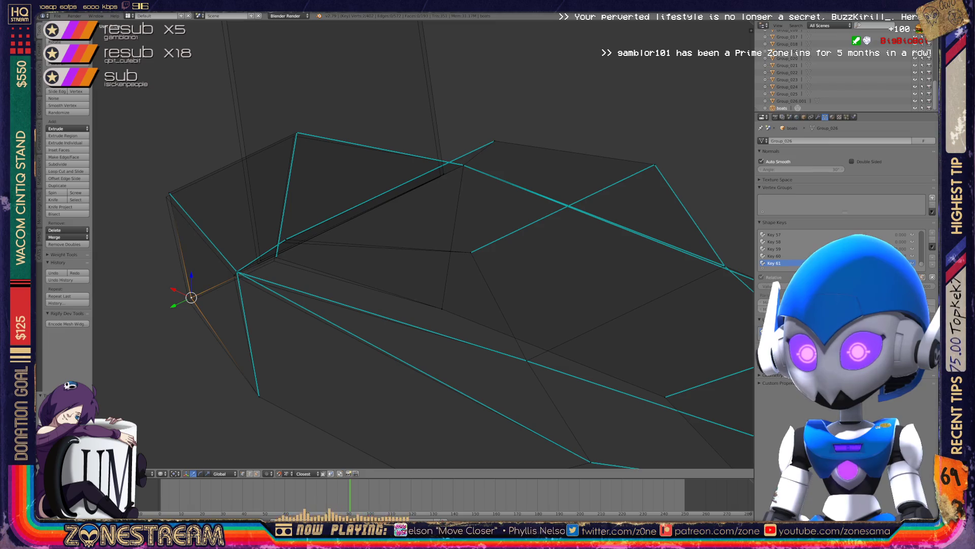
{"action": "right_click_drag", "start_coordinate": [191, 298], "coordinate": [189, 301]}
{"action": "right_click", "coordinate": [169, 193]}
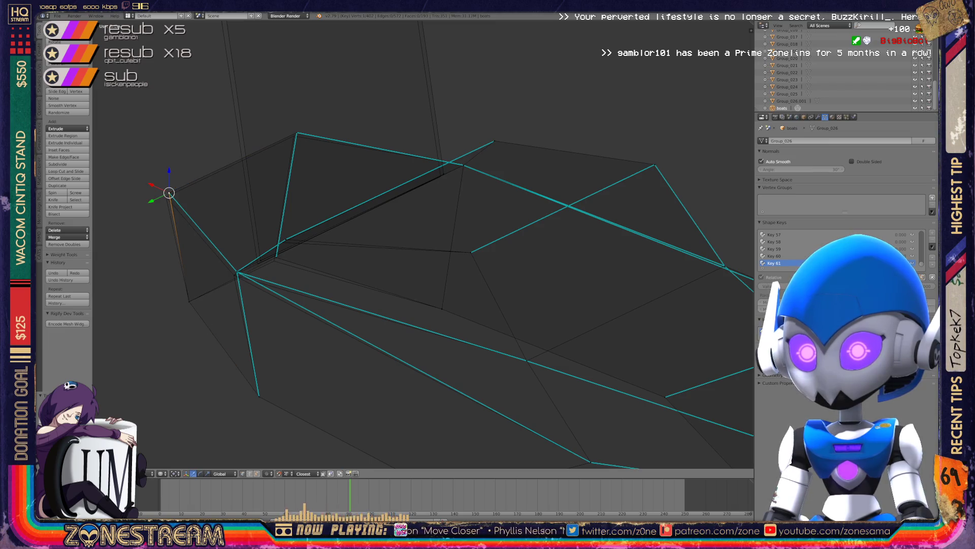
Nudge the front corner vertex near the inner crease slightly down.
{"action": "middle_click_drag", "start_coordinate": [406, 244], "coordinate": [408, 289], "text": "shift"}
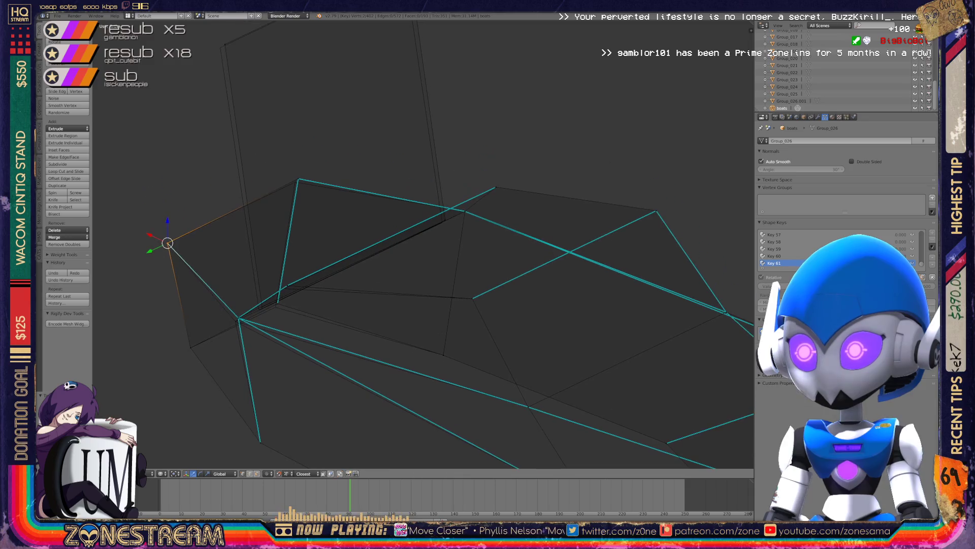
{"action": "right_click", "coordinate": [259, 310]}
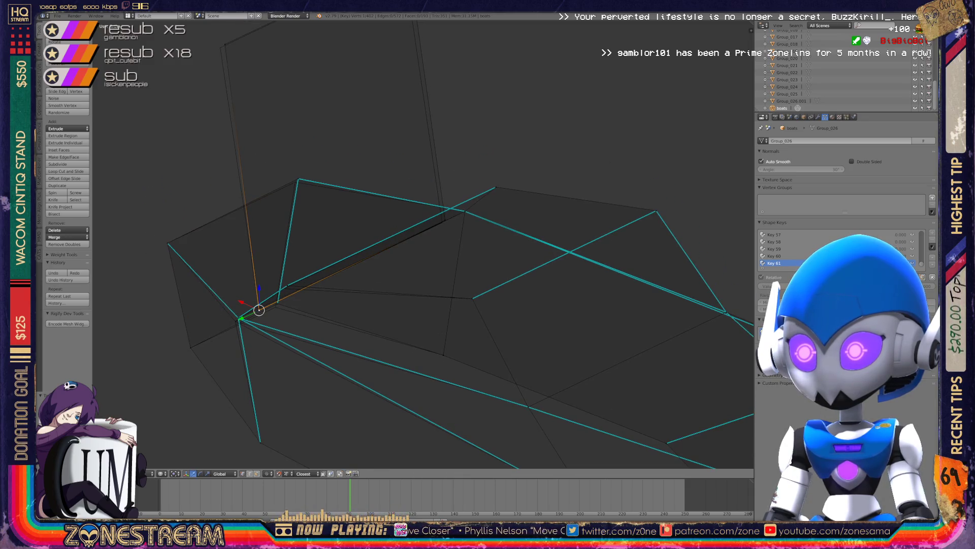
{"action": "right_click", "coordinate": [442, 222]}
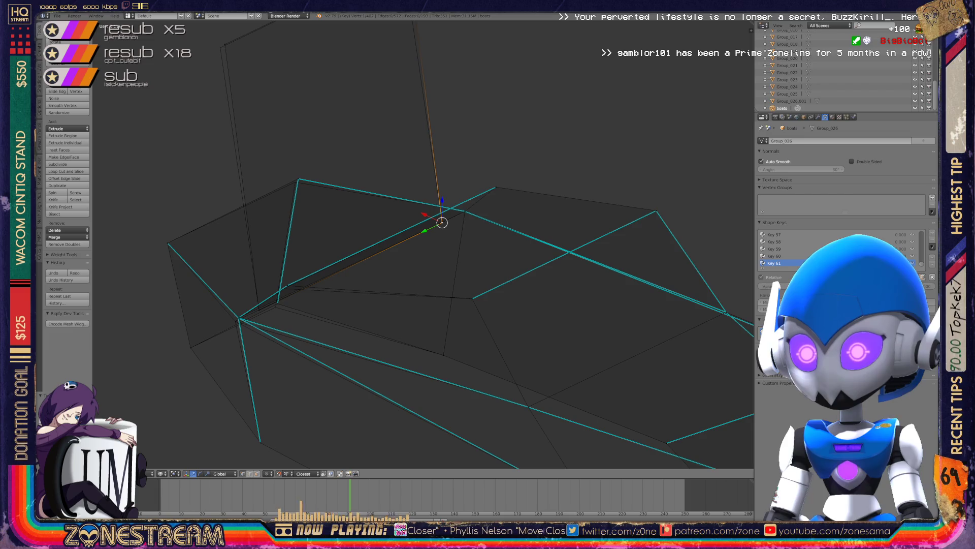
{"action": "right_click", "coordinate": [276, 303]}
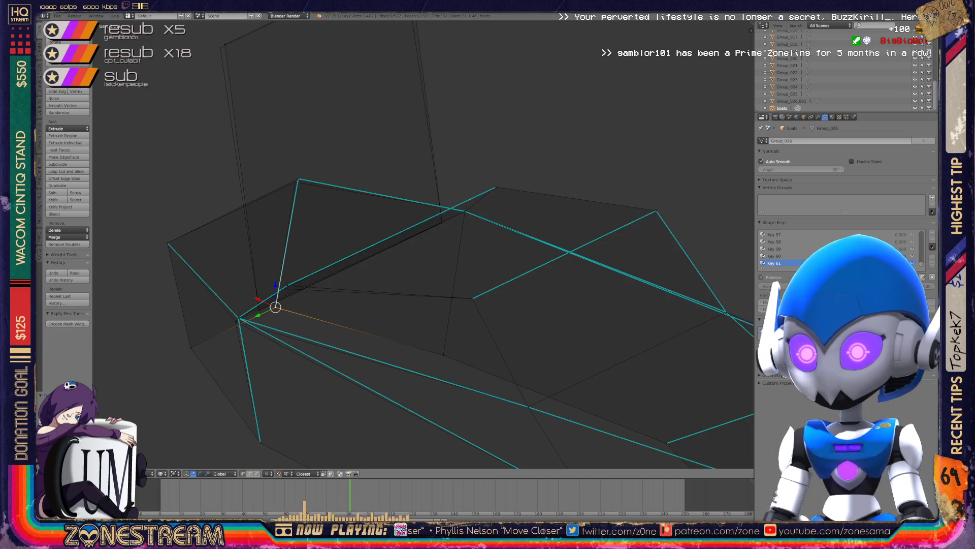
{"action": "right_click", "coordinate": [238, 317]}
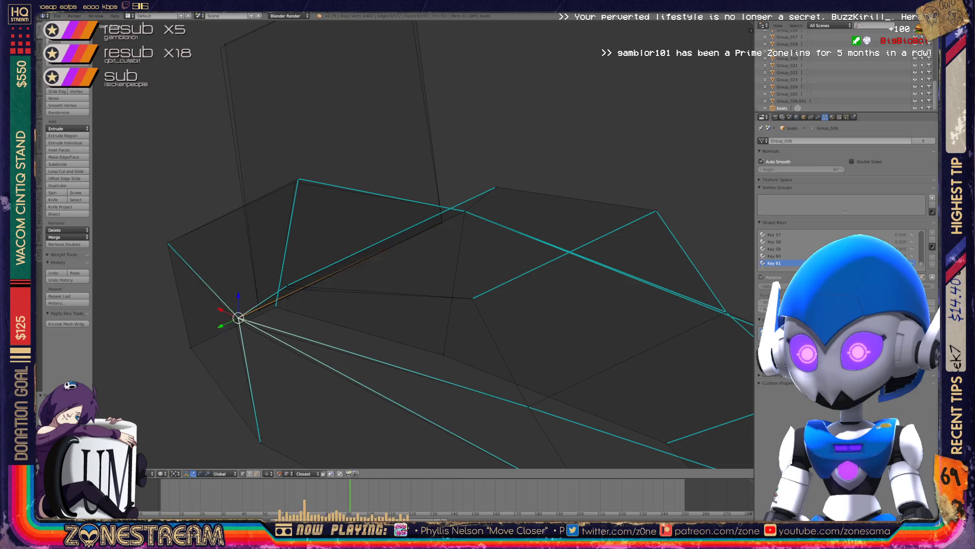
{"action": "right_click_drag", "start_coordinate": [238, 317], "coordinate": [235, 321]}
{"action": "middle_click_drag", "start_coordinate": [236, 321], "coordinate": [237, 397], "text": "shift"}
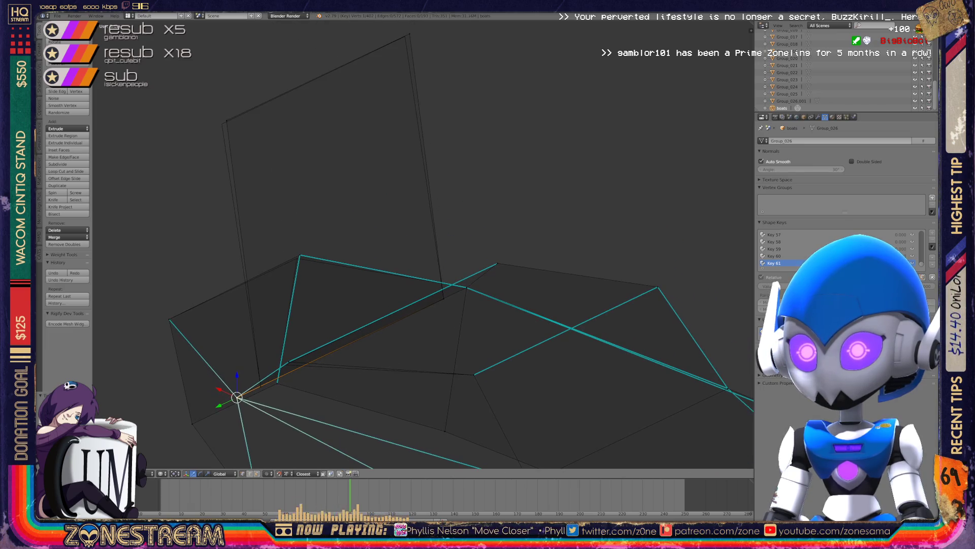
Shift the tall panel's top vertex slightly, then clear the selection and leave the ridge vertex in place.
{"action": "right_click", "coordinate": [222, 123]}
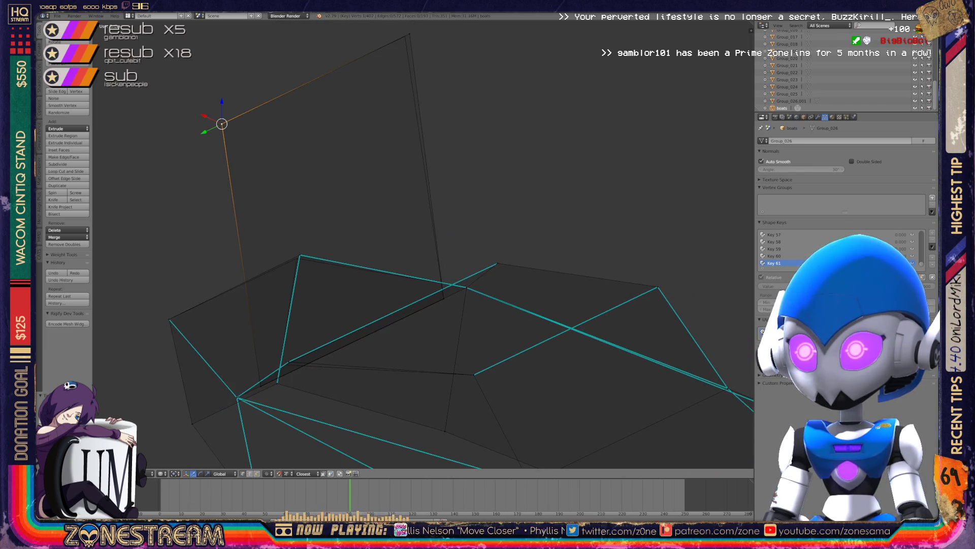
{"action": "right_click", "coordinate": [409, 32]}
{"action": "right_click_drag", "start_coordinate": [409, 32], "coordinate": [405, 37]}
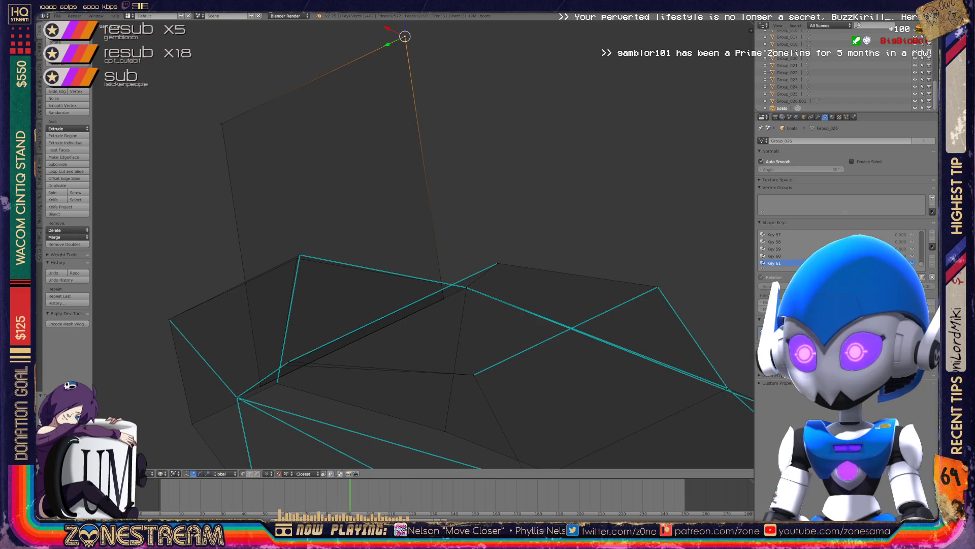
{"action": "scroll", "coordinate": [412, 122], "scroll_direction": "down", "scroll_amount": 3}
{"action": "key", "text": "a"}
{"action": "key", "text": "a"}
{"action": "scroll", "coordinate": [412, 122], "scroll_direction": "up", "scroll_amount": 4}
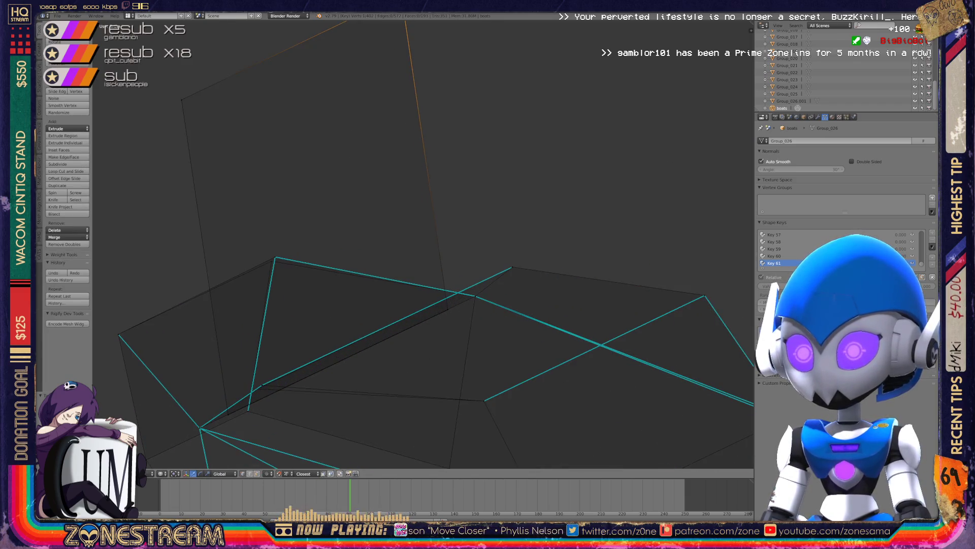
{"action": "right_click", "coordinate": [275, 257]}
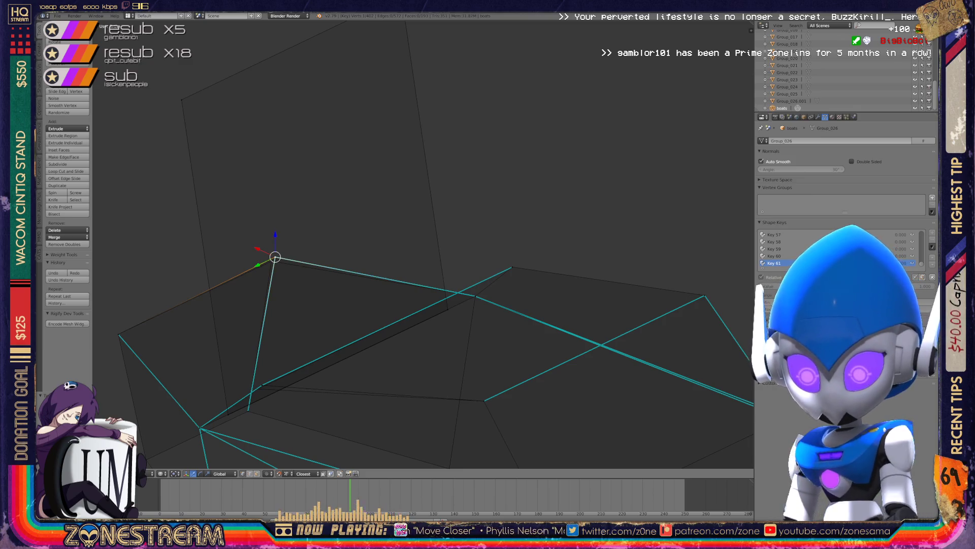
{"action": "key", "text": "g"}
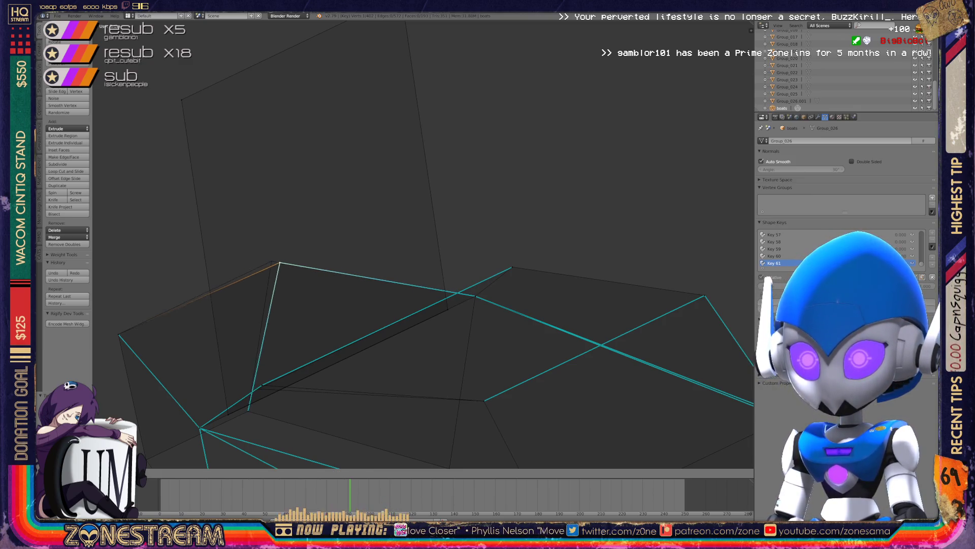
{"action": "key", "text": "Escape"}
{"action": "scroll", "coordinate": [422, 244], "scroll_direction": "down", "scroll_amount": 5}
Orbit to the hull piece in Edit Mode and nudge a lower-edge vertex slightly right.
{"action": "key", "text": "Tab"}
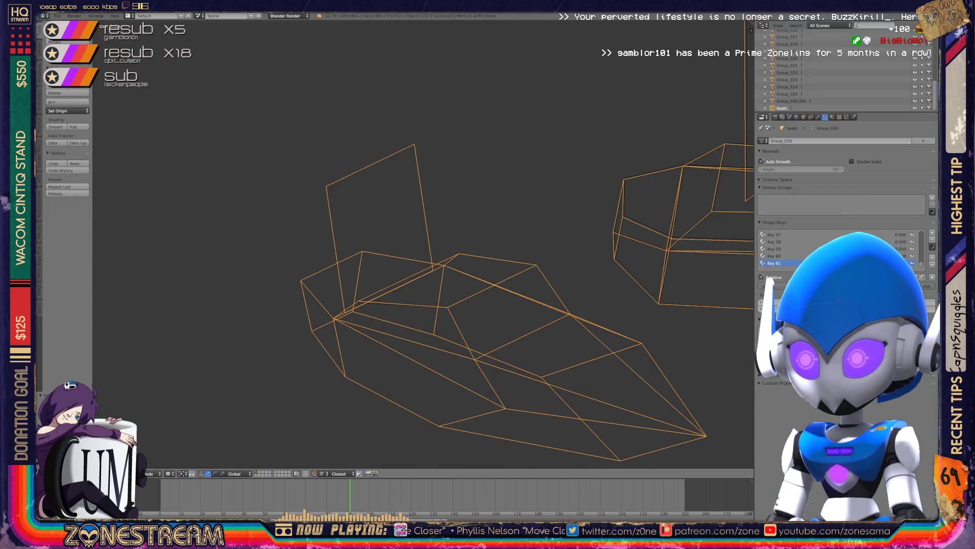
{"action": "middle_click_drag", "start_coordinate": [422, 244], "coordinate": [538, 218]}
{"action": "key", "text": "Tab"}
{"action": "right_click", "coordinate": [245, 309]}
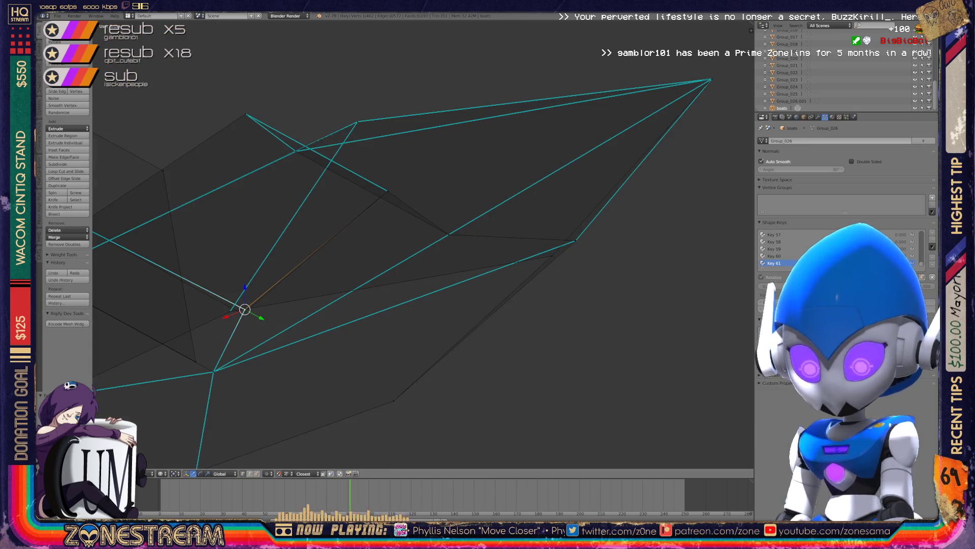
{"action": "scroll", "coordinate": [421, 251], "scroll_direction": "down", "scroll_amount": 3}
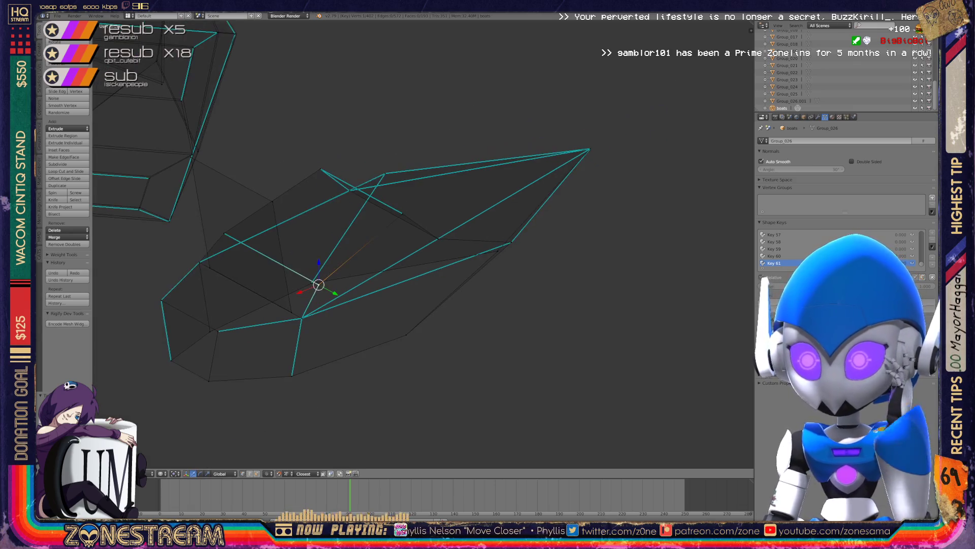
{"action": "middle_click_drag", "start_coordinate": [421, 249], "coordinate": [482, 234]}
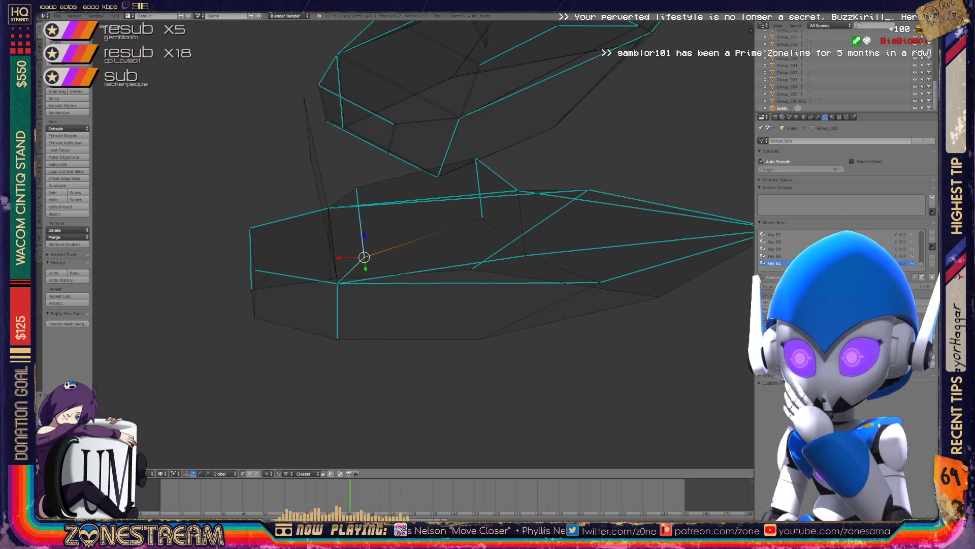
{"action": "mouse_move", "coordinate": [421, 249]}
{"action": "middle_mouse_down"}
{"action": "mouse_move", "coordinate": [346, 253]}
{"action": "mouse_move", "coordinate": [325, 236]}
{"action": "middle_mouse_up"}
{"action": "scroll", "coordinate": [421, 244], "scroll_direction": "up", "scroll_amount": 3}
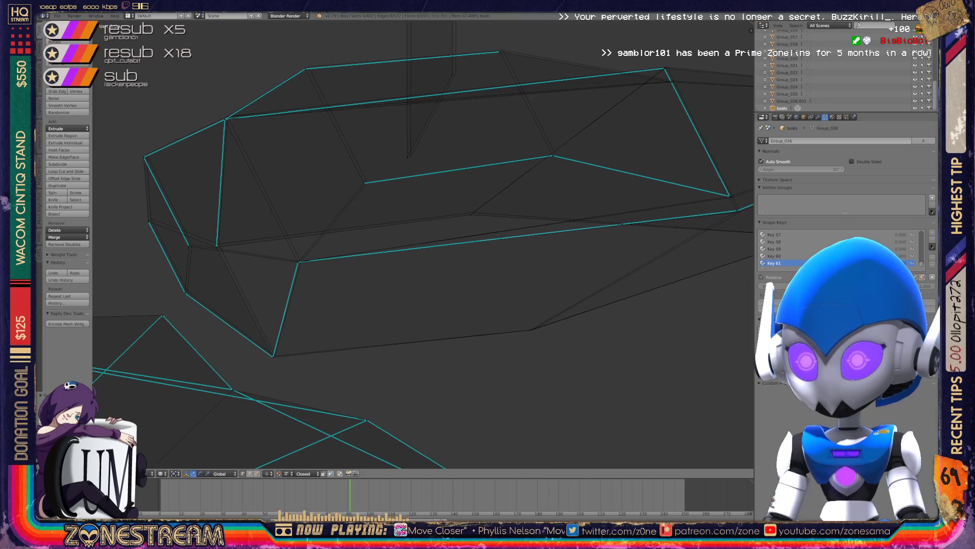
{"action": "right_click", "coordinate": [298, 261]}
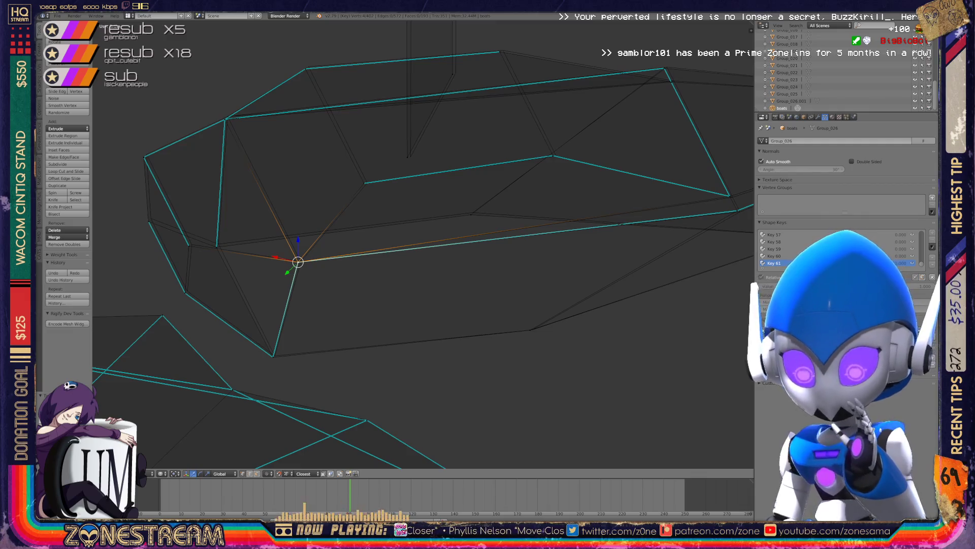
{"action": "left_click_drag", "start_coordinate": [298, 262], "coordinate": [301, 261]}
Pull two left-side hull vertices upward toward the top edge.
{"action": "right_click", "coordinate": [275, 355]}
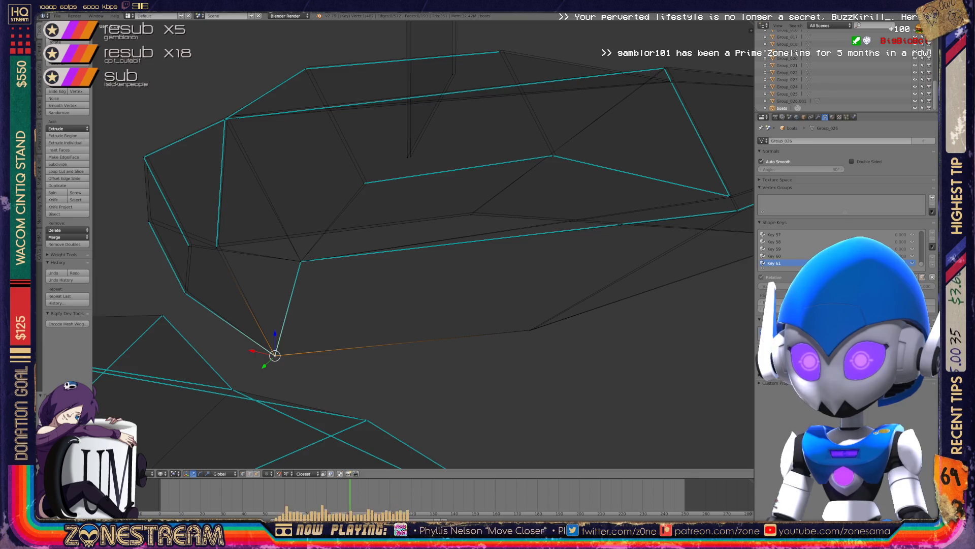
{"action": "right_click", "coordinate": [186, 292]}
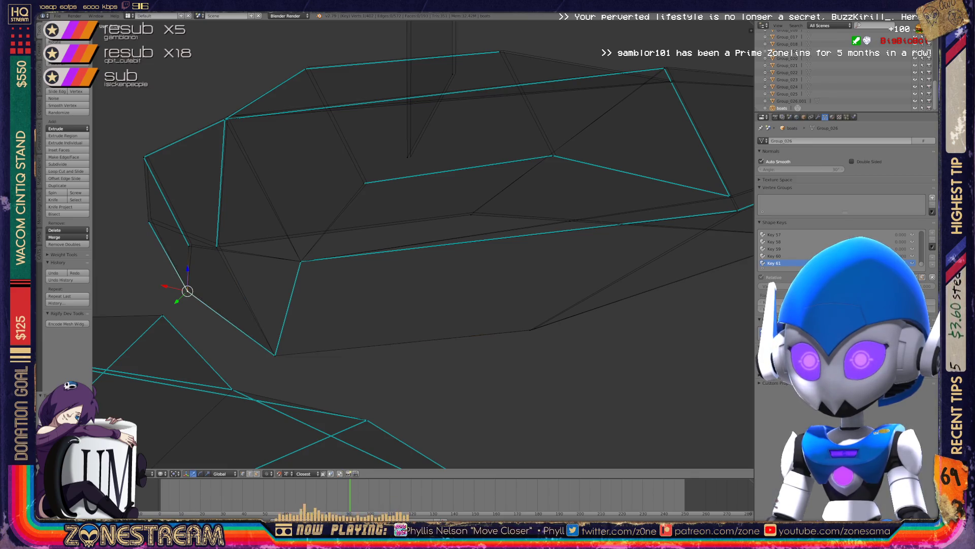
{"action": "left_click_drag", "start_coordinate": [187, 291], "coordinate": [190, 245]}
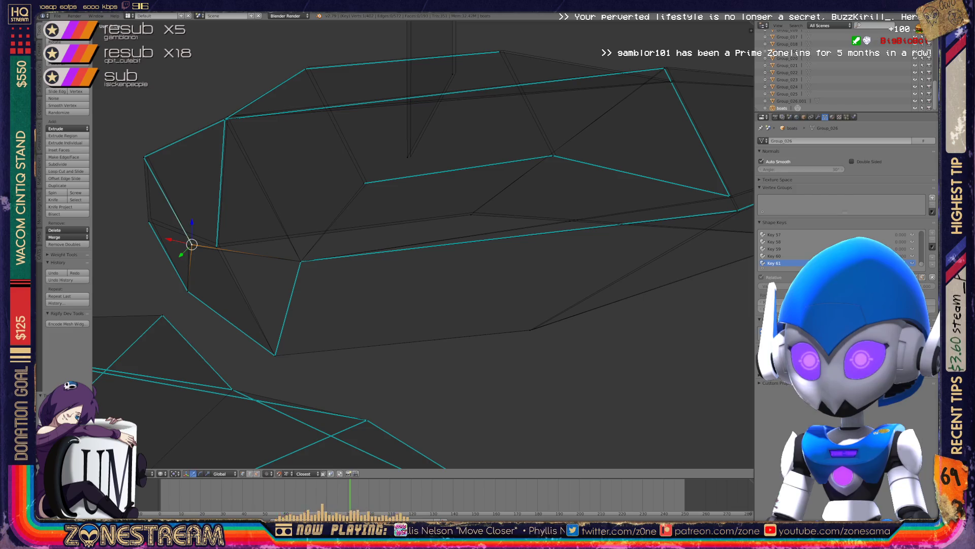
{"action": "right_click", "coordinate": [149, 222]}
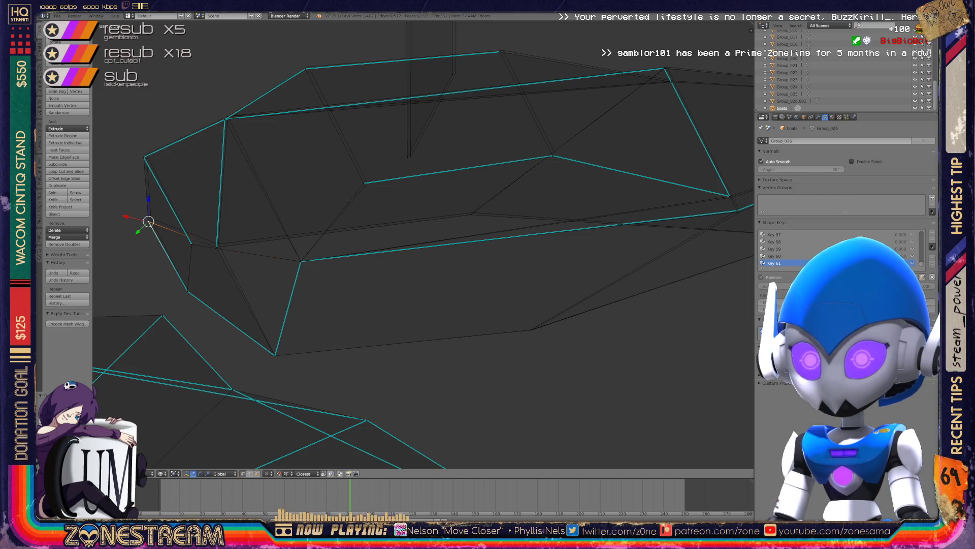
{"action": "left_click_drag", "start_coordinate": [149, 221], "coordinate": [146, 154]}
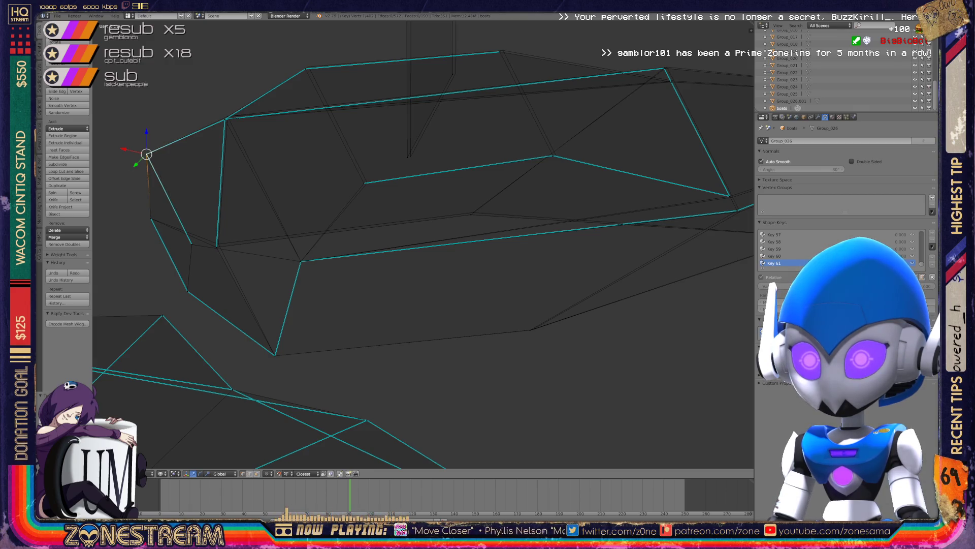
{"action": "right_click", "coordinate": [217, 247]}
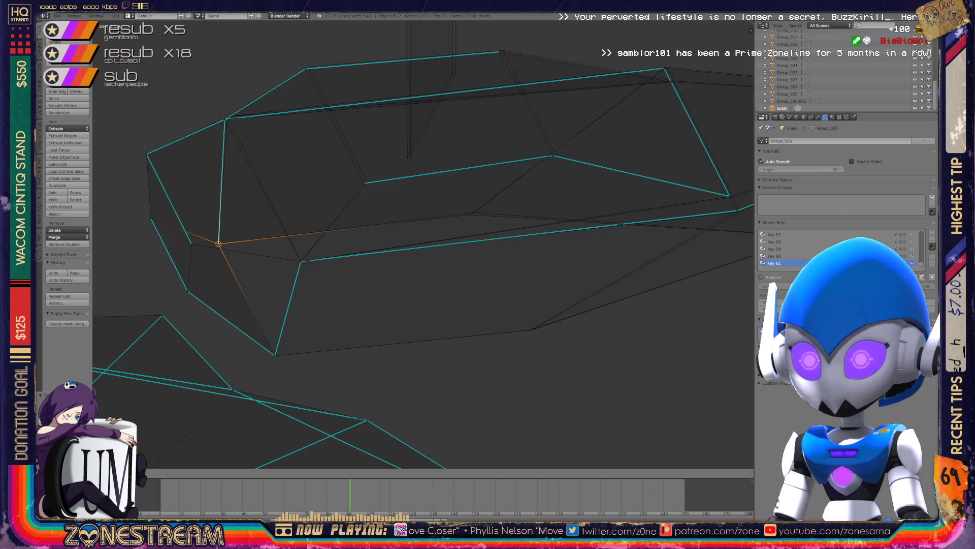
{"action": "mouse_move", "coordinate": [216, 247]}
{"action": "middle_mouse_down", "text": "shift"}
{"action": "mouse_move", "coordinate": [246, 317]}
{"action": "mouse_move", "coordinate": [309, 280]}
{"action": "middle_mouse_up", "text": "shift"}
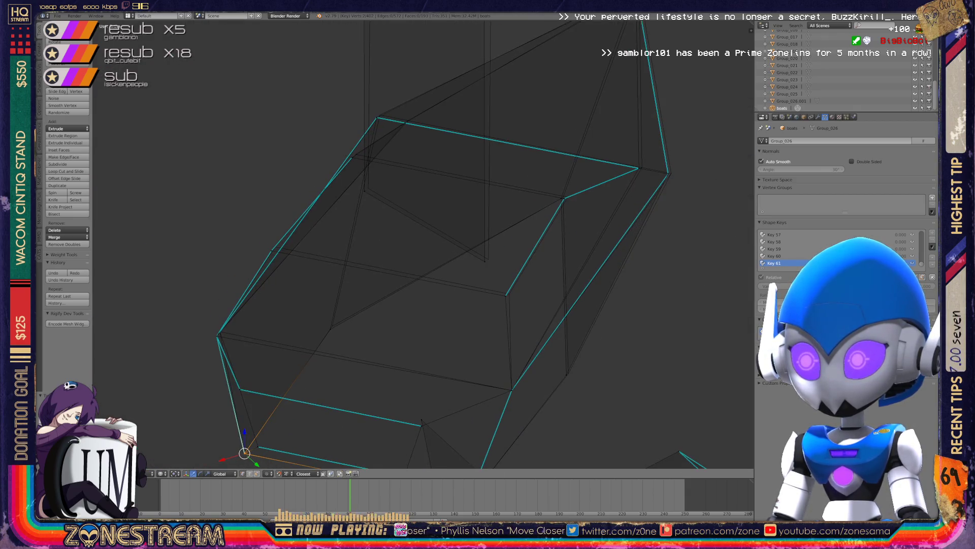
Place the 3D cursor on a vertex and frame the view closely around the box mesh.
{"action": "left_click", "coordinate": [485, 261]}
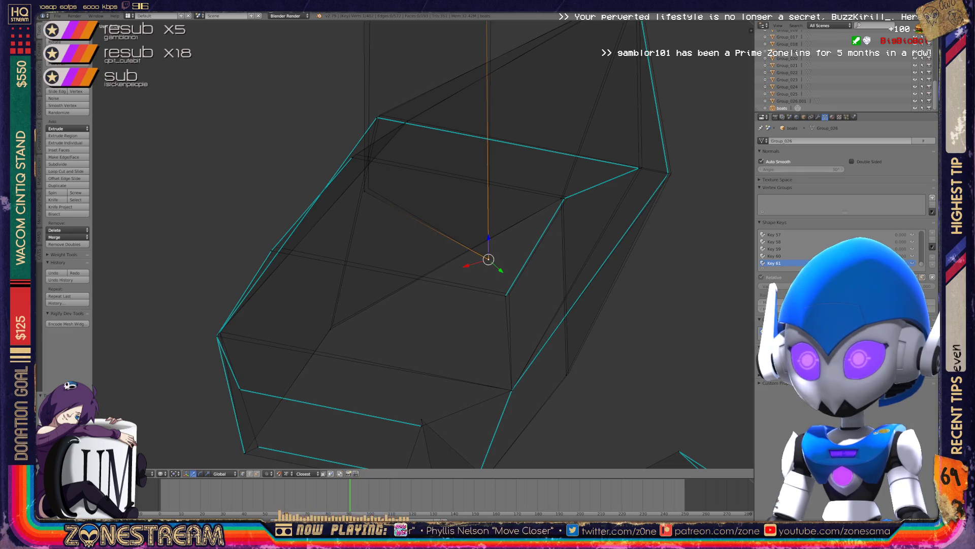
{"action": "left_click", "coordinate": [364, 191]}
{"action": "left_click", "coordinate": [368, 188]}
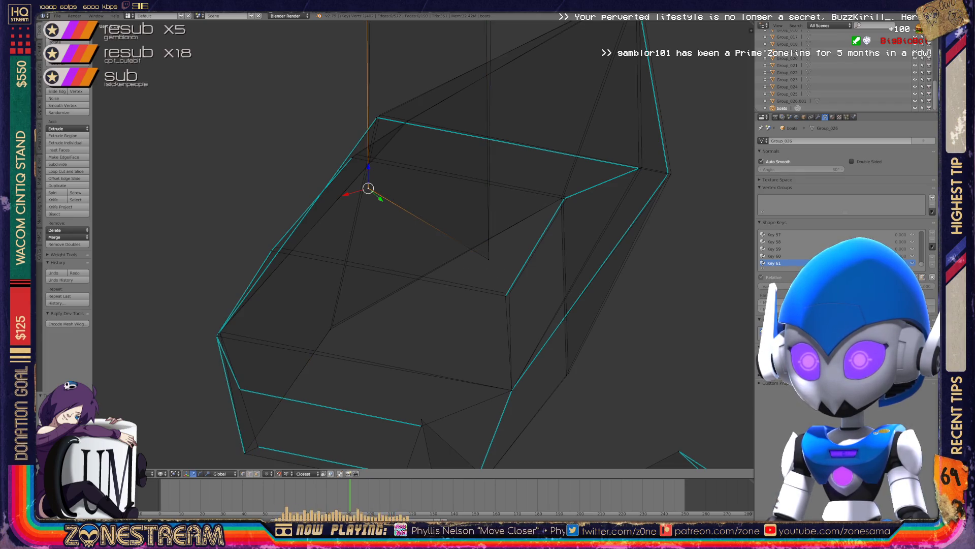
{"action": "middle_click_drag", "start_coordinate": [422, 244], "coordinate": [409, 245]}
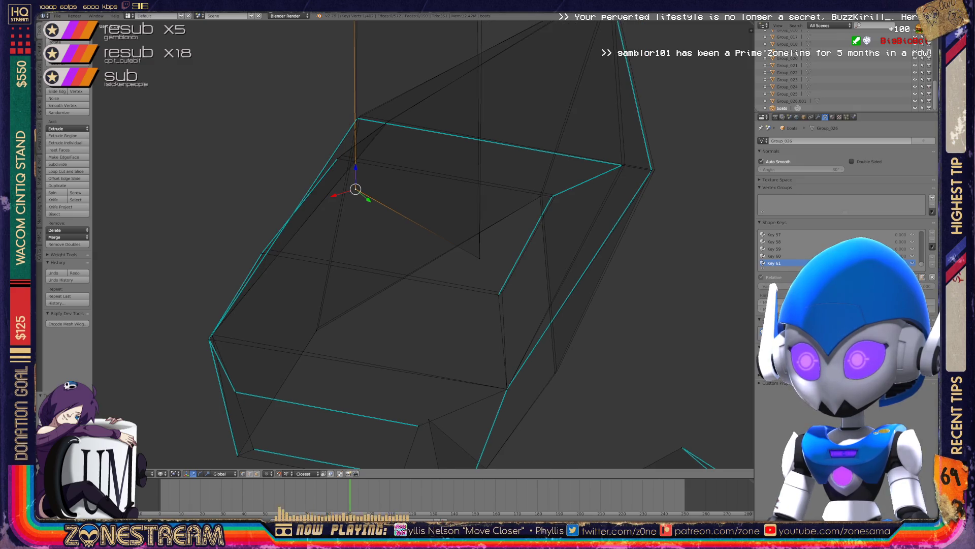
{"action": "right_click", "coordinate": [501, 292]}
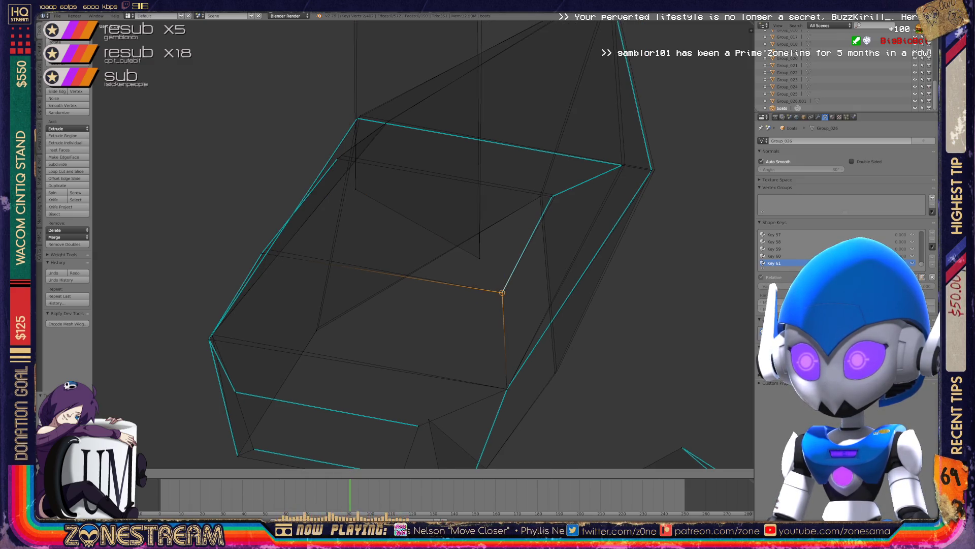
{"action": "mouse_move", "coordinate": [421, 244]}
{"action": "middle_mouse_down"}
{"action": "mouse_move", "coordinate": [442, 239]}
{"action": "mouse_move", "coordinate": [442, 226]}
{"action": "middle_mouse_up"}
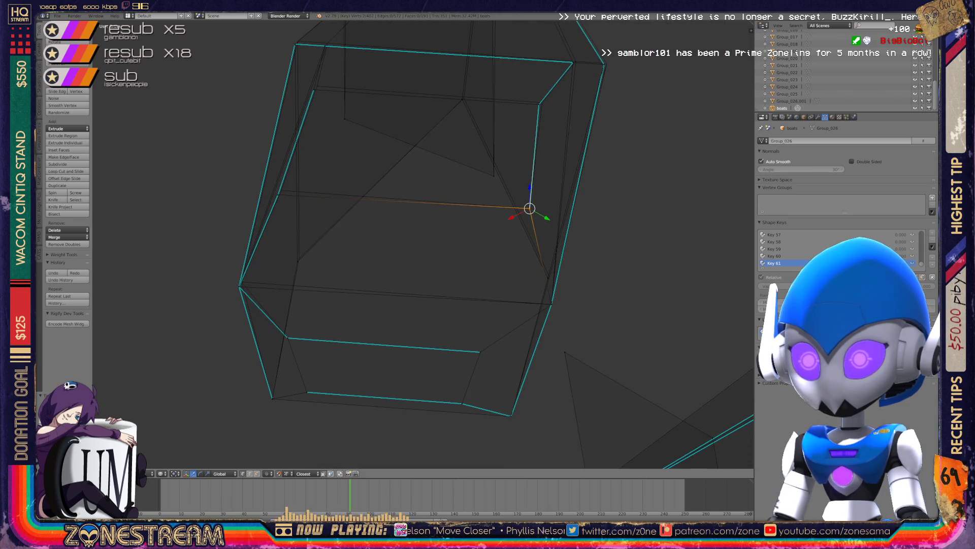
{"action": "right_click", "coordinate": [297, 261]}
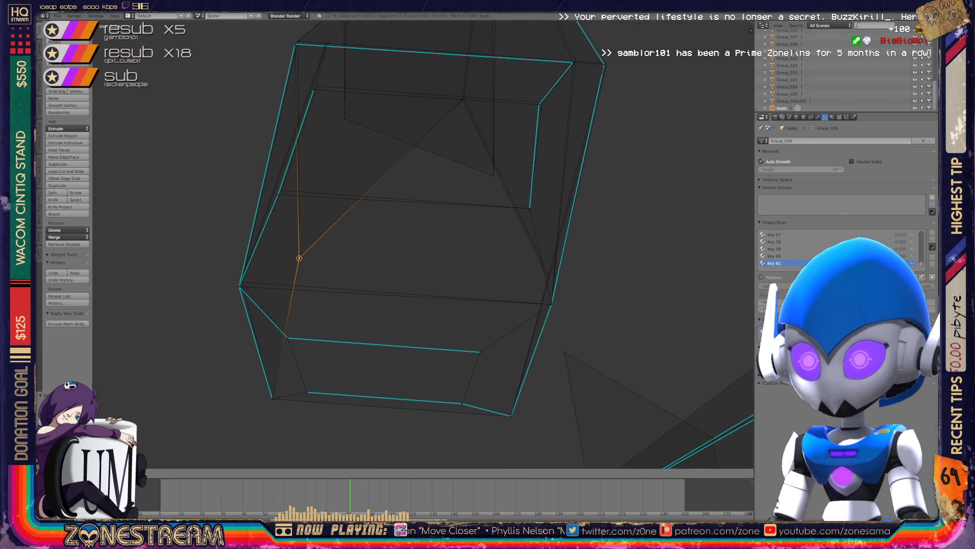
{"action": "key", "text": "KP_Decimal"}
{"action": "middle_click_drag", "start_coordinate": [406, 254], "coordinate": [437, 236]}
Raise the vertex on the upper face straight up along Z.
{"action": "right_click", "coordinate": [319, 303]}
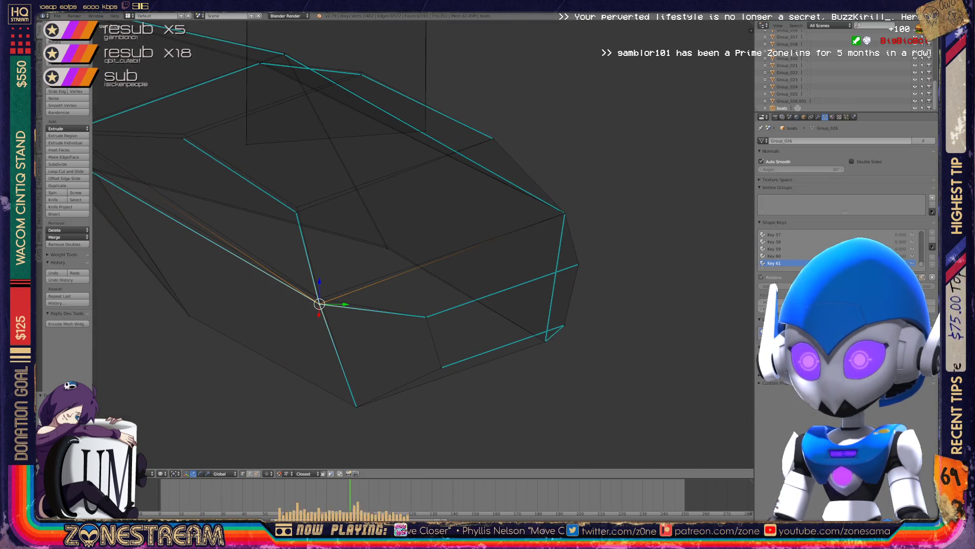
{"action": "right_click", "coordinate": [387, 248]}
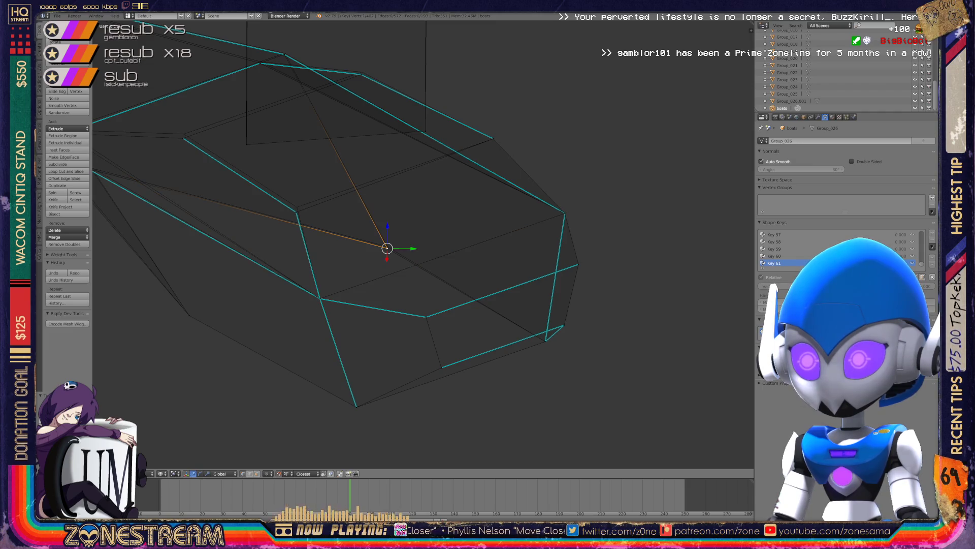
{"action": "middle_click_drag", "start_coordinate": [388, 248], "coordinate": [350, 249]}
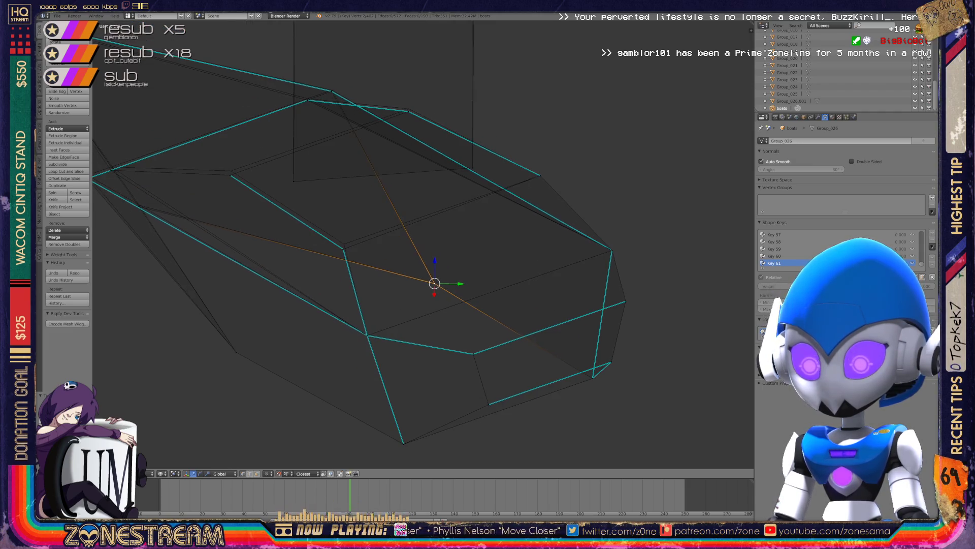
{"action": "right_click", "coordinate": [343, 249]}
{"action": "key", "text": "g"}
{"action": "key", "text": "z"}
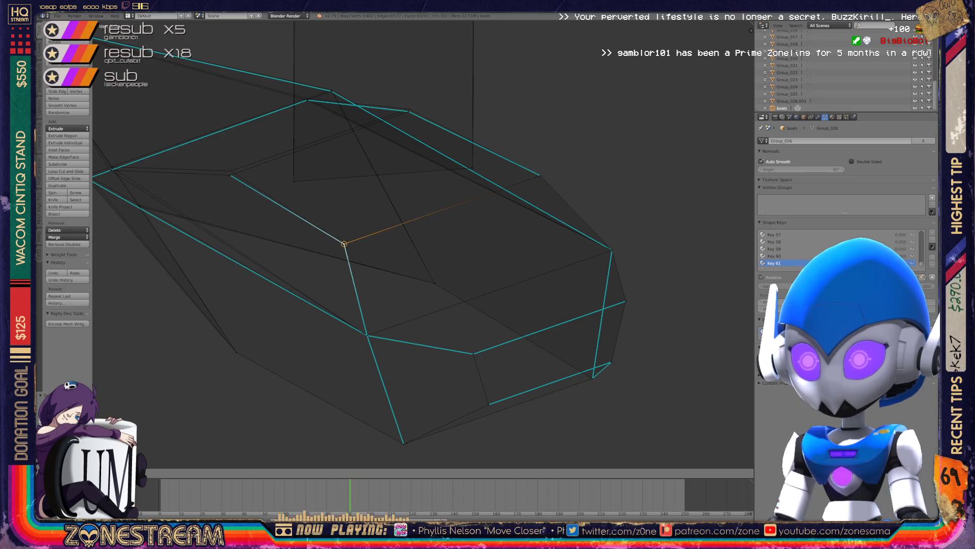
{"action": "key", "text": "Return"}
{"action": "mouse_move", "coordinate": [351, 249]}
{"action": "middle_mouse_down"}
{"action": "mouse_move", "coordinate": [376, 254]}
{"action": "mouse_move", "coordinate": [356, 244]}
{"action": "mouse_move", "coordinate": [366, 239]}
{"action": "mouse_move", "coordinate": [447, 254]}
{"action": "middle_mouse_up"}
Select the pointed corner vertex and nudge a nearby vertex slightly.
{"action": "scroll", "coordinate": [366, 239], "scroll_direction": "up", "scroll_amount": 3}
{"action": "right_click", "coordinate": [460, 256], "text": "shift"}
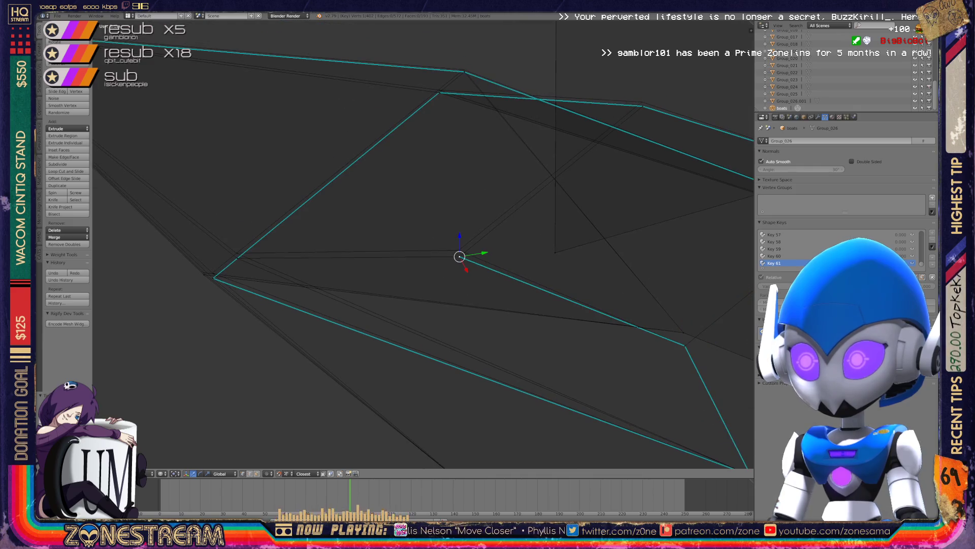
{"action": "right_click", "coordinate": [237, 257]}
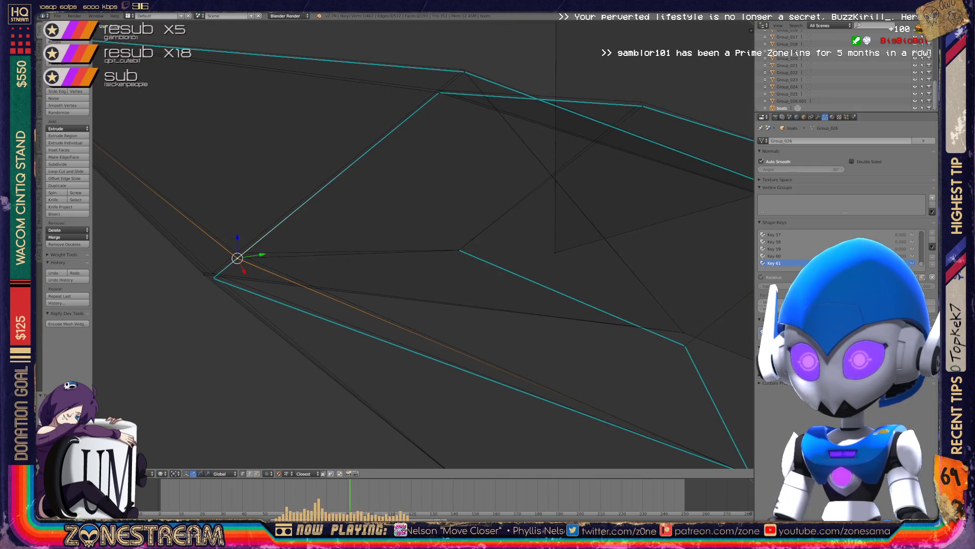
{"action": "mouse_move", "coordinate": [366, 254]}
{"action": "middle_mouse_down"}
{"action": "mouse_move", "coordinate": [396, 239]}
{"action": "mouse_move", "coordinate": [365, 208]}
{"action": "middle_mouse_up"}
{"action": "scroll", "coordinate": [376, 249], "scroll_direction": "down", "scroll_amount": 4}
{"action": "mouse_move", "coordinate": [446, 276]}
{"action": "middle_mouse_down"}
{"action": "mouse_move", "coordinate": [386, 285]}
{"action": "mouse_move", "coordinate": [356, 305]}
{"action": "mouse_move", "coordinate": [427, 274]}
{"action": "middle_mouse_up"}
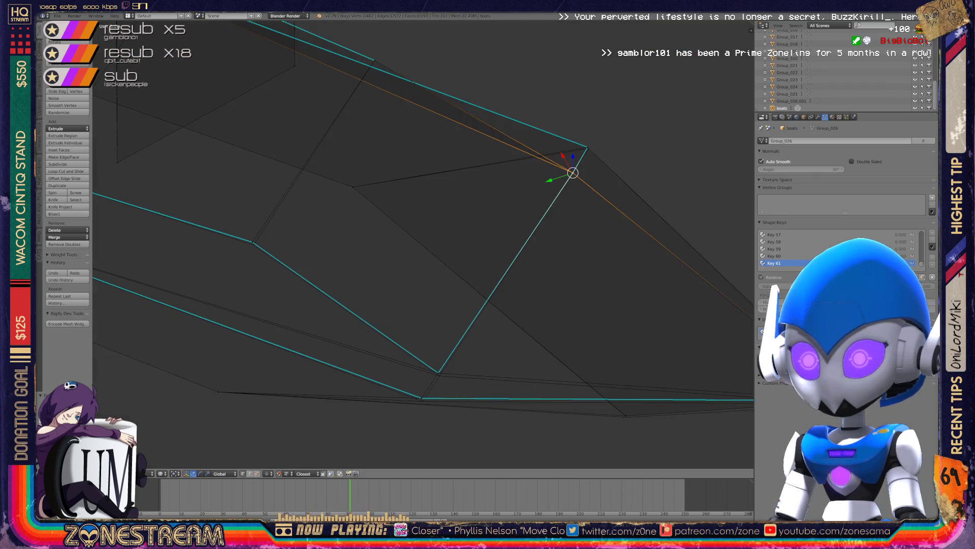
{"action": "right_click", "coordinate": [253, 242]}
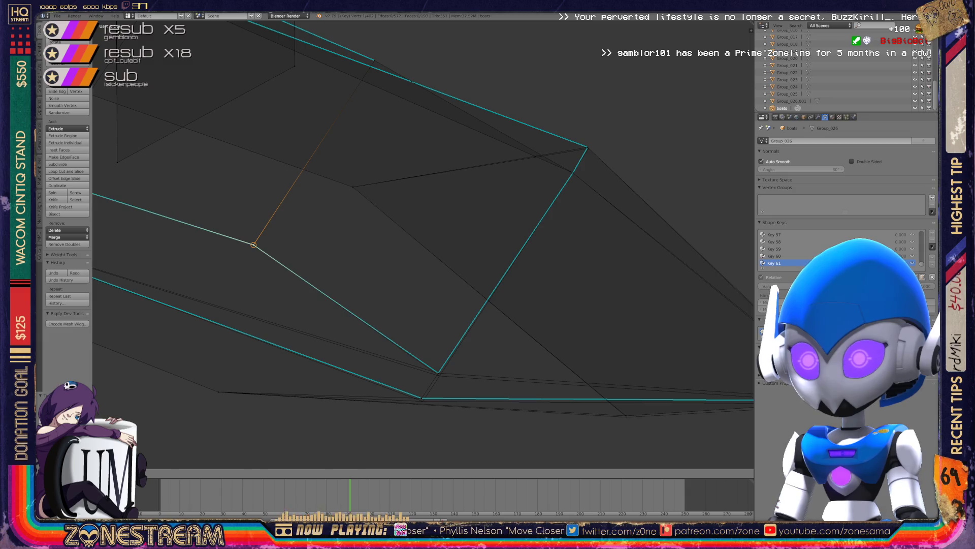
{"action": "middle_click_drag", "start_coordinate": [407, 254], "coordinate": [342, 192], "text": "shift"}
{"action": "right_click", "coordinate": [375, 310], "text": "shift"}
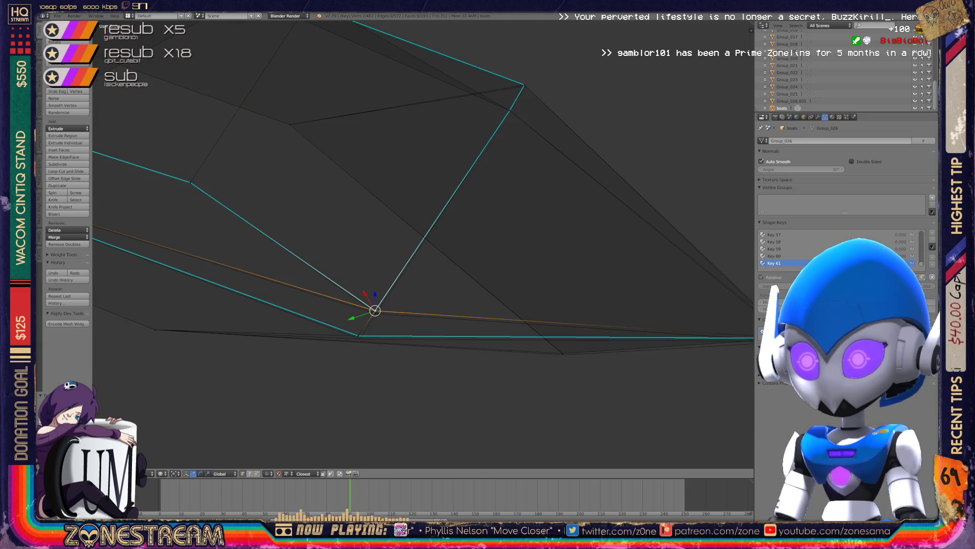
{"action": "left_click_drag", "start_coordinate": [375, 310], "coordinate": [376, 313]}
Move the lower-edge vertex onto the mesh's pointed tip and confirm the tip position.
{"action": "mouse_move", "coordinate": [407, 254]}
{"action": "middle_mouse_down"}
{"action": "mouse_move", "coordinate": [345, 243]}
{"action": "mouse_move", "coordinate": [320, 277]}
{"action": "middle_mouse_up"}
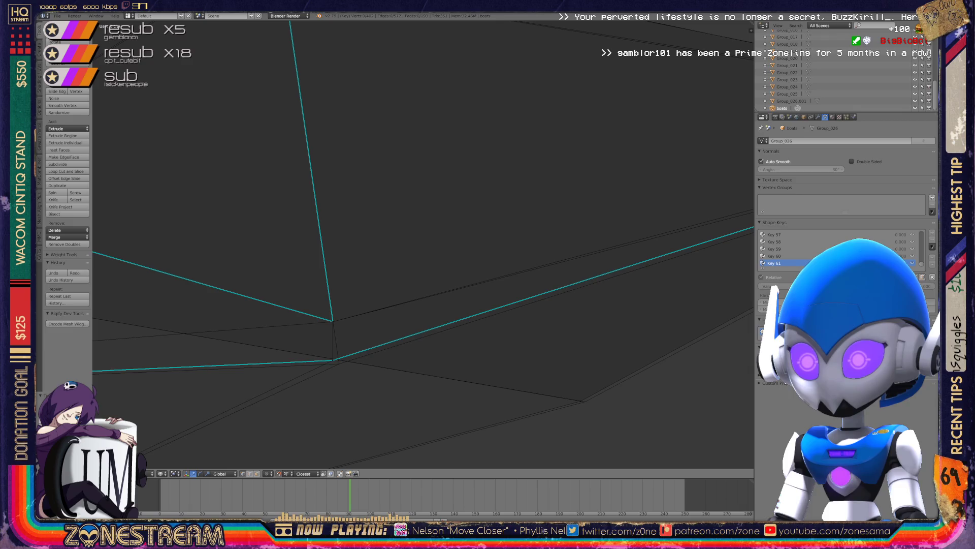
{"action": "right_click", "coordinate": [333, 360]}
{"action": "middle_click_drag", "start_coordinate": [333, 360], "coordinate": [376, 315]}
{"action": "key", "text": "g"}
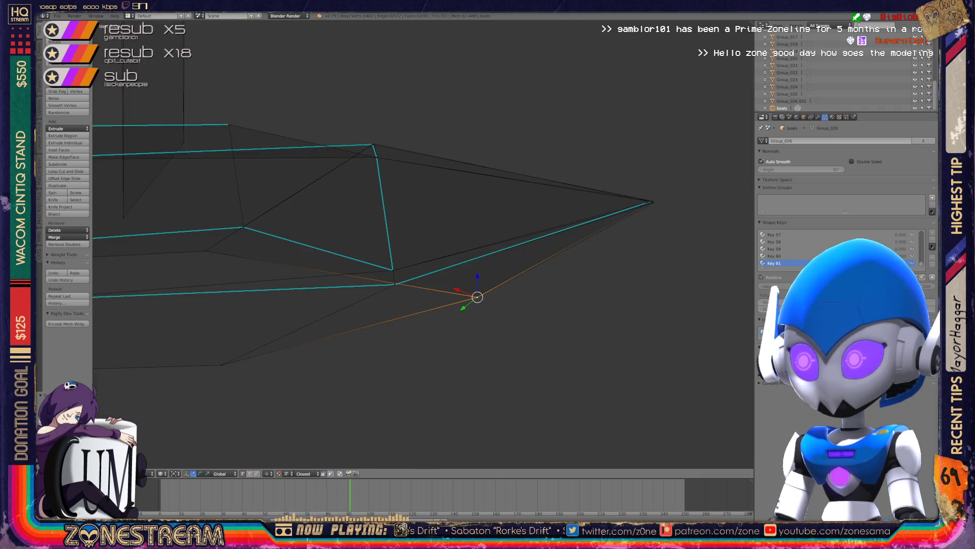
{"action": "middle_click_drag", "start_coordinate": [477, 296], "coordinate": [352, 356], "text": "shift"}
{"action": "left_click", "coordinate": [528, 260]}
{"action": "right_click", "coordinate": [528, 261]}
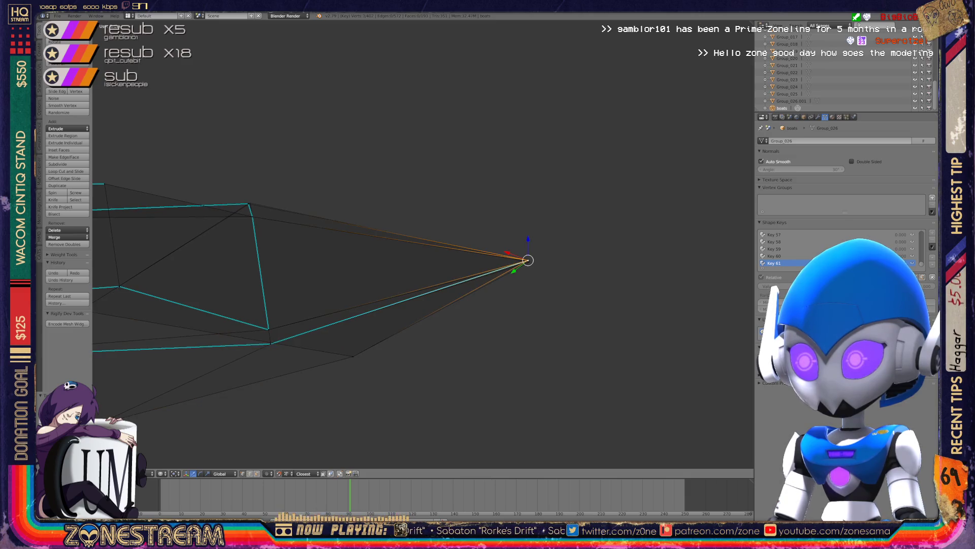
{"action": "key", "text": "g"}
{"action": "left_click", "coordinate": [530, 262]}
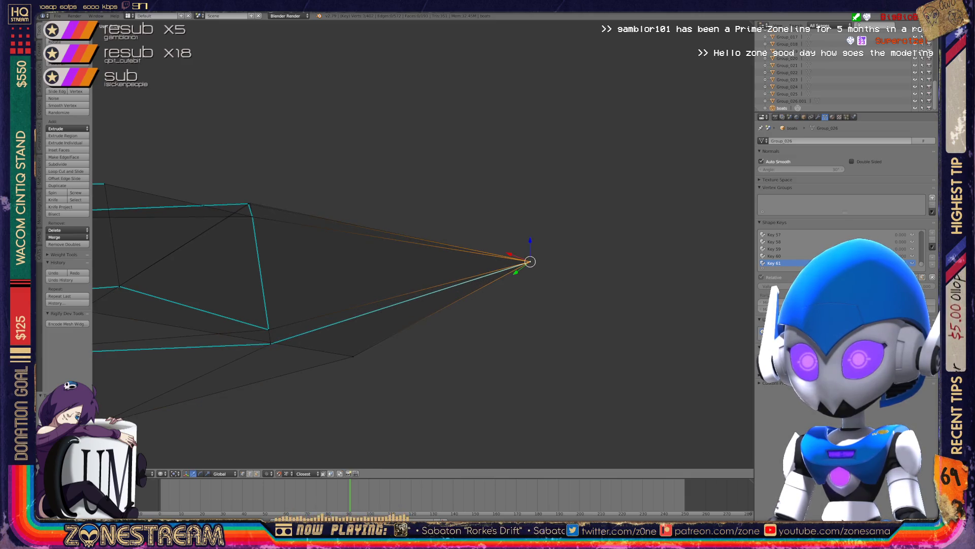
Move the remaining selected vertices onto neighbouring points, one shifted up and left.
{"action": "mouse_move", "coordinate": [529, 262]}
{"action": "middle_mouse_down"}
{"action": "mouse_move", "coordinate": [632, 268]}
{"action": "mouse_move", "coordinate": [565, 261]}
{"action": "mouse_move", "coordinate": [553, 331]}
{"action": "mouse_move", "coordinate": [457, 315]}
{"action": "middle_mouse_up"}
{"action": "scroll", "coordinate": [421, 244], "scroll_direction": "up", "scroll_amount": 5}
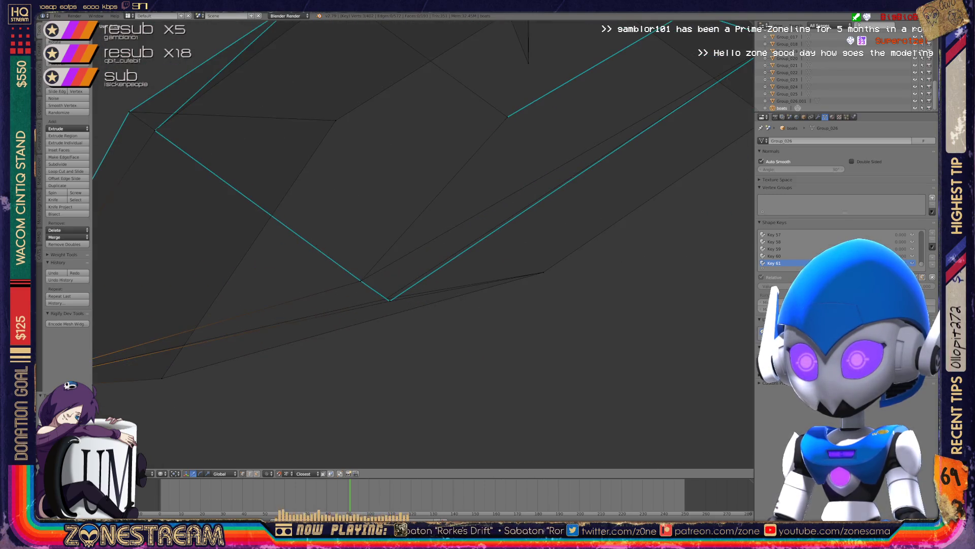
{"action": "right_click", "coordinate": [390, 301], "text": "shift"}
{"action": "key", "text": "g"}
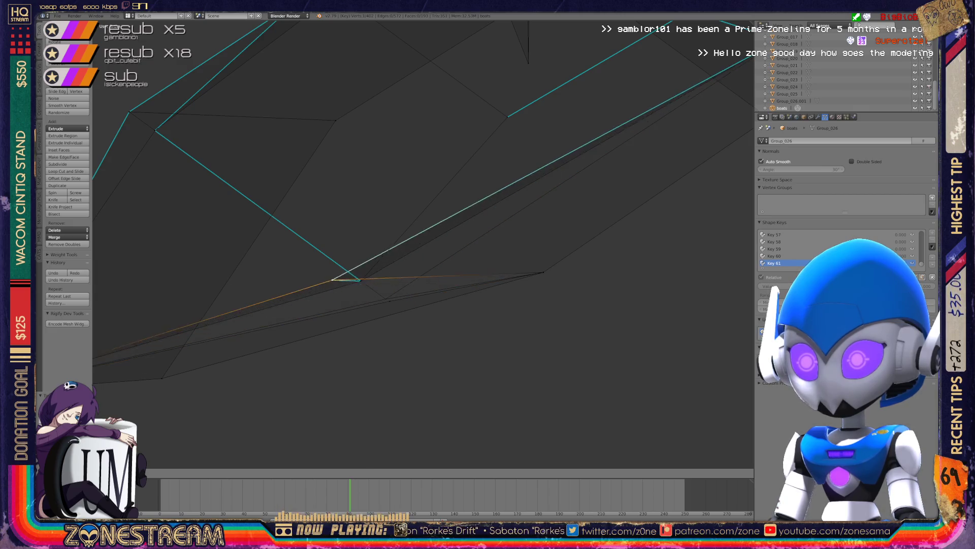
{"action": "key", "text": "Return"}
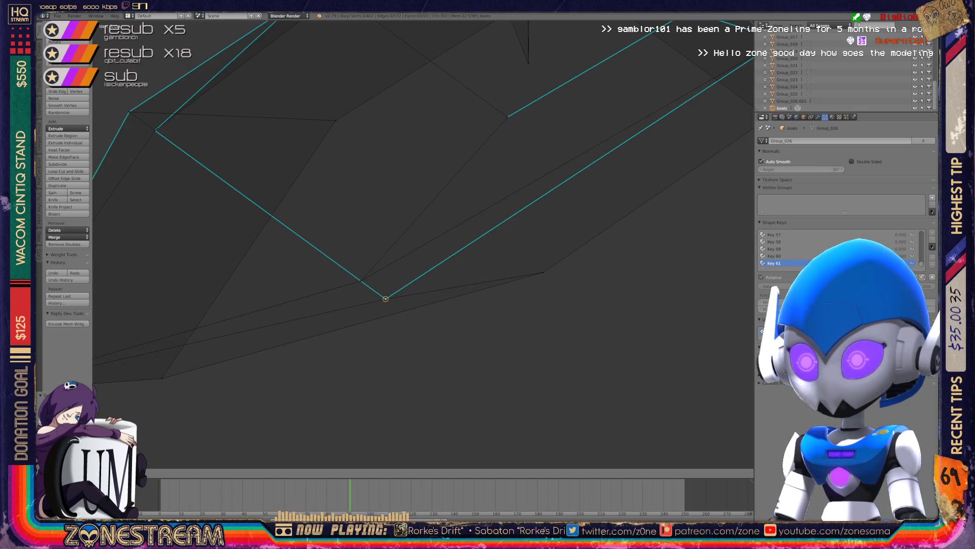
{"action": "scroll", "coordinate": [423, 244], "scroll_direction": "down", "scroll_amount": 5}
{"action": "middle_click_drag", "start_coordinate": [413, 254], "coordinate": [361, 264]}
{"action": "scroll", "coordinate": [423, 244], "scroll_direction": "up", "scroll_amount": 6}
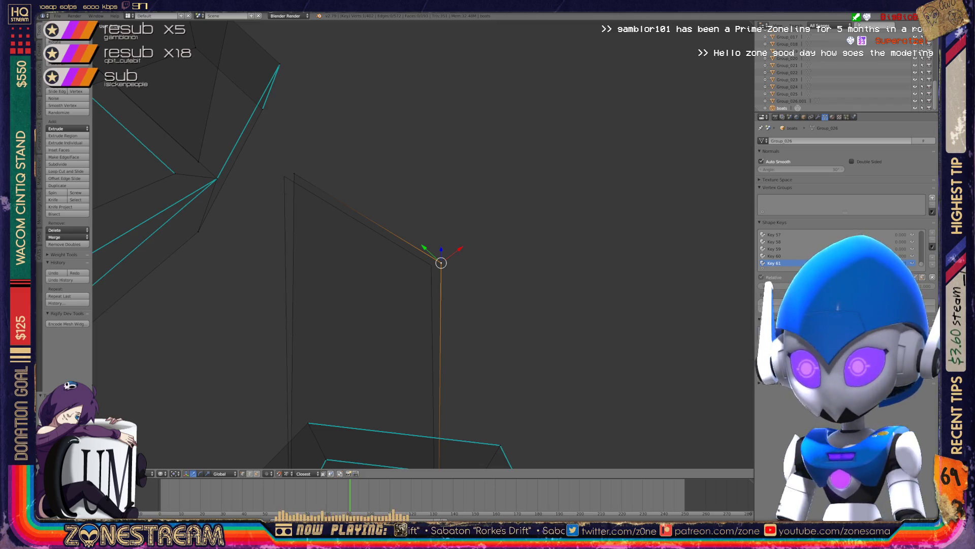
{"action": "key", "text": "g"}
{"action": "key", "text": "Return"}
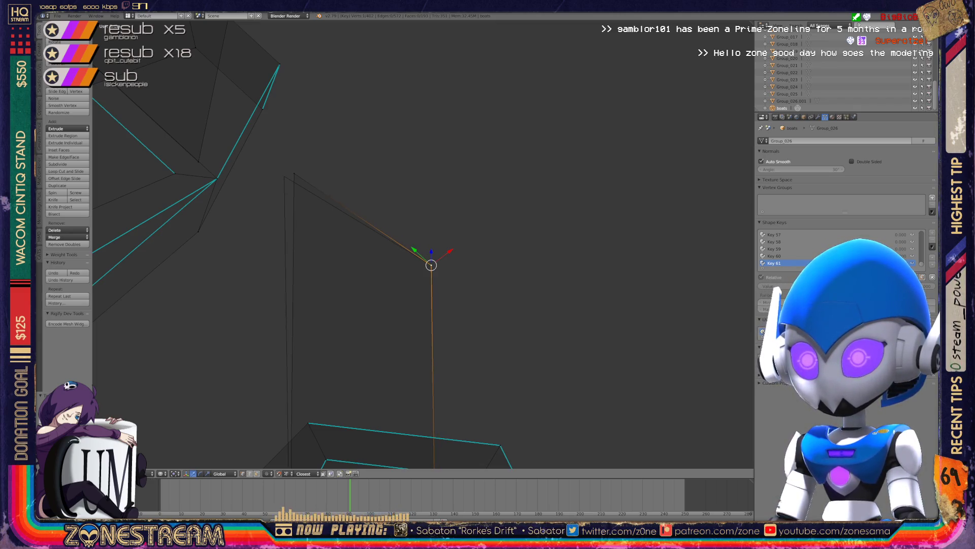
{"action": "key", "text": "g"}
{"action": "key", "text": "Return"}
View all four boot pieces in Object Mode, then open the box-shaped piece in Edit Mode.
{"action": "key", "text": "Tab"}
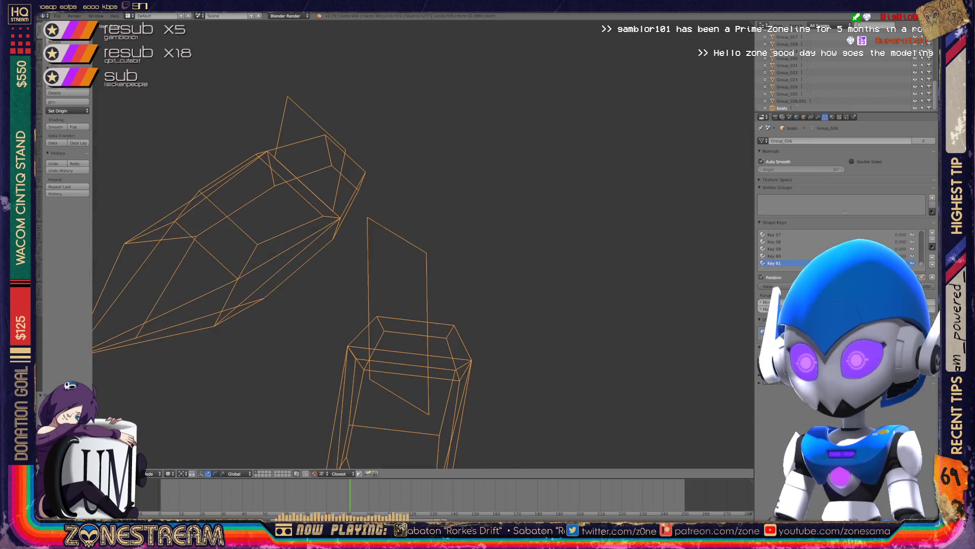
{"action": "middle_click_drag", "start_coordinate": [422, 243], "coordinate": [498, 228]}
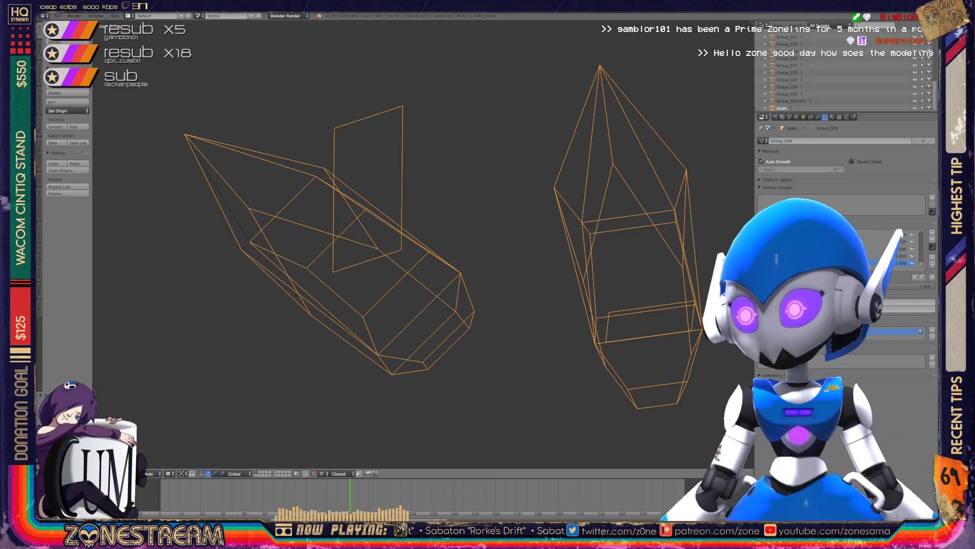
{"action": "mouse_move", "coordinate": [421, 243]}
{"action": "middle_mouse_down", "text": "shift"}
{"action": "mouse_move", "coordinate": [383, 240]}
{"action": "mouse_move", "coordinate": [356, 264]}
{"action": "mouse_move", "coordinate": [406, 239]}
{"action": "mouse_move", "coordinate": [366, 244]}
{"action": "mouse_move", "coordinate": [391, 244]}
{"action": "middle_mouse_up", "text": "shift"}
{"action": "scroll", "coordinate": [386, 243], "scroll_direction": "down", "scroll_amount": 5}
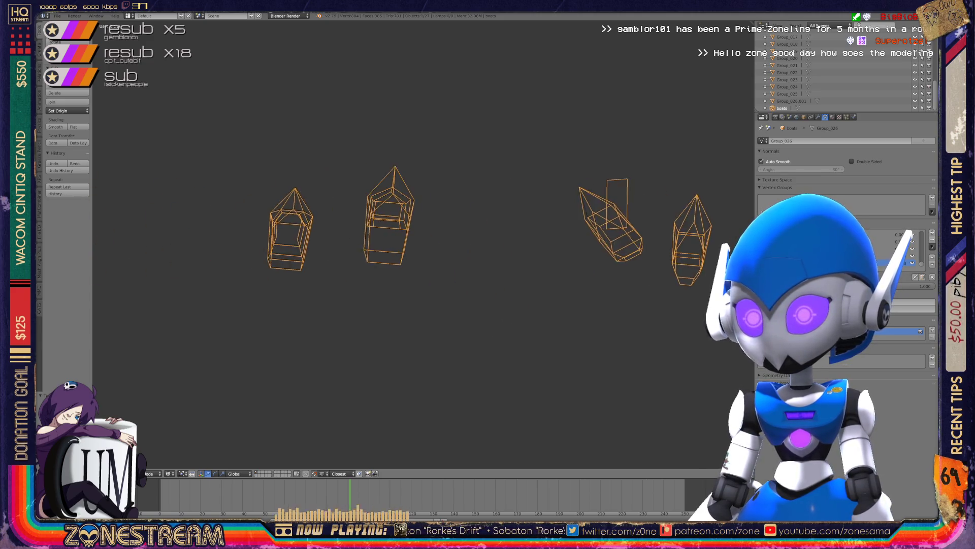
{"action": "scroll", "coordinate": [284, 213], "scroll_direction": "up", "scroll_amount": 8}
{"action": "key", "text": "Tab"}
Nudge the box's bottom-left corner vertex into line with its neighbours, checking adjacent corner vertices.
{"action": "scroll", "coordinate": [386, 203], "scroll_direction": "down", "scroll_amount": 3}
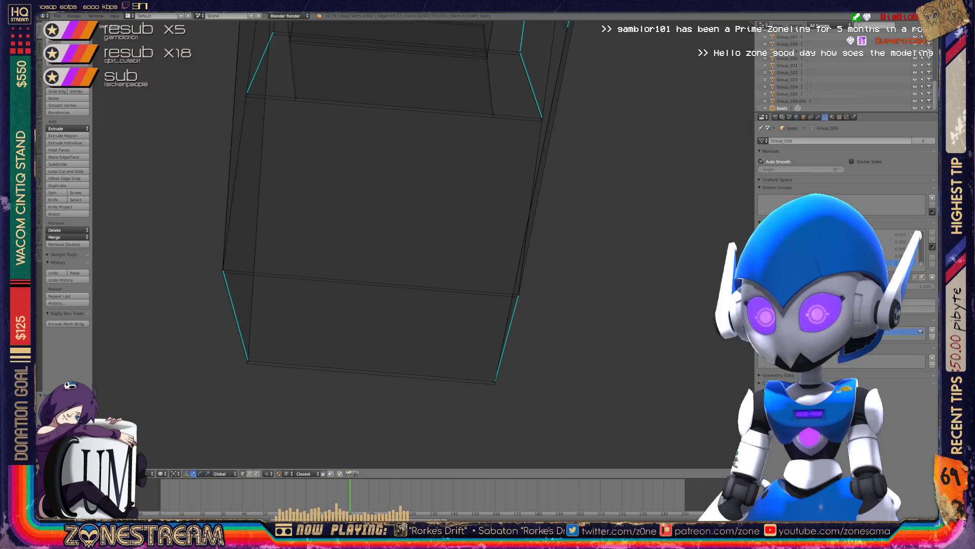
{"action": "right_click", "coordinate": [494, 383]}
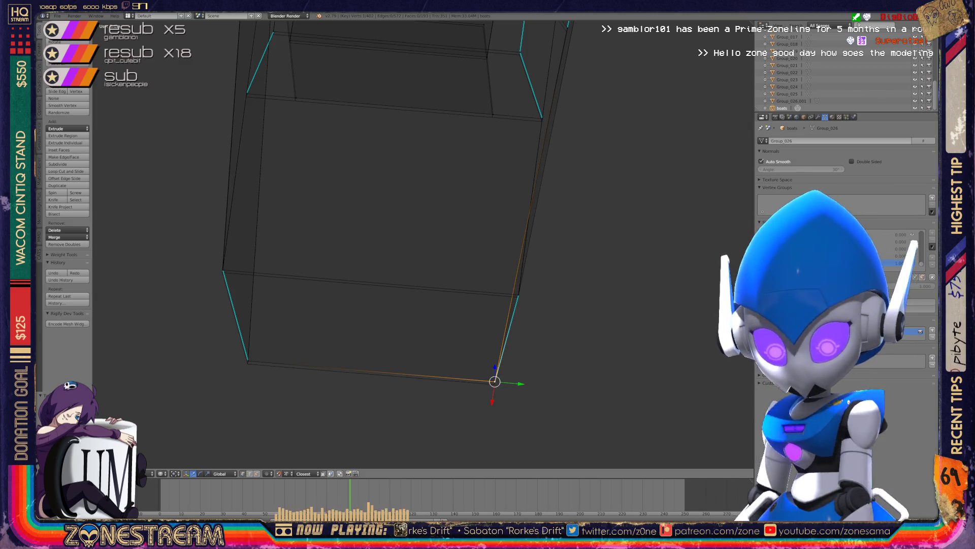
{"action": "right_click", "coordinate": [248, 360]}
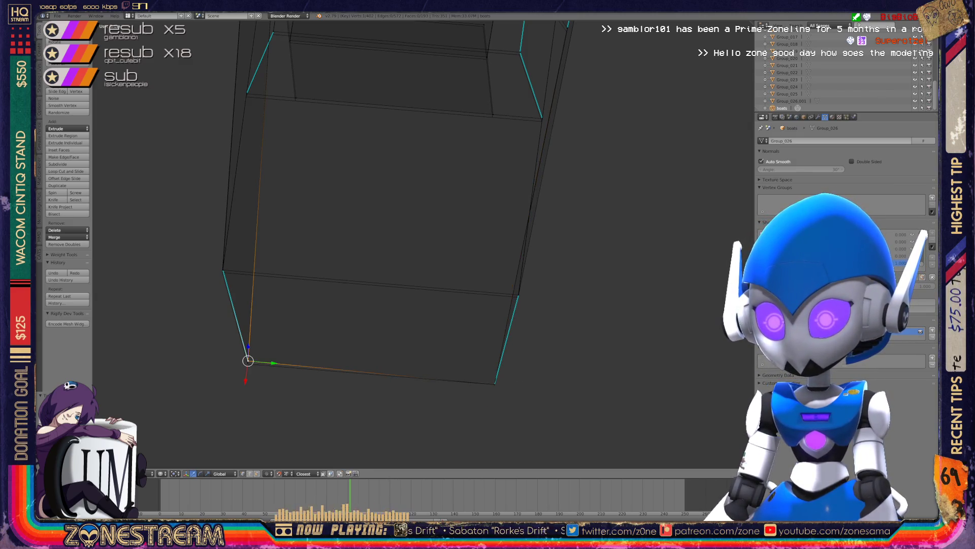
{"action": "key", "text": "g"}
{"action": "right_click", "coordinate": [222, 272]}
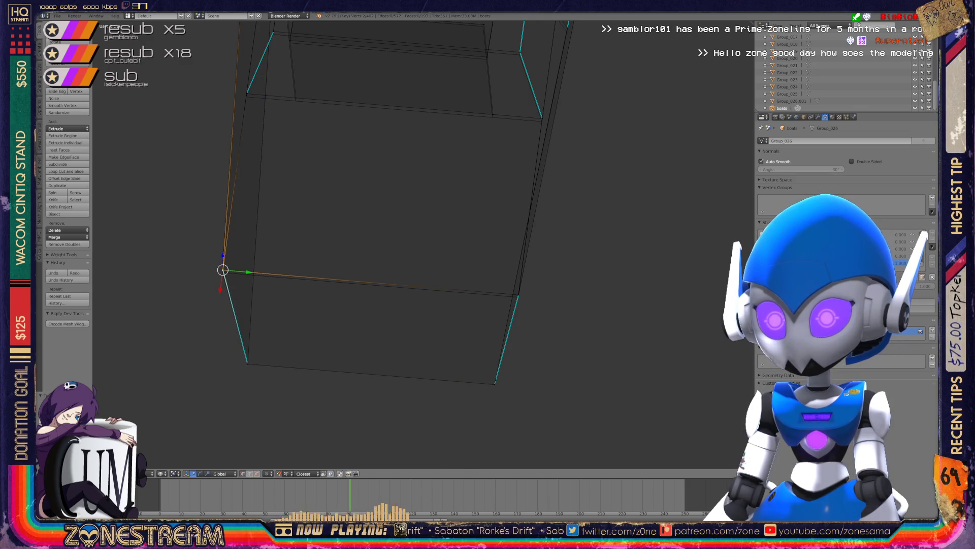
{"action": "key", "text": "g"}
{"action": "right_click", "coordinate": [518, 294]}
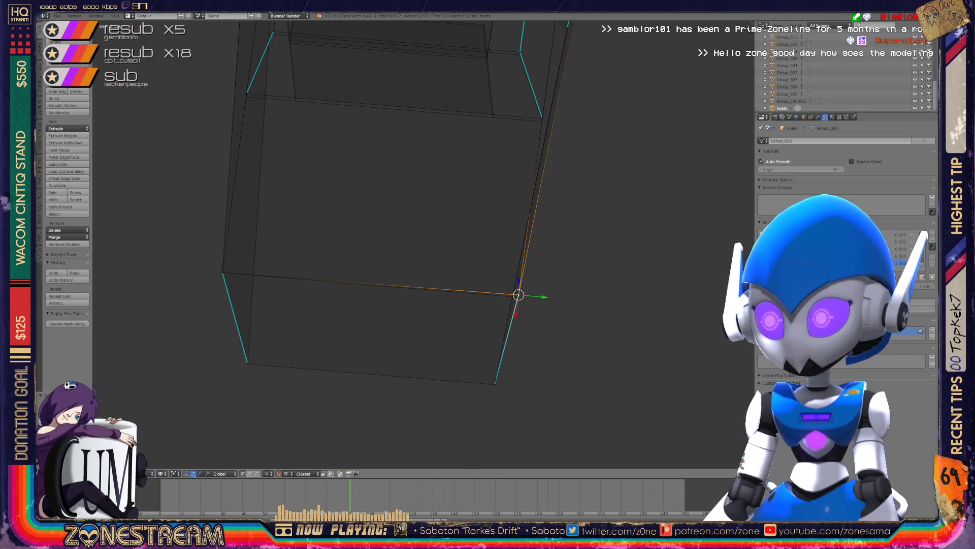
{"action": "mouse_move", "coordinate": [518, 294]}
{"action": "middle_mouse_down"}
{"action": "mouse_move", "coordinate": [488, 280]}
{"action": "mouse_move", "coordinate": [403, 316]}
{"action": "mouse_move", "coordinate": [562, 279]}
{"action": "mouse_move", "coordinate": [621, 294]}
{"action": "mouse_move", "coordinate": [727, 273]}
{"action": "middle_mouse_up"}
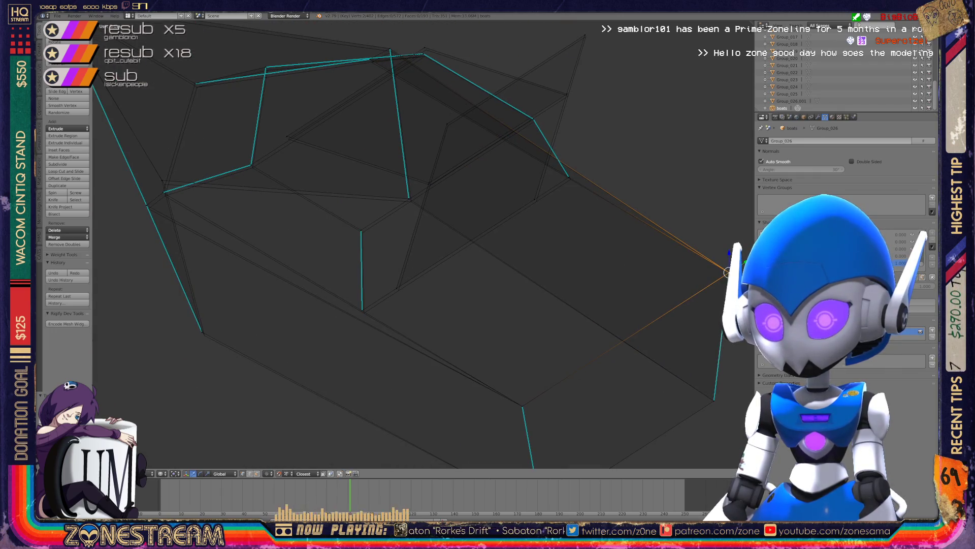
Nudge the bottom-left vertex and inspect the vertices in the middle of the mesh.
{"action": "right_click", "coordinate": [202, 331]}
{"action": "key", "text": "g"}
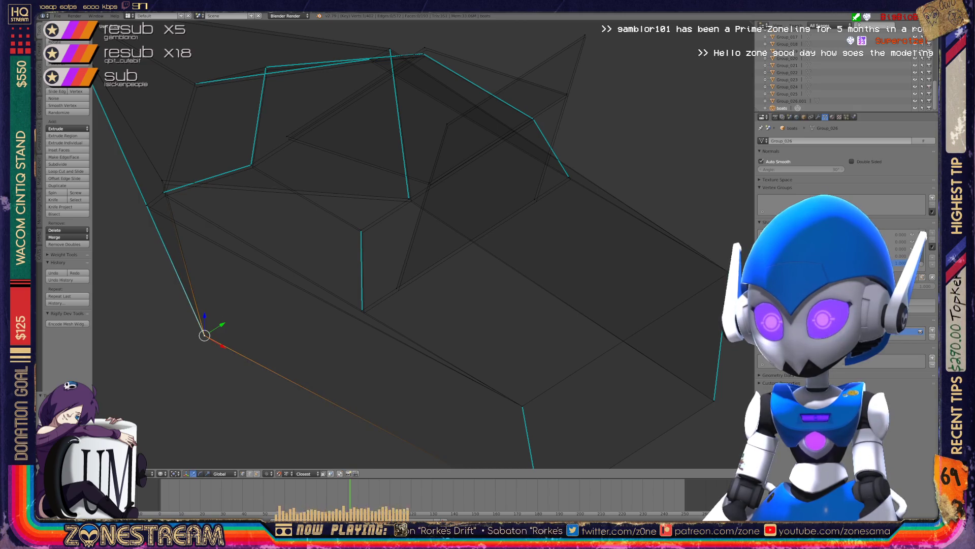
{"action": "right_click", "coordinate": [363, 308]}
{"action": "right_click", "coordinate": [396, 288]}
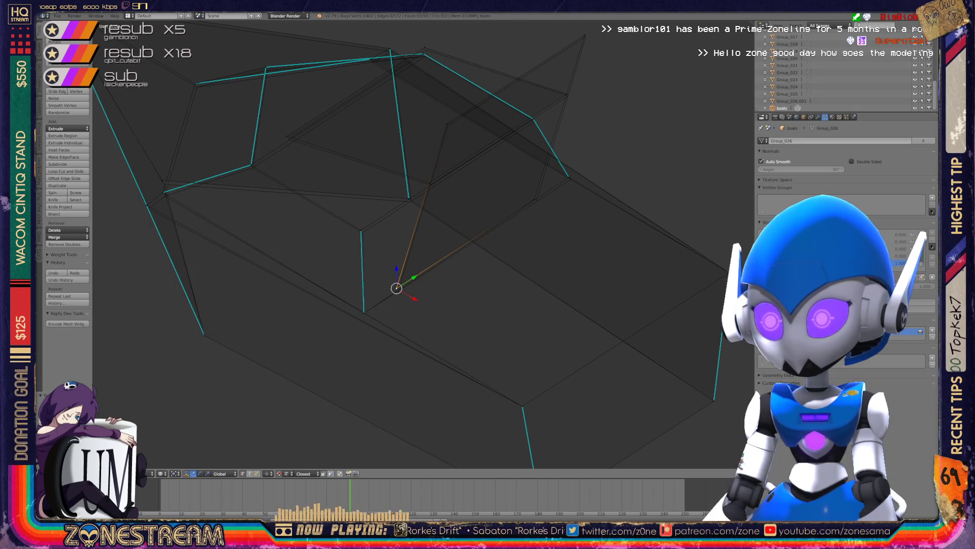
{"action": "middle_click_drag", "start_coordinate": [457, 254], "coordinate": [423, 310], "text": "shift"}
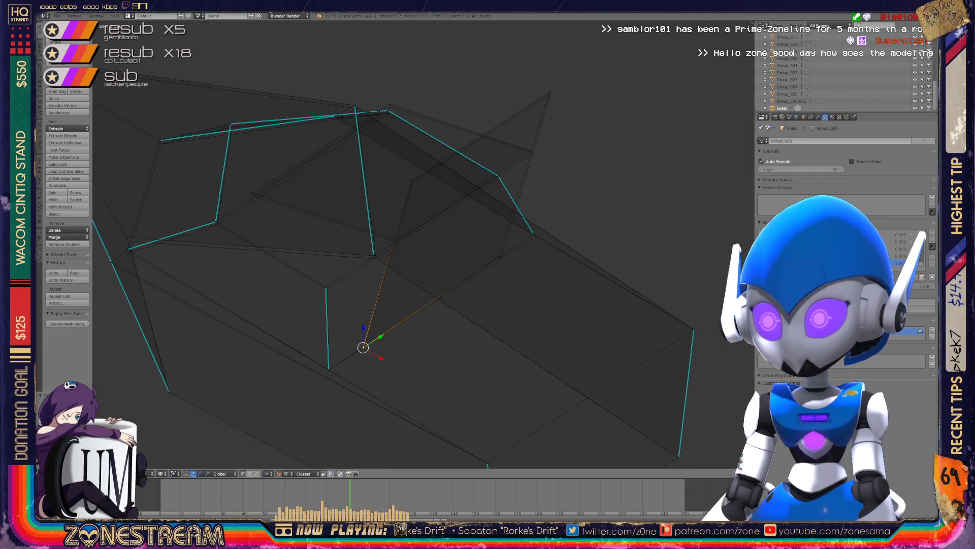
Shift a vertex on the boot's upper edge slightly and confirm its new position.
{"action": "right_click", "coordinate": [501, 258]}
{"action": "right_click", "coordinate": [412, 182]}
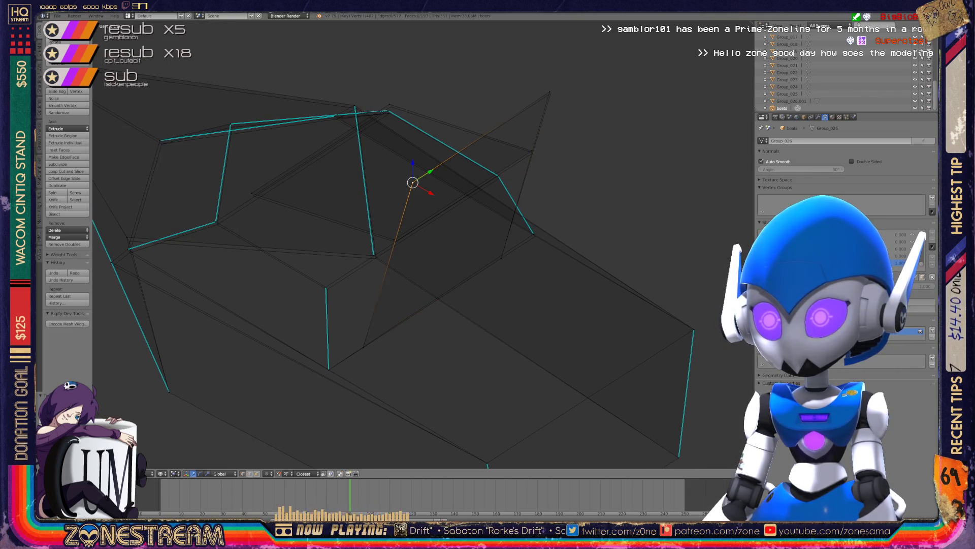
{"action": "key", "text": "g"}
{"action": "key", "text": "Return"}
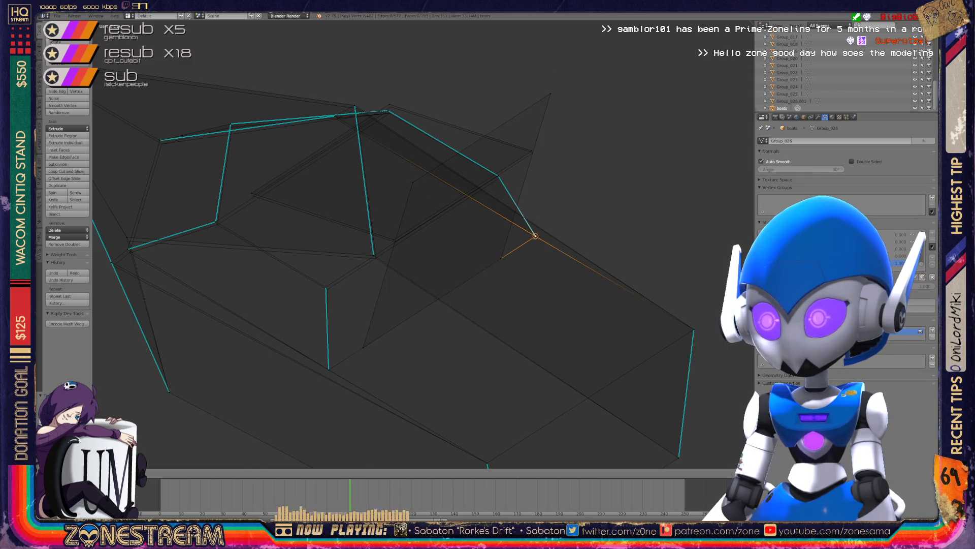
Move another boot vertex slightly and pick the next vertex to adjust.
{"action": "right_click", "coordinate": [326, 287]}
{"action": "key", "text": "g"}
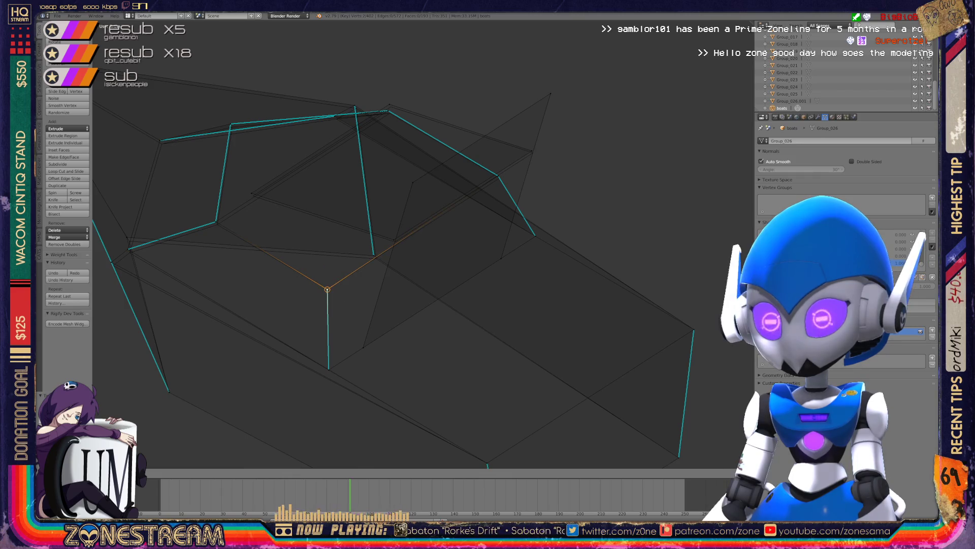
{"action": "key", "text": "Return"}
{"action": "middle_click_drag", "start_coordinate": [328, 289], "coordinate": [445, 282], "text": "shift"}
{"action": "right_click", "coordinate": [229, 255]}
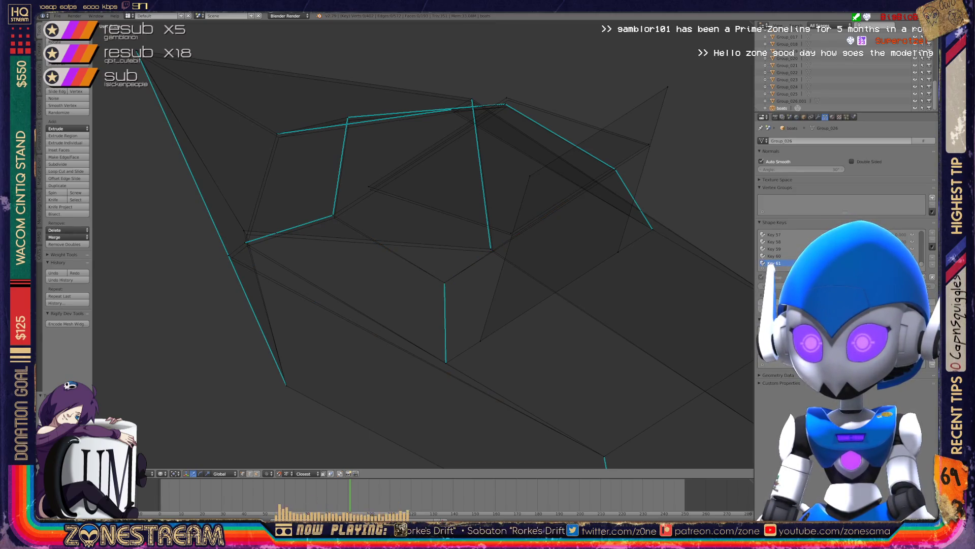
Zoom in and nudge the vertex near the top of the mesh slightly downward.
{"action": "scroll", "coordinate": [423, 245], "scroll_direction": "up", "scroll_amount": 4}
{"action": "mouse_move", "coordinate": [422, 245]}
{"action": "middle_mouse_down", "text": "shift"}
{"action": "mouse_move", "coordinate": [529, 246]}
{"action": "mouse_move", "coordinate": [491, 252]}
{"action": "middle_mouse_up", "text": "shift"}
{"action": "right_click", "coordinate": [386, 185]}
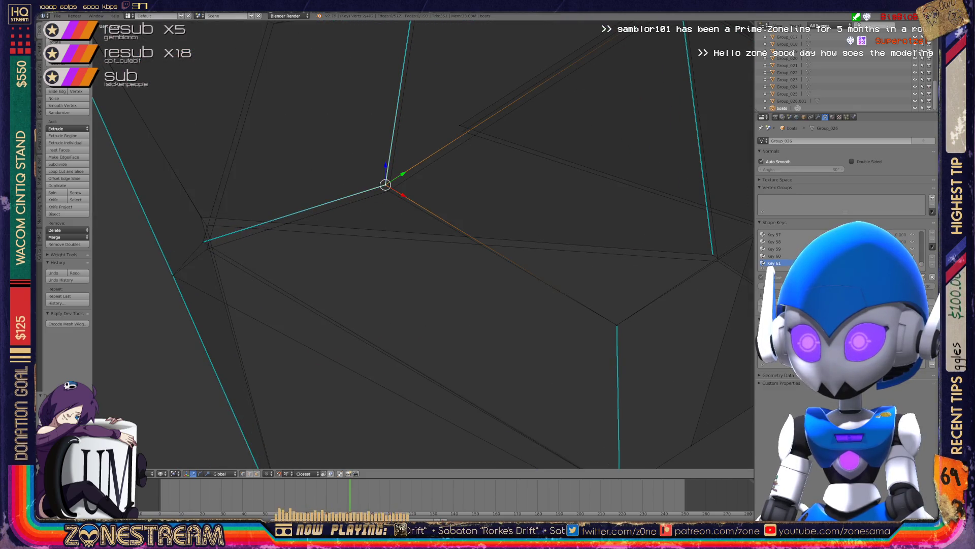
{"action": "left_click_drag", "start_coordinate": [386, 185], "coordinate": [388, 191]}
Pull the left seam vertex and the one above it down to meet the neighbouring edge.
{"action": "right_click", "coordinate": [202, 242]}
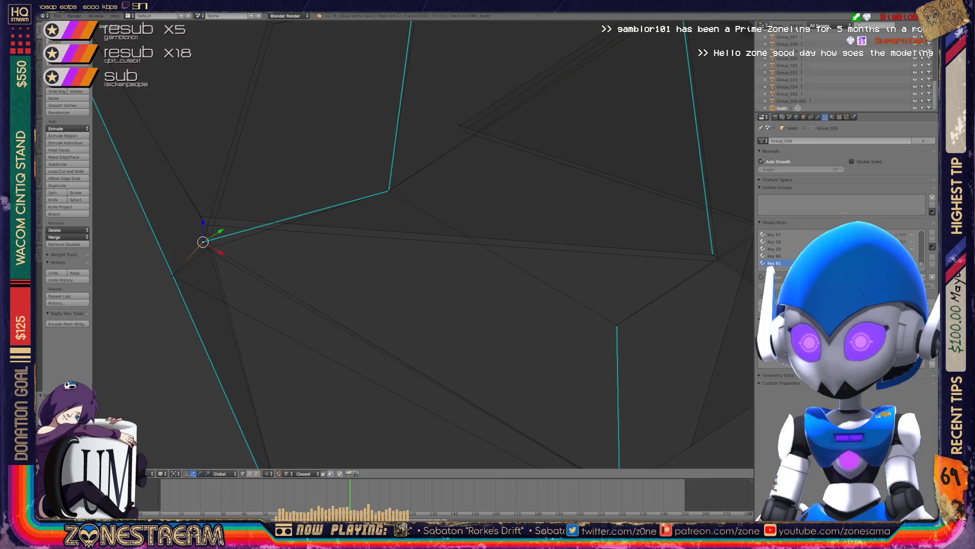
{"action": "mouse_move", "coordinate": [203, 242]}
{"action": "left_mouse_down"}
{"action": "mouse_move", "coordinate": [209, 249]}
{"action": "mouse_move", "coordinate": [203, 220]}
{"action": "mouse_move", "coordinate": [459, 124]}
{"action": "mouse_move", "coordinate": [463, 131]}
{"action": "left_mouse_up"}
{"action": "right_click", "coordinate": [203, 220]}
{"action": "middle_click_drag", "start_coordinate": [463, 131], "coordinate": [432, 122]}
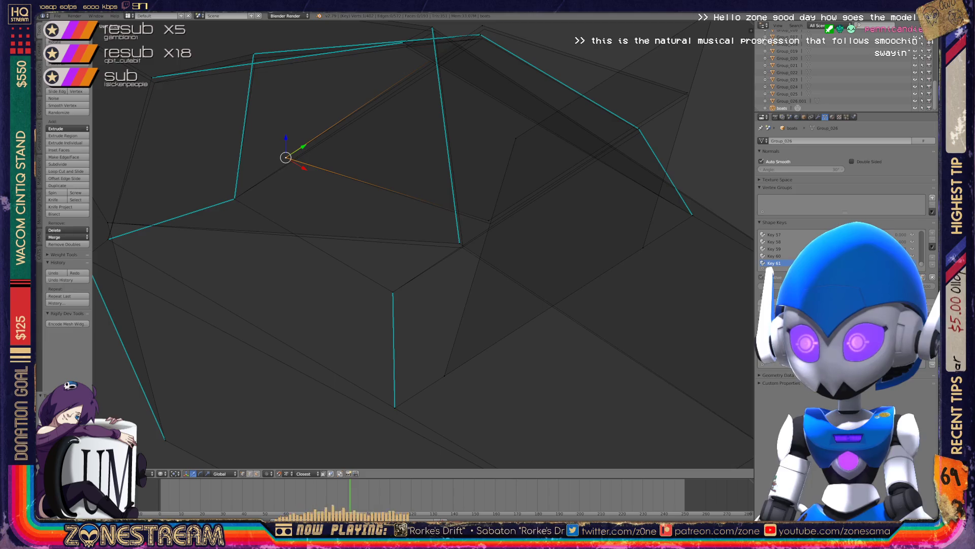
{"action": "left_click_drag", "start_coordinate": [286, 158], "coordinate": [463, 247]}
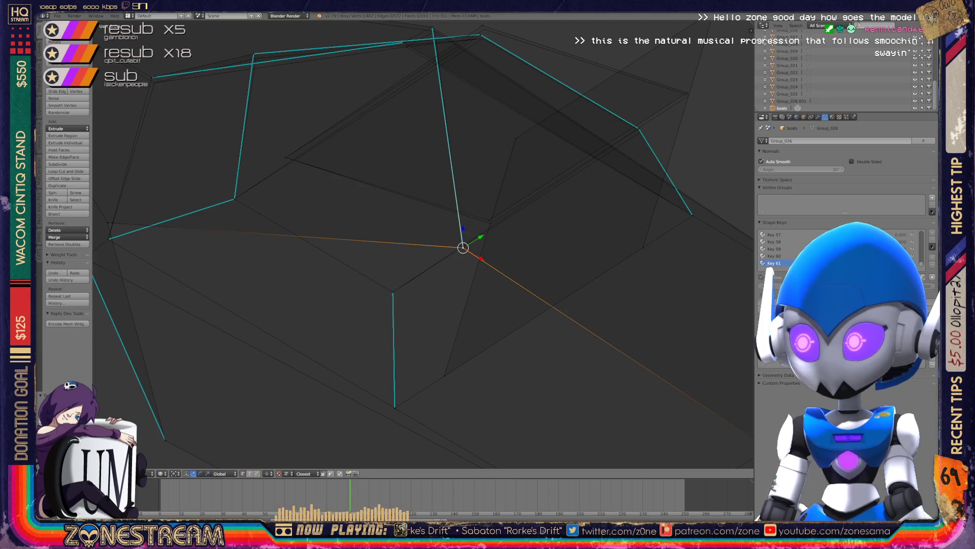
{"action": "mouse_move", "coordinate": [463, 248]}
{"action": "middle_mouse_down"}
{"action": "mouse_move", "coordinate": [412, 219]}
{"action": "mouse_move", "coordinate": [386, 231]}
{"action": "mouse_move", "coordinate": [373, 209]}
{"action": "middle_mouse_up"}
Re-centre the view and select the corner vertex where the edges meet.
{"action": "scroll", "coordinate": [392, 229], "scroll_direction": "up", "scroll_amount": 4}
{"action": "right_click", "coordinate": [325, 117]}
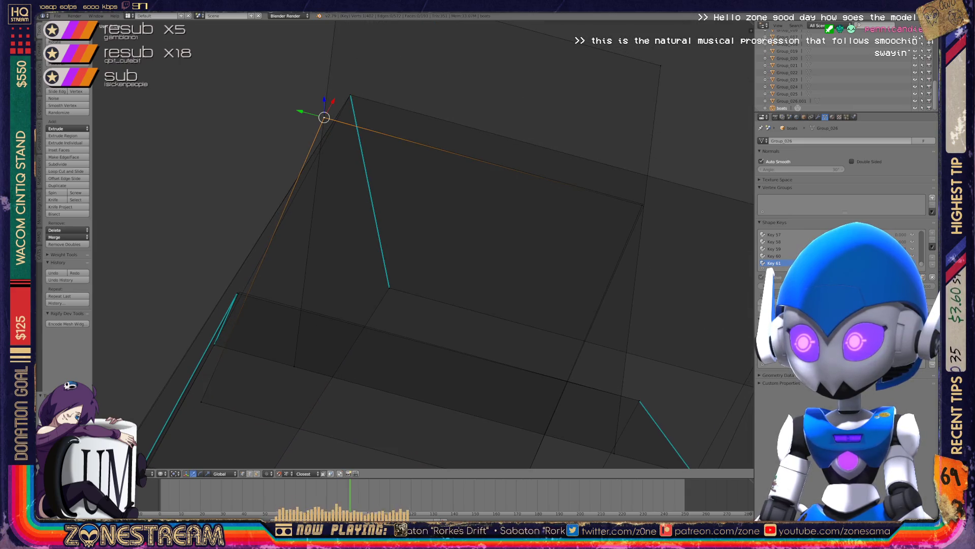
{"action": "right_click", "coordinate": [644, 204]}
{"action": "mouse_move", "coordinate": [645, 205]}
{"action": "middle_mouse_down", "text": "shift"}
{"action": "mouse_move", "coordinate": [711, 120]}
{"action": "mouse_move", "coordinate": [588, 168]}
{"action": "mouse_move", "coordinate": [455, 105]}
{"action": "mouse_move", "coordinate": [477, 95]}
{"action": "mouse_move", "coordinate": [420, 81]}
{"action": "middle_mouse_up", "text": "shift"}
{"action": "right_click", "coordinate": [334, 295]}
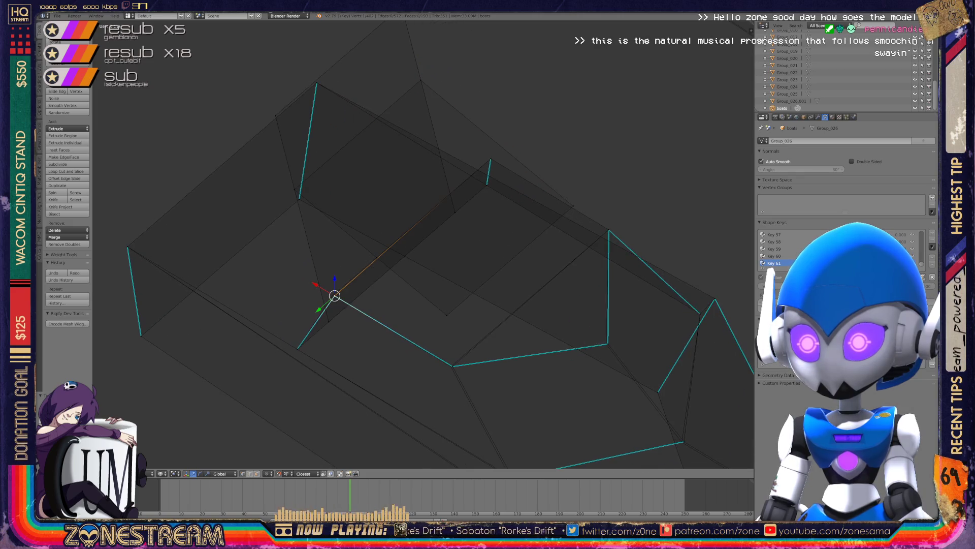
{"action": "scroll", "coordinate": [338, 299], "scroll_direction": "up", "scroll_amount": 5}
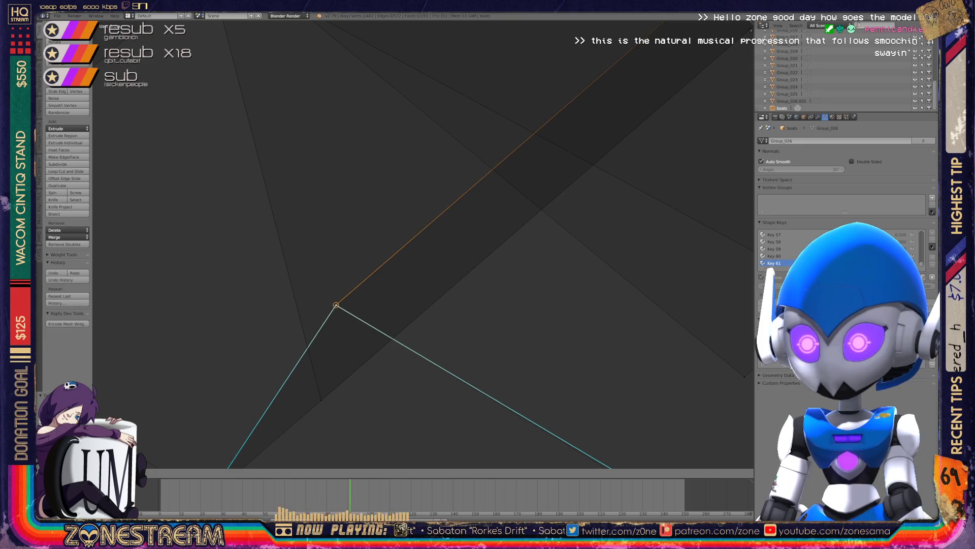
Snap the vertex at the cyan edge's end onto its adjacent vertex.
{"action": "scroll", "coordinate": [356, 254], "scroll_direction": "down", "scroll_amount": 5}
{"action": "mouse_move", "coordinate": [457, 254]}
{"action": "middle_mouse_down", "text": "shift"}
{"action": "mouse_move", "coordinate": [444, 245]}
{"action": "mouse_move", "coordinate": [472, 249]}
{"action": "mouse_move", "coordinate": [488, 239]}
{"action": "mouse_move", "coordinate": [524, 254]}
{"action": "middle_mouse_up", "text": "shift"}
{"action": "scroll", "coordinate": [422, 245], "scroll_direction": "up", "scroll_amount": 2}
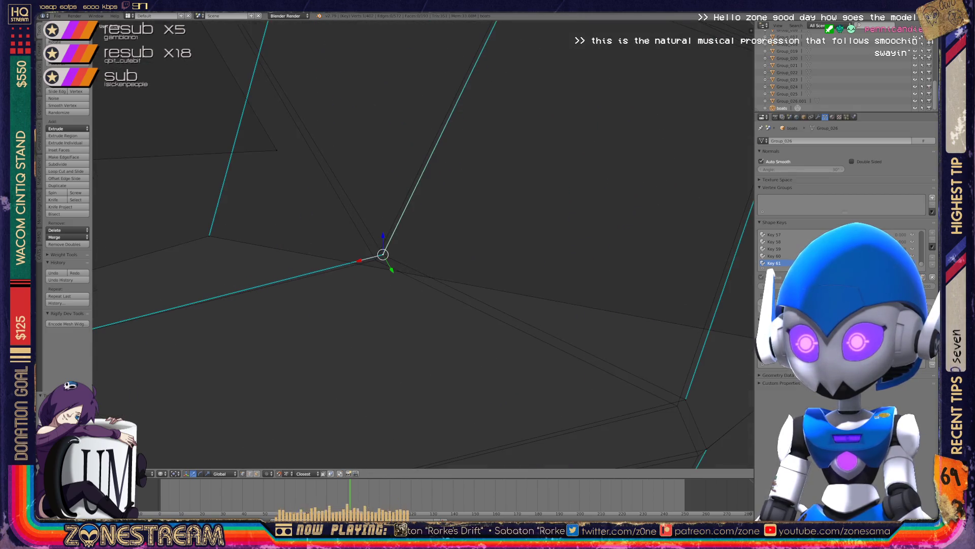
{"action": "right_click", "coordinate": [483, 302], "text": "alt"}
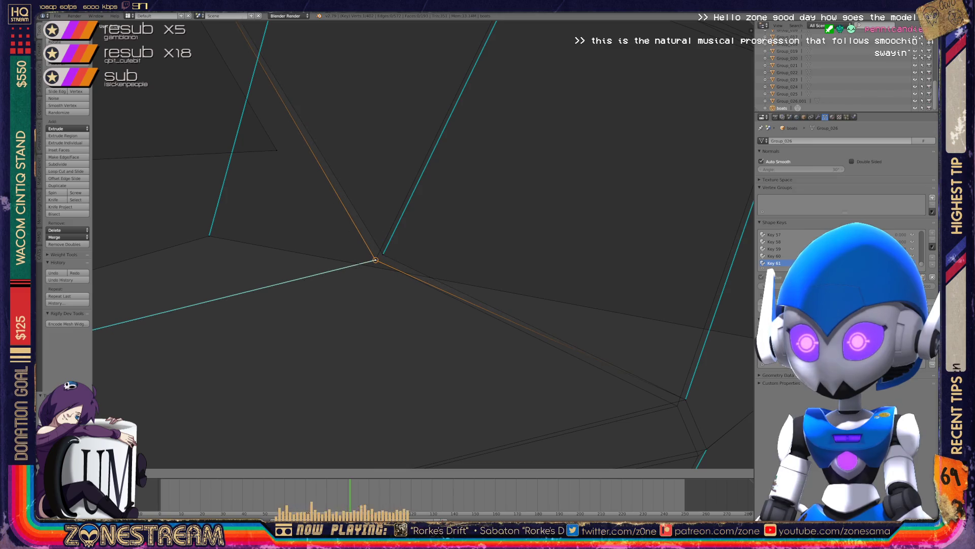
{"action": "right_click", "coordinate": [376, 260]}
{"action": "middle_click_drag", "start_coordinate": [458, 254], "coordinate": [265, 169], "text": "shift"}
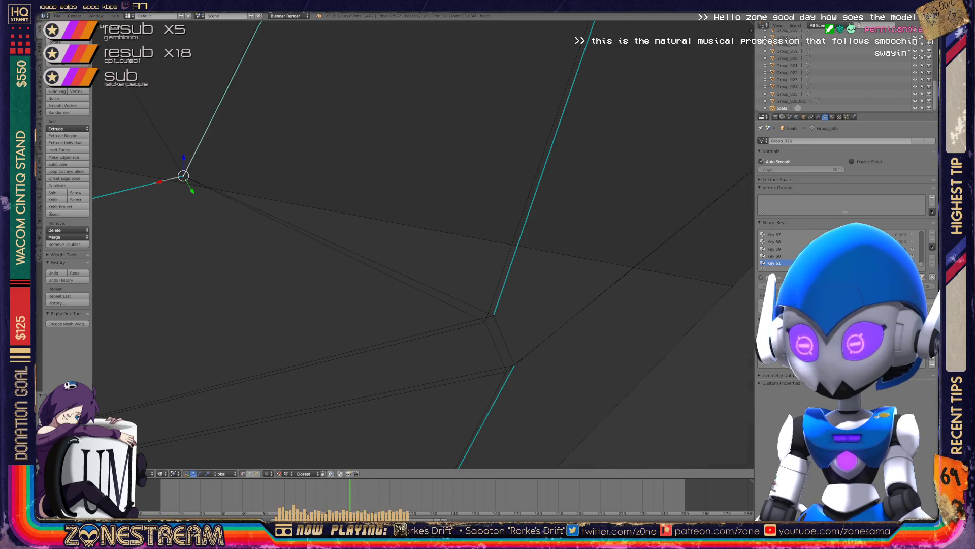
{"action": "right_click", "coordinate": [493, 315]}
{"action": "key", "text": "g"}
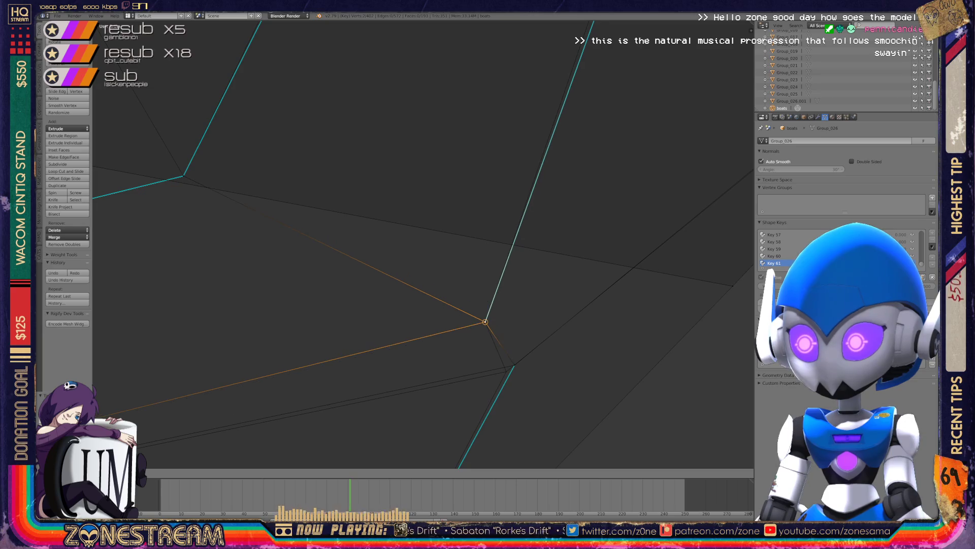
{"action": "left_click", "coordinate": [485, 322]}
Shift the neighbouring vertex where the edges meet slightly to the right.
{"action": "mouse_move", "coordinate": [485, 322]}
{"action": "middle_mouse_down"}
{"action": "mouse_move", "coordinate": [508, 325]}
{"action": "mouse_move", "coordinate": [468, 284]}
{"action": "mouse_move", "coordinate": [447, 305]}
{"action": "mouse_move", "coordinate": [432, 284]}
{"action": "mouse_move", "coordinate": [383, 368]}
{"action": "mouse_move", "coordinate": [348, 404]}
{"action": "middle_mouse_up"}
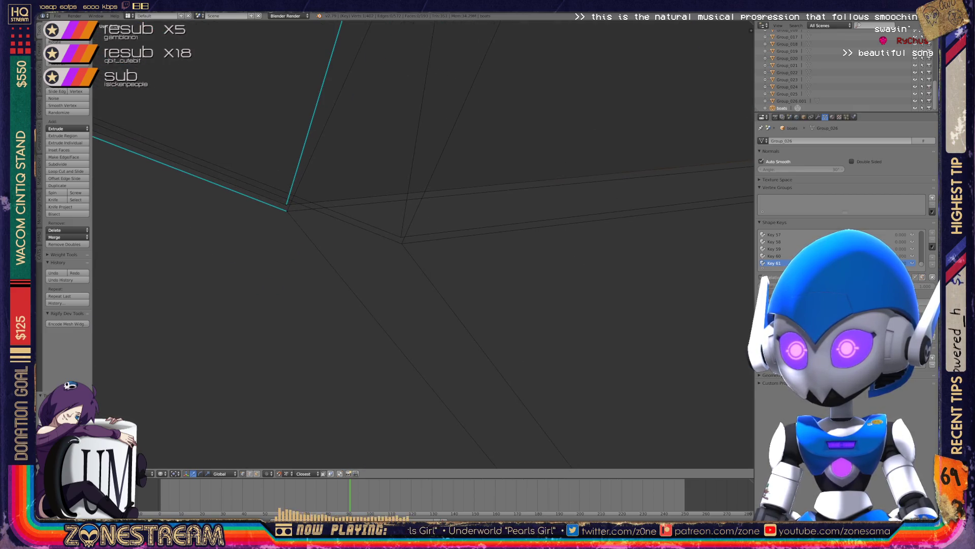
{"action": "right_click", "coordinate": [286, 205]}
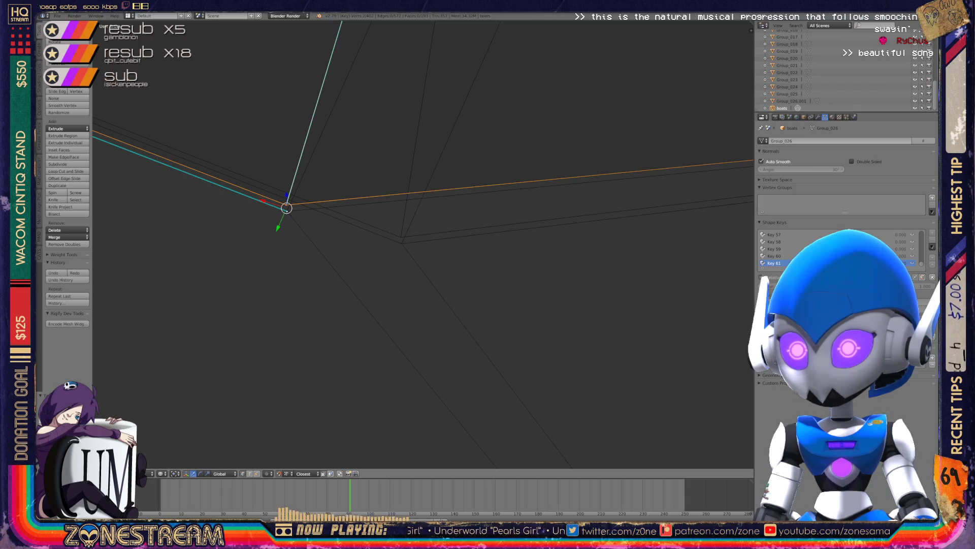
{"action": "right_click", "coordinate": [287, 210]}
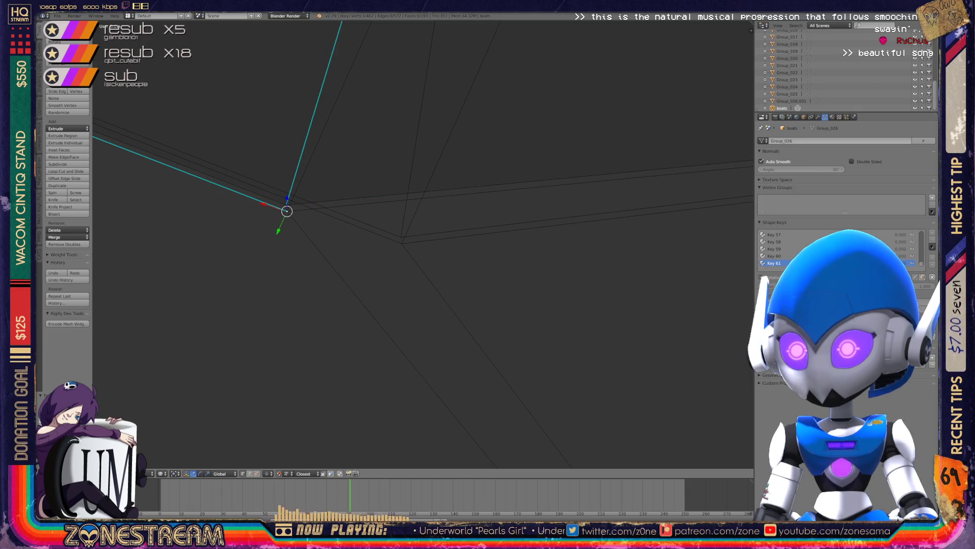
{"action": "key", "text": "g"}
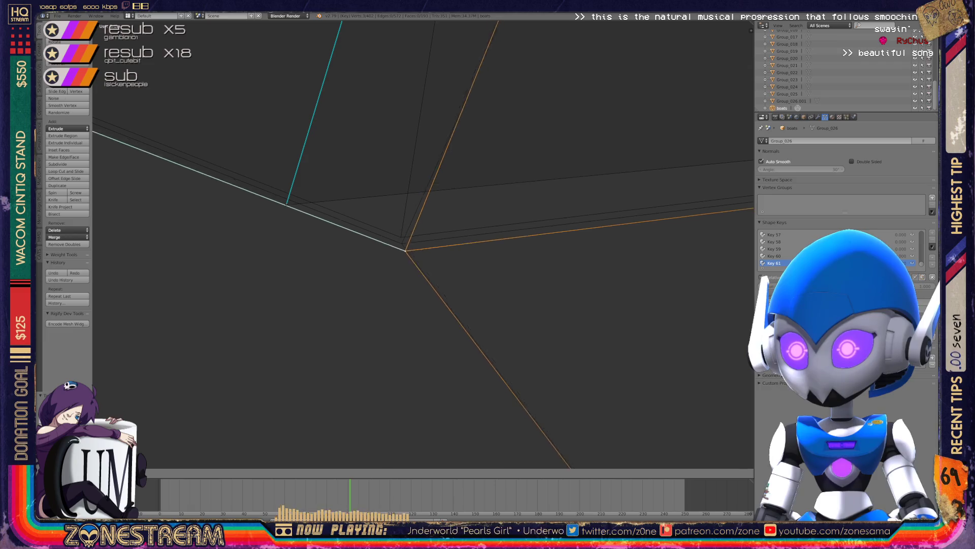
{"action": "left_click", "coordinate": [402, 243]}
{"action": "right_click_drag", "start_coordinate": [287, 205], "coordinate": [401, 239]}
{"action": "scroll", "coordinate": [421, 244], "scroll_direction": "up", "scroll_amount": 4}
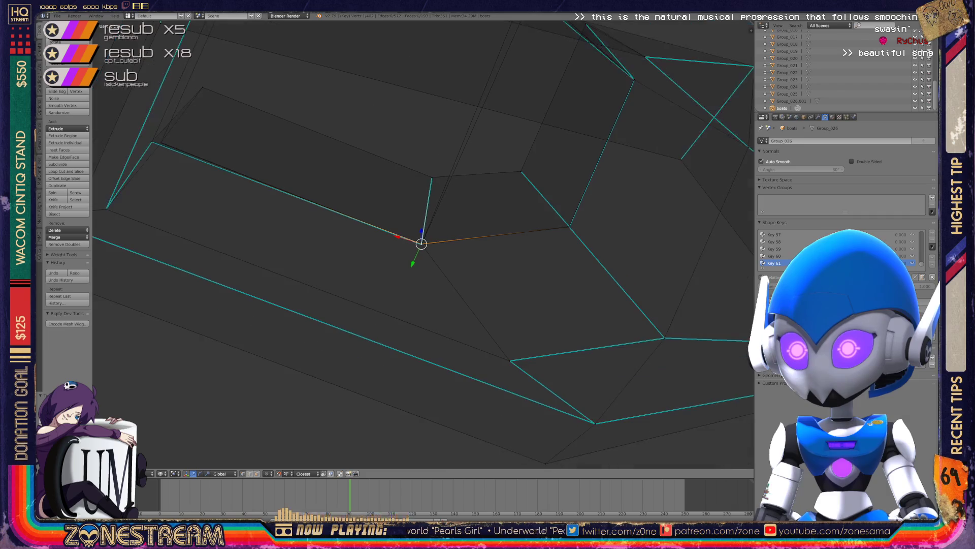
Snap the cyan corner vertex onto the upper vertex to close that gap.
{"action": "mouse_move", "coordinate": [421, 244]}
{"action": "middle_mouse_down"}
{"action": "mouse_move", "coordinate": [570, 252]}
{"action": "mouse_move", "coordinate": [575, 163]}
{"action": "middle_mouse_up"}
{"action": "scroll", "coordinate": [432, 215], "scroll_direction": "up", "scroll_amount": 5}
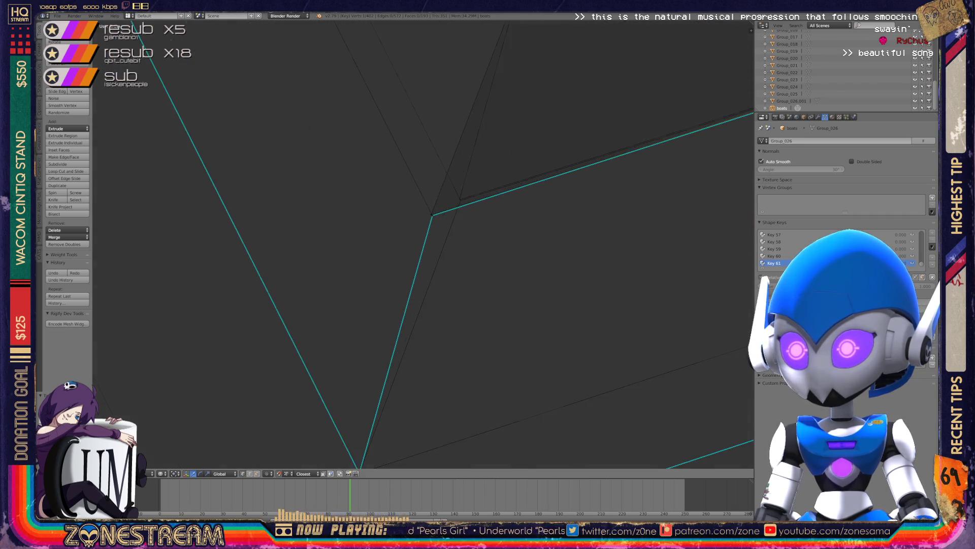
{"action": "scroll", "coordinate": [432, 215], "scroll_direction": "up", "scroll_amount": 2}
{"action": "middle_click_drag", "start_coordinate": [442, 183], "coordinate": [325, 274], "text": "shift"}
{"action": "right_click", "coordinate": [323, 273]}
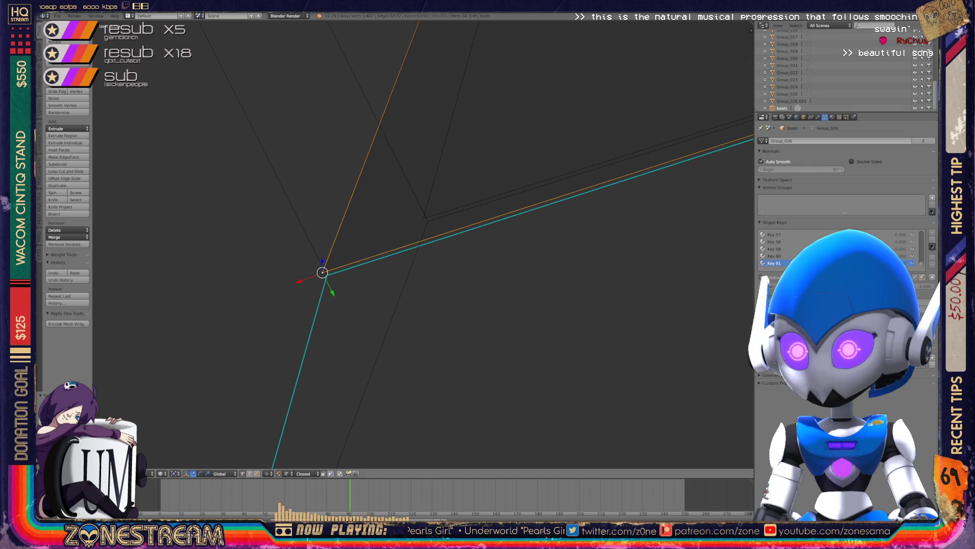
{"action": "right_click", "coordinate": [424, 217]}
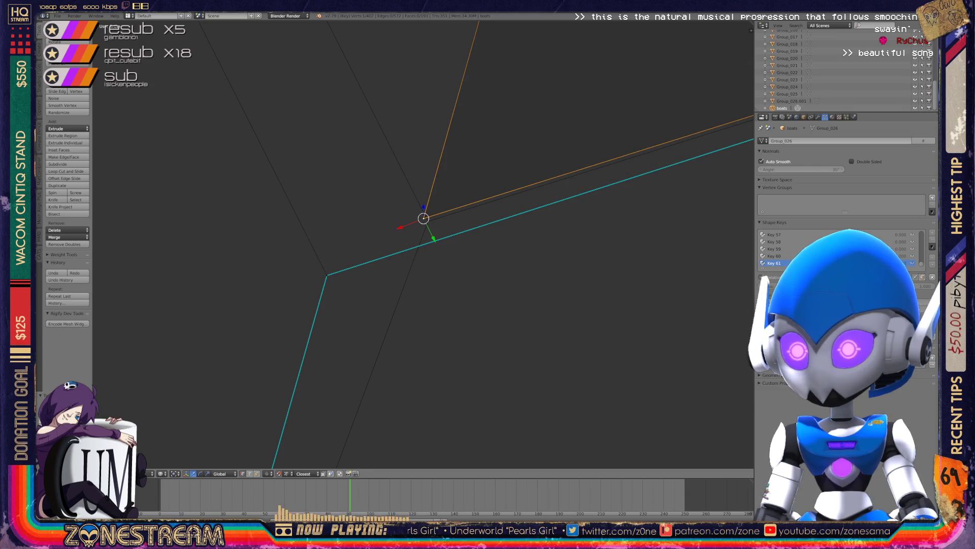
{"action": "right_click", "coordinate": [327, 274]}
{"action": "key", "text": "g"}
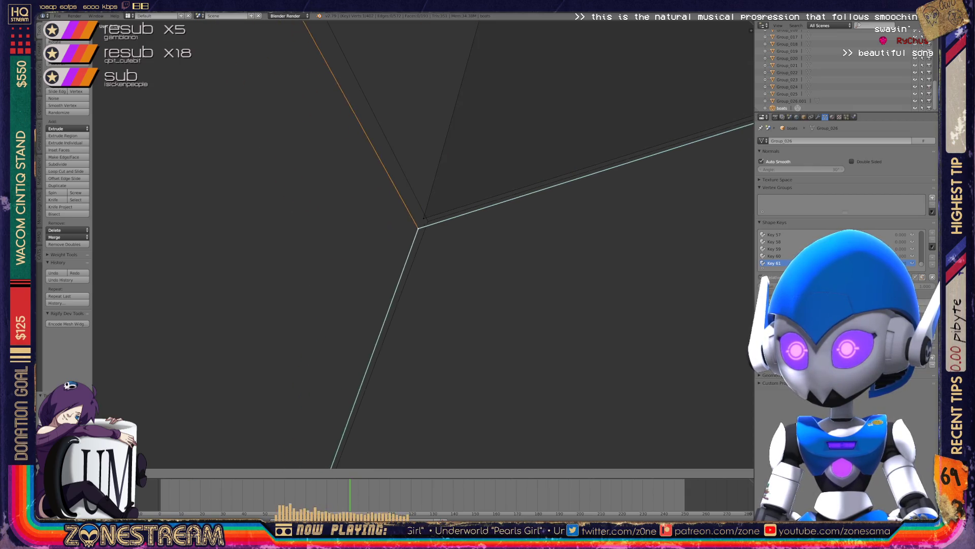
{"action": "left_click", "coordinate": [427, 220]}
Check the snapped corner from a new angle and pick out the next corner and target vertices.
{"action": "scroll", "coordinate": [428, 220], "scroll_direction": "down", "scroll_amount": 5}
{"action": "mouse_move", "coordinate": [427, 221]}
{"action": "middle_mouse_down"}
{"action": "mouse_move", "coordinate": [452, 226]}
{"action": "mouse_move", "coordinate": [437, 239]}
{"action": "mouse_move", "coordinate": [487, 244]}
{"action": "middle_mouse_up"}
{"action": "scroll", "coordinate": [452, 226], "scroll_direction": "up", "scroll_amount": 5}
{"action": "scroll", "coordinate": [452, 233], "scroll_direction": "up", "scroll_amount": 5}
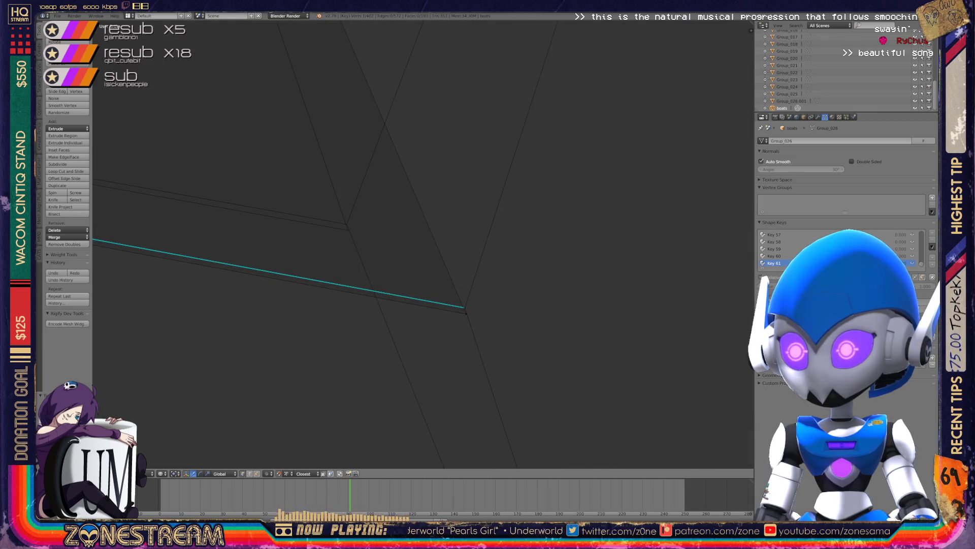
{"action": "right_click", "coordinate": [464, 308]}
{"action": "right_click", "coordinate": [349, 226]}
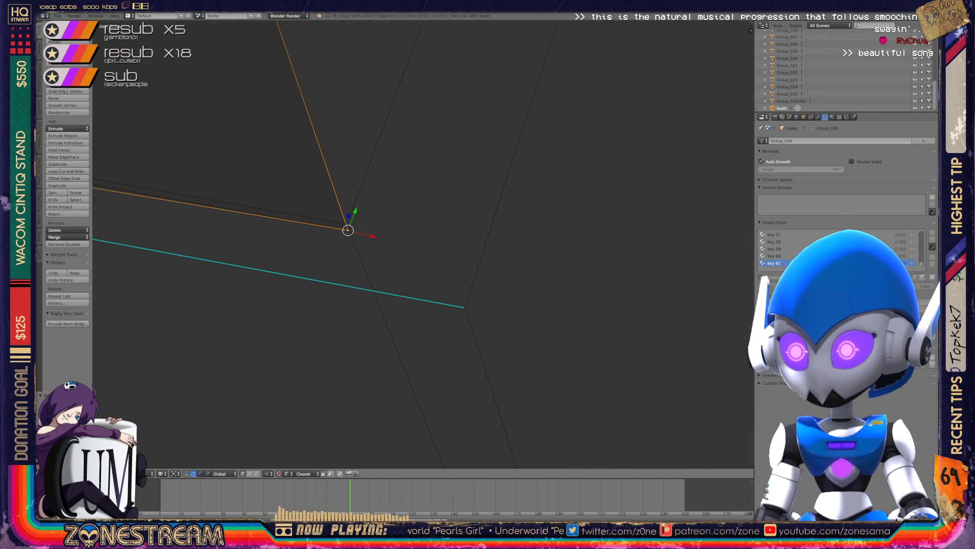
{"action": "right_click", "coordinate": [465, 307]}
{"action": "right_click", "coordinate": [347, 224]}
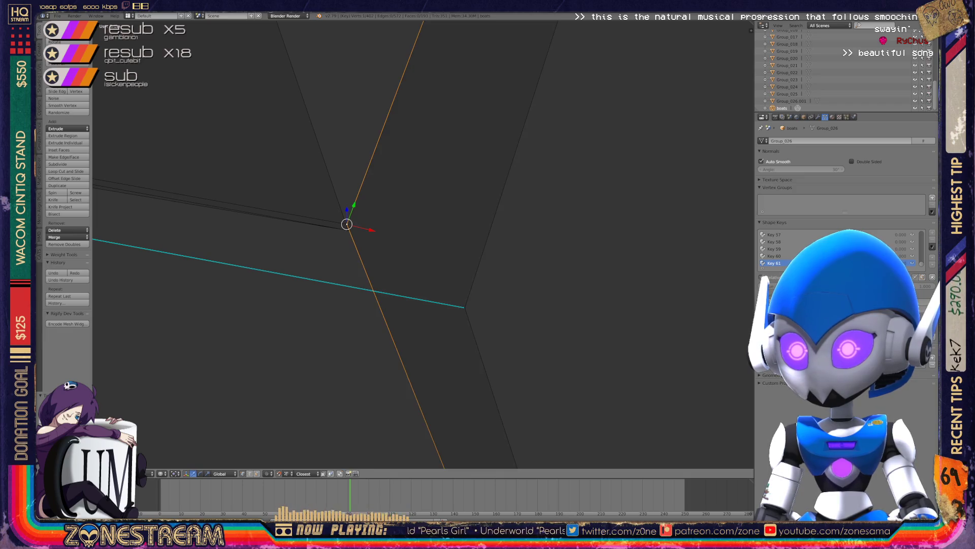
{"action": "mouse_move", "coordinate": [407, 254]}
{"action": "middle_mouse_down"}
{"action": "mouse_move", "coordinate": [492, 229]}
{"action": "mouse_move", "coordinate": [483, 279]}
{"action": "middle_mouse_up"}
Snap the second corner vertex onto the vertex it should meet and centre the view on it.
{"action": "right_click", "coordinate": [452, 314]}
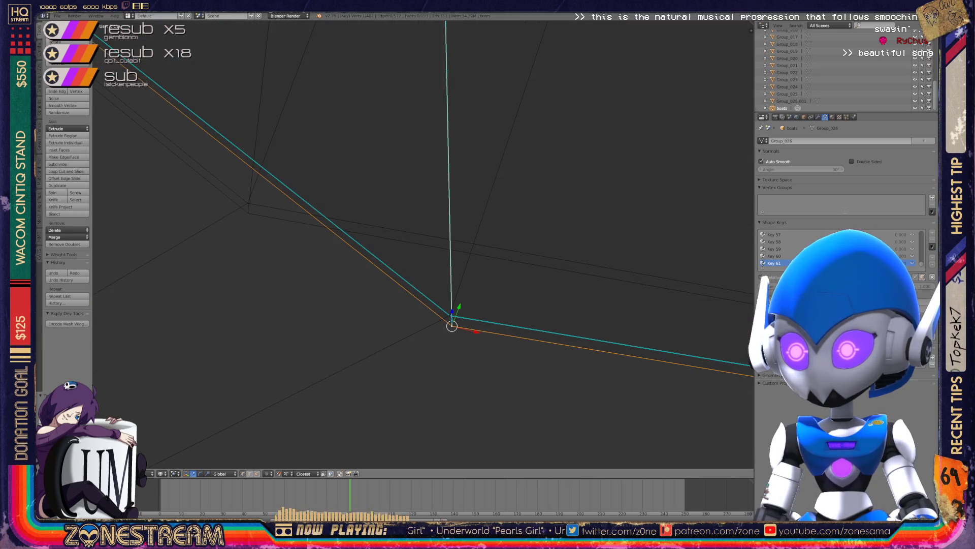
{"action": "right_click", "coordinate": [248, 212]}
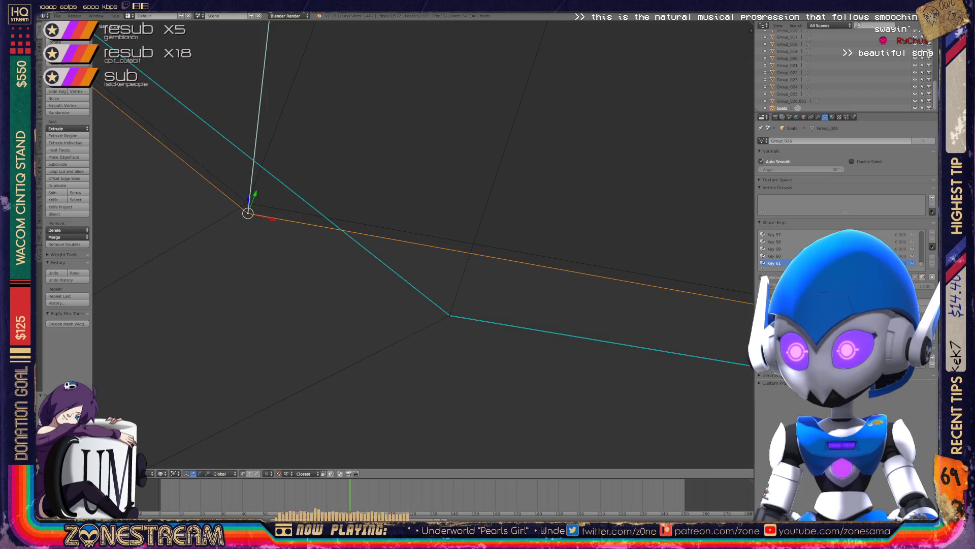
{"action": "right_click", "coordinate": [449, 315]}
{"action": "key", "text": "g"}
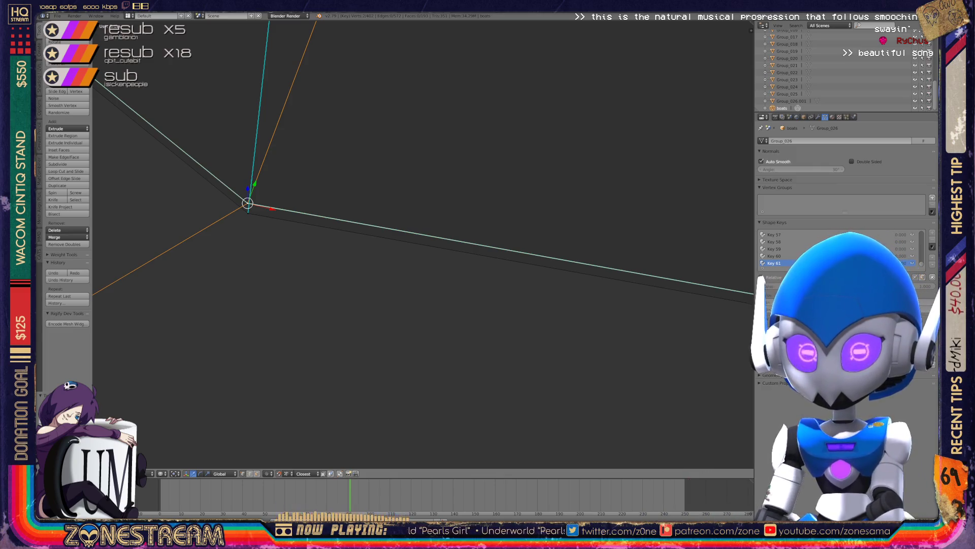
{"action": "key", "text": "KP_Decimal"}
{"action": "scroll", "coordinate": [423, 244], "scroll_direction": "down", "scroll_amount": 3}
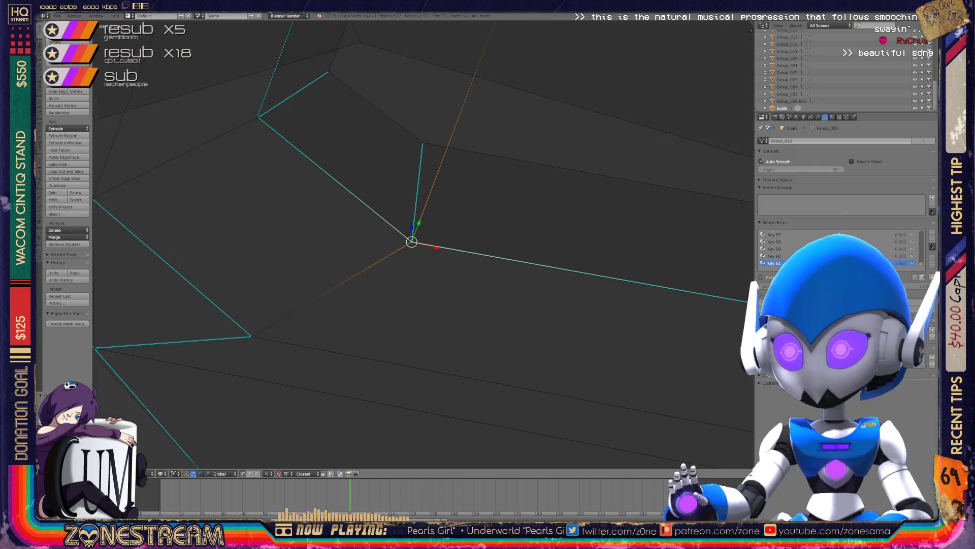
{"action": "key", "text": "Tab"}
{"action": "middle_click_drag", "start_coordinate": [422, 244], "coordinate": [539, 198]}
{"action": "mouse_move", "coordinate": [421, 244]}
{"action": "middle_mouse_down"}
{"action": "mouse_move", "coordinate": [482, 223]}
{"action": "mouse_move", "coordinate": [436, 239]}
{"action": "mouse_move", "coordinate": [452, 234]}
{"action": "middle_mouse_up"}
{"action": "key", "text": "Tab"}
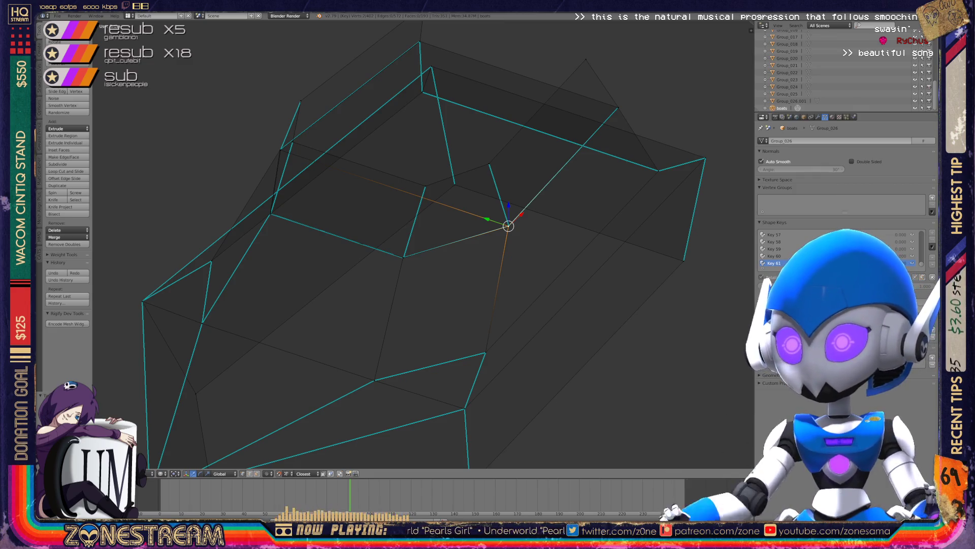
{"action": "key", "text": "Tab"}
{"action": "scroll", "coordinate": [422, 244], "scroll_direction": "down", "scroll_amount": 5}
{"action": "key", "text": "KP_1"}
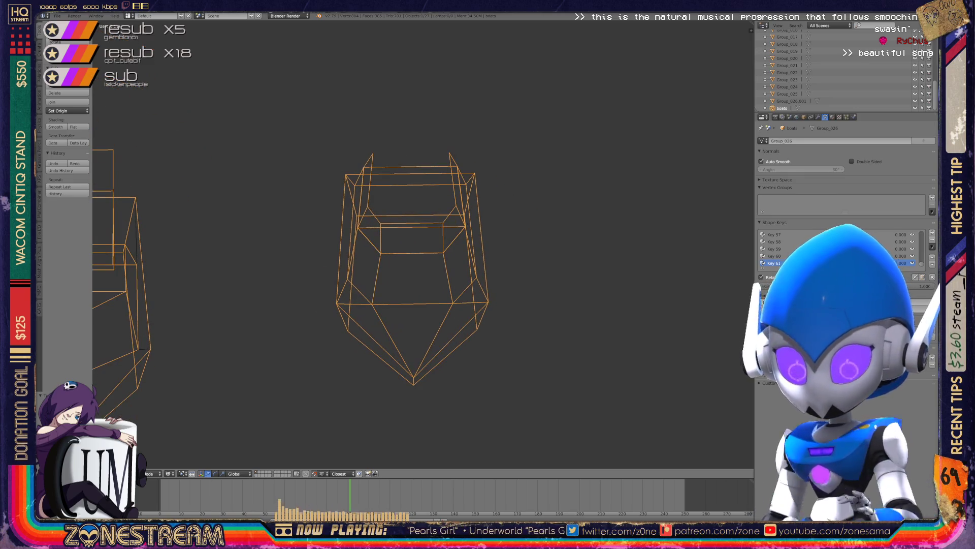
{"action": "scroll", "coordinate": [412, 269], "scroll_direction": "down", "scroll_amount": 5}
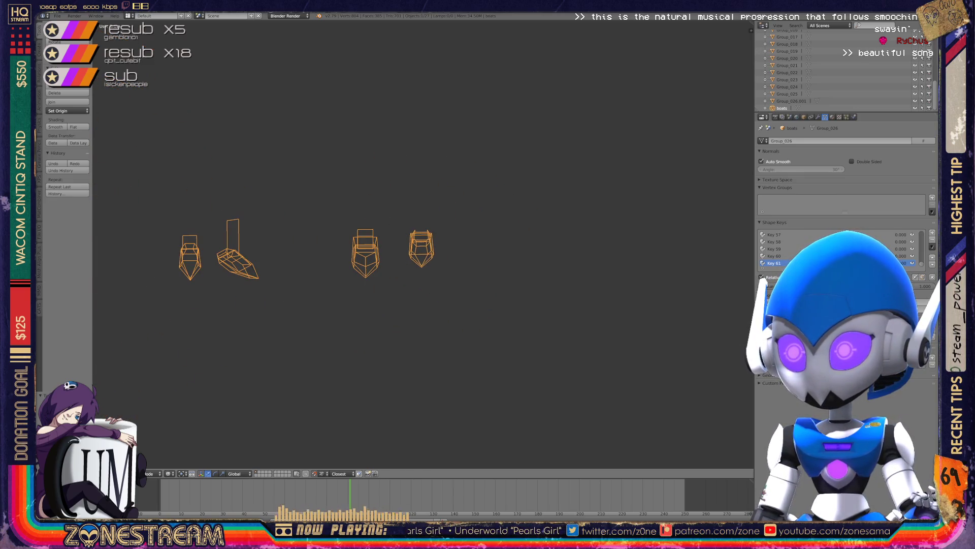
{"action": "mouse_move", "coordinate": [508, 243]}
{"action": "middle_mouse_down"}
{"action": "mouse_move", "coordinate": [548, 239]}
{"action": "mouse_move", "coordinate": [584, 203]}
{"action": "middle_mouse_up"}
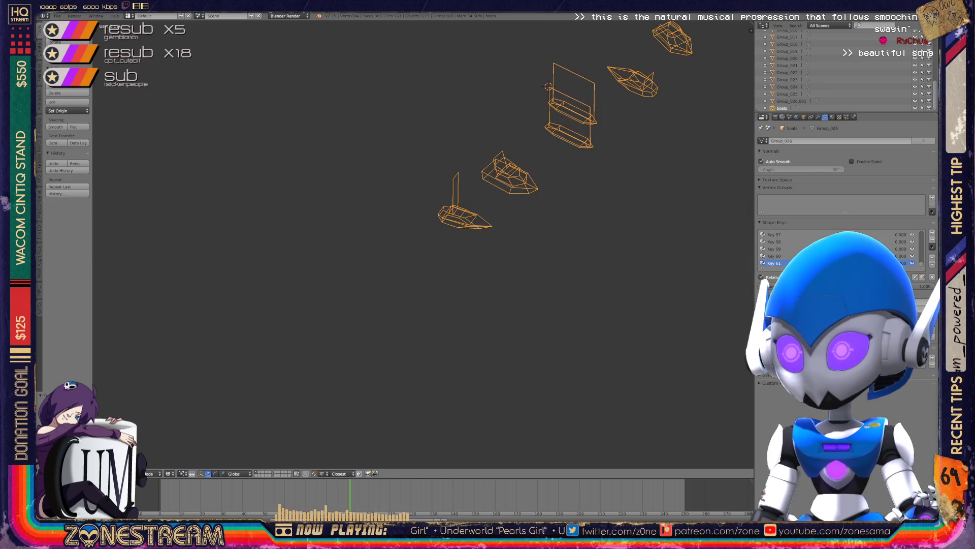
{"action": "scroll", "coordinate": [533, 228], "scroll_direction": "up", "scroll_amount": 4}
{"action": "scroll", "coordinate": [458, 229], "scroll_direction": "up", "scroll_amount": 6}
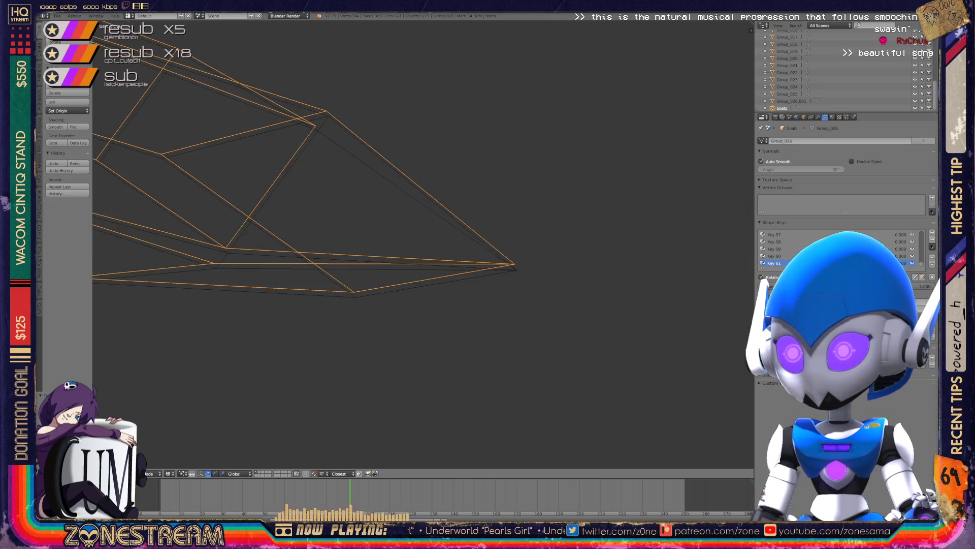
Enter Edit Mode and reposition the pointed tip vertex and a lower-edge vertex.
{"action": "key", "text": "Tab"}
{"action": "right_click", "coordinate": [653, 304]}
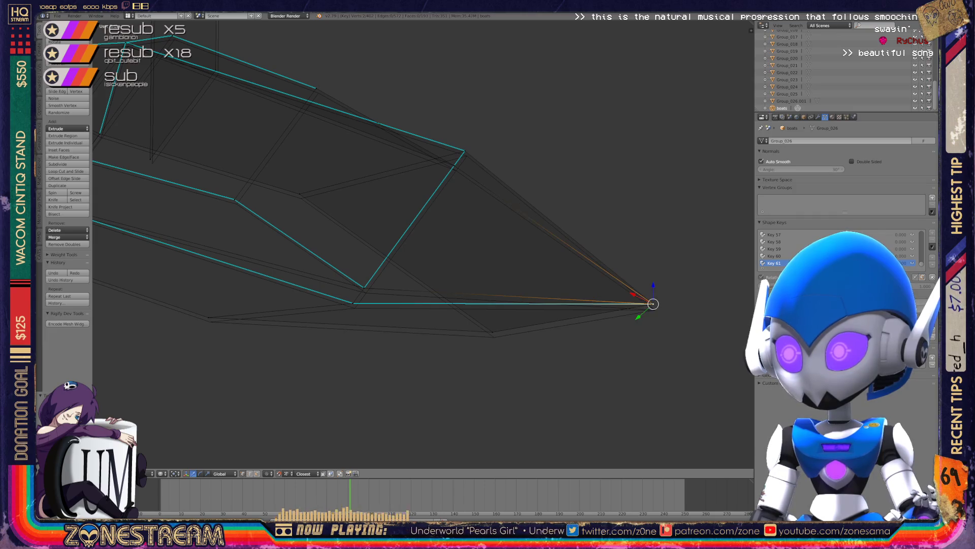
{"action": "key", "text": "g"}
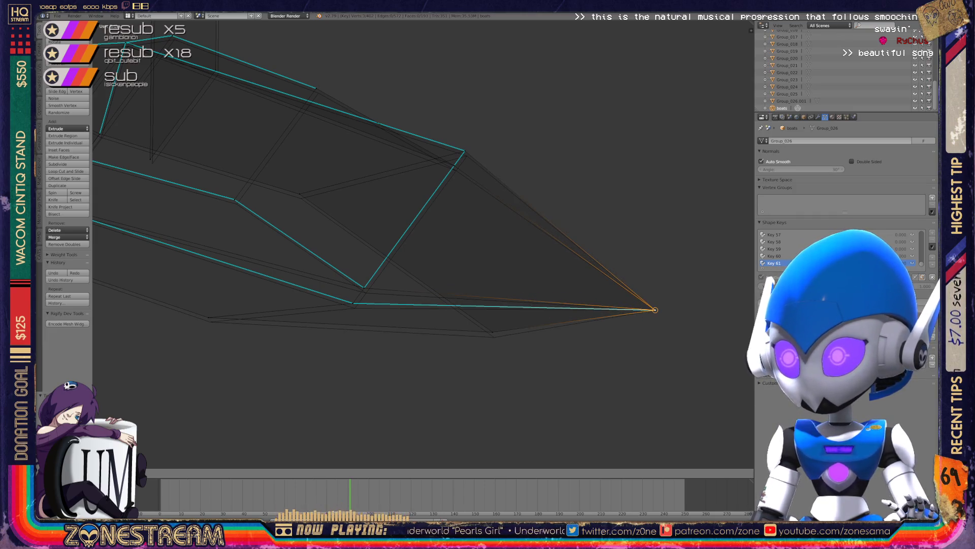
{"action": "left_click", "coordinate": [656, 310]}
{"action": "right_click", "coordinate": [495, 337]}
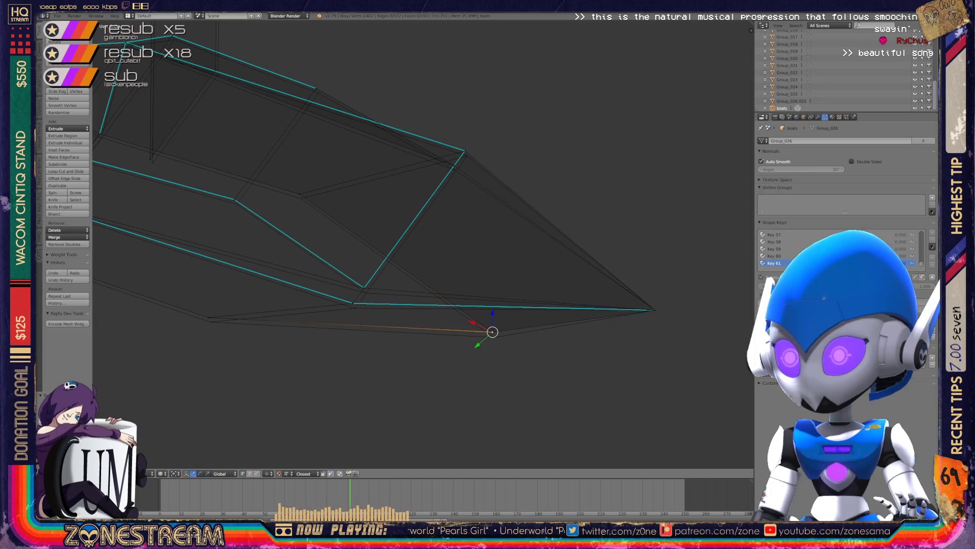
{"action": "middle_click_drag", "start_coordinate": [407, 254], "coordinate": [383, 221]}
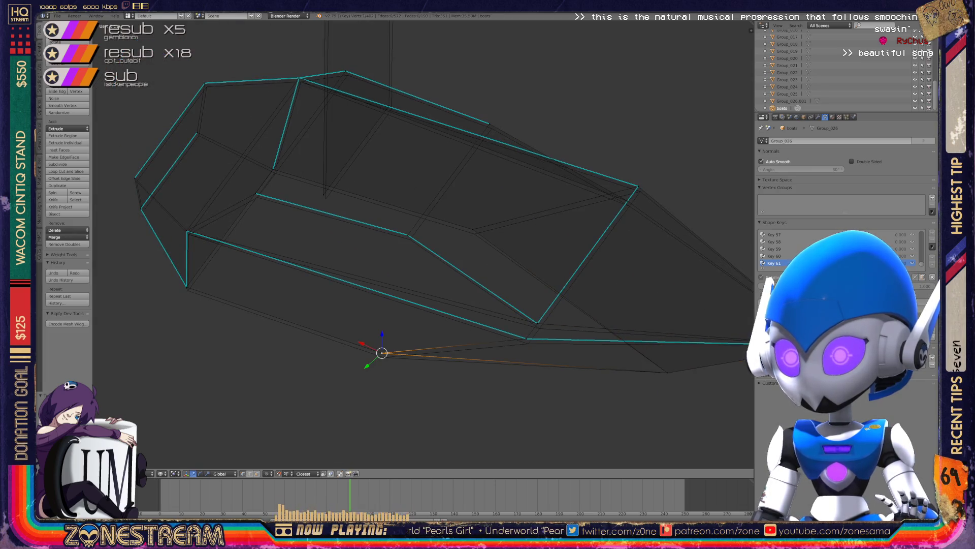
{"action": "key", "text": "g"}
{"action": "left_click", "coordinate": [384, 356]}
Move the vertex at the bottom V and the vertex in the middle of the piece.
{"action": "right_click", "coordinate": [524, 338]}
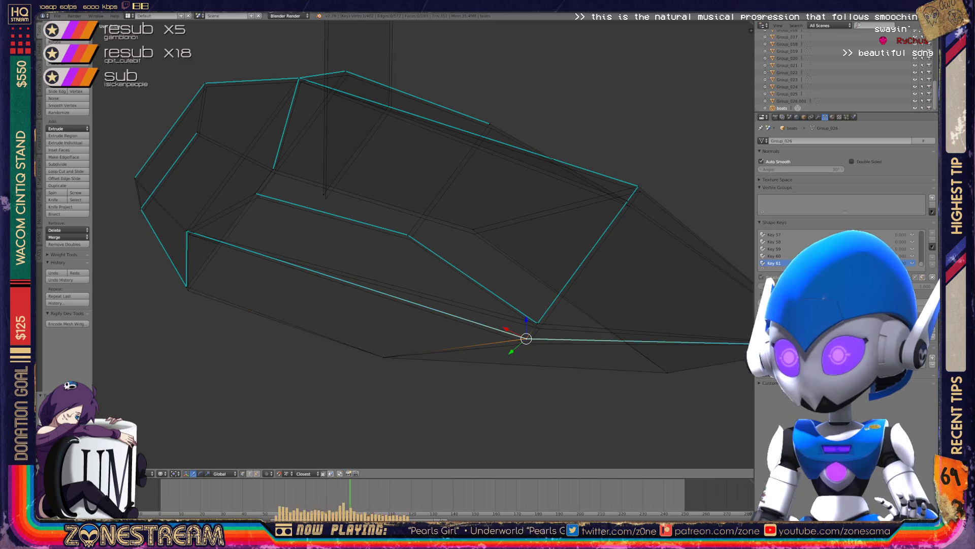
{"action": "key", "text": "a"}
{"action": "right_click", "coordinate": [526, 340]}
{"action": "key", "text": "g"}
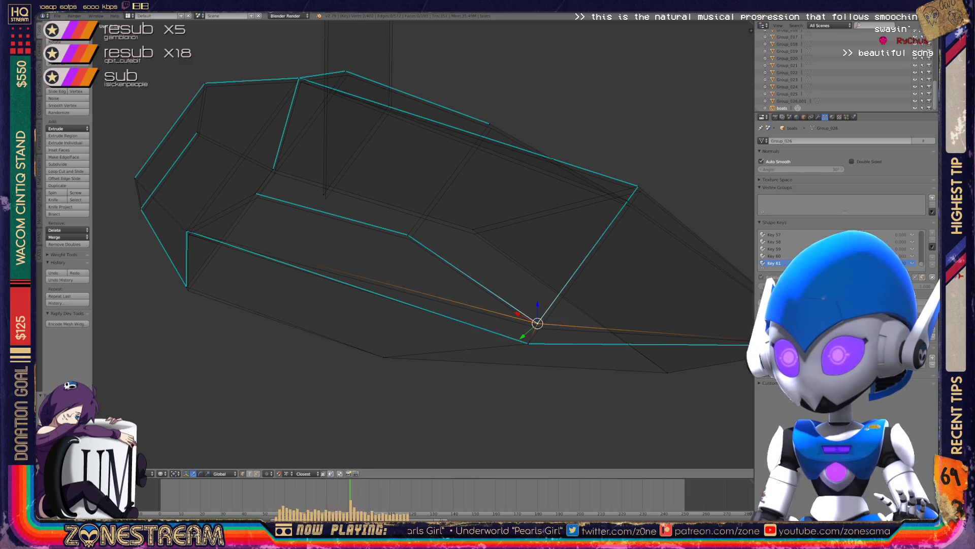
{"action": "left_click", "coordinate": [540, 328]}
{"action": "right_click", "coordinate": [640, 192]}
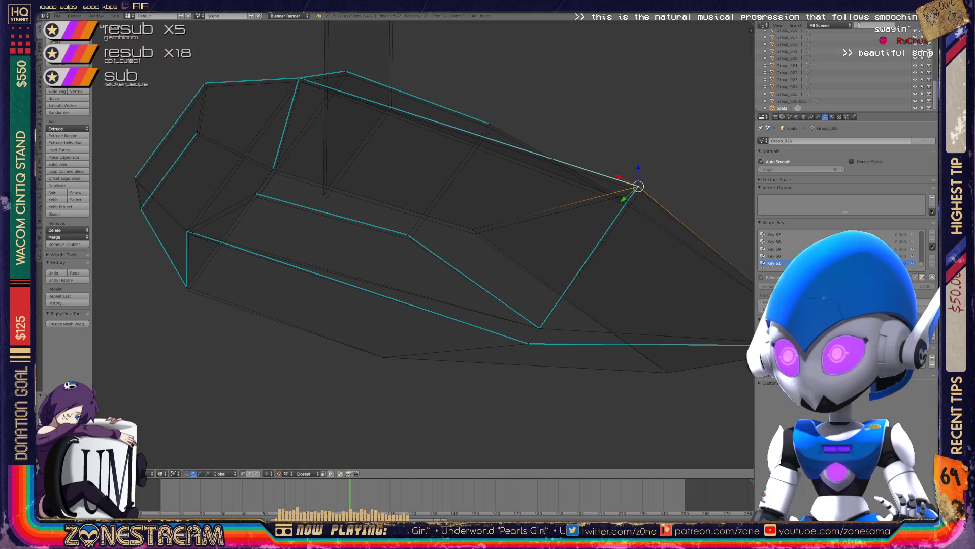
{"action": "right_click", "coordinate": [473, 229]}
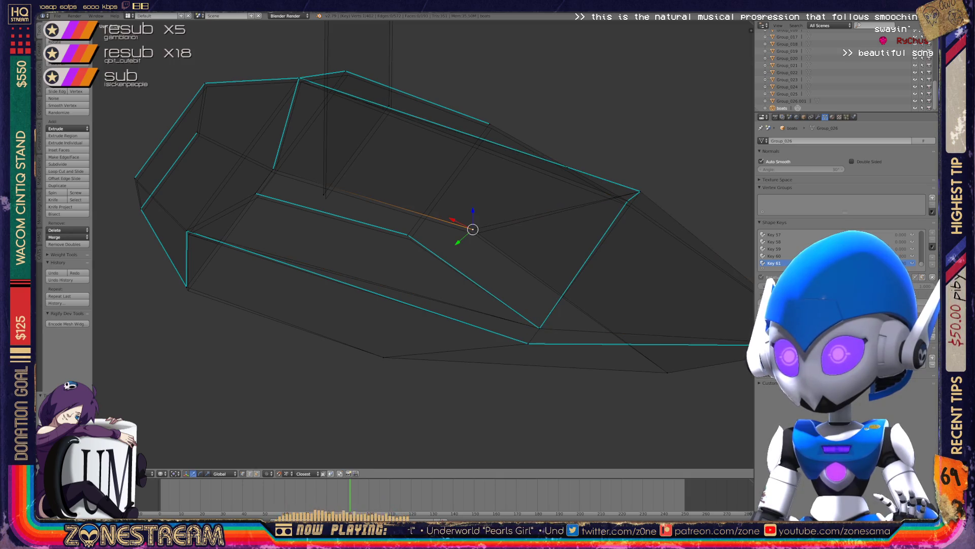
{"action": "key", "text": "g"}
{"action": "left_click", "coordinate": [474, 234]}
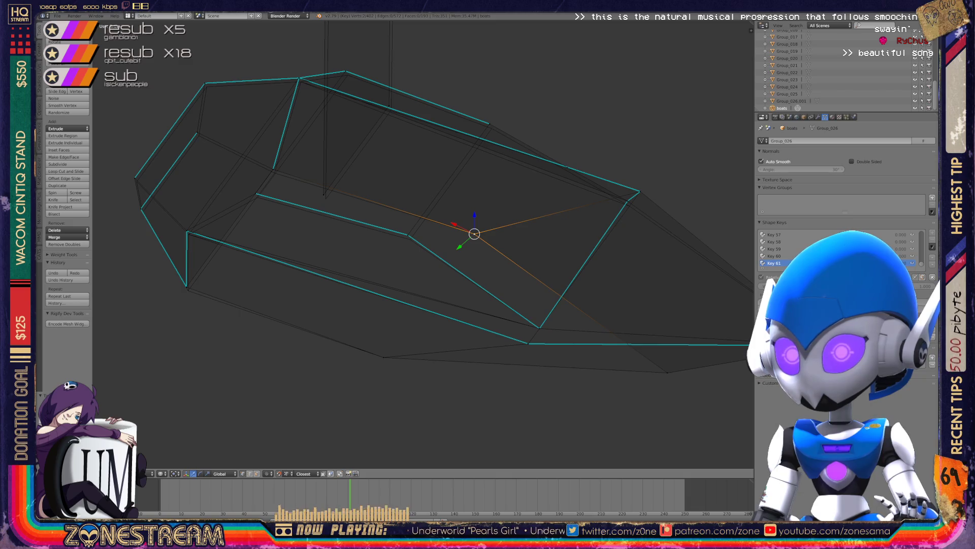
Adjust the vertex above the bottom-left corner and the inner upper-edge vertex.
{"action": "right_click", "coordinate": [188, 290]}
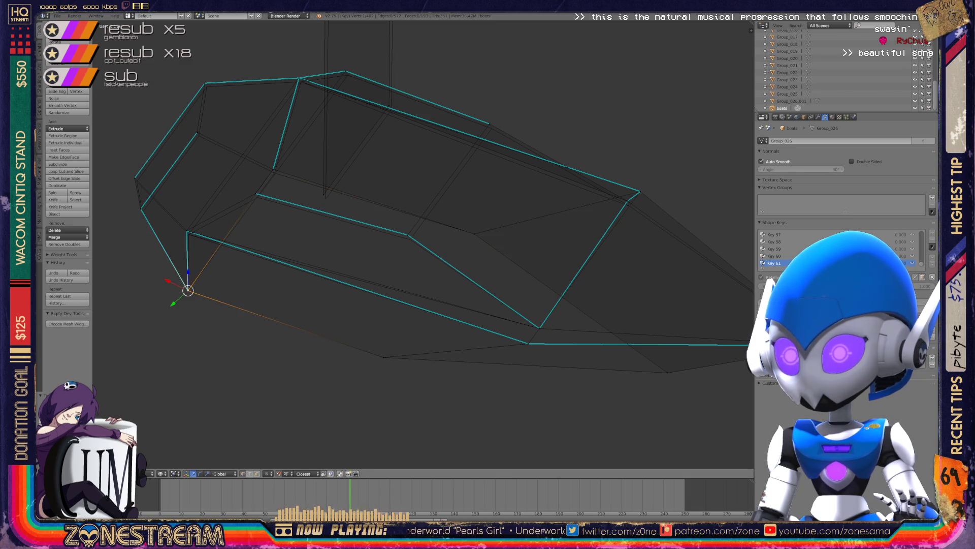
{"action": "right_click", "coordinate": [187, 231]}
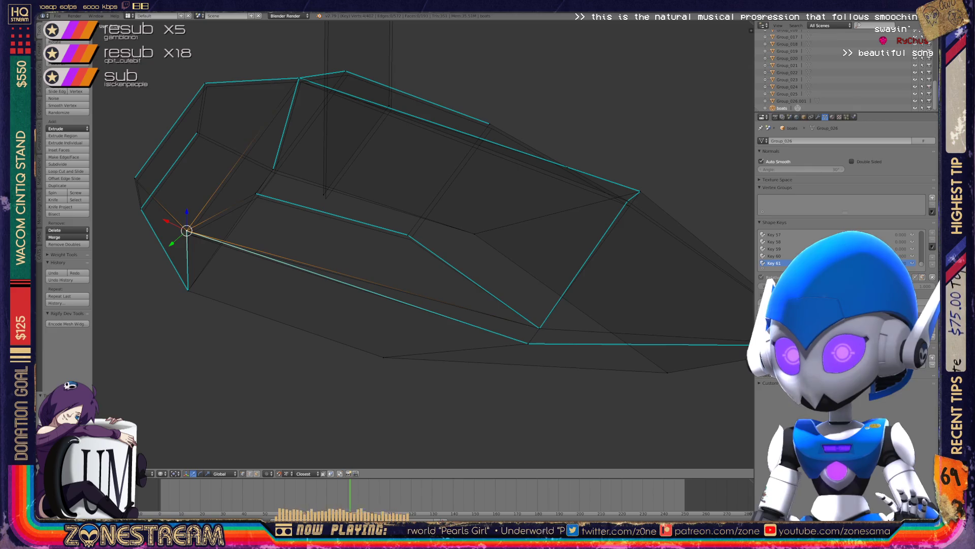
{"action": "key", "text": "g"}
{"action": "left_click", "coordinate": [189, 234]}
{"action": "right_click", "coordinate": [255, 193]}
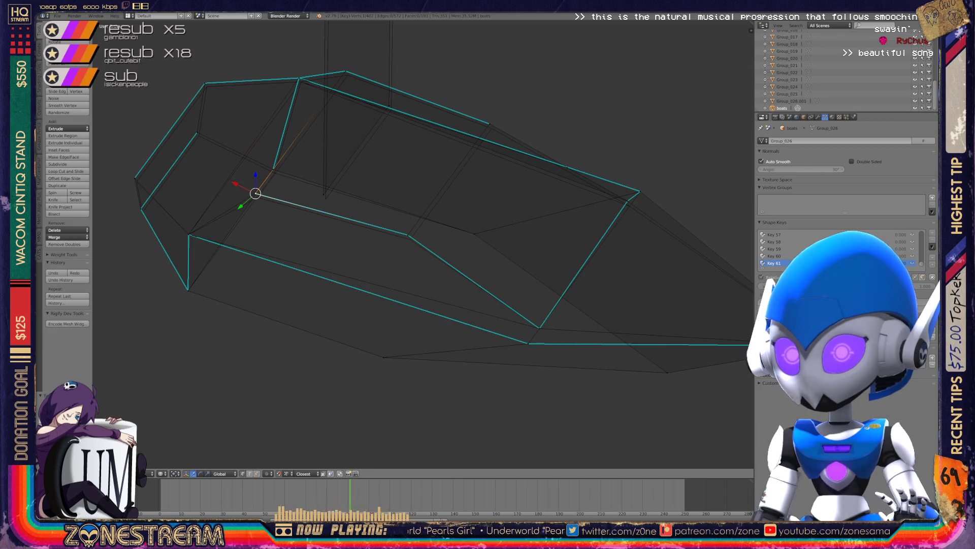
{"action": "key", "text": "g"}
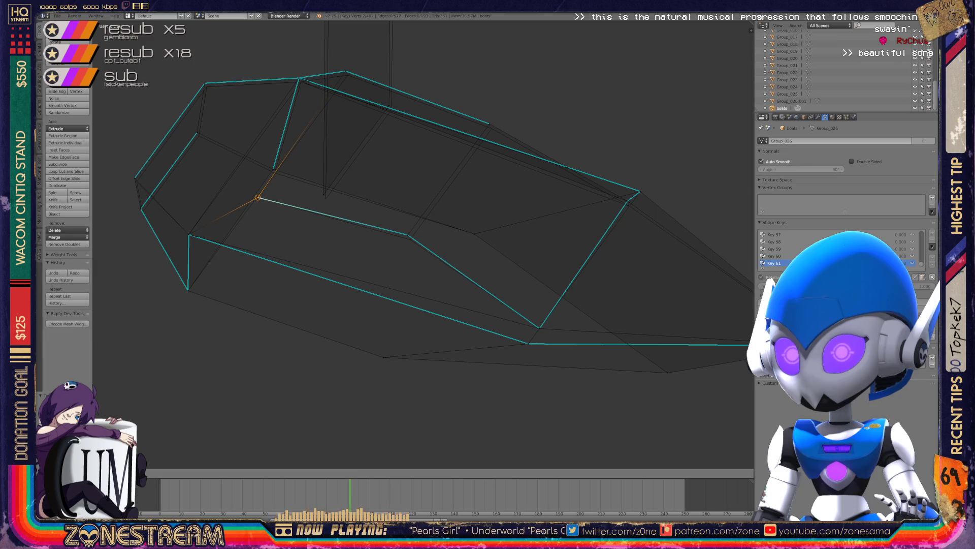
{"action": "left_click", "coordinate": [258, 197]}
Nudge the left-side vertex and the front-left corner vertex slightly.
{"action": "right_click", "coordinate": [141, 208]}
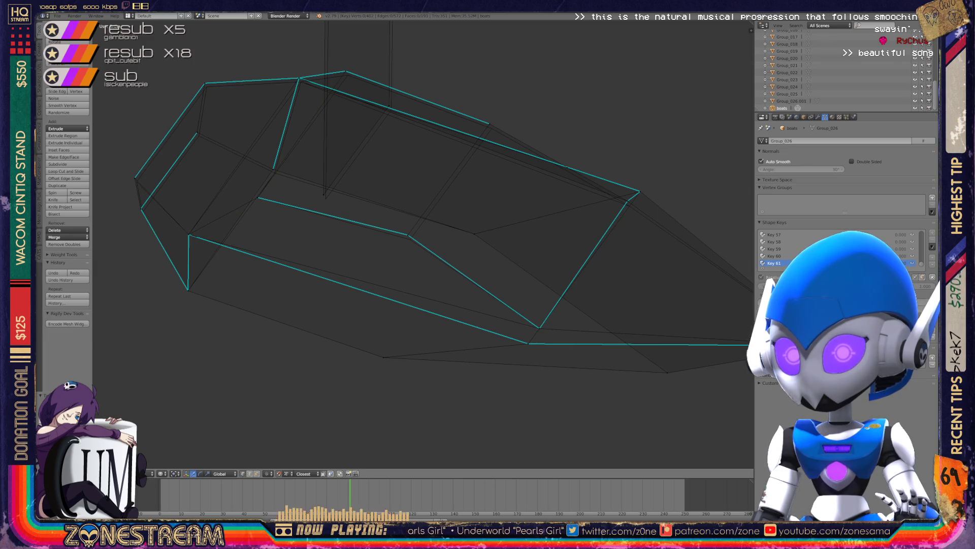
{"action": "key", "text": "g"}
{"action": "left_click", "coordinate": [143, 211]}
{"action": "right_click", "coordinate": [134, 178]}
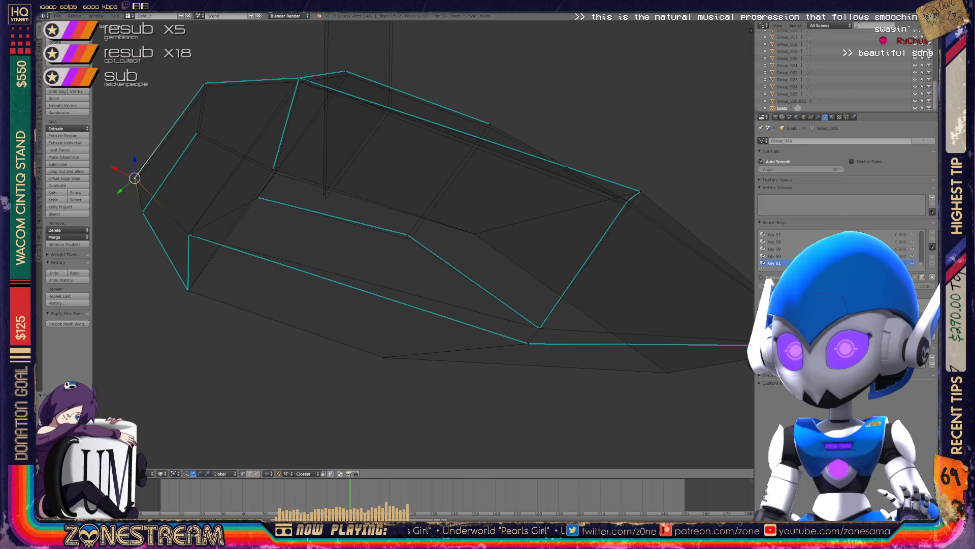
{"action": "key", "text": "g"}
{"action": "left_click", "coordinate": [137, 180]}
Raise the upper-left corner vertex higher and fine-tune its position.
{"action": "right_click", "coordinate": [199, 135]}
{"action": "key", "text": "g"}
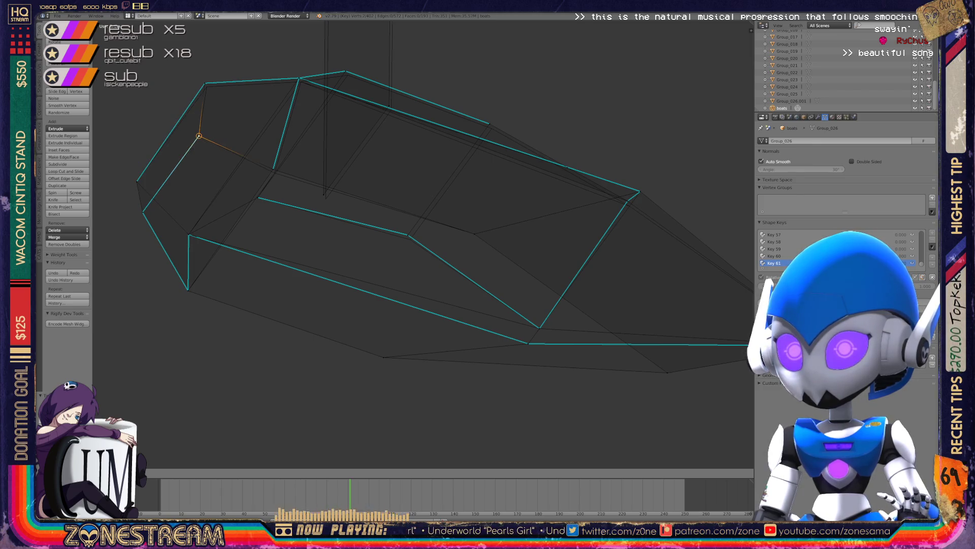
{"action": "left_click", "coordinate": [205, 83]}
{"action": "key", "text": "g"}
{"action": "left_click", "coordinate": [206, 87]}
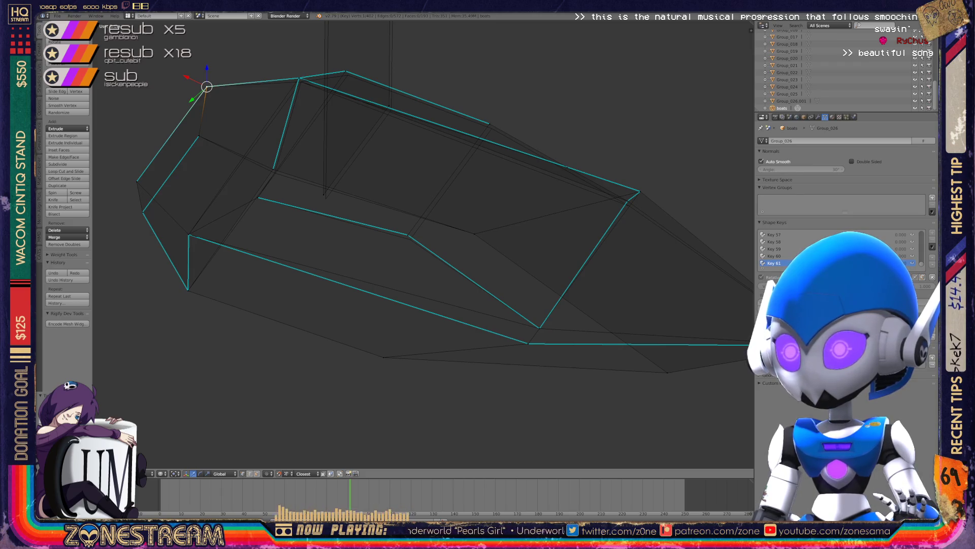
Centre the view on the rear-right vertex and select the overlapping vertices near the top edge.
{"action": "middle_click_drag", "start_coordinate": [407, 254], "coordinate": [467, 239]}
{"action": "right_click", "coordinate": [593, 208]}
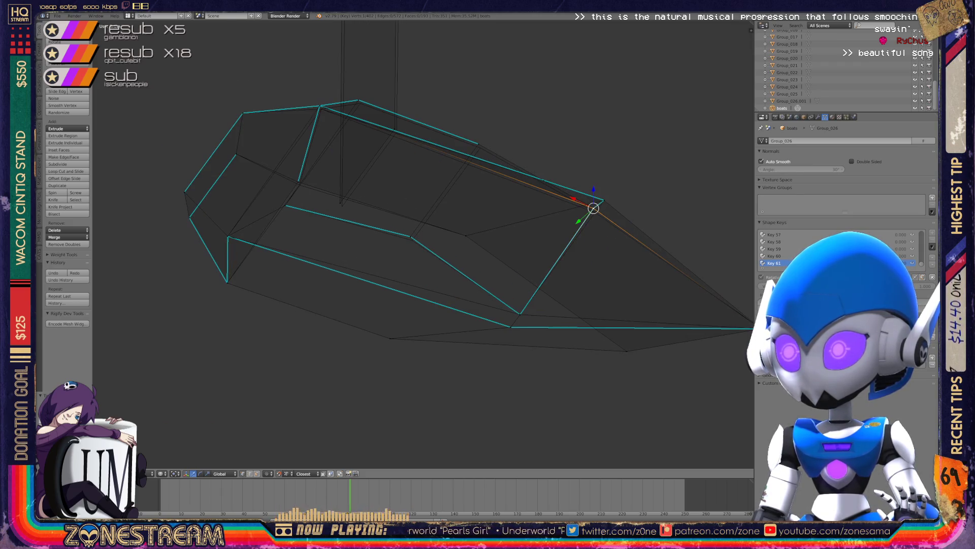
{"action": "key", "text": "KP_Decimal"}
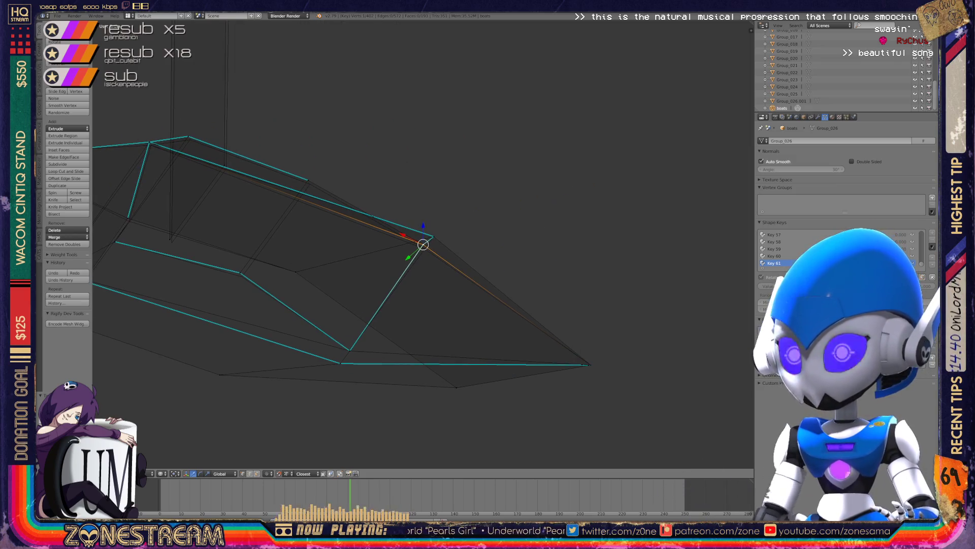
{"action": "middle_click_drag", "start_coordinate": [457, 254], "coordinate": [513, 213]}
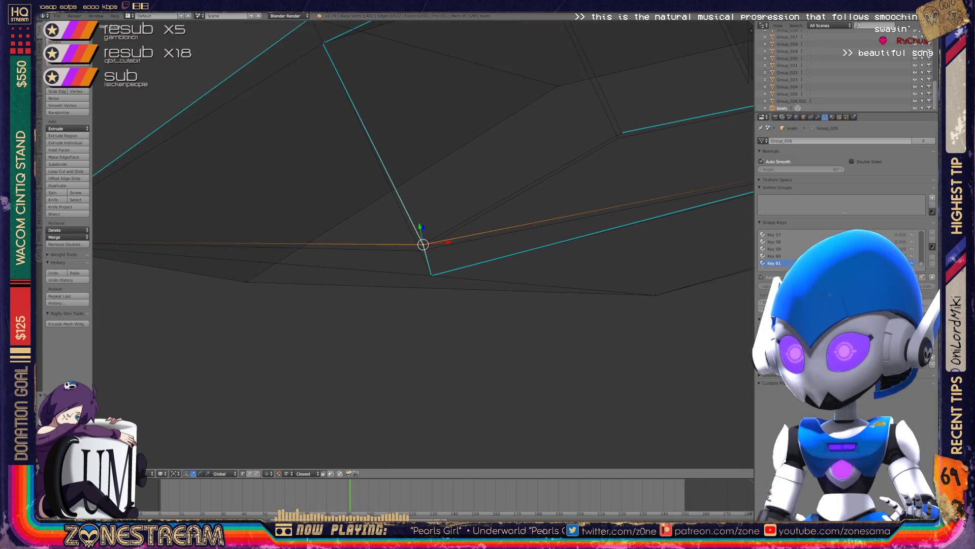
{"action": "right_click", "coordinate": [420, 250]}
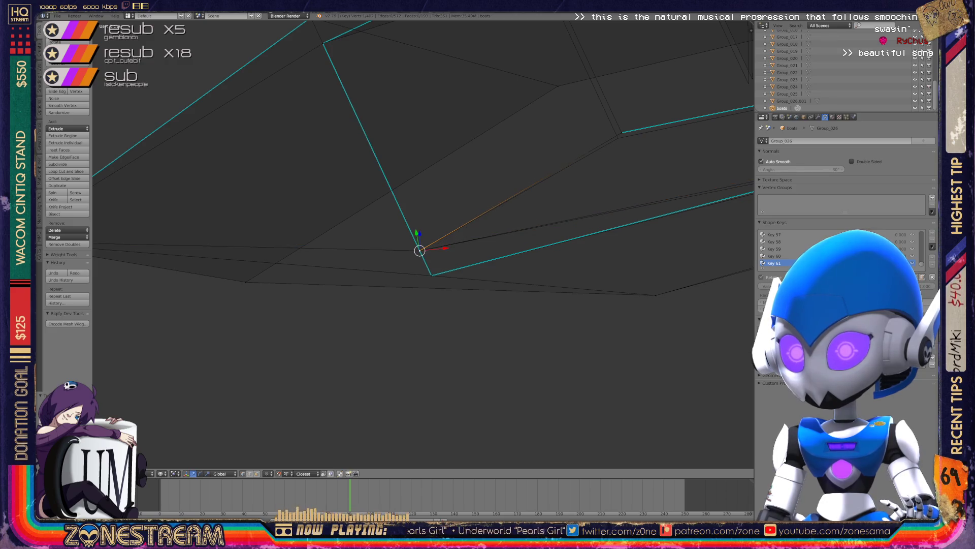
{"action": "scroll", "coordinate": [422, 244], "scroll_direction": "down", "scroll_amount": 5}
{"action": "scroll", "coordinate": [422, 244], "scroll_direction": "up", "scroll_amount": 5}
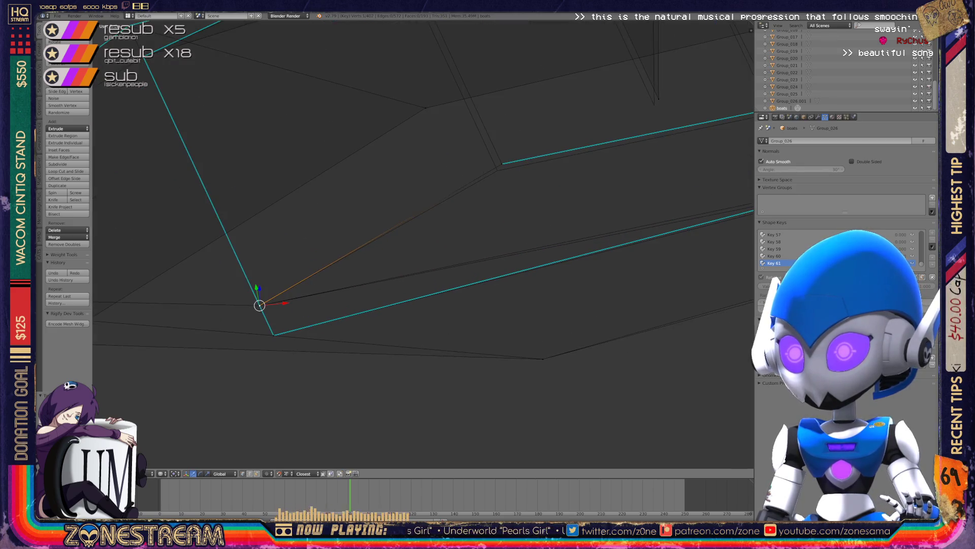
{"action": "middle_click_drag", "start_coordinate": [406, 254], "coordinate": [432, 233]}
{"action": "right_click", "coordinate": [330, 54]}
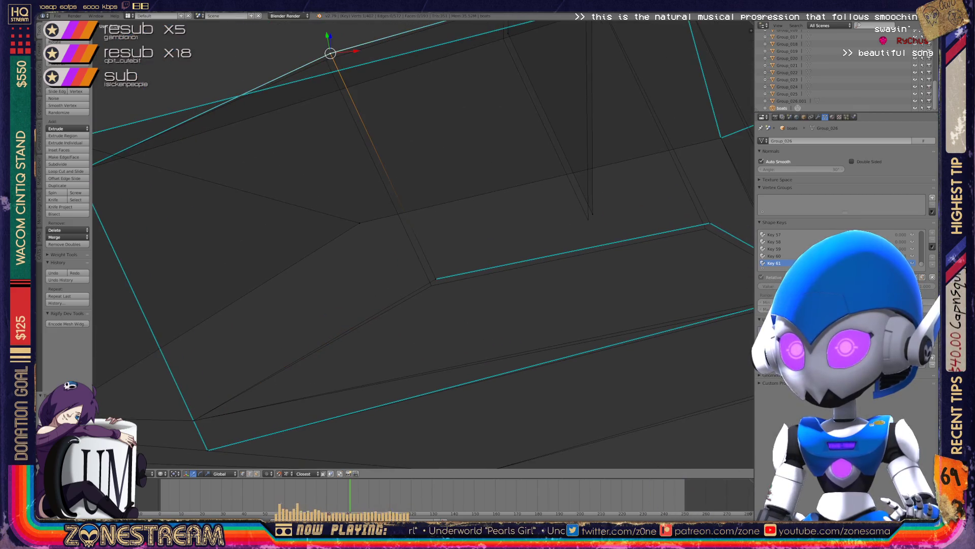
{"action": "key", "text": "a"}
{"action": "right_click", "coordinate": [326, 60]}
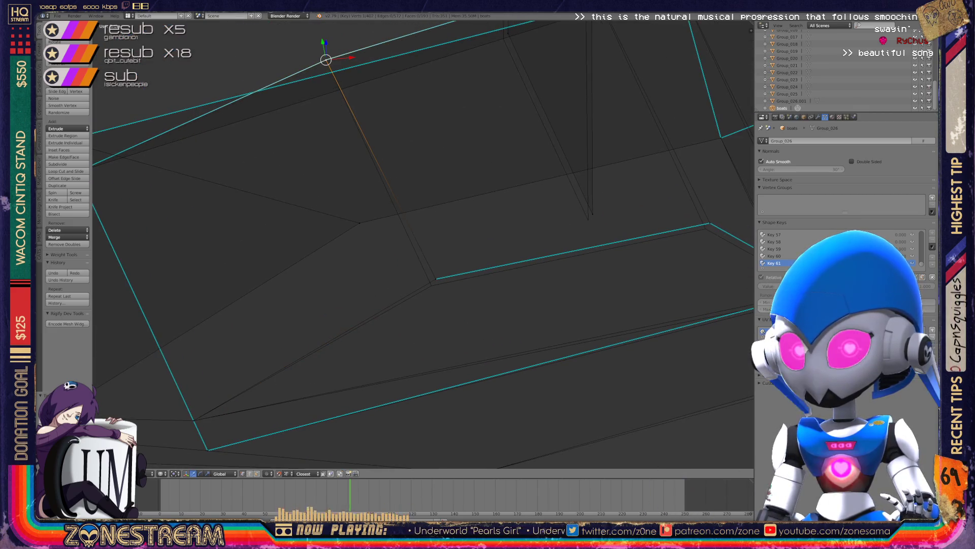
{"action": "right_click", "coordinate": [432, 286], "text": "shift"}
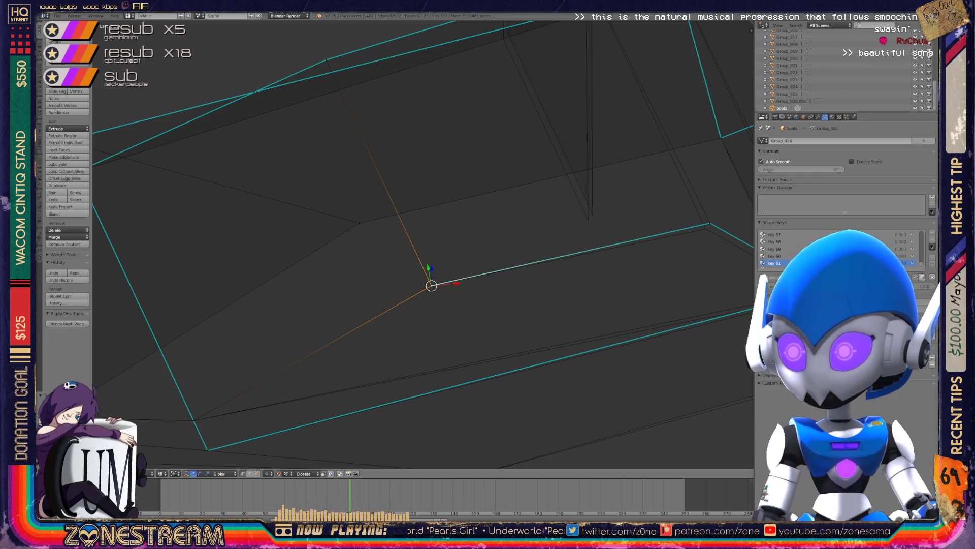
Move the vertex where the edges meet slightly downward.
{"action": "middle_click_drag", "start_coordinate": [432, 234], "coordinate": [356, 254]}
{"action": "right_click", "coordinate": [444, 255]}
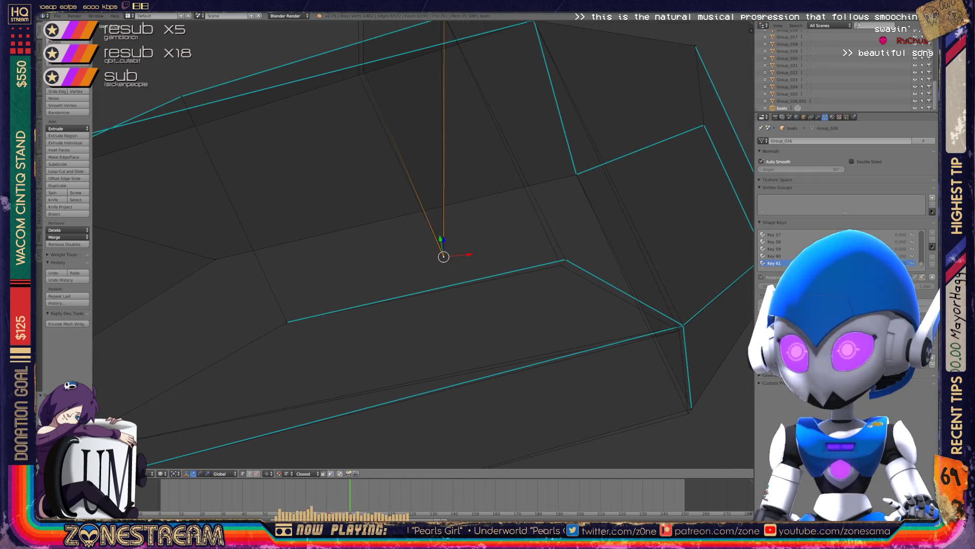
{"action": "scroll", "coordinate": [442, 264], "scroll_direction": "up", "scroll_amount": 2, "text": "shift"}
{"action": "right_click", "coordinate": [360, 175]}
{"action": "left_click_drag", "start_coordinate": [360, 176], "coordinate": [558, 372]}
Cycle through the overlapping lower vertices to pick the piece's upper vertex.
{"action": "mouse_move", "coordinate": [555, 370]}
{"action": "middle_mouse_down"}
{"action": "mouse_move", "coordinate": [459, 250]}
{"action": "mouse_move", "coordinate": [531, 333]}
{"action": "middle_mouse_up"}
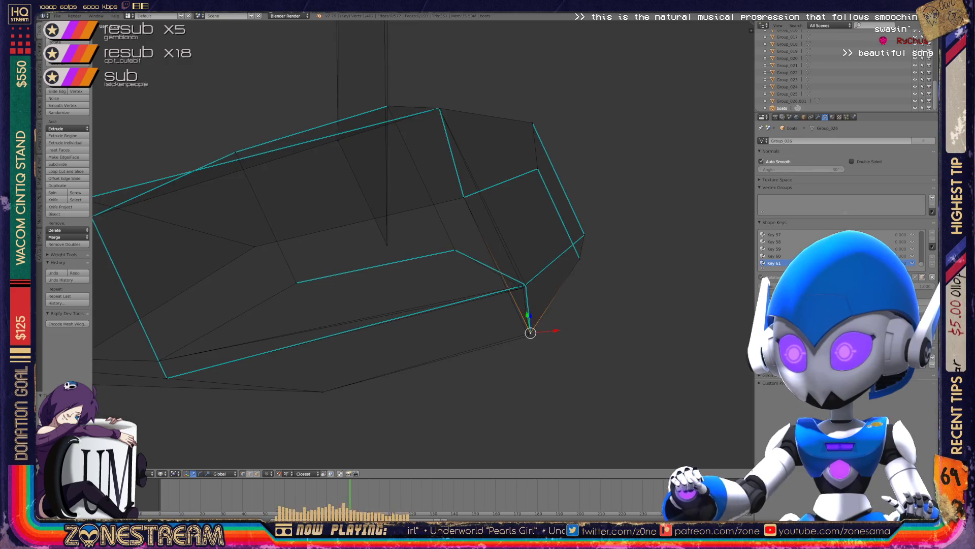
{"action": "left_click", "coordinate": [530, 333]}
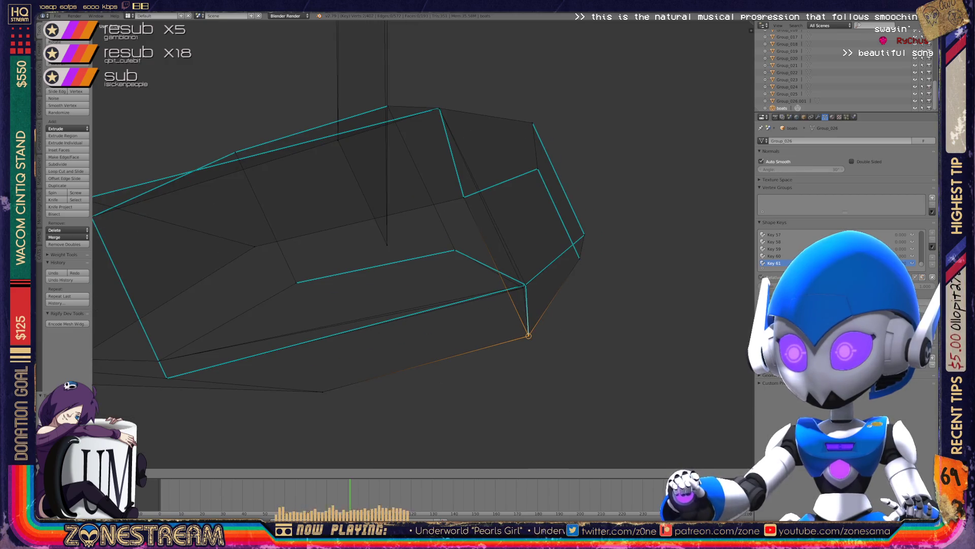
{"action": "scroll", "coordinate": [423, 245], "scroll_direction": "up", "scroll_amount": 4}
{"action": "left_click", "coordinate": [635, 327]}
{"action": "left_click", "coordinate": [635, 328]}
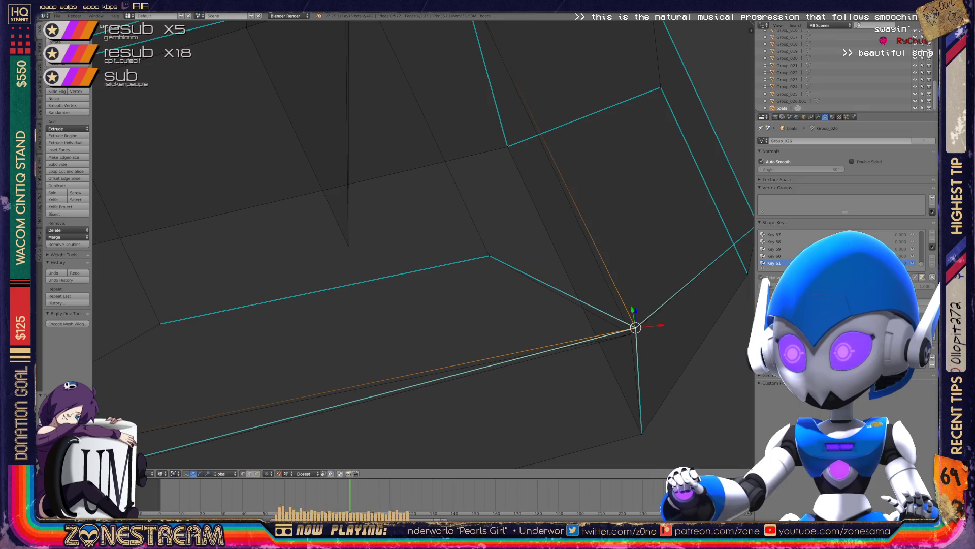
{"action": "left_click", "coordinate": [635, 328]}
{"action": "left_click", "coordinate": [635, 327]}
{"action": "scroll", "coordinate": [423, 244], "scroll_direction": "down", "scroll_amount": 3}
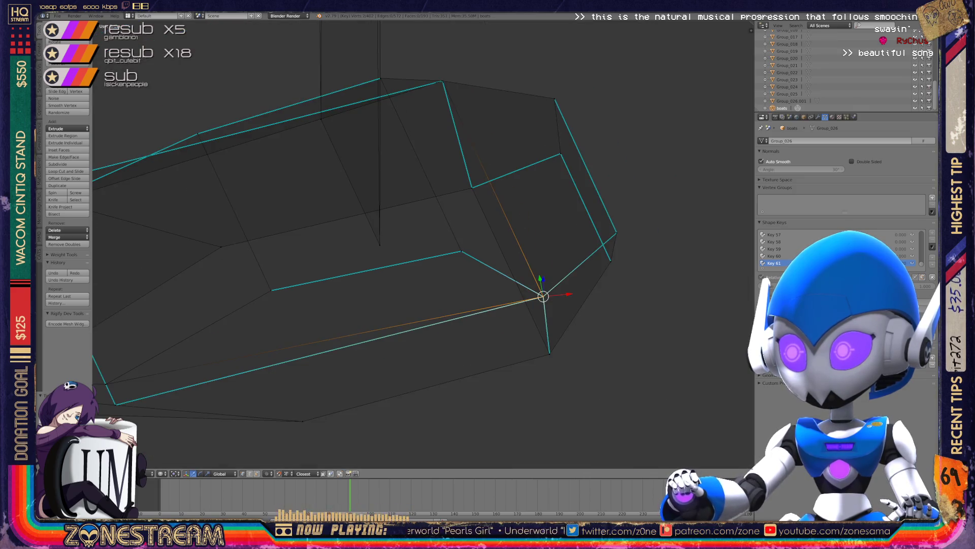
Select the tall plane's top vertex, check it from numpad angles, and return to Object Mode.
{"action": "key", "text": "KP_8"}
{"action": "key", "text": "KP_8"}
{"action": "key", "text": "KP_8"}
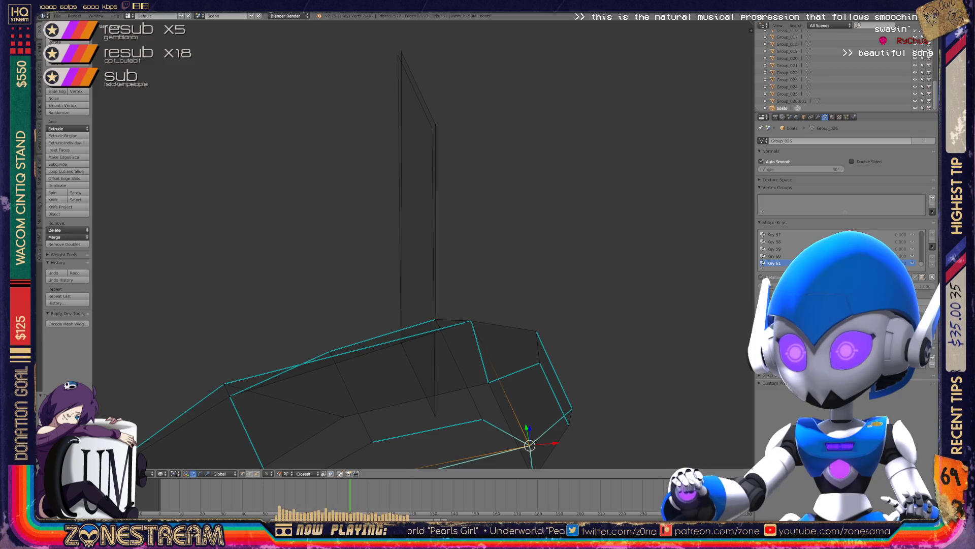
{"action": "key", "text": "KP_8"}
{"action": "left_click", "coordinate": [447, 224]}
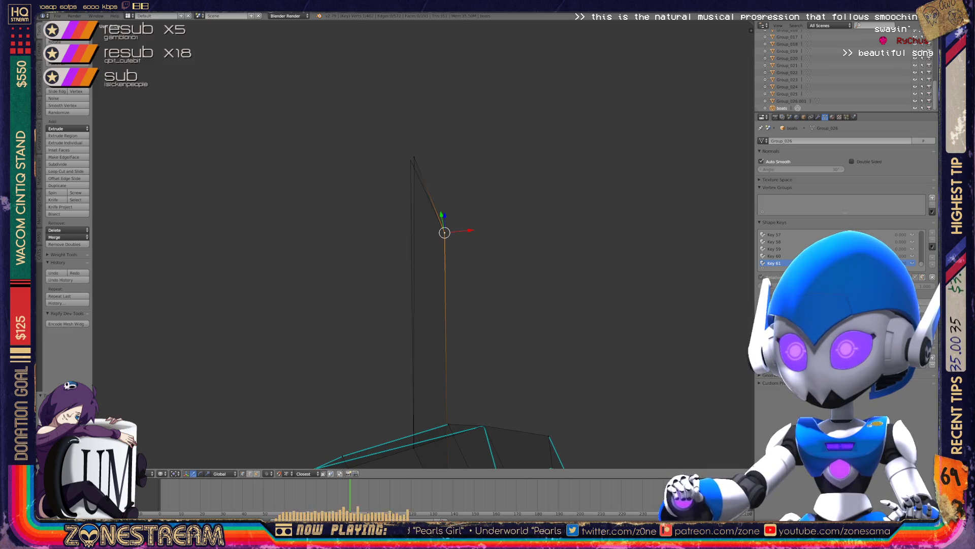
{"action": "key", "text": "KP_8"}
{"action": "key", "text": "KP_2"}
{"action": "key", "text": "KP_2"}
{"action": "key", "text": "KP_2"}
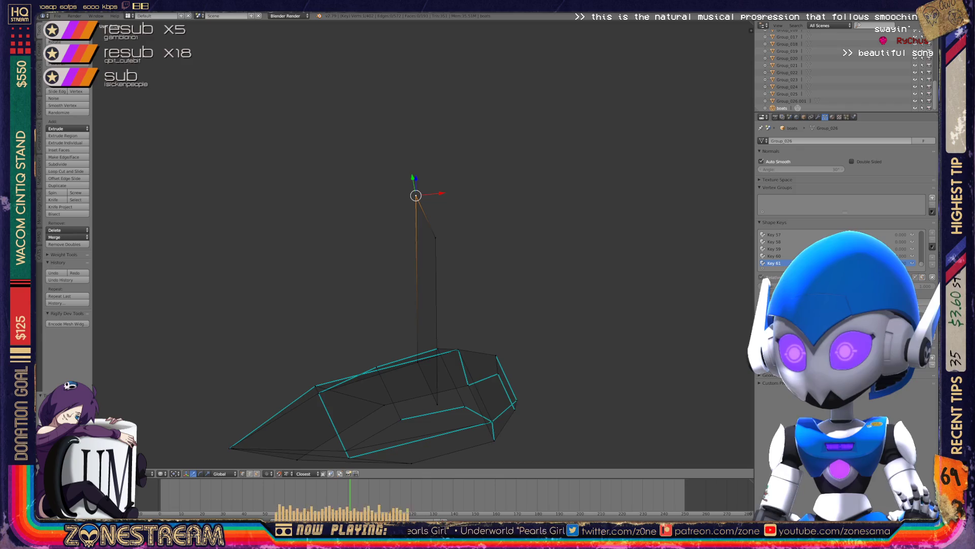
{"action": "key", "text": "Tab"}
Save over boats.blend, then zoom out to view all four boot pieces.
{"action": "scroll", "coordinate": [422, 244], "scroll_direction": "up", "scroll_amount": 5}
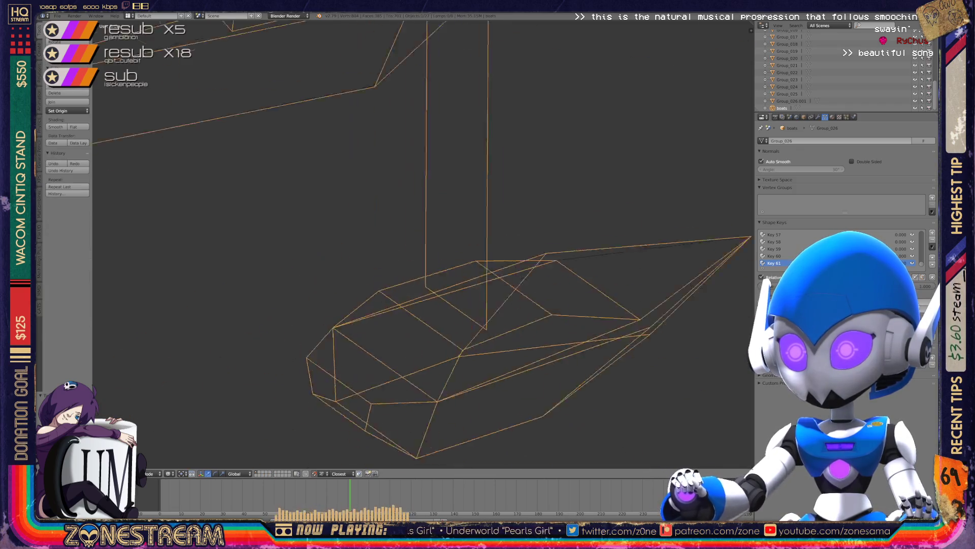
{"action": "key", "text": "KP_2"}
{"action": "key", "text": "KP_2"}
{"action": "key", "text": "KP_2"}
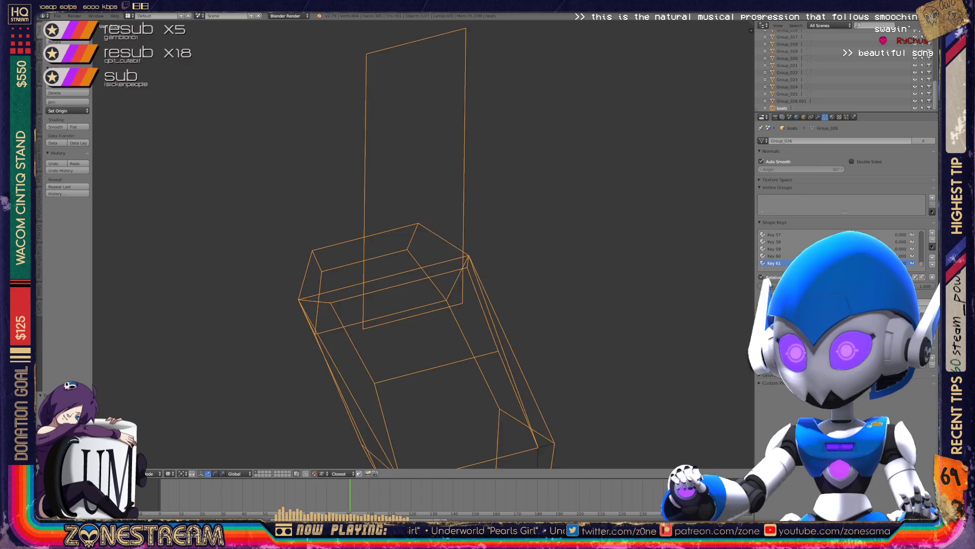
{"action": "key", "text": "ctrl+s"}
{"action": "key", "text": "Return"}
{"action": "scroll", "coordinate": [421, 244], "scroll_direction": "down", "scroll_amount": 5}
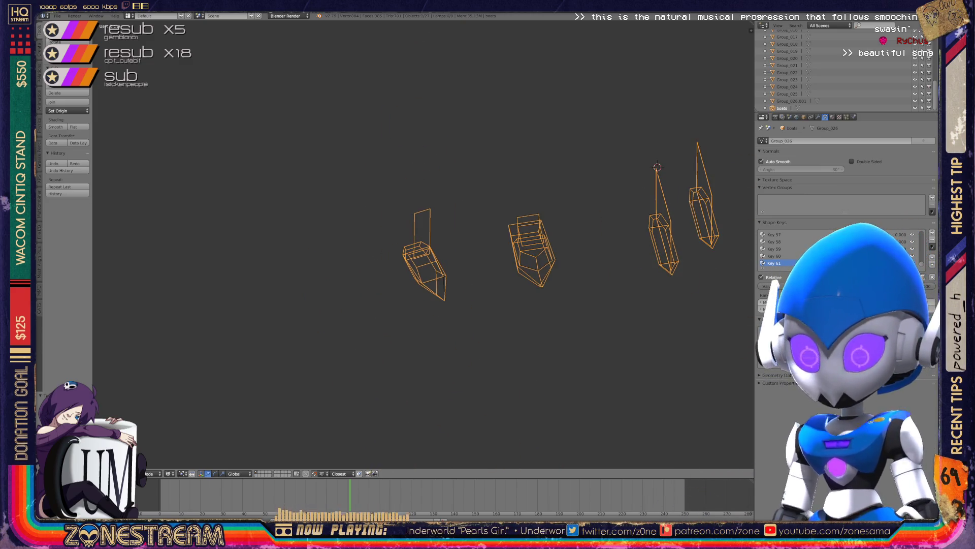
{"action": "scroll", "coordinate": [424, 254], "scroll_direction": "up", "scroll_amount": 5}
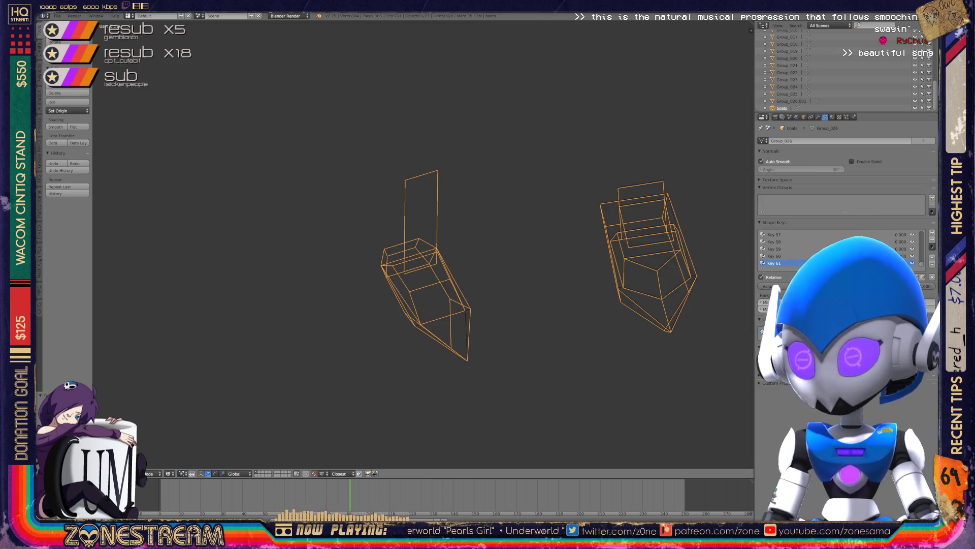
{"action": "middle_click_drag", "start_coordinate": [422, 244], "coordinate": [305, 244]}
In Edit Mode, nudge the bottom corner and lower-right corner vertices slightly upward.
{"action": "key", "text": "Tab"}
{"action": "scroll", "coordinate": [376, 218], "scroll_direction": "up", "scroll_amount": 4}
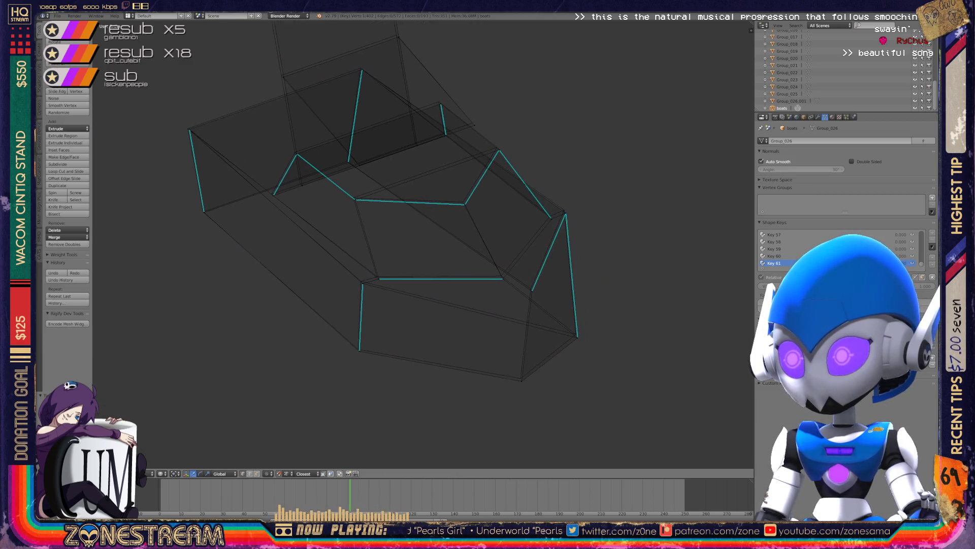
{"action": "right_click", "coordinate": [541, 407]}
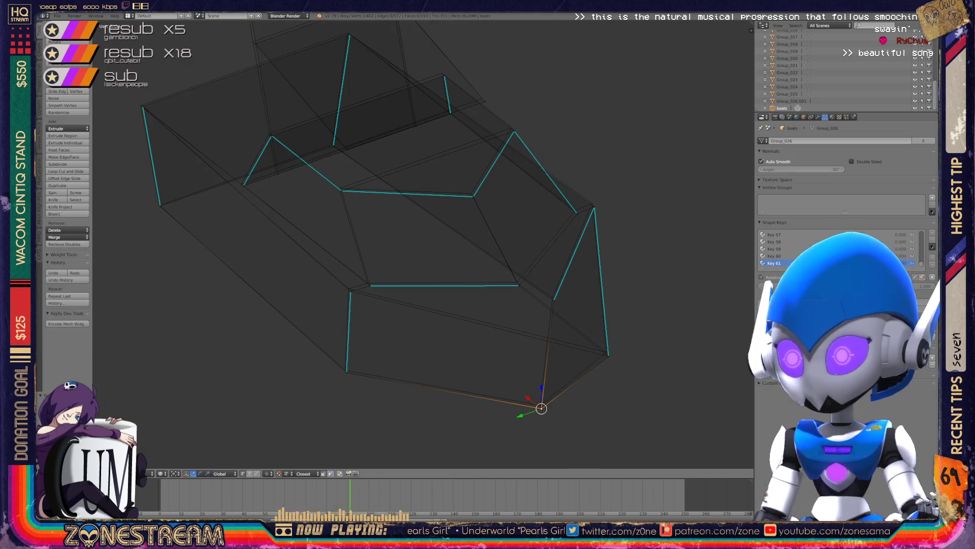
{"action": "left_click_drag", "start_coordinate": [541, 408], "coordinate": [540, 405]}
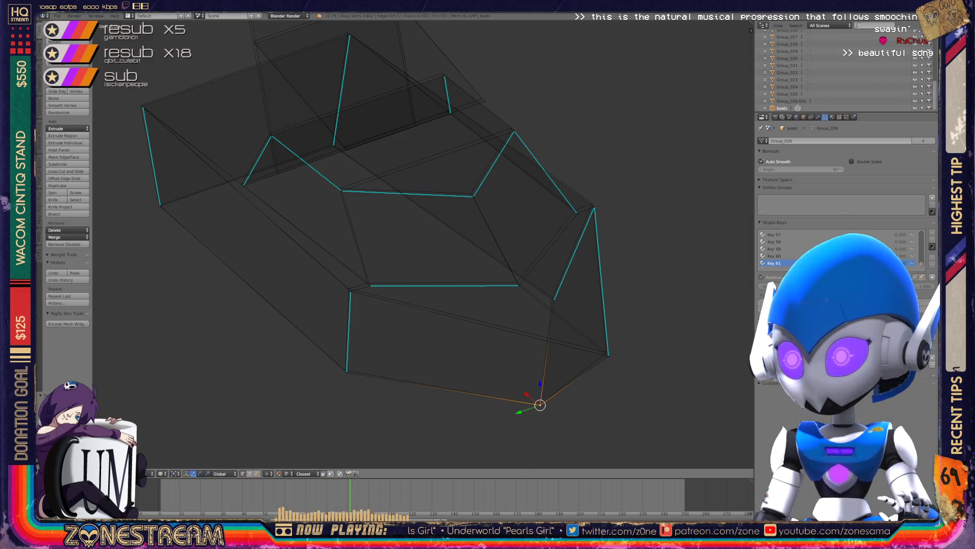
{"action": "right_click", "coordinate": [608, 356]}
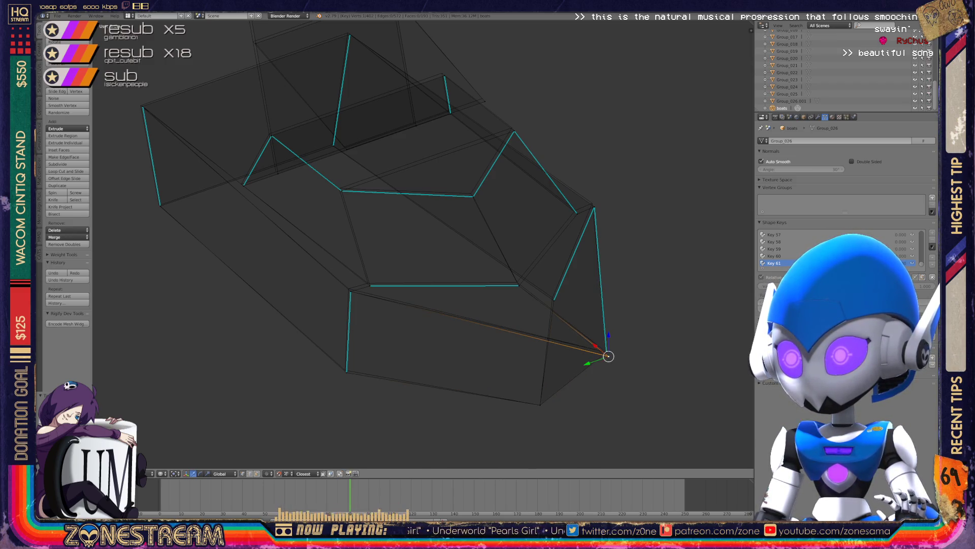
{"action": "left_click_drag", "start_coordinate": [608, 356], "coordinate": [606, 352]}
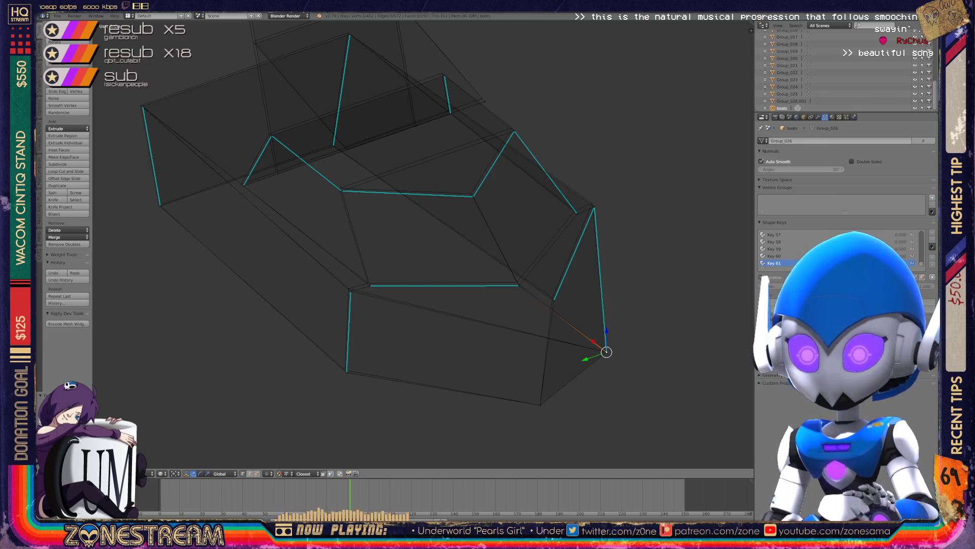
Snap the inner lower edge's neighbouring vertex onto its left end and nudge its right end.
{"action": "right_click", "coordinate": [553, 297]}
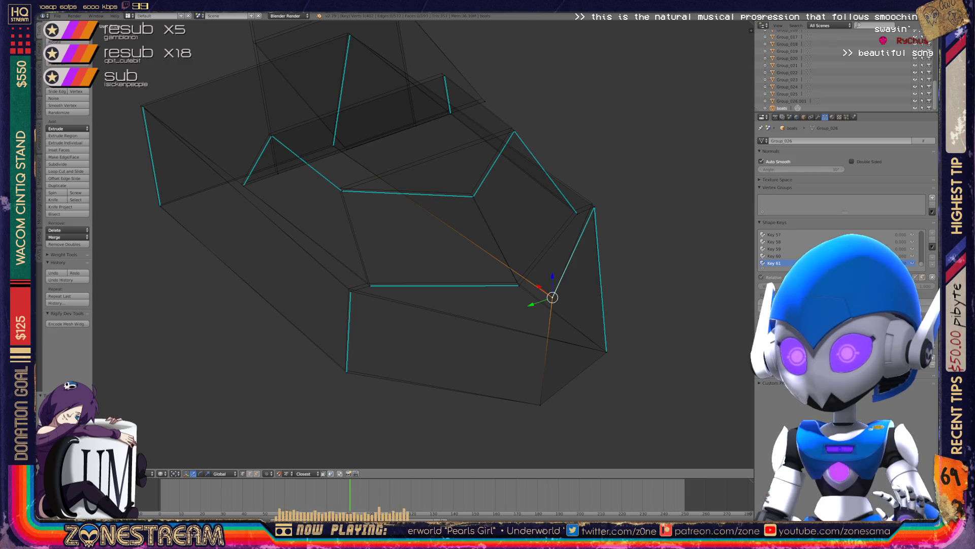
{"action": "right_click", "coordinate": [345, 369]}
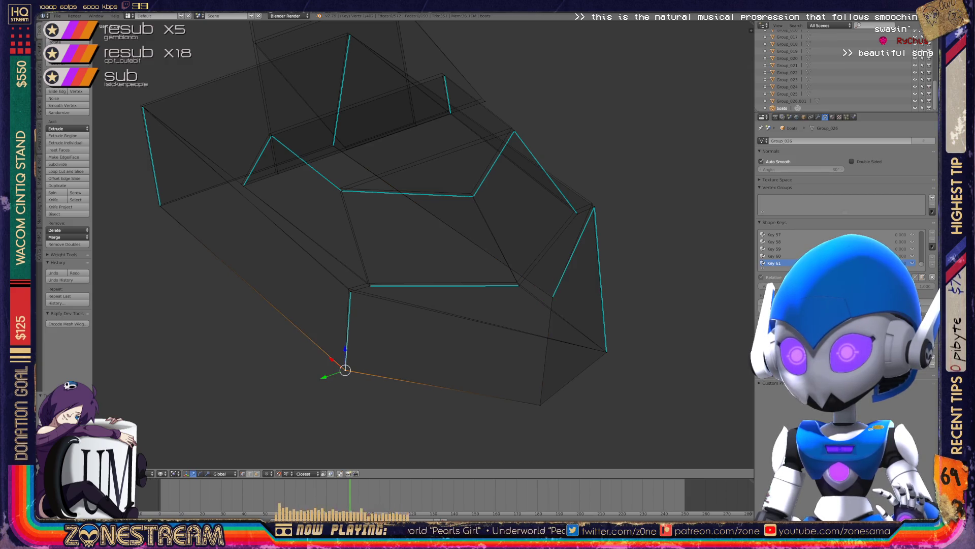
{"action": "right_click", "coordinate": [350, 291]}
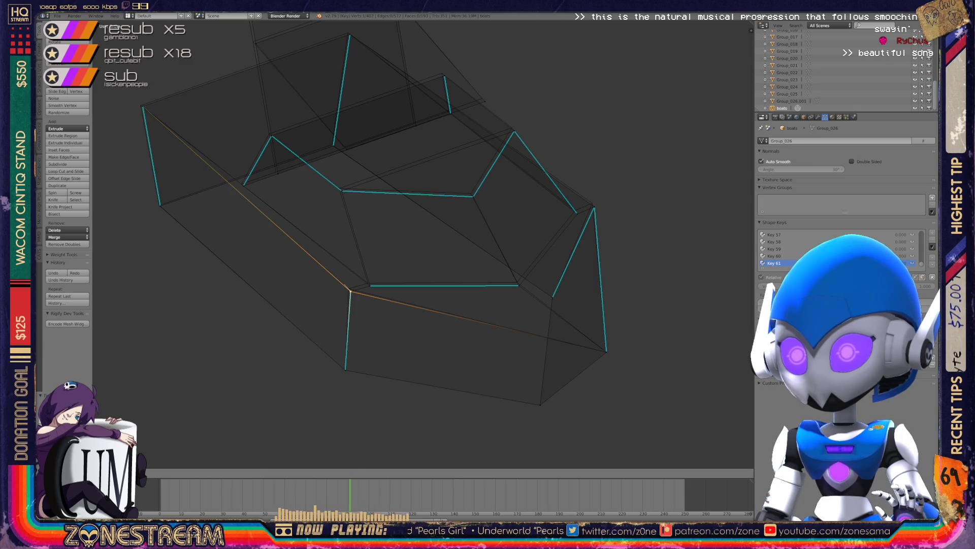
{"action": "left_click", "coordinate": [349, 289]}
{"action": "right_click", "coordinate": [371, 285]}
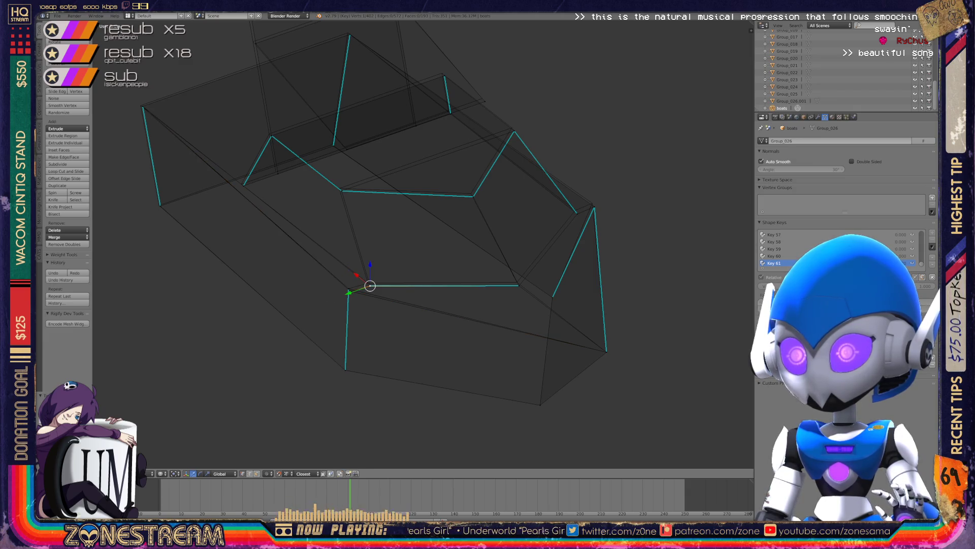
{"action": "key", "text": "g"}
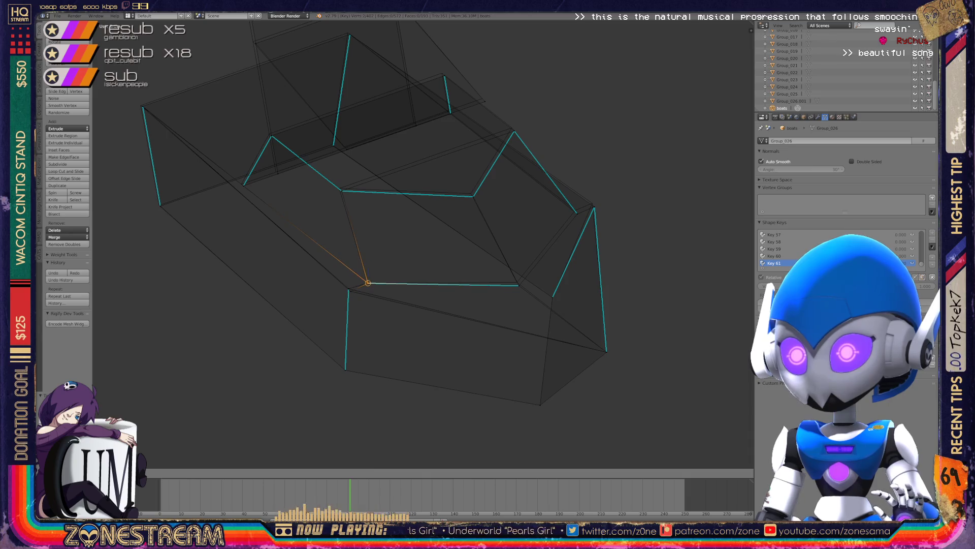
{"action": "left_click", "coordinate": [348, 288]}
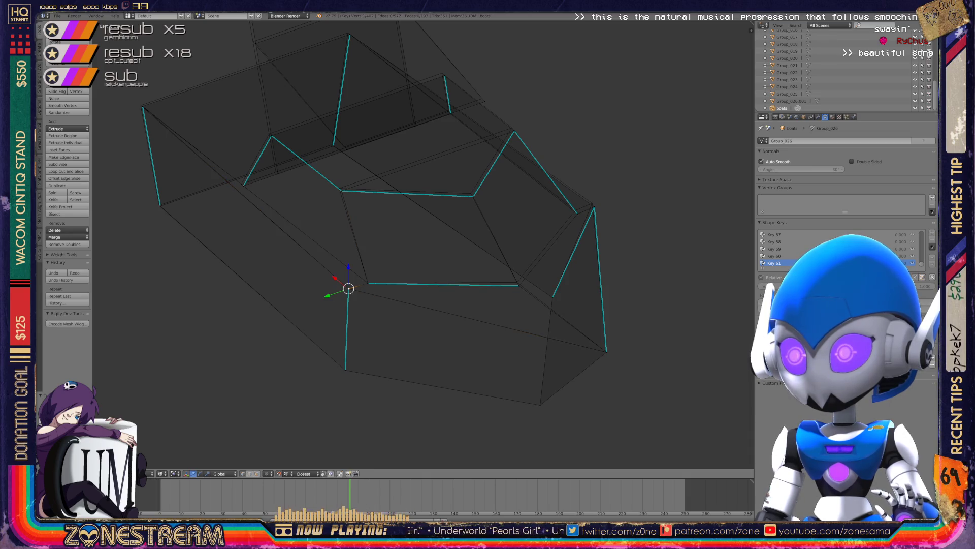
{"action": "key", "text": "g"}
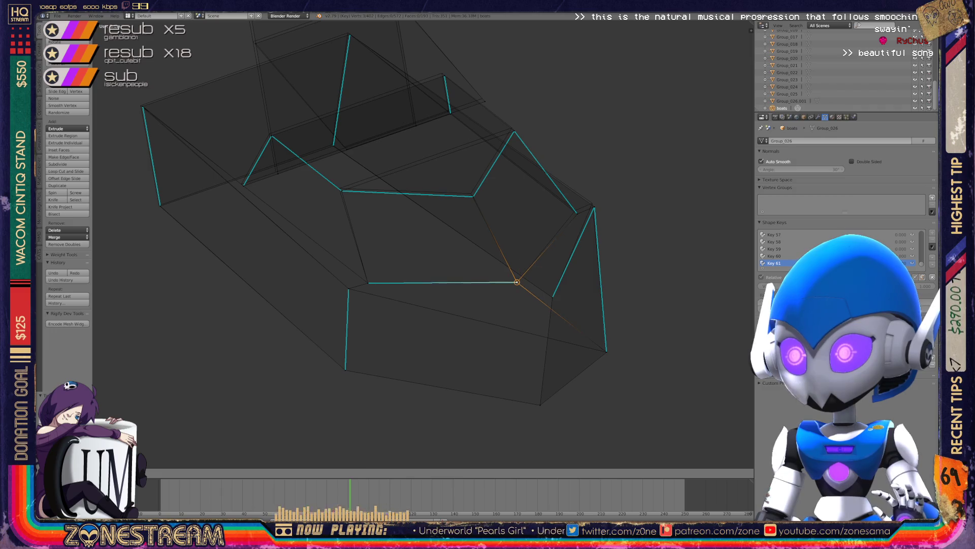
{"action": "left_click", "coordinate": [516, 282]}
Nudge the top-left corner vertex and move the upper-left notch vertex up and right.
{"action": "right_click", "coordinate": [160, 205]}
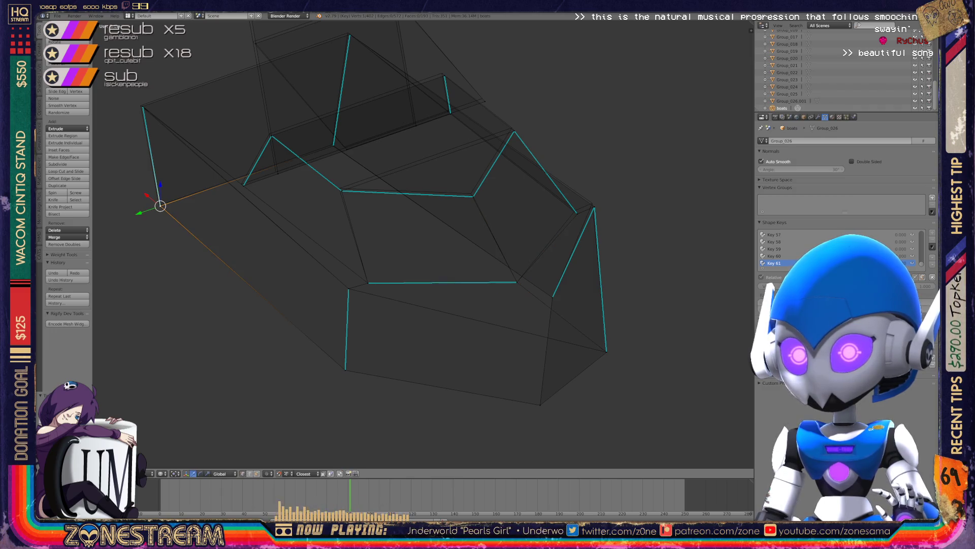
{"action": "right_click", "coordinate": [143, 106]}
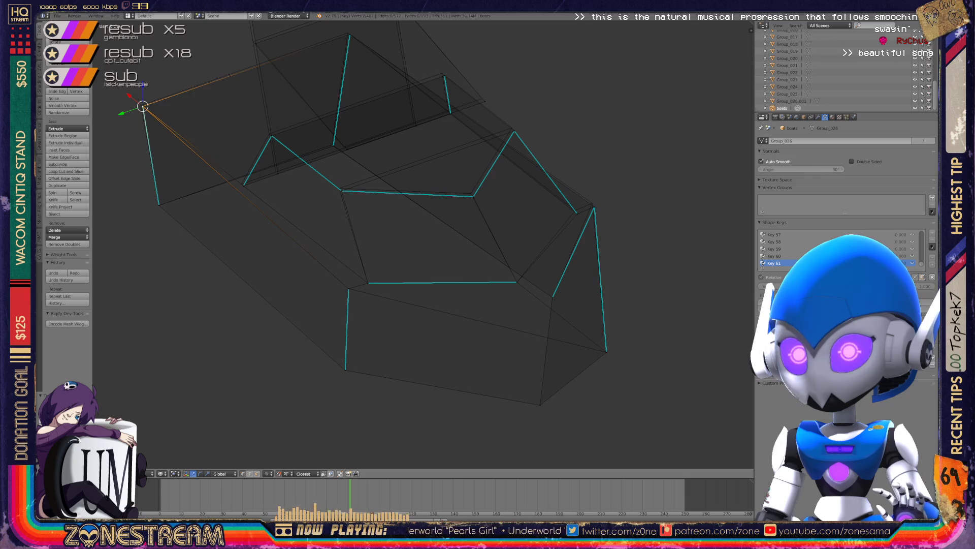
{"action": "key", "text": "g"}
{"action": "left_click", "coordinate": [141, 106]}
{"action": "right_click", "coordinate": [276, 172]}
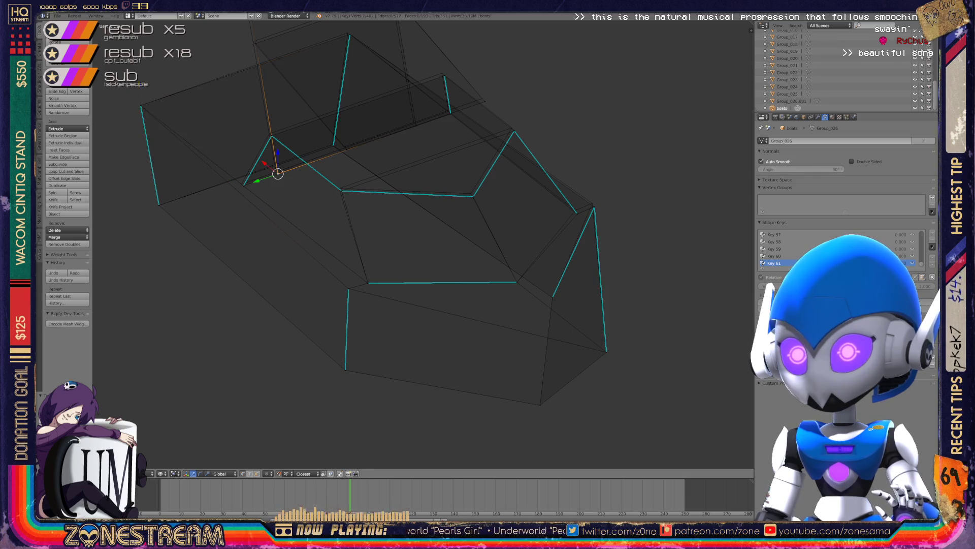
{"action": "key", "text": "g"}
{"action": "left_click", "coordinate": [414, 123]}
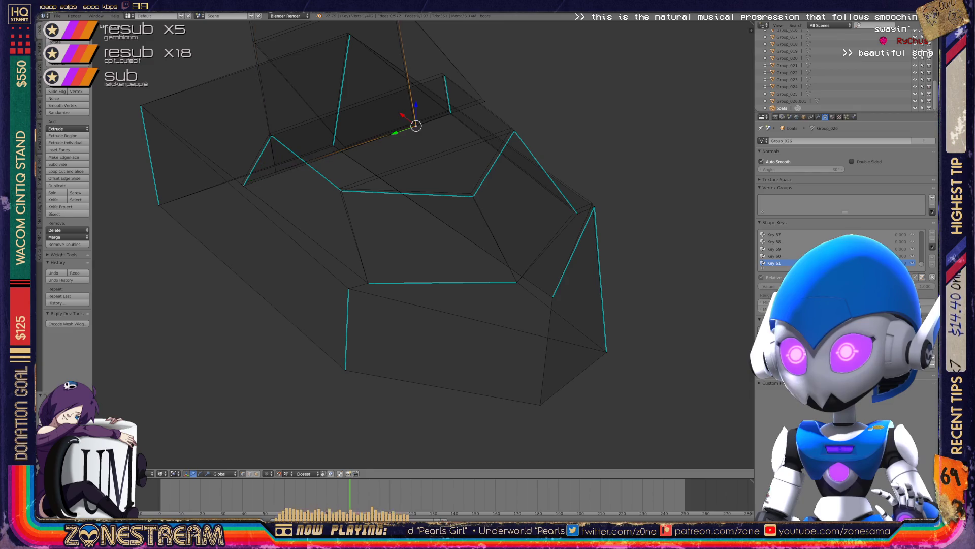
Move the tall plate's top-left corner and lower corner up and to the right.
{"action": "middle_click_drag", "start_coordinate": [414, 123], "coordinate": [417, 233], "text": "shift"}
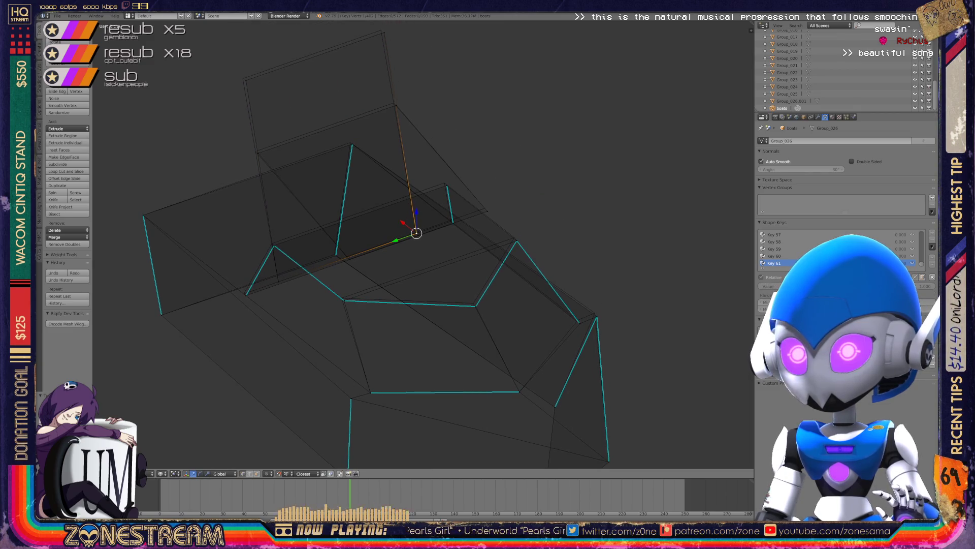
{"action": "right_click", "coordinate": [243, 78]}
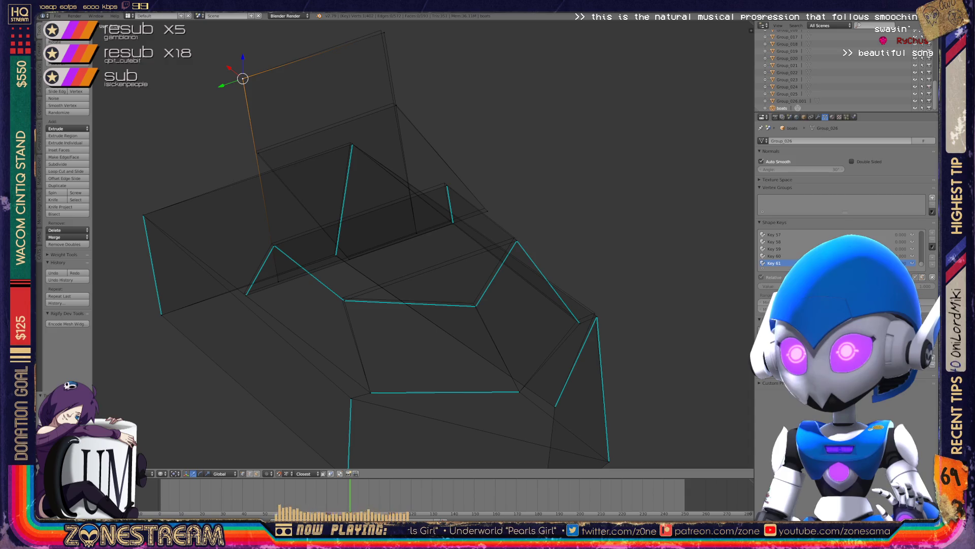
{"action": "key", "text": "g"}
{"action": "left_click", "coordinate": [381, 30]}
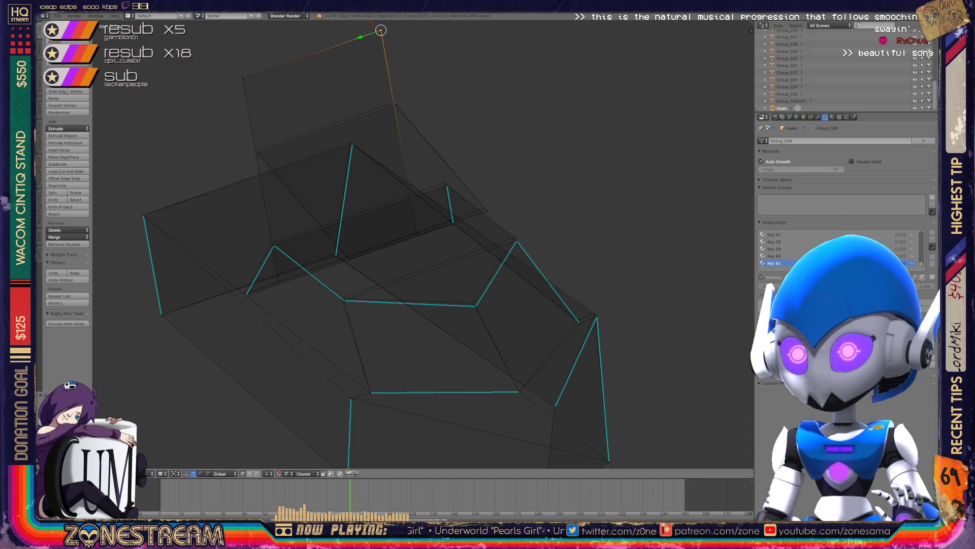
{"action": "right_click", "coordinate": [255, 151]}
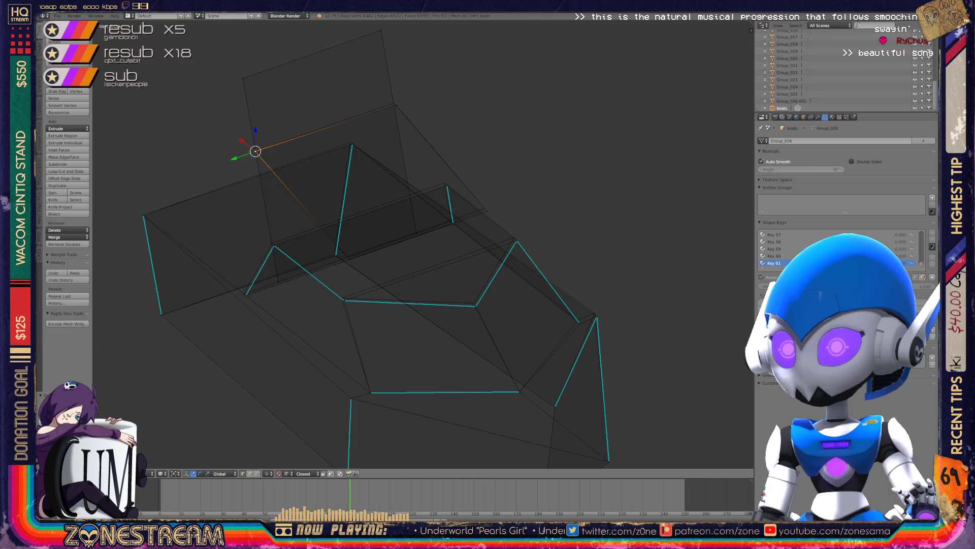
{"action": "key", "text": "g"}
{"action": "left_click", "coordinate": [394, 103]}
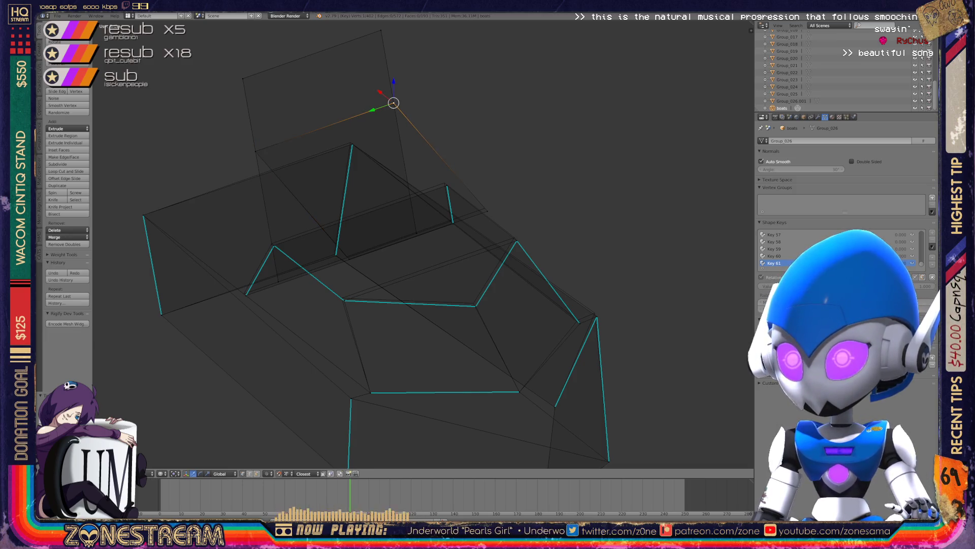
{"action": "right_click", "coordinate": [484, 208]}
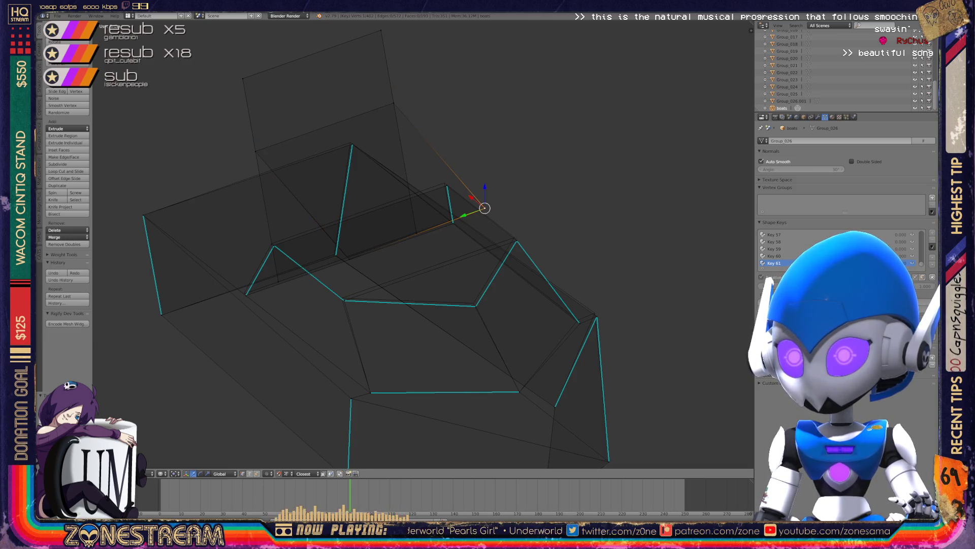
{"action": "right_click", "coordinate": [347, 256]}
Nudge the left notch vertex, a second vertex and the peak vertex slightly up-left.
{"action": "scroll", "coordinate": [346, 256], "scroll_direction": "up", "scroll_amount": 2}
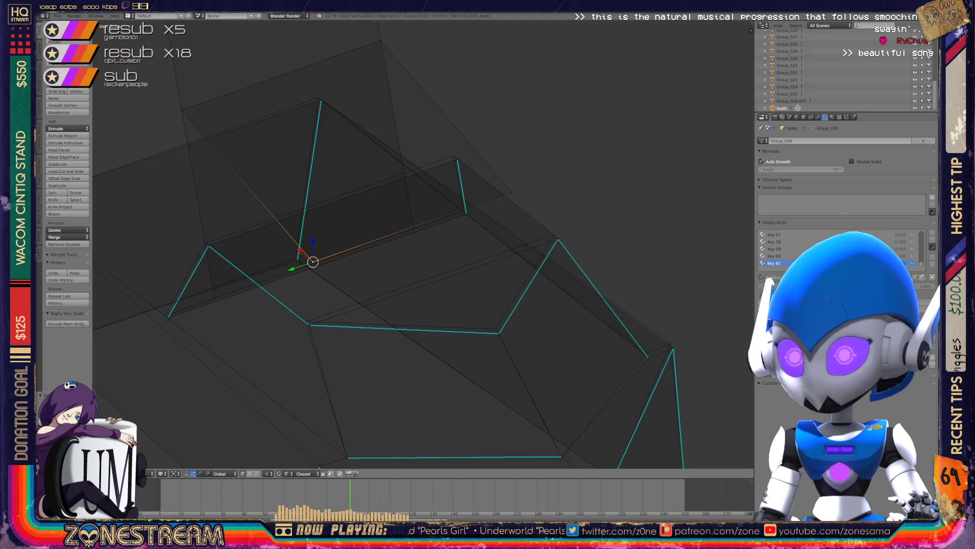
{"action": "right_click", "coordinate": [309, 324]}
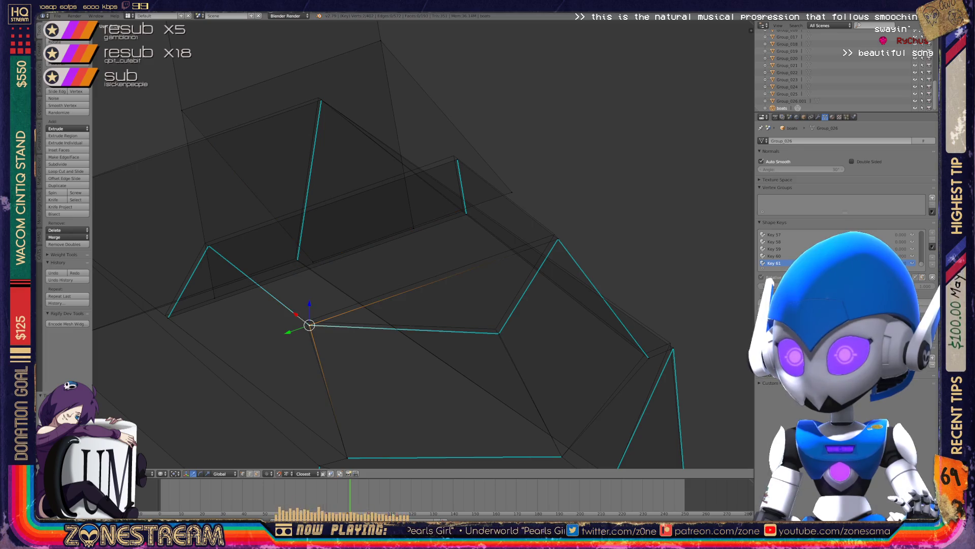
{"action": "left_click_drag", "start_coordinate": [310, 325], "coordinate": [305, 321]}
{"action": "right_click", "coordinate": [499, 333]}
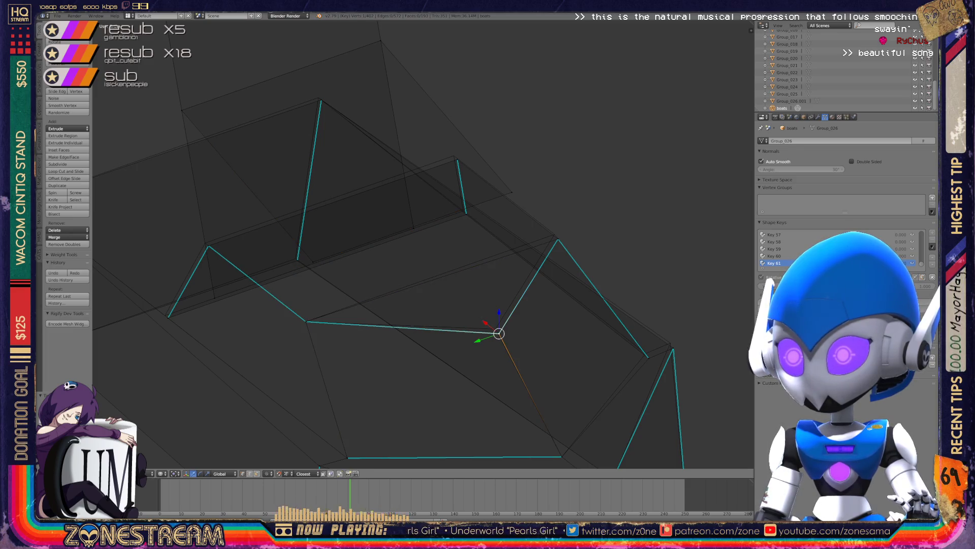
{"action": "left_click_drag", "start_coordinate": [499, 332], "coordinate": [495, 329]}
{"action": "right_click", "coordinate": [557, 239]}
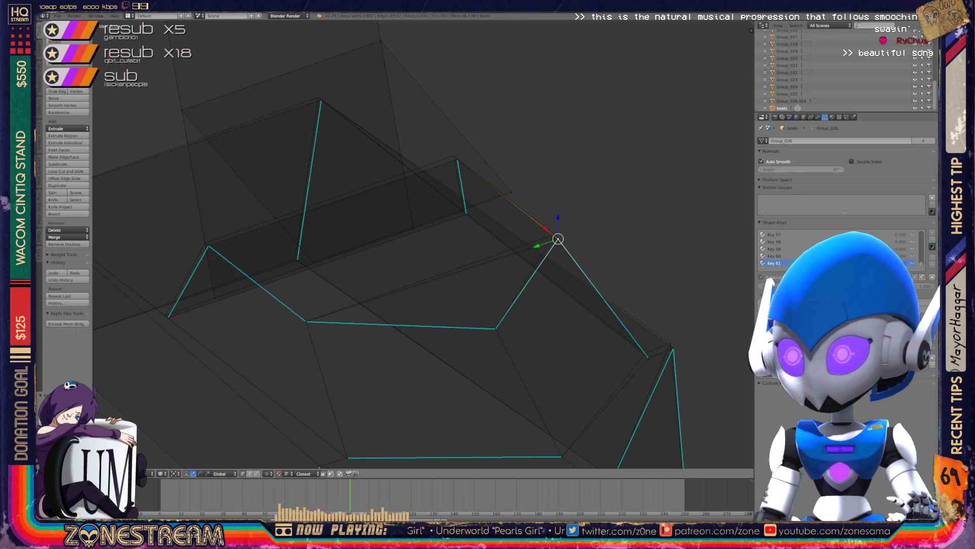
{"action": "left_click_drag", "start_coordinate": [558, 238], "coordinate": [554, 234]}
Zoom out and nudge a lower vertex and its neighbour up-right.
{"action": "scroll", "coordinate": [554, 235], "scroll_direction": "down", "scroll_amount": 3}
{"action": "mouse_move", "coordinate": [513, 237]}
{"action": "middle_mouse_down"}
{"action": "mouse_move", "coordinate": [485, 240]}
{"action": "mouse_move", "coordinate": [503, 280]}
{"action": "mouse_move", "coordinate": [474, 298]}
{"action": "middle_mouse_up"}
{"action": "scroll", "coordinate": [475, 299], "scroll_direction": "up", "scroll_amount": 5}
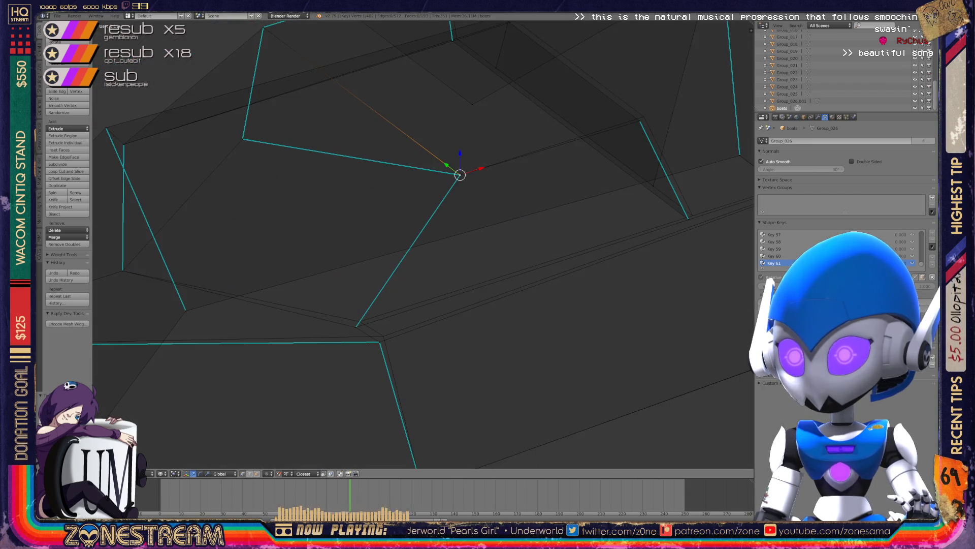
{"action": "left_click", "coordinate": [416, 293]}
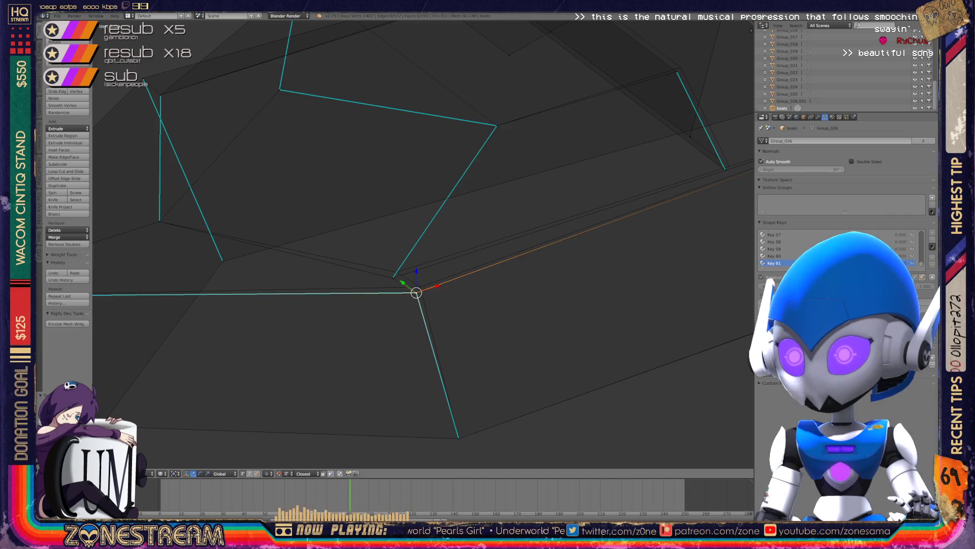
{"action": "left_click_drag", "start_coordinate": [416, 292], "coordinate": [397, 271]}
{"action": "left_click", "coordinate": [393, 277]}
{"action": "mouse_move", "coordinate": [394, 272]}
{"action": "middle_mouse_down", "text": "shift"}
{"action": "mouse_move", "coordinate": [370, 289]}
{"action": "mouse_move", "coordinate": [407, 234]}
{"action": "middle_mouse_up", "text": "shift"}
{"action": "left_click_drag", "start_coordinate": [341, 203], "coordinate": [346, 197]}
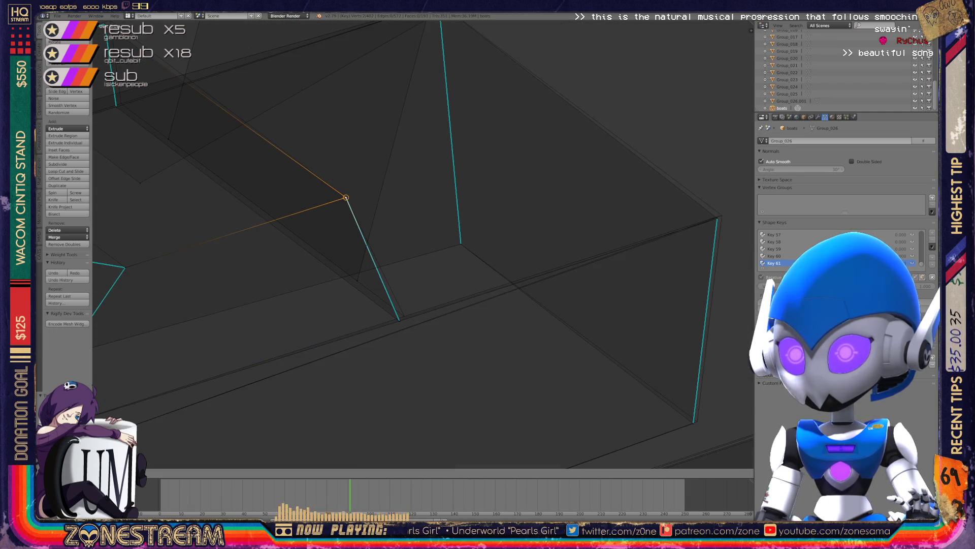
Shift two more lower vertices slightly up-right.
{"action": "left_click", "coordinate": [400, 319]}
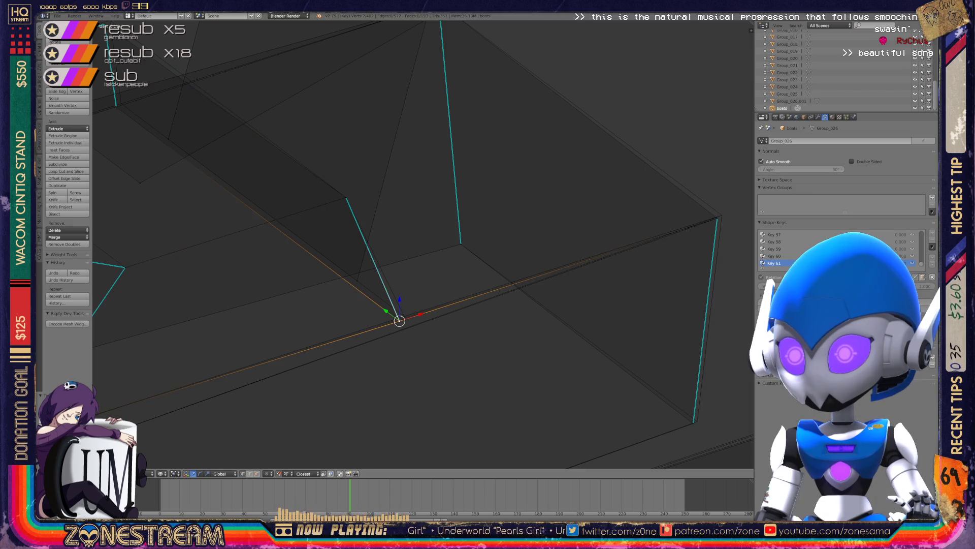
{"action": "left_click_drag", "start_coordinate": [399, 319], "coordinate": [405, 316]}
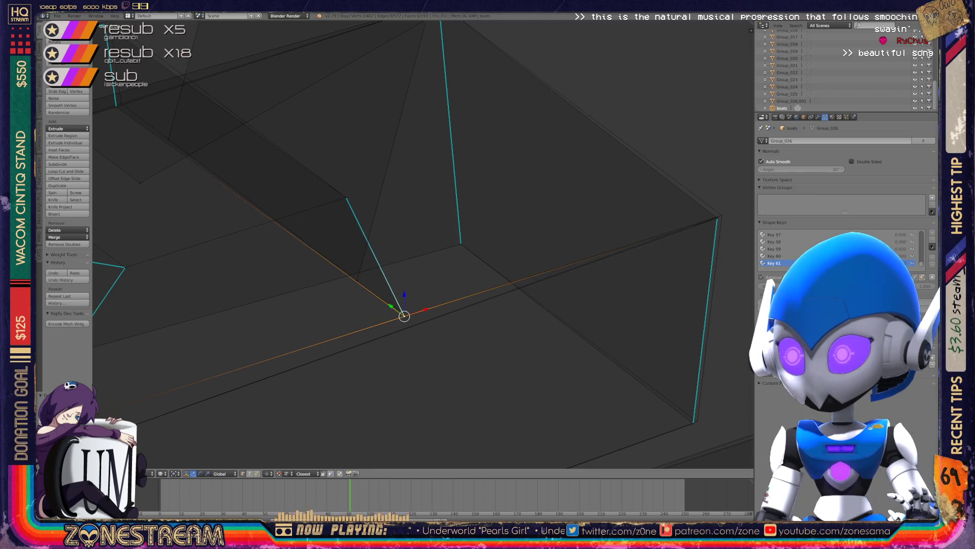
{"action": "middle_click_drag", "start_coordinate": [404, 316], "coordinate": [458, 325]}
{"action": "left_click", "coordinate": [461, 326]}
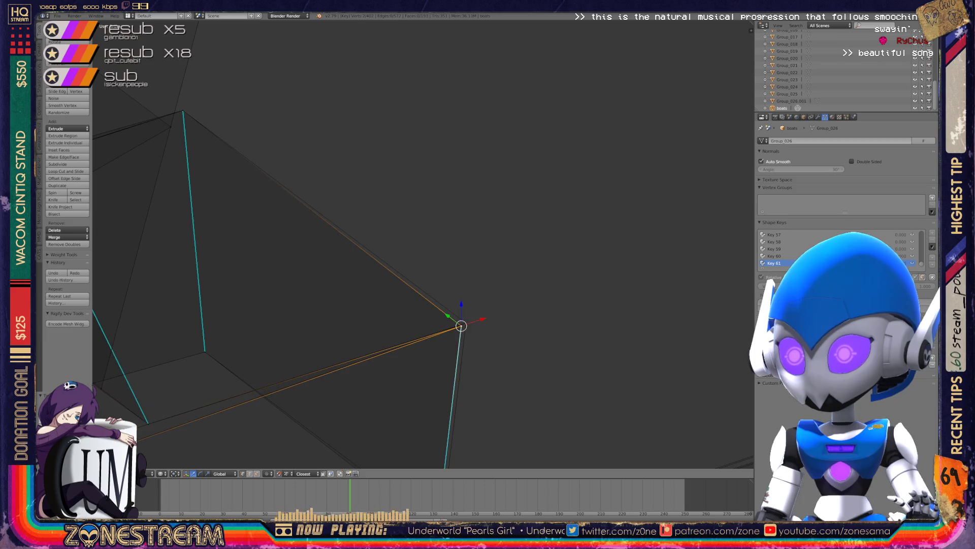
{"action": "left_click_drag", "start_coordinate": [461, 325], "coordinate": [466, 322]}
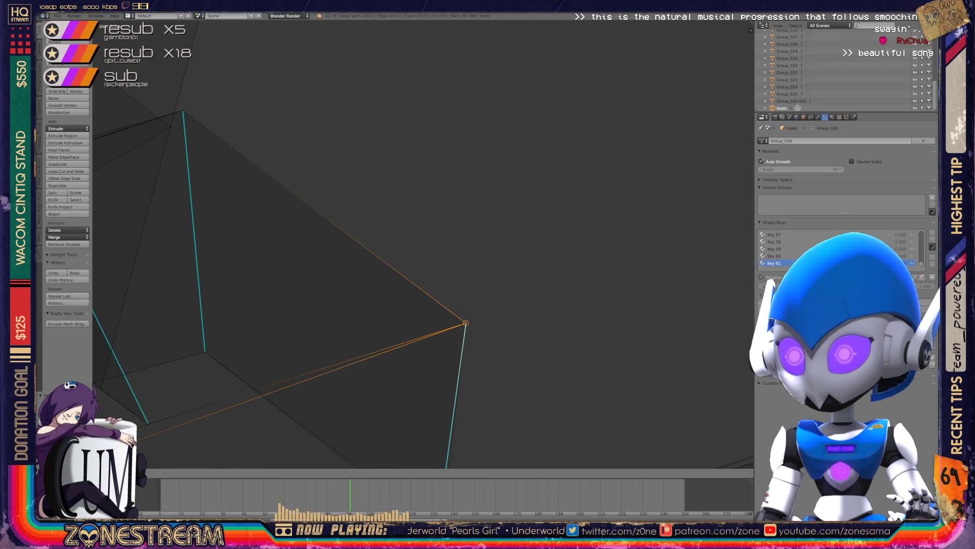
{"action": "middle_click_drag", "start_coordinate": [466, 323], "coordinate": [444, 282]}
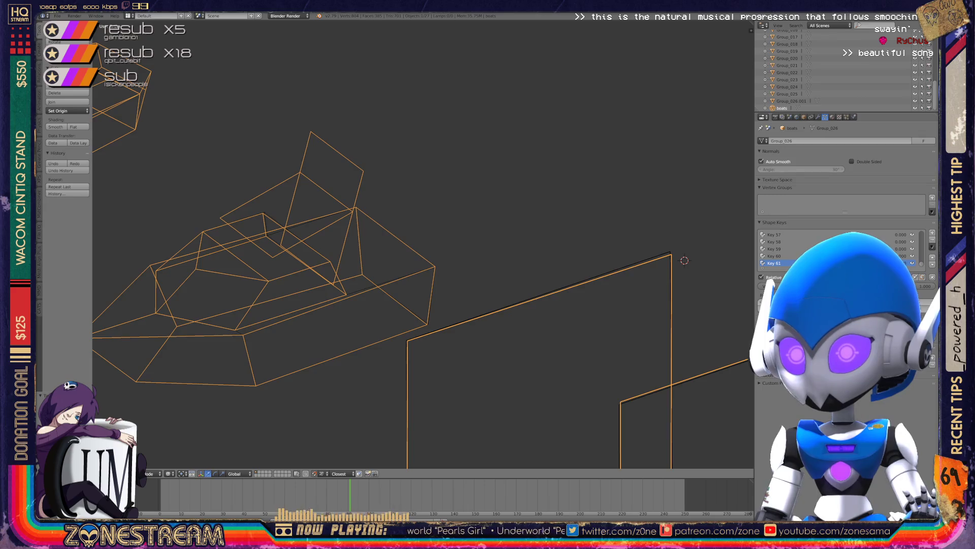
In Edit Mode, move the selected vertex and then the lower vertex slightly left.
{"action": "middle_click_drag", "start_coordinate": [422, 284], "coordinate": [244, 208]}
{"action": "key", "text": "Tab"}
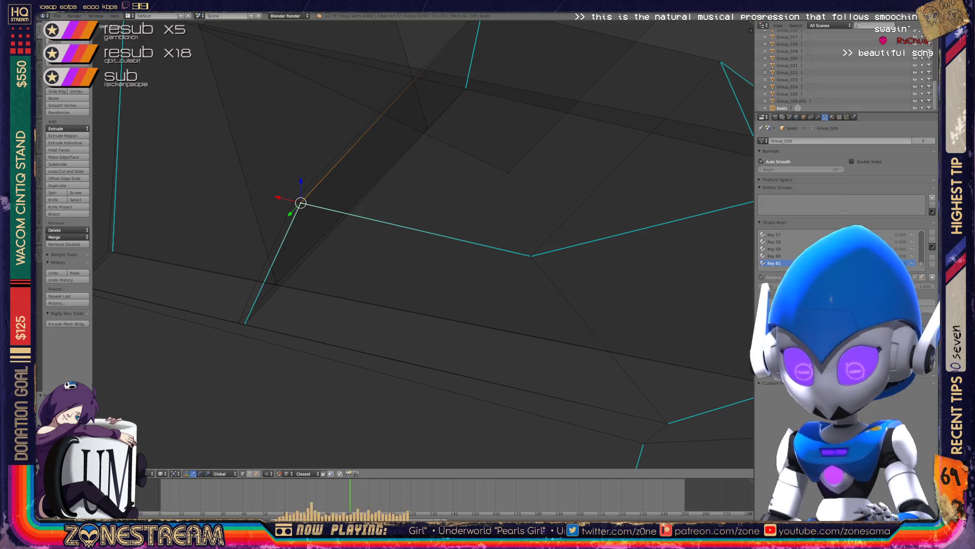
{"action": "key", "text": "g"}
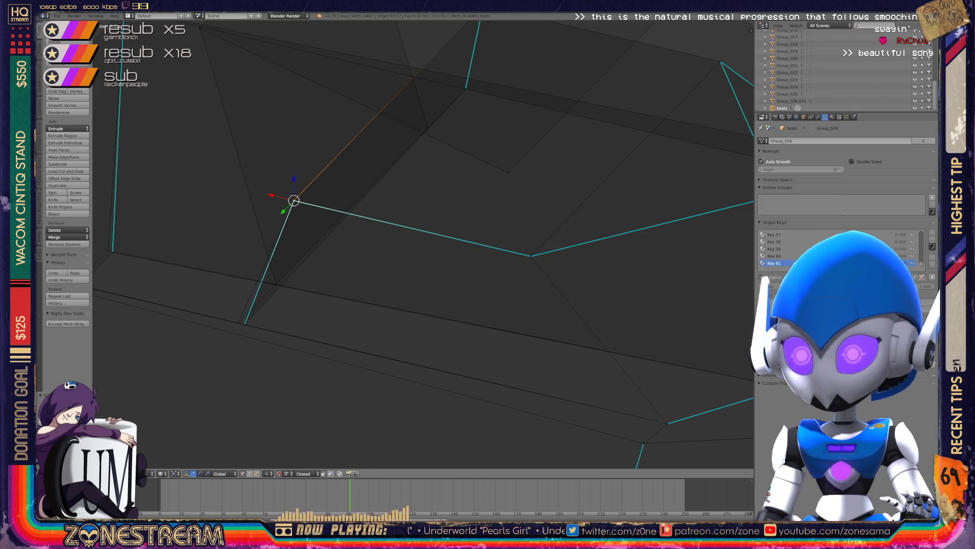
{"action": "right_click", "coordinate": [244, 324]}
{"action": "key", "text": "g"}
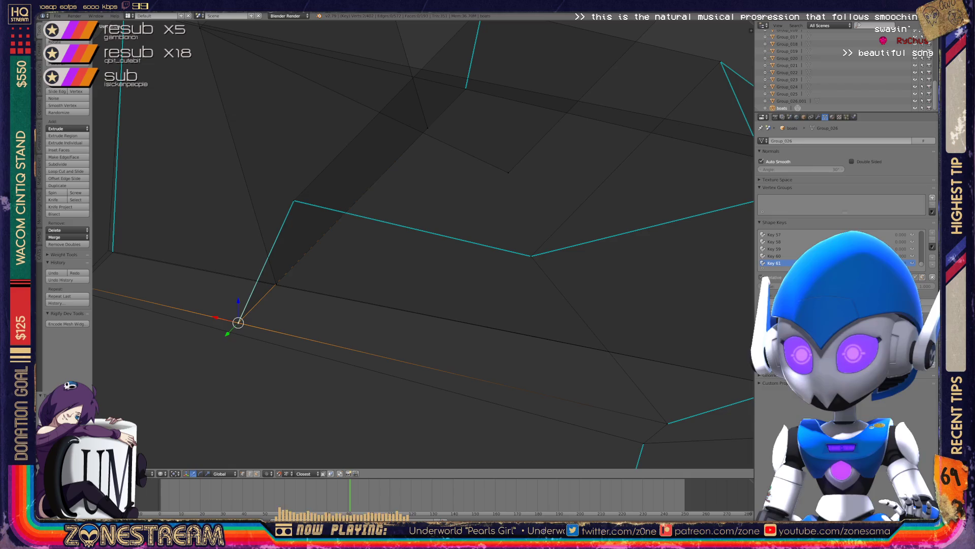
Return to Object Mode and zoom out to show every boot piece together.
{"action": "key", "text": "Tab"}
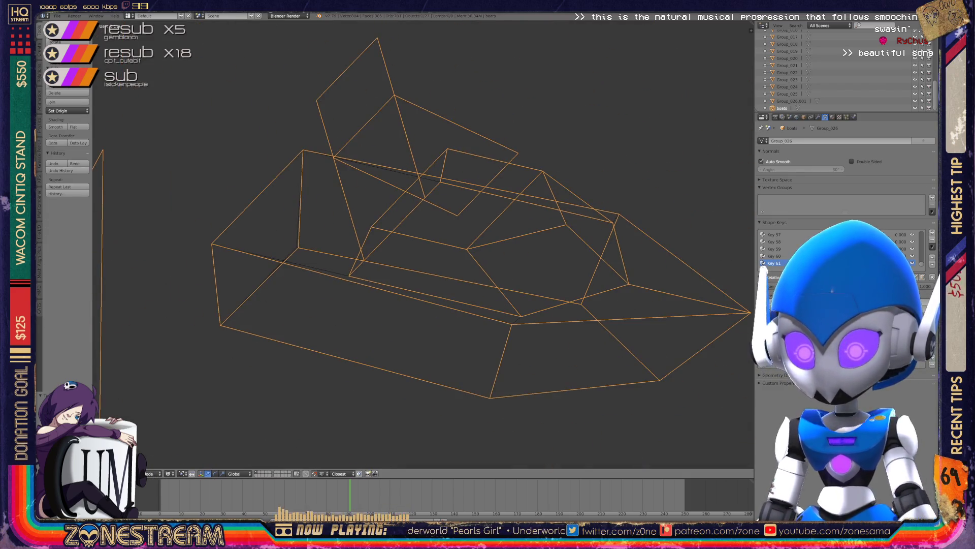
{"action": "mouse_move", "coordinate": [284, 269]}
{"action": "middle_mouse_down"}
{"action": "mouse_move", "coordinate": [315, 239]}
{"action": "mouse_move", "coordinate": [371, 229]}
{"action": "mouse_move", "coordinate": [325, 203]}
{"action": "middle_mouse_up"}
{"action": "scroll", "coordinate": [422, 244], "scroll_direction": "down", "scroll_amount": 2}
{"action": "scroll", "coordinate": [421, 244], "scroll_direction": "down", "scroll_amount": 2}
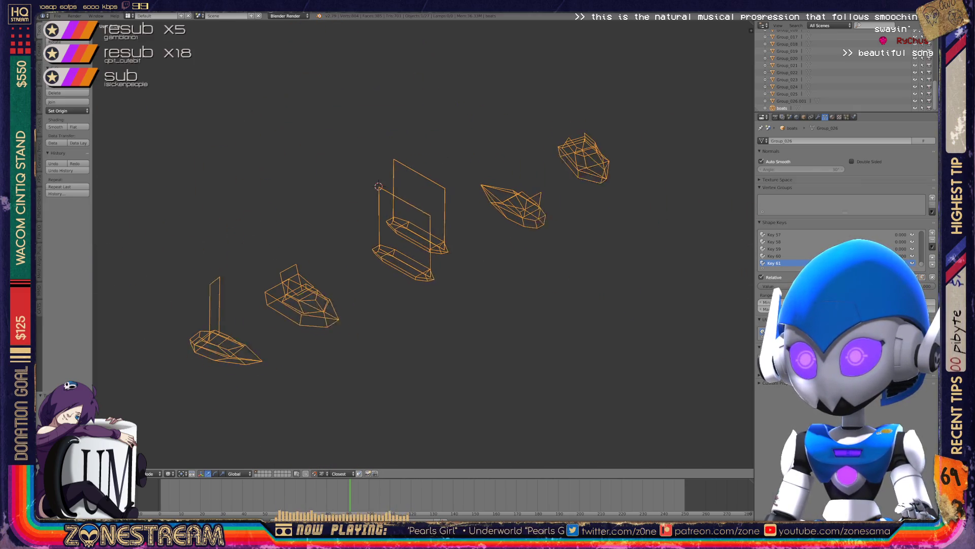
Edit the middle piece and move the vertex beneath the front tip up-left.
{"action": "scroll", "coordinate": [407, 229], "scroll_direction": "up", "scroll_amount": 8}
{"action": "key", "text": "Tab"}
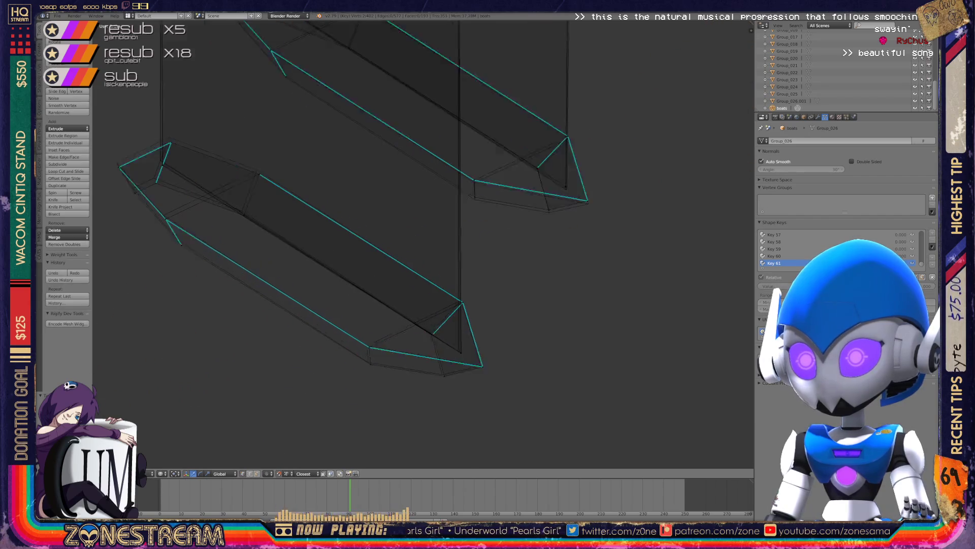
{"action": "scroll", "coordinate": [457, 305], "scroll_direction": "up", "scroll_amount": 5}
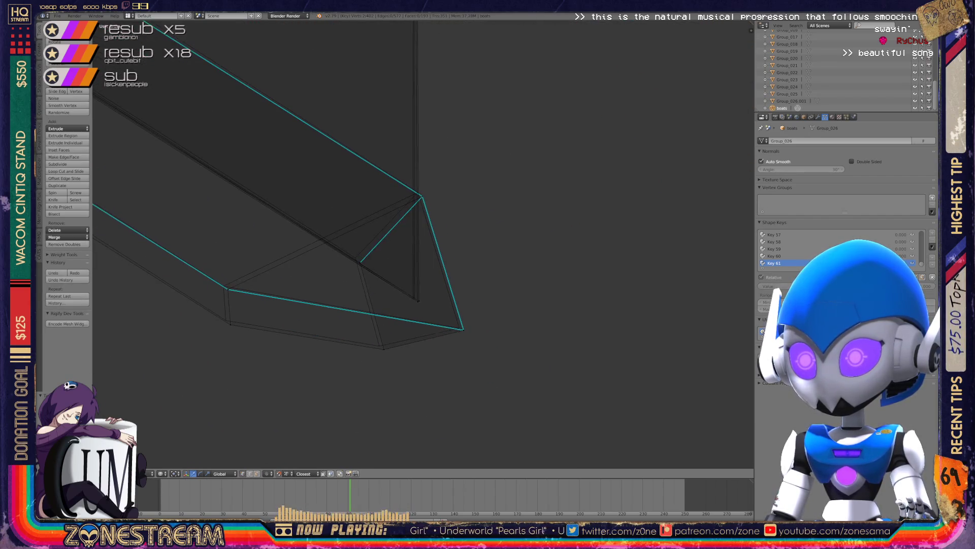
{"action": "scroll", "coordinate": [423, 244], "scroll_direction": "up", "scroll_amount": 1}
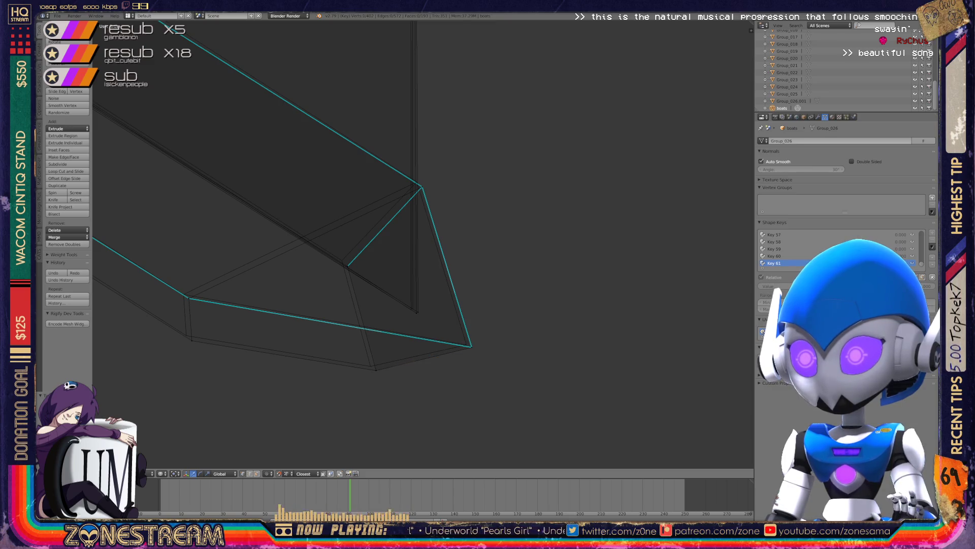
{"action": "right_click", "coordinate": [471, 347]}
{"action": "key", "text": "g"}
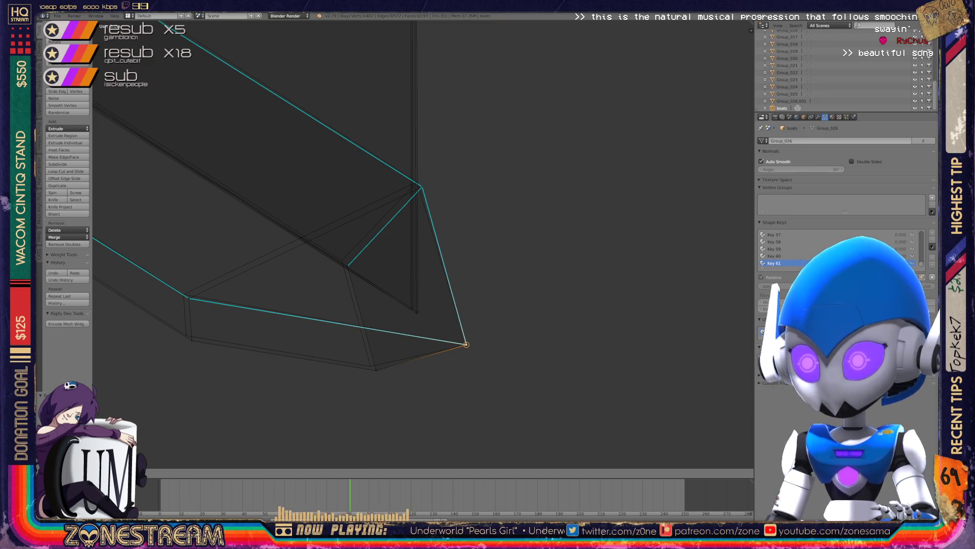
{"action": "right_click", "coordinate": [376, 370]}
{"action": "key", "text": "g"}
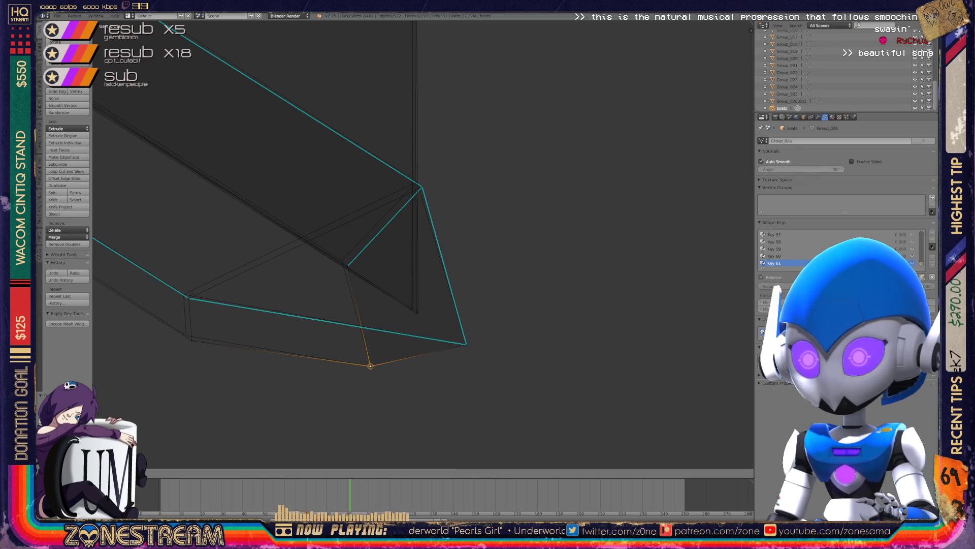
{"action": "left_click", "coordinate": [370, 365]}
Adjust the vertex at the vertical edge's bottom slightly left, then slightly right.
{"action": "right_click", "coordinate": [416, 312]}
{"action": "key", "text": "g"}
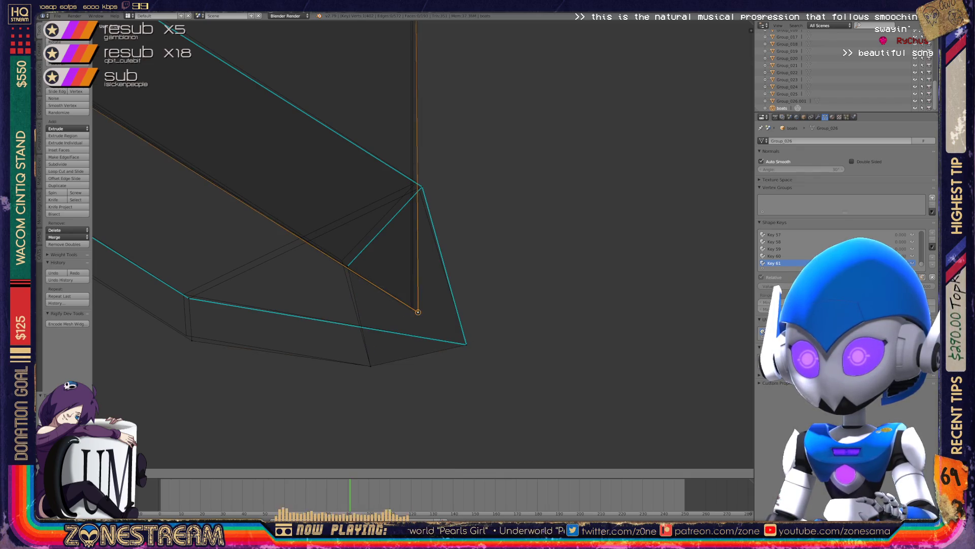
{"action": "left_click", "coordinate": [412, 309]}
{"action": "key", "text": "g"}
{"action": "left_click", "coordinate": [413, 309]}
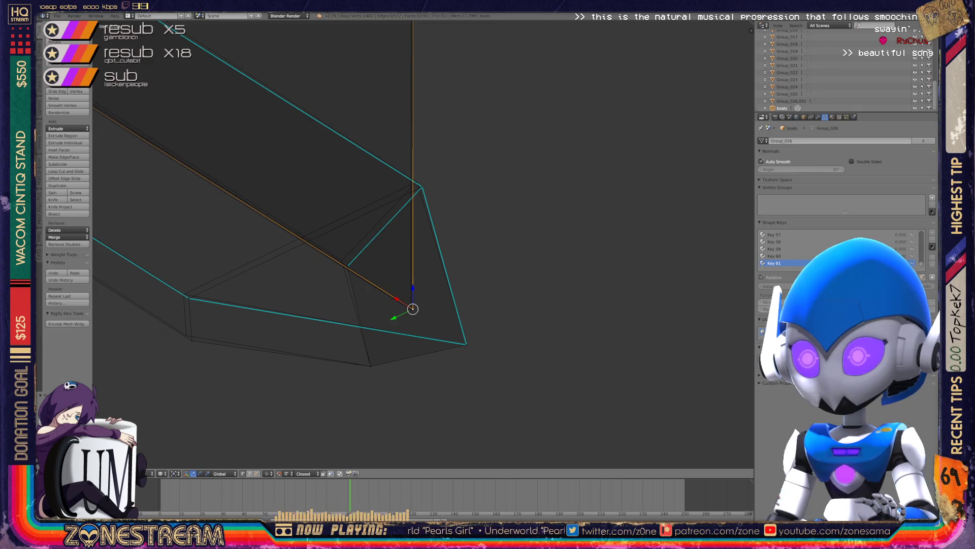
Snap a vertex near the tip onto its neighbour, then select another vertex from a new angle.
{"action": "right_click", "coordinate": [192, 341]}
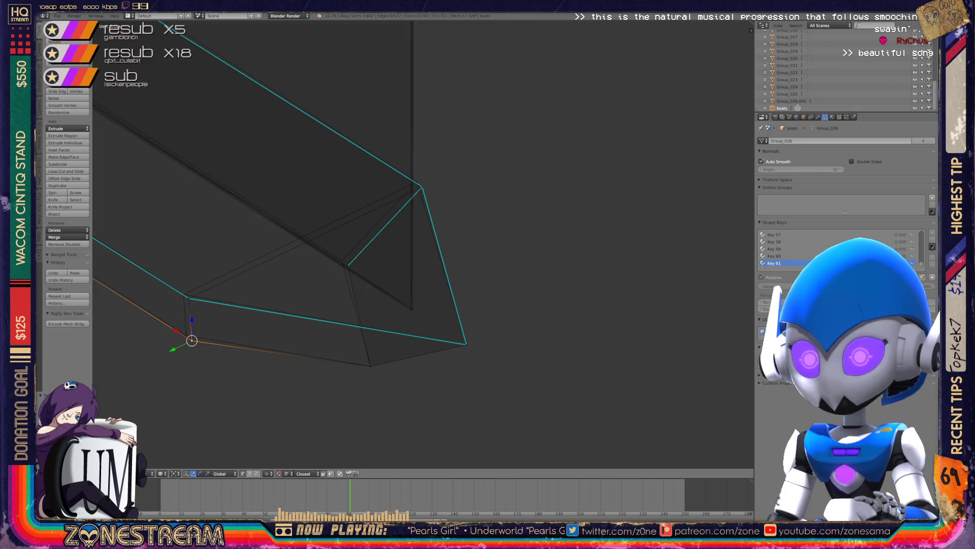
{"action": "right_click", "coordinate": [189, 298]}
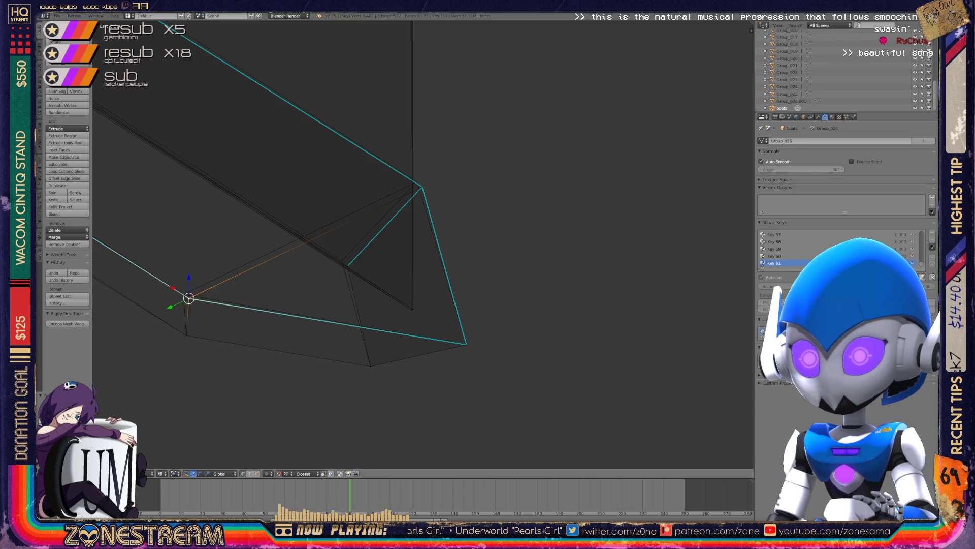
{"action": "scroll", "coordinate": [574, 123], "scroll_direction": "up", "scroll_amount": 2}
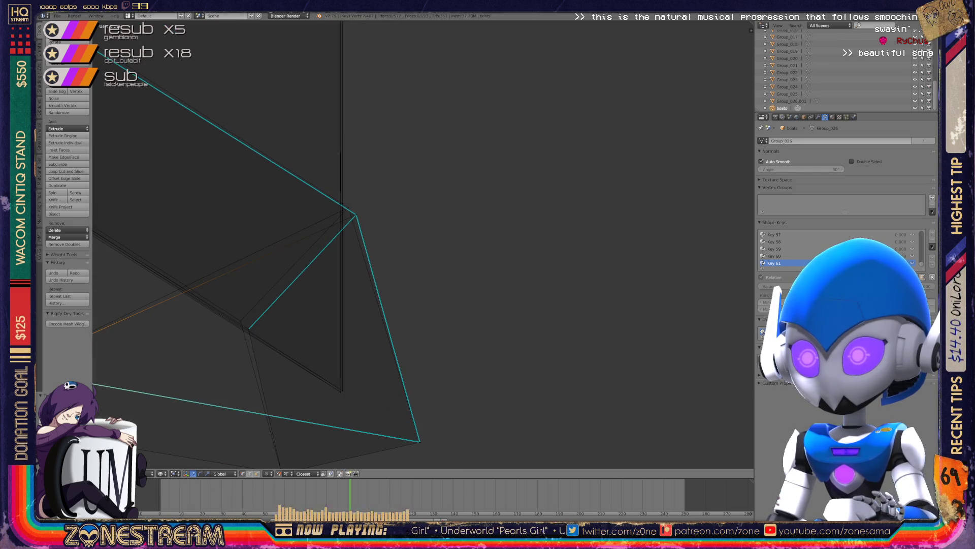
{"action": "scroll", "coordinate": [422, 245], "scroll_direction": "up", "scroll_amount": 1}
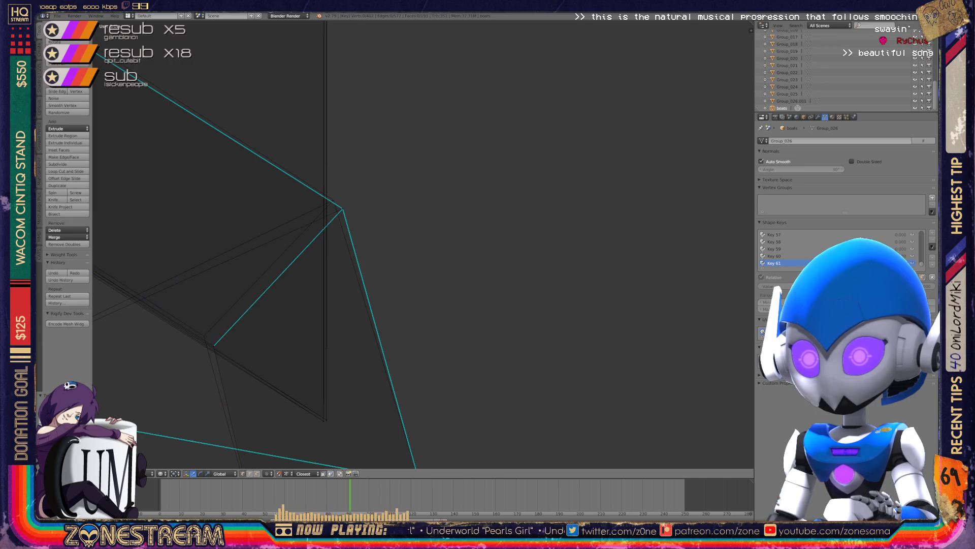
{"action": "right_click", "coordinate": [204, 336]}
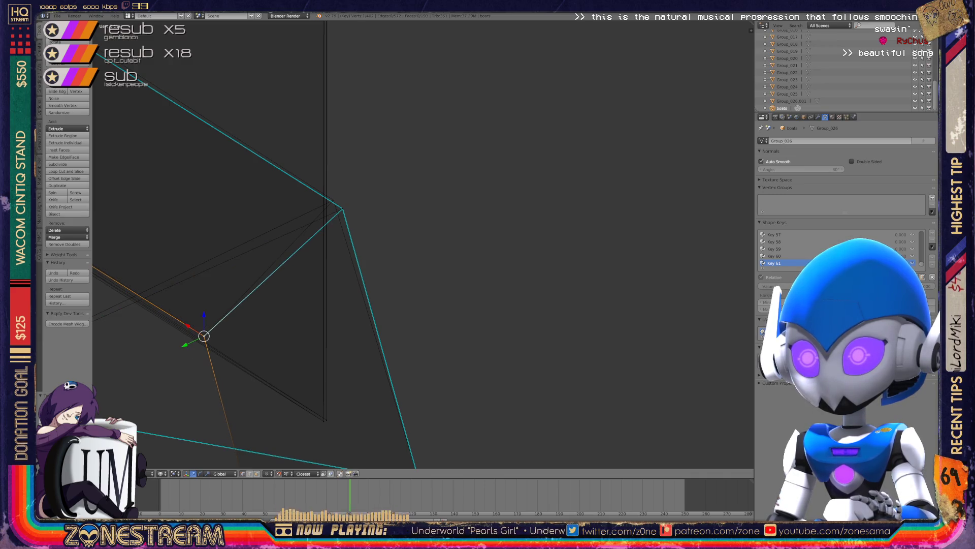
{"action": "right_click", "coordinate": [342, 208]}
{"action": "key", "text": "g"}
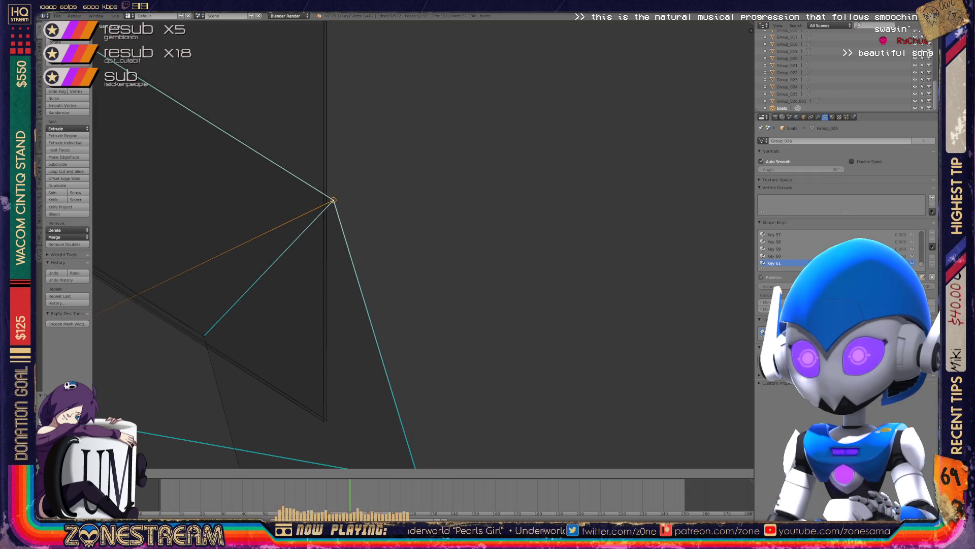
{"action": "left_click", "coordinate": [333, 200]}
{"action": "middle_click_drag", "start_coordinate": [333, 200], "coordinate": [452, 270]}
{"action": "left_click", "coordinate": [344, 286]}
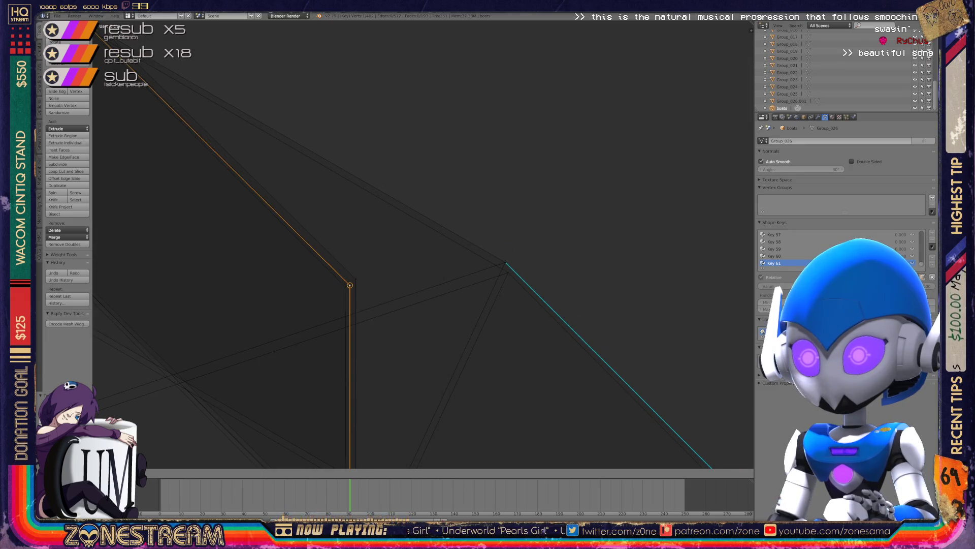
{"action": "middle_click_drag", "start_coordinate": [452, 269], "coordinate": [472, 259]}
Move the lower boot piece's corner vertex up onto the neighbouring edge corner.
{"action": "scroll", "coordinate": [424, 245], "scroll_direction": "down", "scroll_amount": 3}
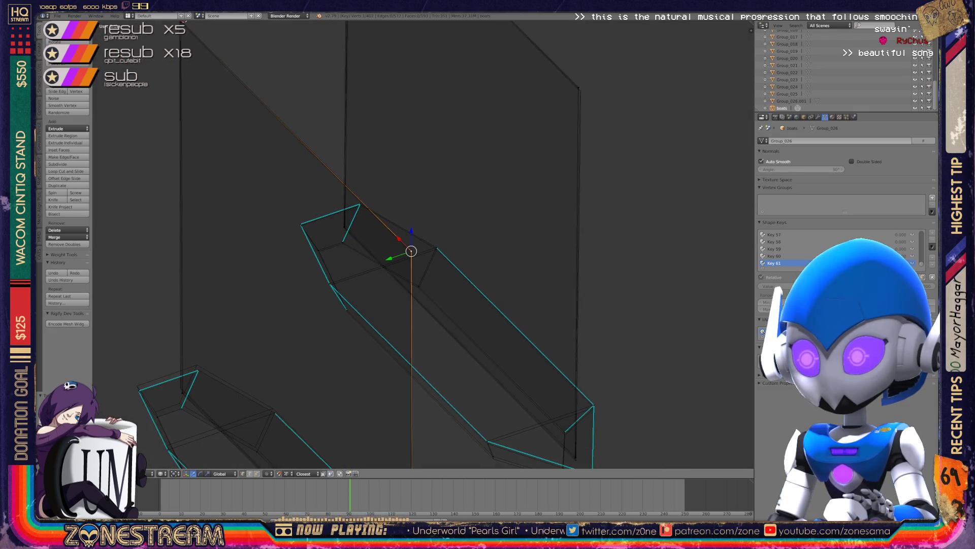
{"action": "scroll", "coordinate": [421, 243], "scroll_direction": "up", "scroll_amount": 10}
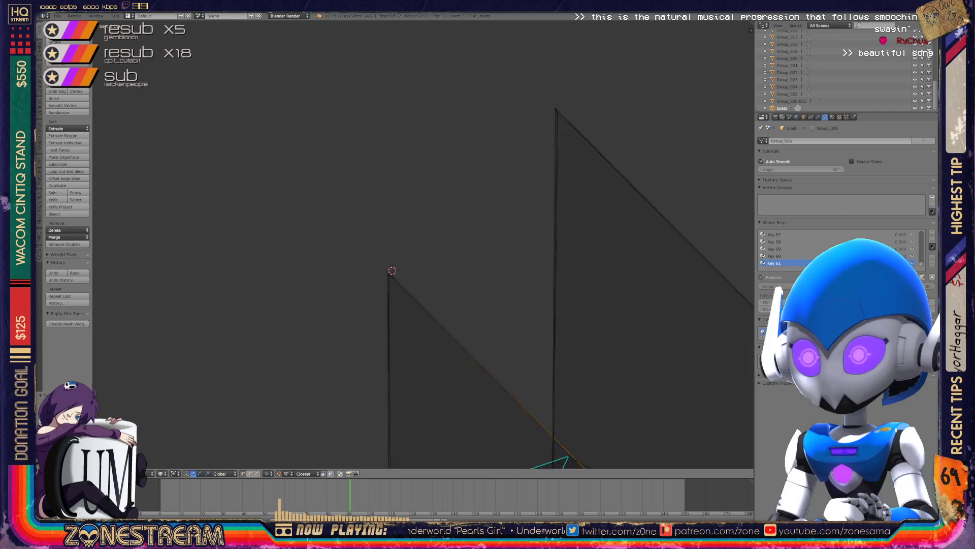
{"action": "scroll", "coordinate": [421, 244], "scroll_direction": "up", "scroll_amount": 3}
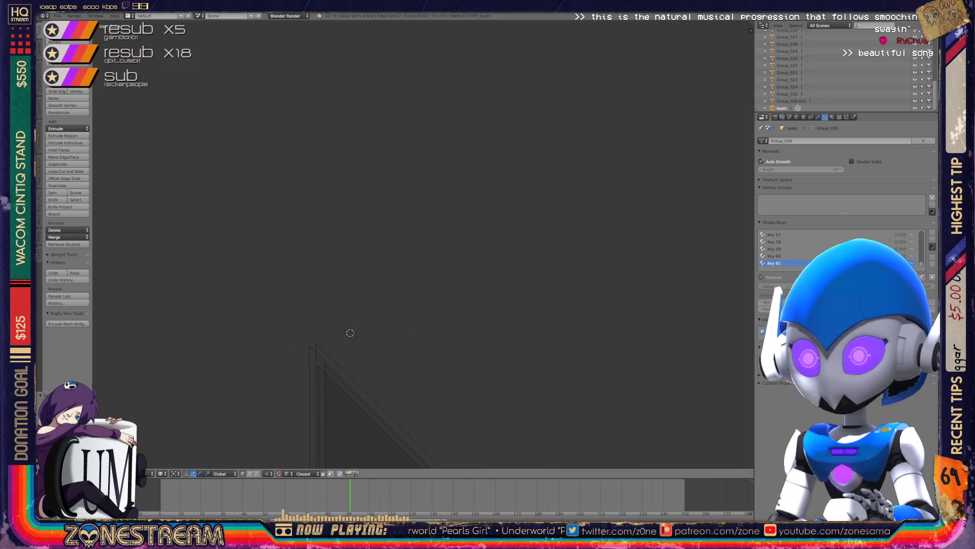
{"action": "right_click", "coordinate": [325, 364]}
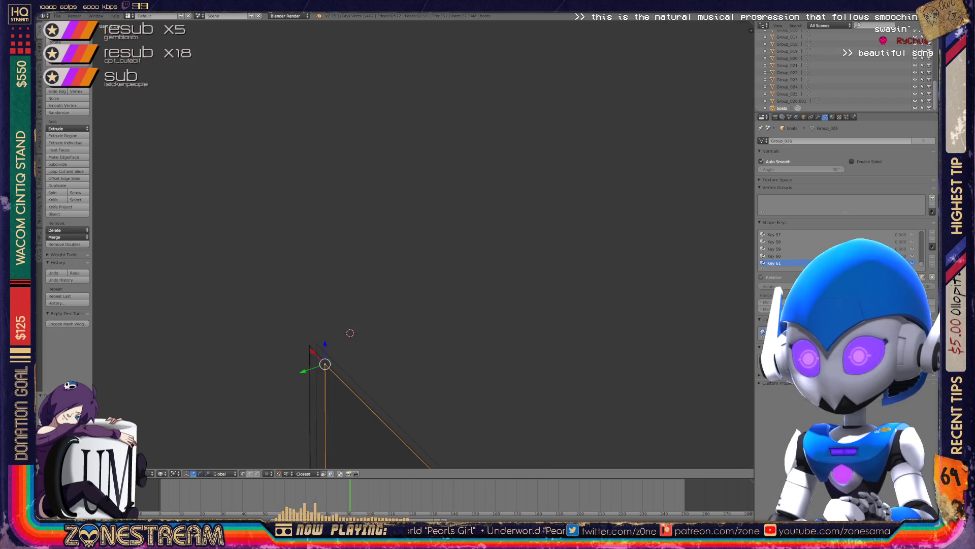
{"action": "key", "text": "KP_Decimal"}
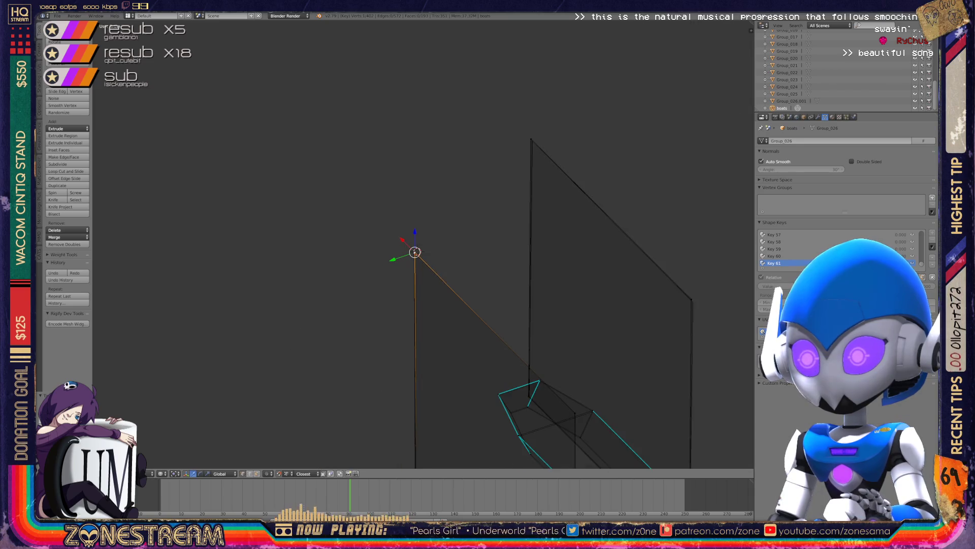
{"action": "mouse_move", "coordinate": [488, 304]}
{"action": "middle_mouse_down", "text": "shift"}
{"action": "mouse_move", "coordinate": [447, 203]}
{"action": "mouse_move", "coordinate": [442, 40]}
{"action": "middle_mouse_up", "text": "shift"}
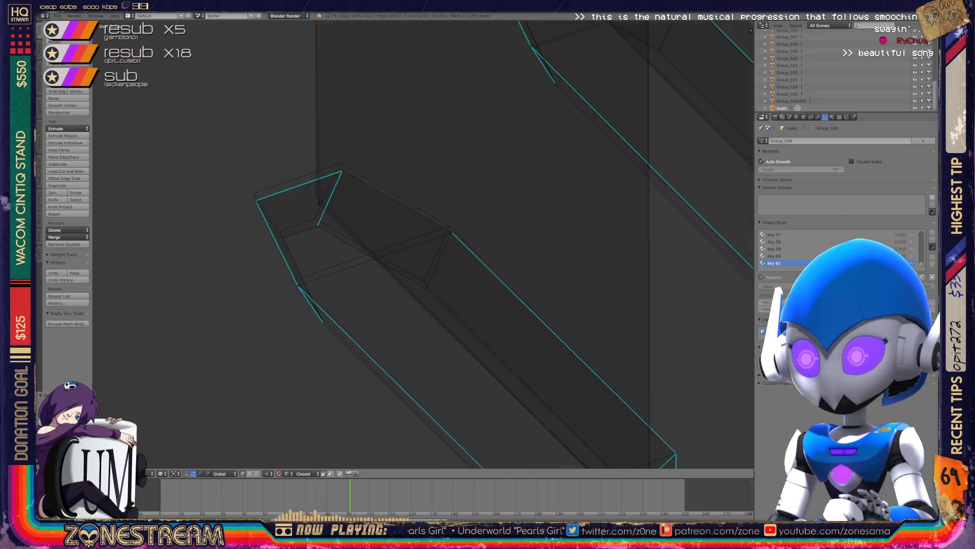
{"action": "scroll", "coordinate": [422, 244], "scroll_direction": "up", "scroll_amount": 3}
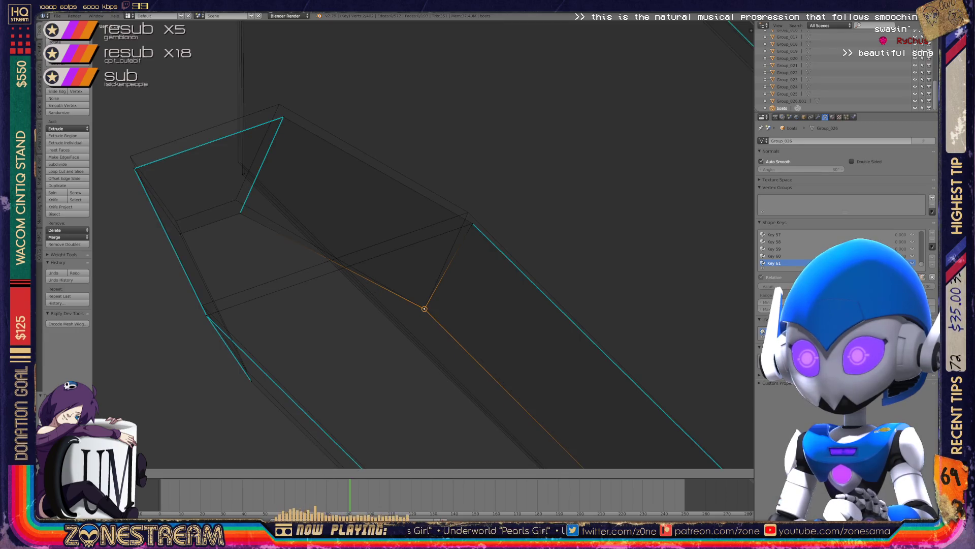
{"action": "left_click_drag", "start_coordinate": [429, 320], "coordinate": [469, 212]}
{"action": "key", "text": "ctrl+z"}
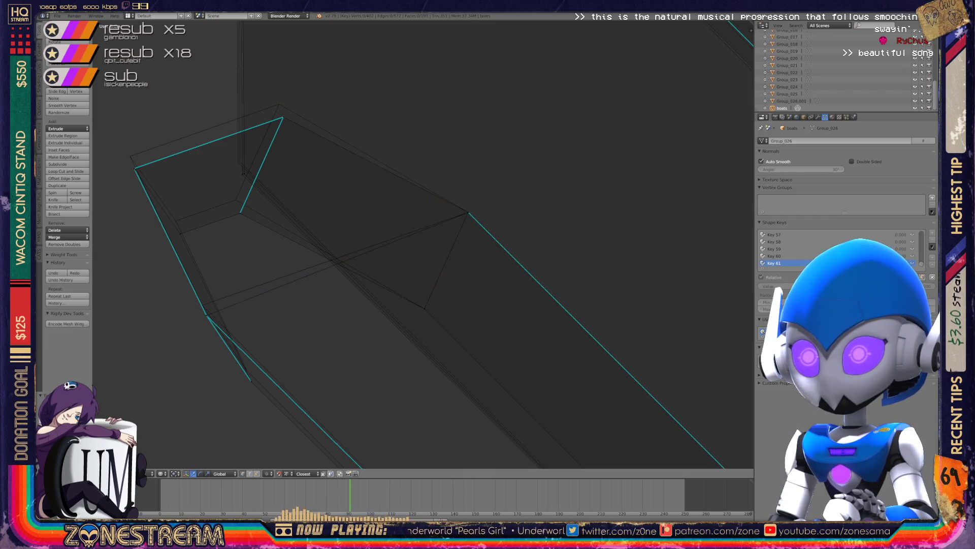
{"action": "left_click_drag", "start_coordinate": [284, 117], "coordinate": [278, 104]}
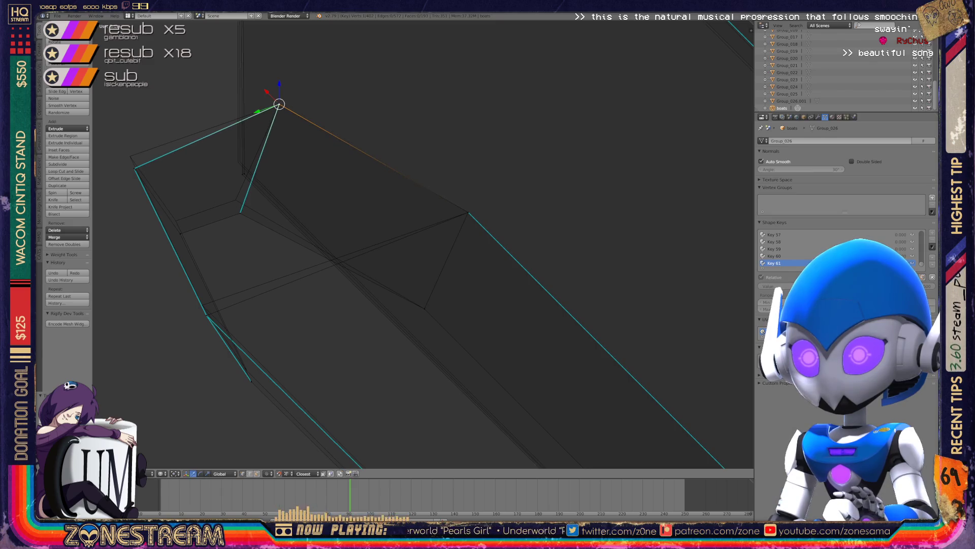
{"action": "left_click_drag", "start_coordinate": [240, 213], "coordinate": [236, 199]}
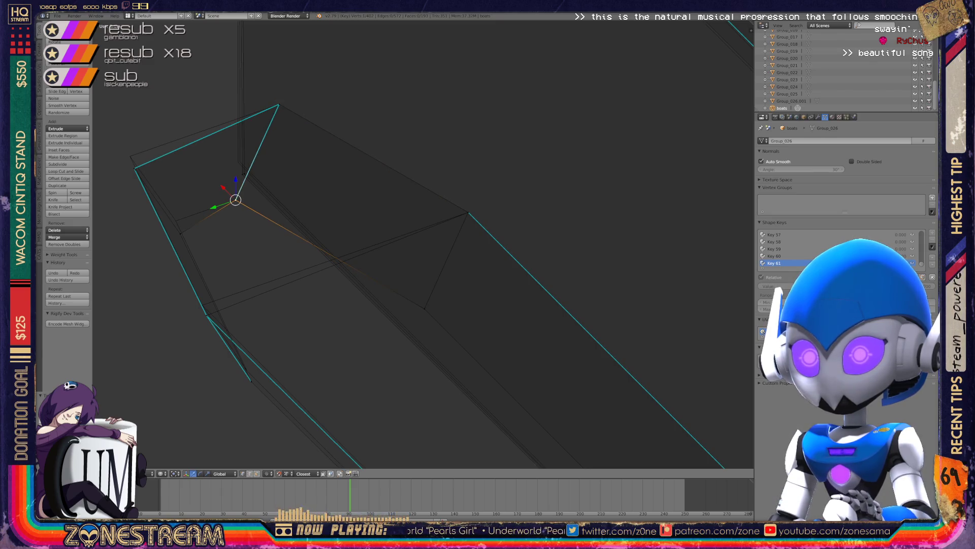
Pull the left corner vertex up and outward, and raise the bottom edge vertex into line.
{"action": "left_click", "coordinate": [134, 168]}
{"action": "left_click_drag", "start_coordinate": [134, 168], "coordinate": [130, 157]}
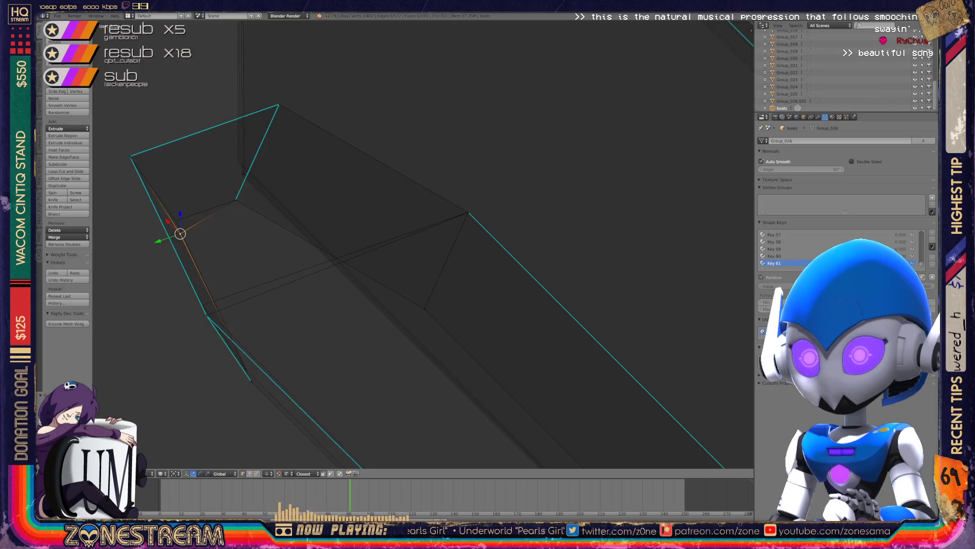
{"action": "scroll", "coordinate": [423, 243], "scroll_direction": "down", "scroll_amount": 3}
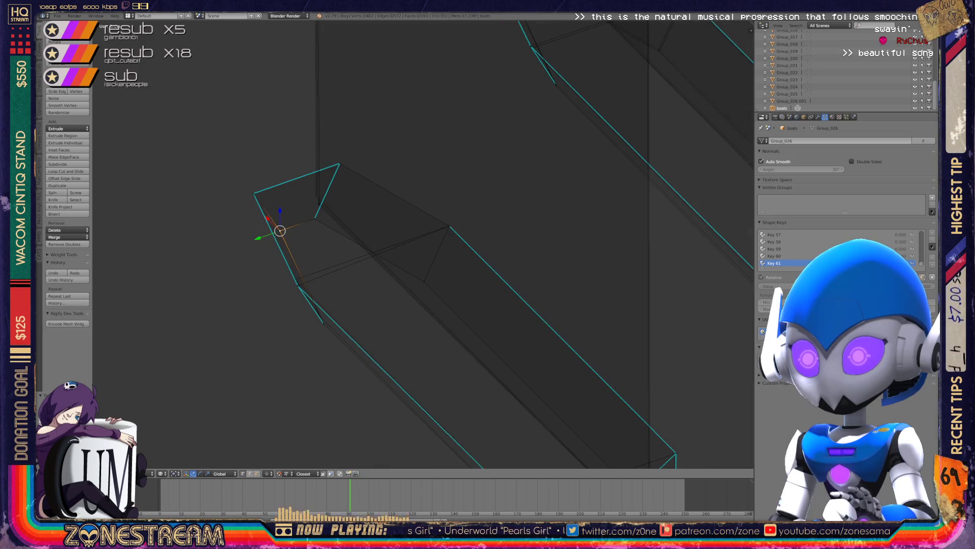
{"action": "middle_click_drag", "start_coordinate": [424, 244], "coordinate": [386, 183]}
{"action": "right_click", "coordinate": [450, 353]}
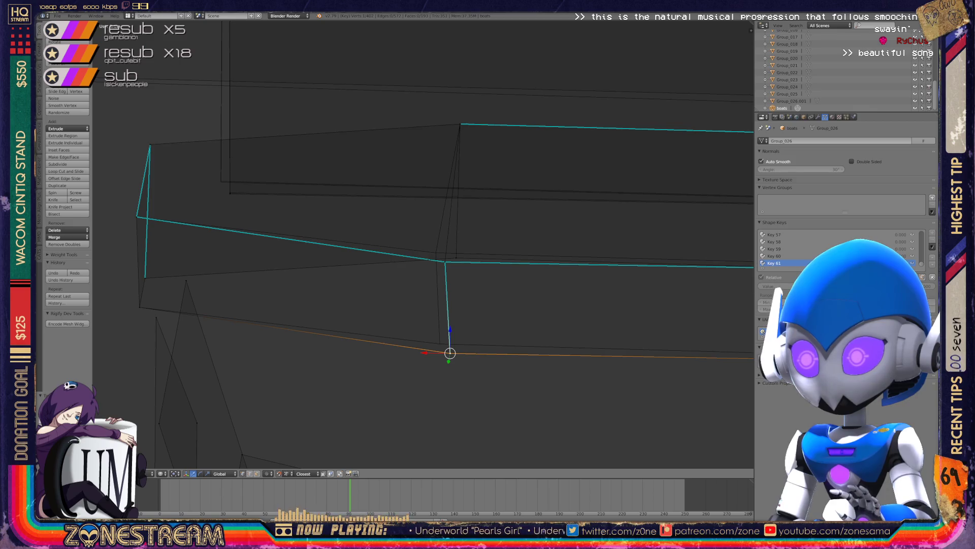
{"action": "left_click_drag", "start_coordinate": [450, 352], "coordinate": [440, 343]}
Shift the junction vertex slightly right and reposition the near corner vertex onto its edge.
{"action": "right_click", "coordinate": [445, 261]}
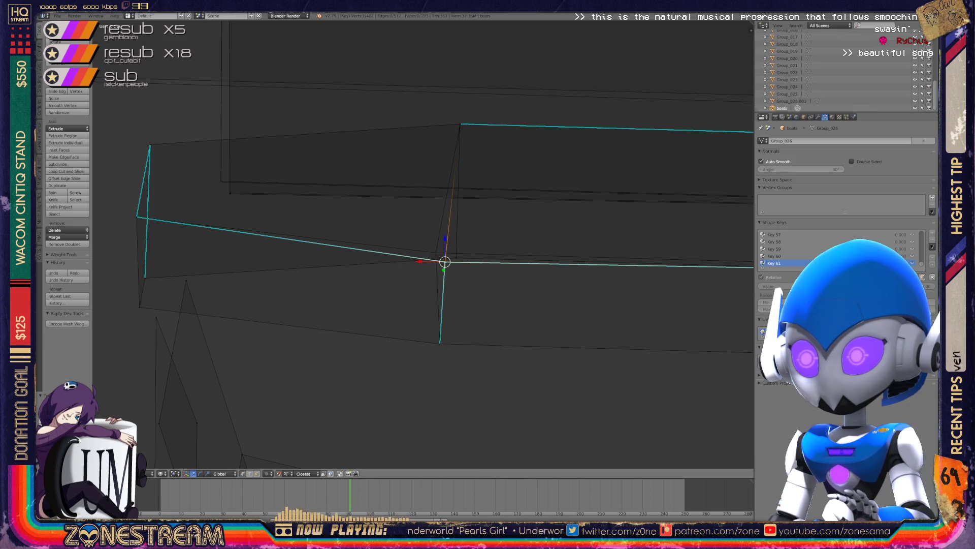
{"action": "key", "text": "a"}
{"action": "right_click", "coordinate": [445, 261]}
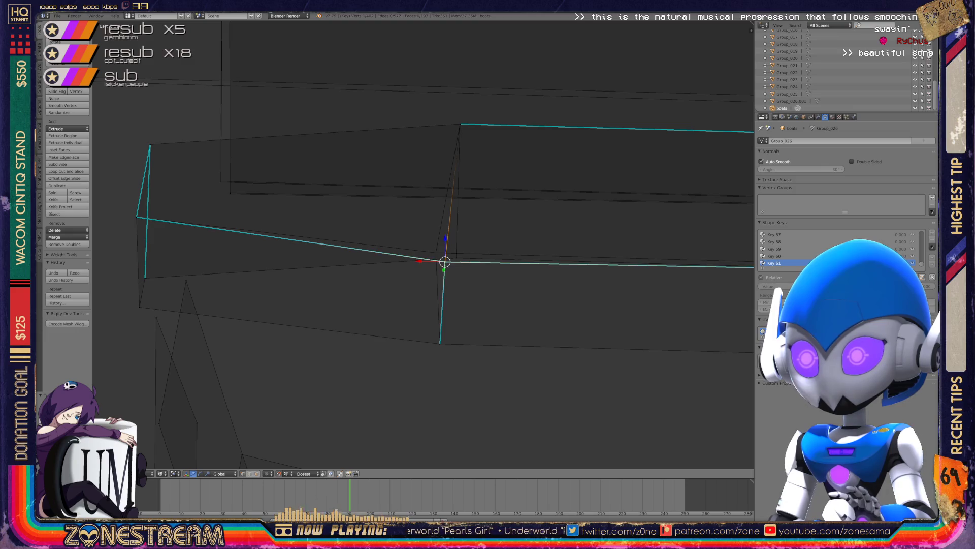
{"action": "mouse_move", "coordinate": [445, 262]}
{"action": "left_mouse_down"}
{"action": "mouse_move", "coordinate": [468, 266]}
{"action": "mouse_move", "coordinate": [457, 258]}
{"action": "left_mouse_up"}
{"action": "middle_click_drag", "start_coordinate": [421, 254], "coordinate": [477, 239]}
{"action": "scroll", "coordinate": [423, 245], "scroll_direction": "up", "scroll_amount": 5}
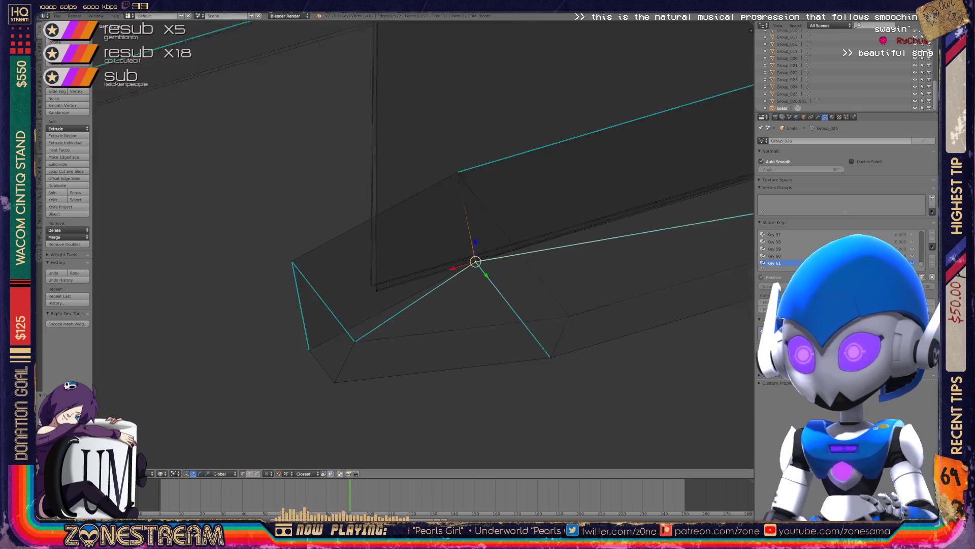
{"action": "right_click", "coordinate": [326, 339]}
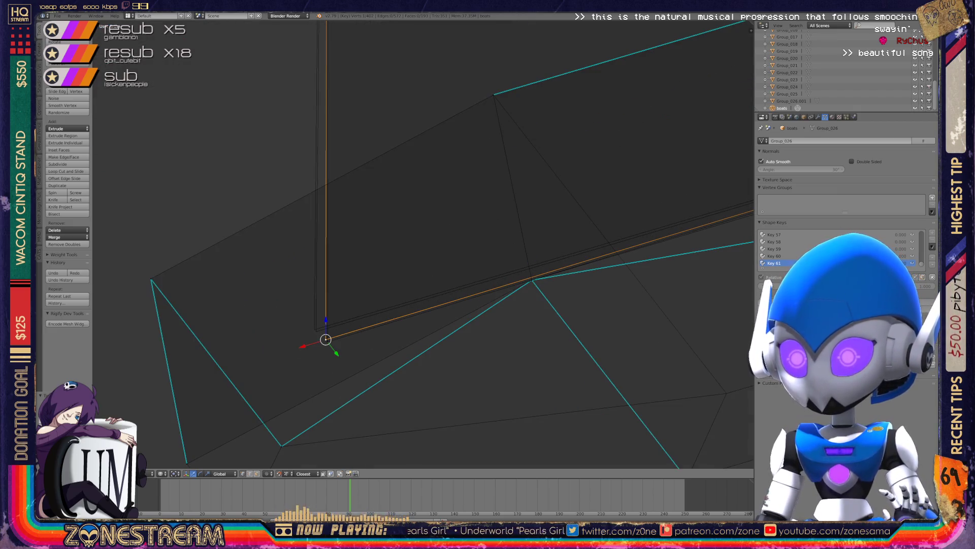
{"action": "key", "text": "g"}
{"action": "left_click", "coordinate": [327, 341]}
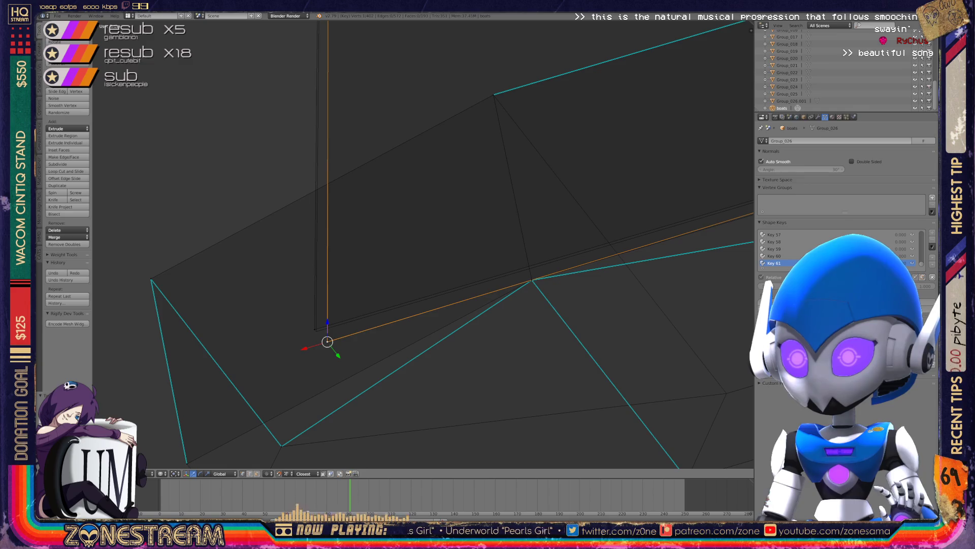
{"action": "scroll", "coordinate": [327, 341], "scroll_direction": "down", "scroll_amount": 6}
Orbit around both boot pieces in object mode, then return to edit mode zoomed on the selected vertex.
{"action": "key", "text": "Tab"}
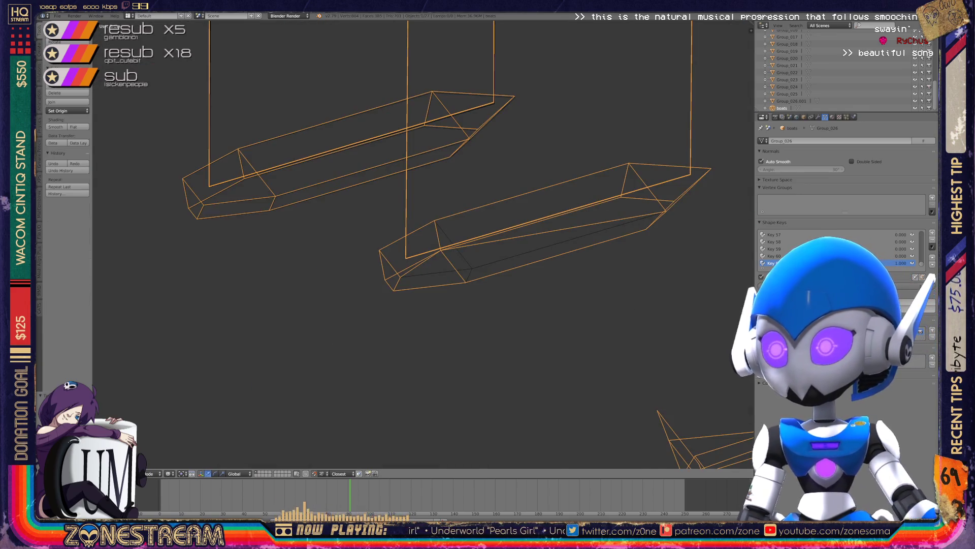
{"action": "key", "text": "KP_8"}
{"action": "key", "text": "KP_8"}
{"action": "key", "text": "KP_8"}
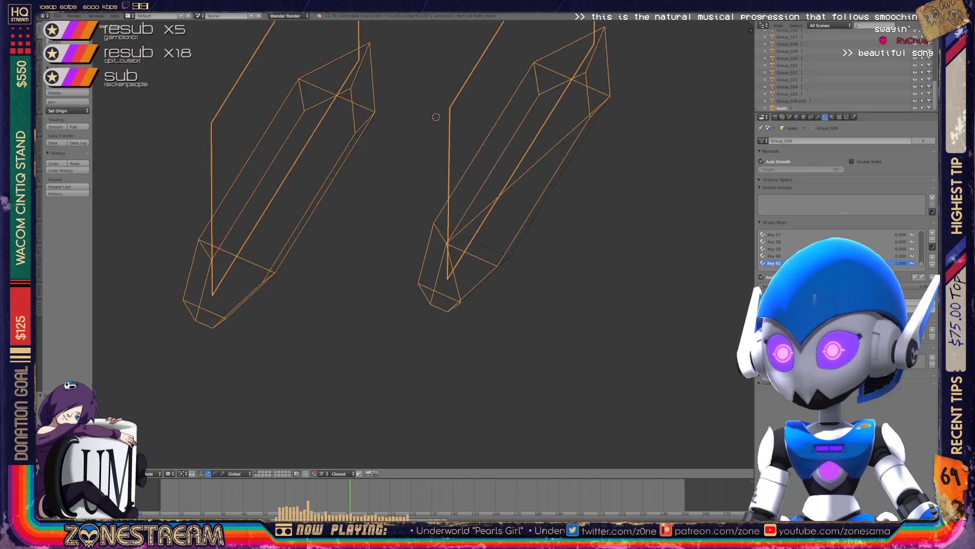
{"action": "key", "text": "KP_8"}
{"action": "key", "text": "KP_8"}
{"action": "key", "text": "KP_8"}
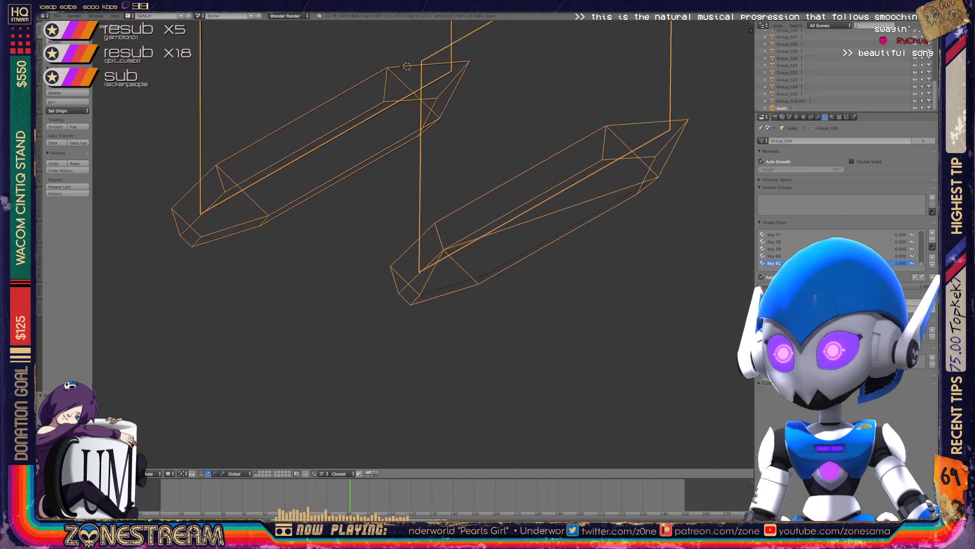
{"action": "key", "text": "KP_2"}
{"action": "key", "text": "KP_2"}
{"action": "key", "text": "KP_2"}
{"action": "key", "text": "Tab"}
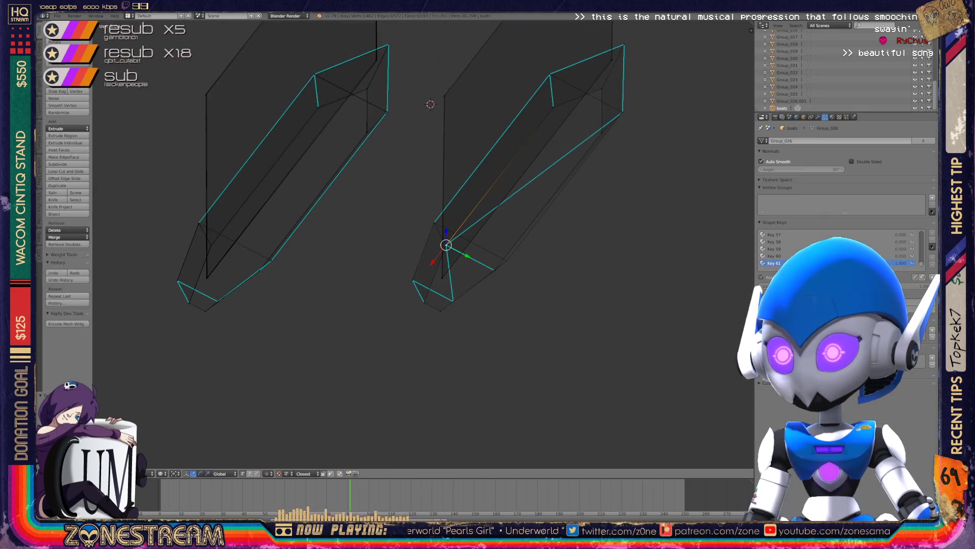
{"action": "key", "text": "KP_Add"}
{"action": "key", "text": "KP_Add"}
{"action": "key", "text": "KP_Add"}
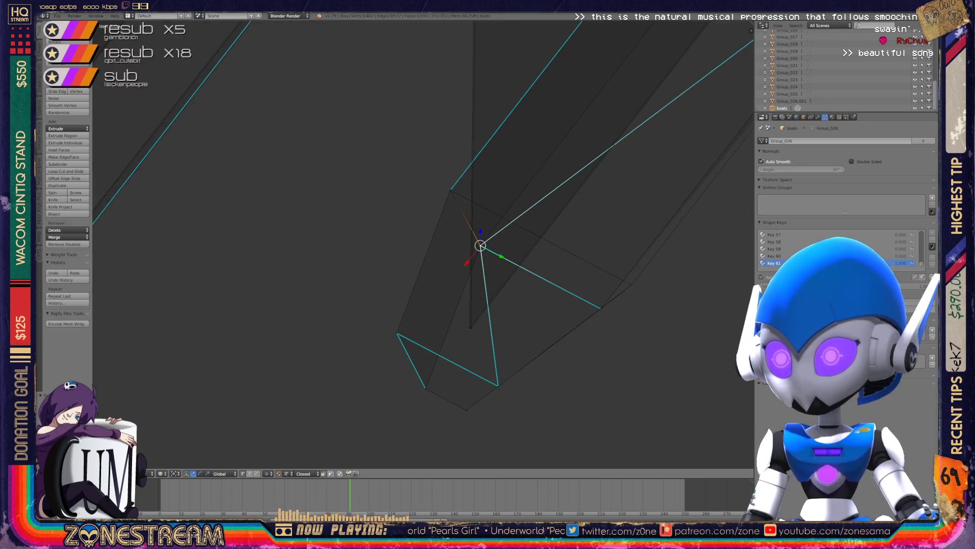
Move two vertices near the lower corner into line with the edges and return to object mode.
{"action": "key", "text": "g"}
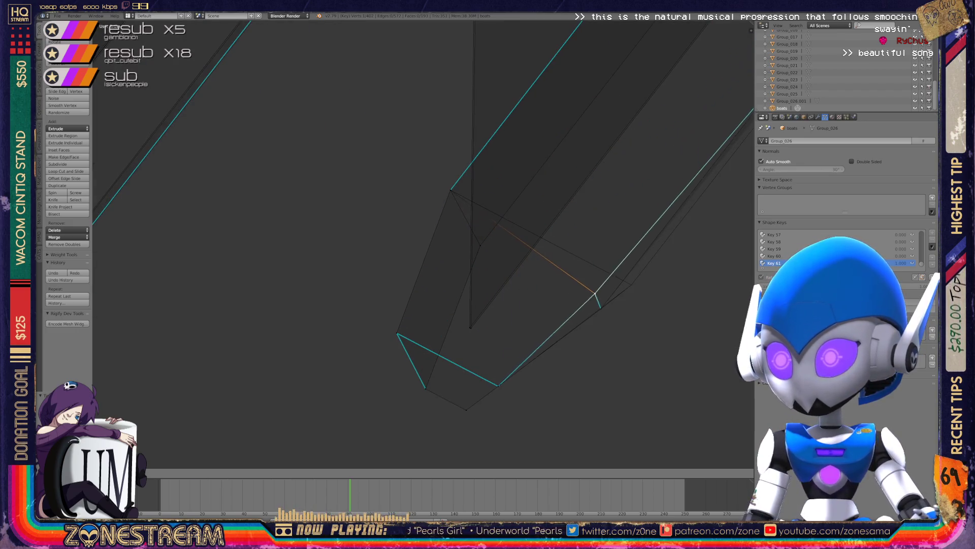
{"action": "left_click", "coordinate": [585, 303]}
{"action": "middle_click_drag", "start_coordinate": [585, 303], "coordinate": [516, 300]}
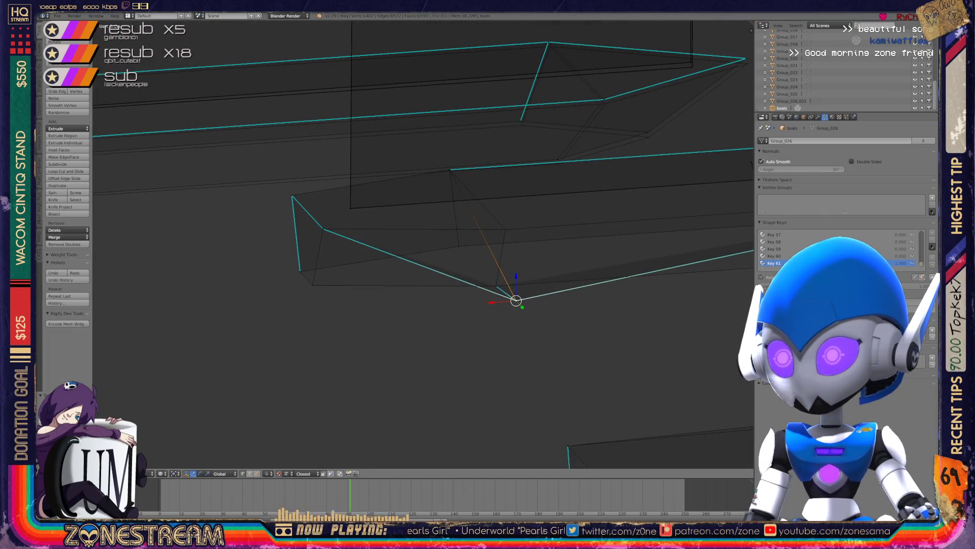
{"action": "key", "text": "g"}
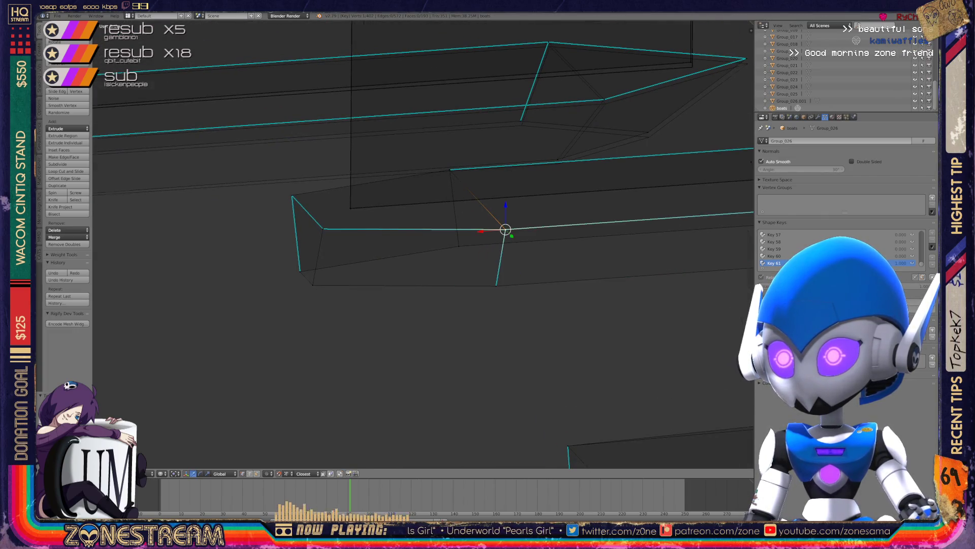
{"action": "scroll", "coordinate": [506, 229], "scroll_direction": "down", "scroll_amount": 3}
{"action": "mouse_move", "coordinate": [505, 229]}
{"action": "middle_mouse_down"}
{"action": "mouse_move", "coordinate": [457, 152]}
{"action": "mouse_move", "coordinate": [482, 162]}
{"action": "middle_mouse_up"}
{"action": "key", "text": "Tab"}
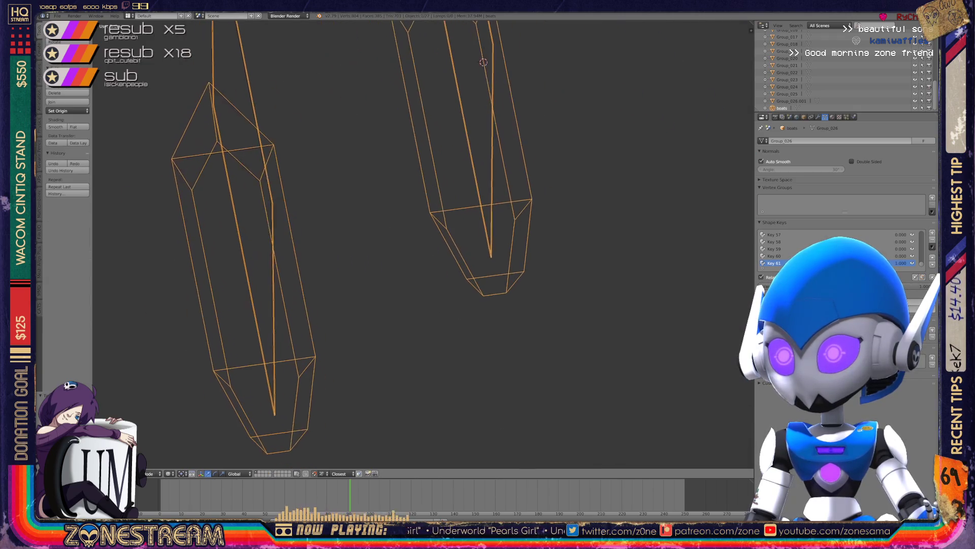
Orbit and zoom around the right boot piece in edit mode, then exit to object mode.
{"action": "key", "text": "Tab"}
{"action": "scroll", "coordinate": [457, 228], "scroll_direction": "up", "scroll_amount": 5}
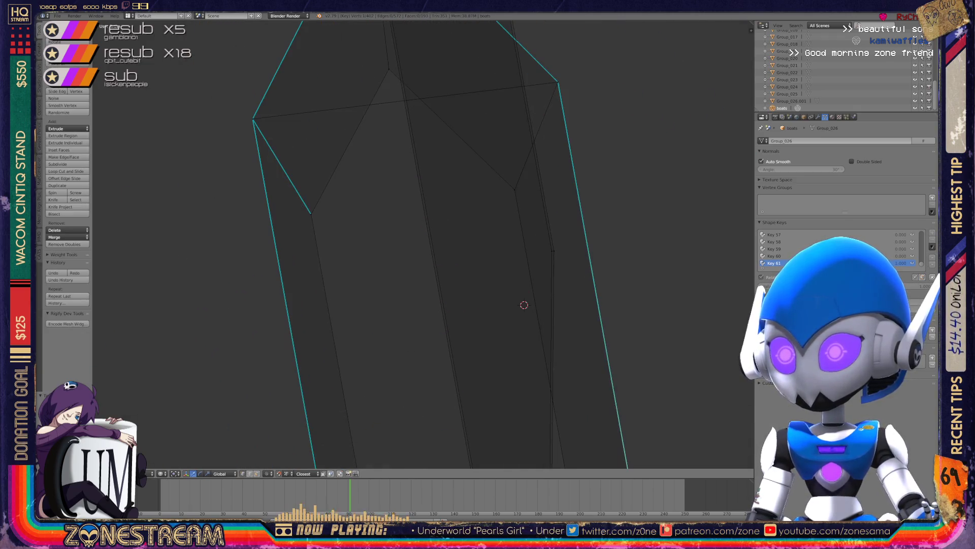
{"action": "mouse_move", "coordinate": [487, 254]}
{"action": "middle_mouse_down"}
{"action": "mouse_move", "coordinate": [457, 228]}
{"action": "mouse_move", "coordinate": [508, 264]}
{"action": "middle_mouse_up"}
{"action": "scroll", "coordinate": [457, 229], "scroll_direction": "down", "scroll_amount": 2}
{"action": "scroll", "coordinate": [508, 265], "scroll_direction": "up", "scroll_amount": 2}
{"action": "middle_click_drag", "start_coordinate": [422, 244], "coordinate": [487, 219]}
{"action": "key", "text": "Tab"}
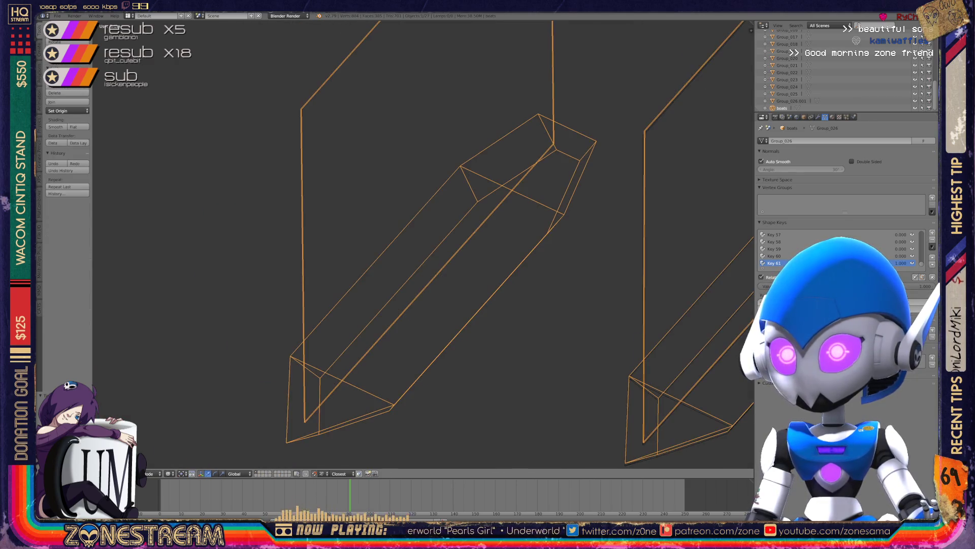
Rotate around both pieces and settle in edit mode zoomed on the boot's pointed tip.
{"action": "scroll", "coordinate": [406, 243], "scroll_direction": "up", "scroll_amount": 6}
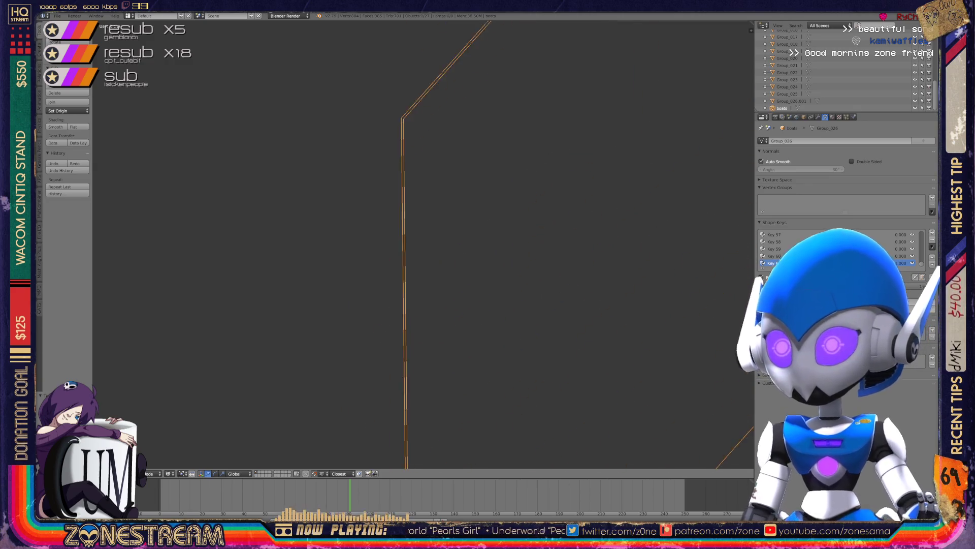
{"action": "key", "text": "Tab"}
{"action": "scroll", "coordinate": [407, 244], "scroll_direction": "down", "scroll_amount": 5}
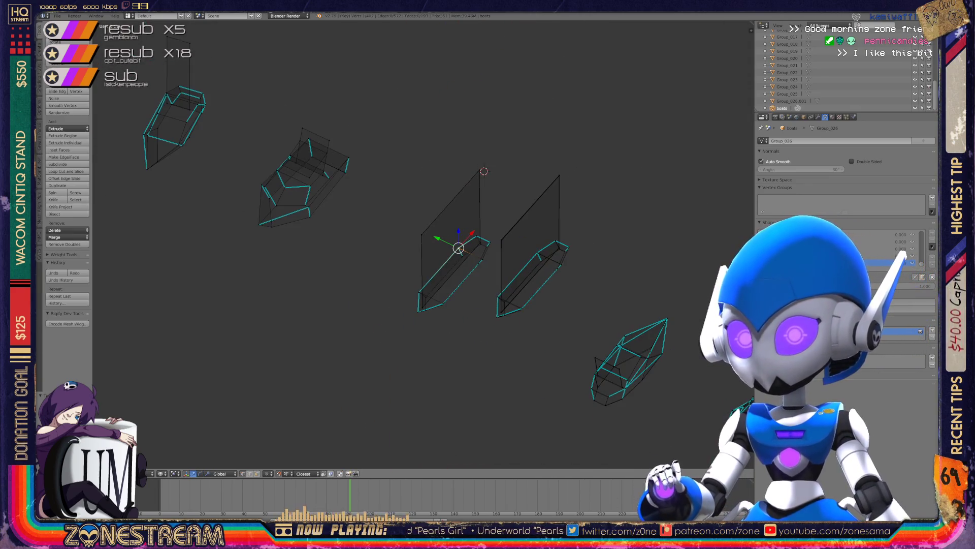
{"action": "scroll", "coordinate": [488, 244], "scroll_direction": "up", "scroll_amount": 3}
{"action": "key", "text": "Tab"}
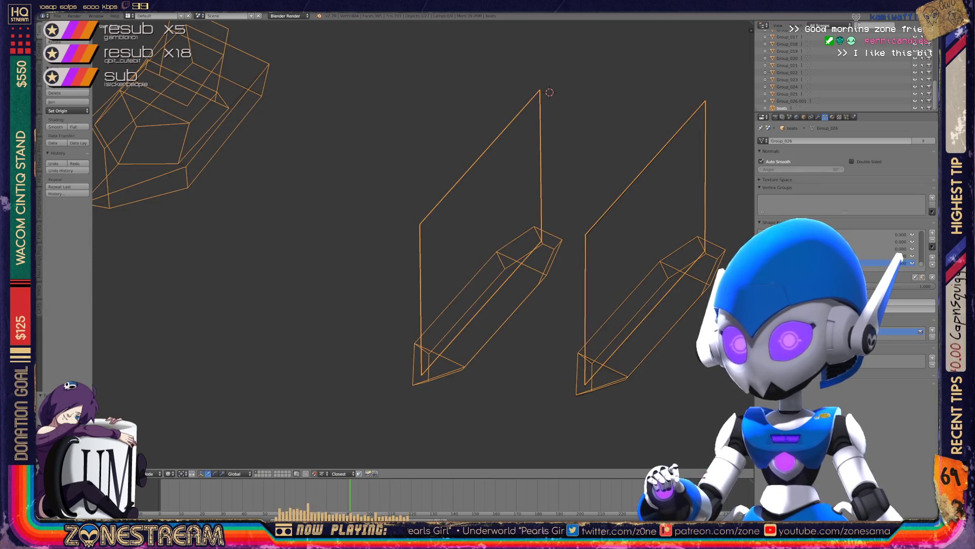
{"action": "middle_click_drag", "start_coordinate": [487, 254], "coordinate": [548, 234]}
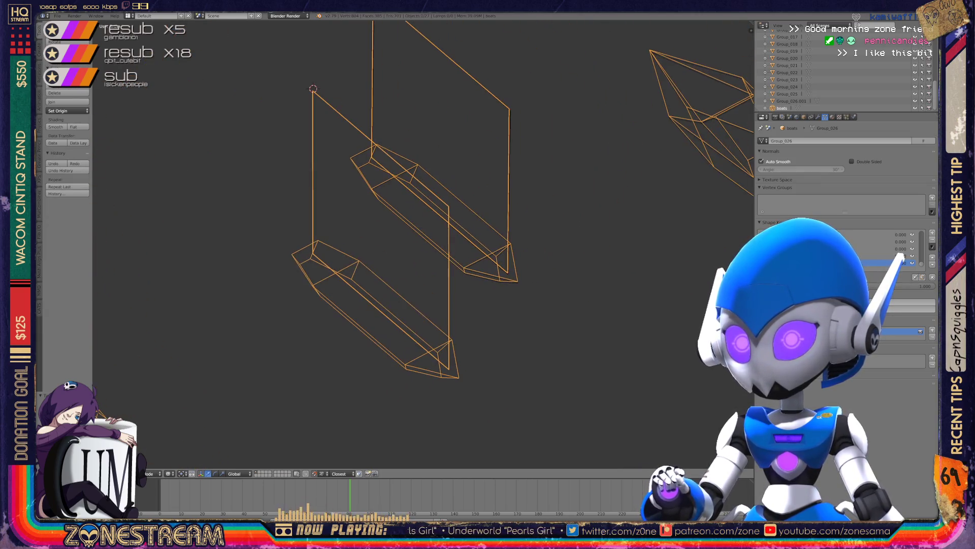
{"action": "scroll", "coordinate": [422, 244], "scroll_direction": "up", "scroll_amount": 3}
{"action": "scroll", "coordinate": [421, 244], "scroll_direction": "up", "scroll_amount": 4}
{"action": "key", "text": "Tab"}
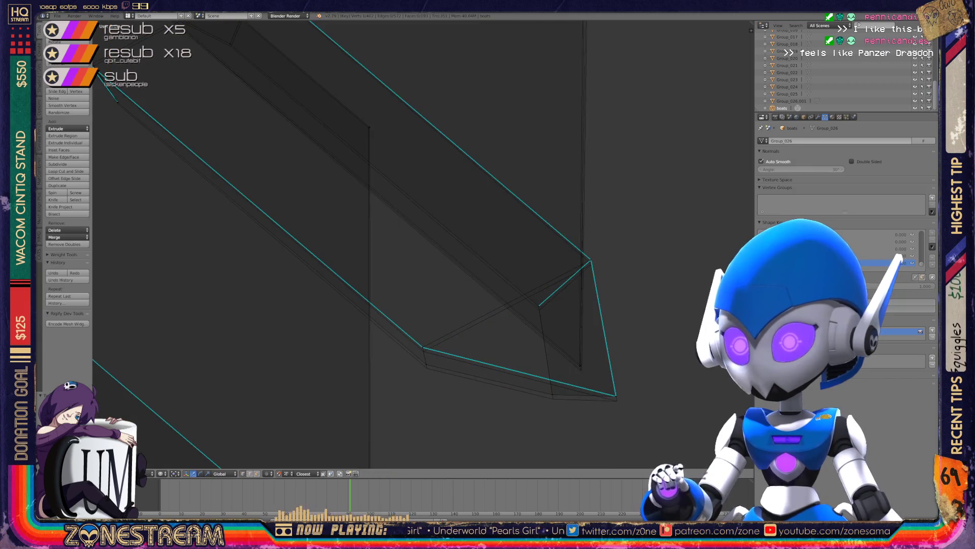
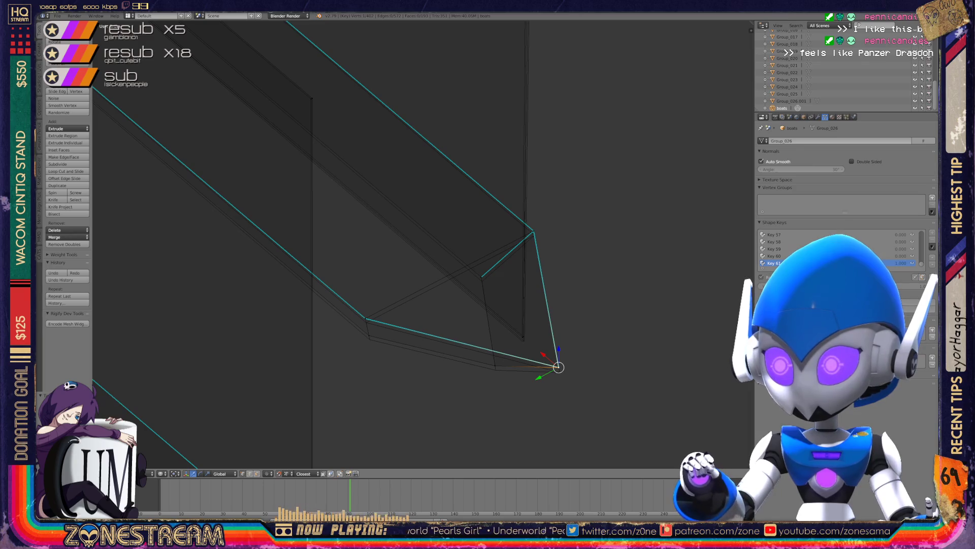
Lower the tip vertex and the two vertices just below it slightly.
{"action": "left_click_drag", "start_coordinate": [559, 349], "coordinate": [560, 354]}
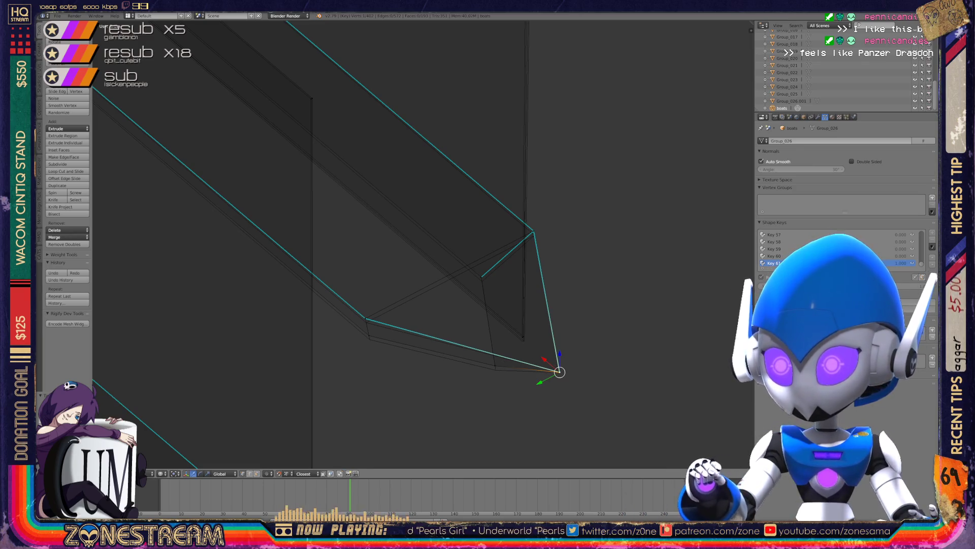
{"action": "left_click_drag", "start_coordinate": [495, 366], "coordinate": [495, 370]}
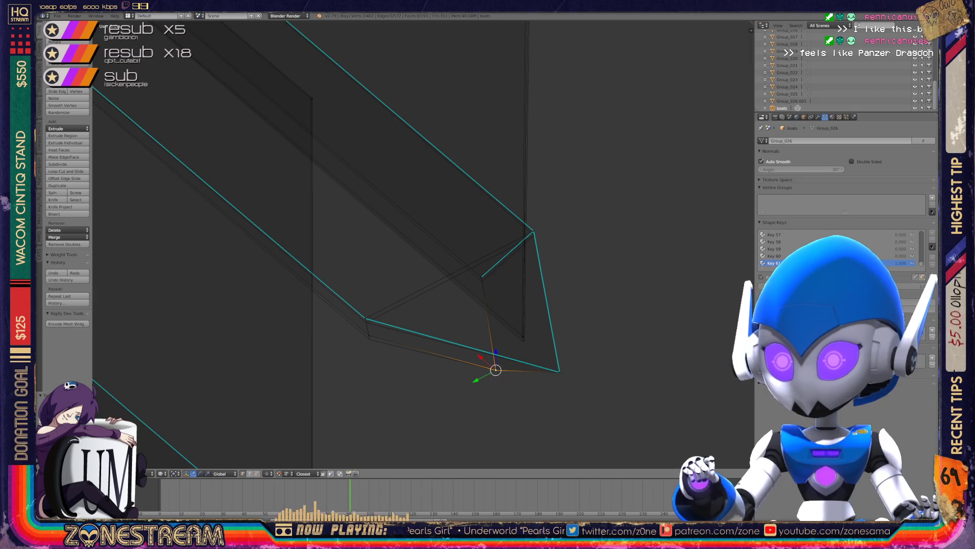
{"action": "left_click_drag", "start_coordinate": [370, 336], "coordinate": [366, 323]}
Snap the next tip vertex onto the triangle apex.
{"action": "right_click", "coordinate": [365, 318]}
{"action": "middle_click_drag", "start_coordinate": [406, 254], "coordinate": [331, 265]}
{"action": "mouse_move", "coordinate": [373, 378]}
{"action": "left_mouse_down"}
{"action": "mouse_move", "coordinate": [286, 247]}
{"action": "mouse_move", "coordinate": [288, 255]}
{"action": "mouse_move", "coordinate": [395, 151]}
{"action": "left_mouse_up"}
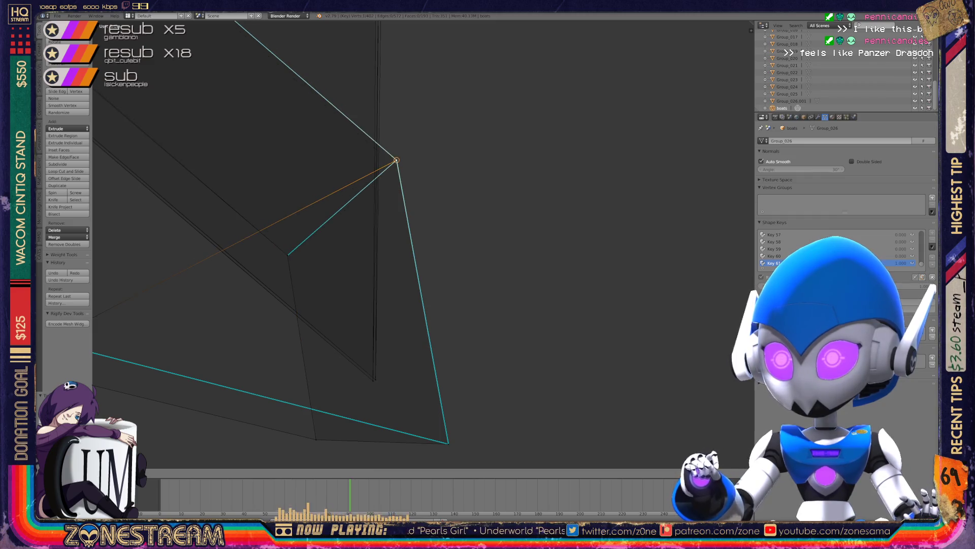
{"action": "middle_click_drag", "start_coordinate": [395, 151], "coordinate": [401, 175]}
{"action": "scroll", "coordinate": [401, 174], "scroll_direction": "down", "scroll_amount": 4}
{"action": "mouse_move", "coordinate": [414, 224]}
{"action": "middle_mouse_down", "text": "shift"}
{"action": "mouse_move", "coordinate": [401, 419]}
{"action": "mouse_move", "coordinate": [305, 442]}
{"action": "middle_mouse_up", "text": "shift"}
Nudge the outer corner vertex left and down, then check the edge slopes.
{"action": "left_click", "coordinate": [291, 232]}
{"action": "left_click", "coordinate": [304, 251]}
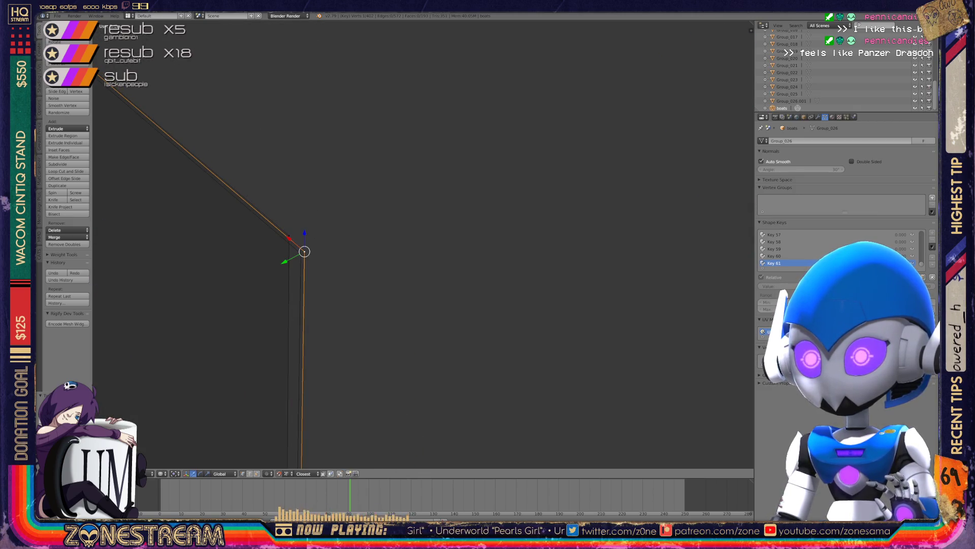
{"action": "mouse_move", "coordinate": [305, 251]}
{"action": "left_mouse_down"}
{"action": "mouse_move", "coordinate": [289, 234]}
{"action": "mouse_move", "coordinate": [300, 253]}
{"action": "left_mouse_up"}
{"action": "mouse_move", "coordinate": [355, 304]}
{"action": "middle_mouse_down", "text": "shift"}
{"action": "mouse_move", "coordinate": [454, 296]}
{"action": "mouse_move", "coordinate": [597, 226]}
{"action": "mouse_move", "coordinate": [674, 146]}
{"action": "mouse_move", "coordinate": [622, 201]}
{"action": "mouse_move", "coordinate": [612, 259]}
{"action": "mouse_move", "coordinate": [671, 117]}
{"action": "middle_mouse_up", "text": "shift"}
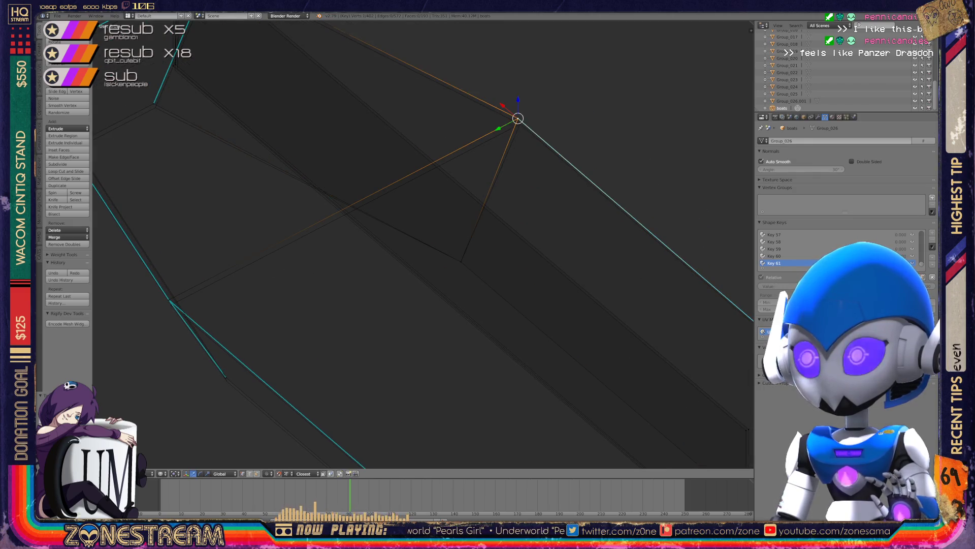
{"action": "key", "text": "g"}
{"action": "key", "text": "Return"}
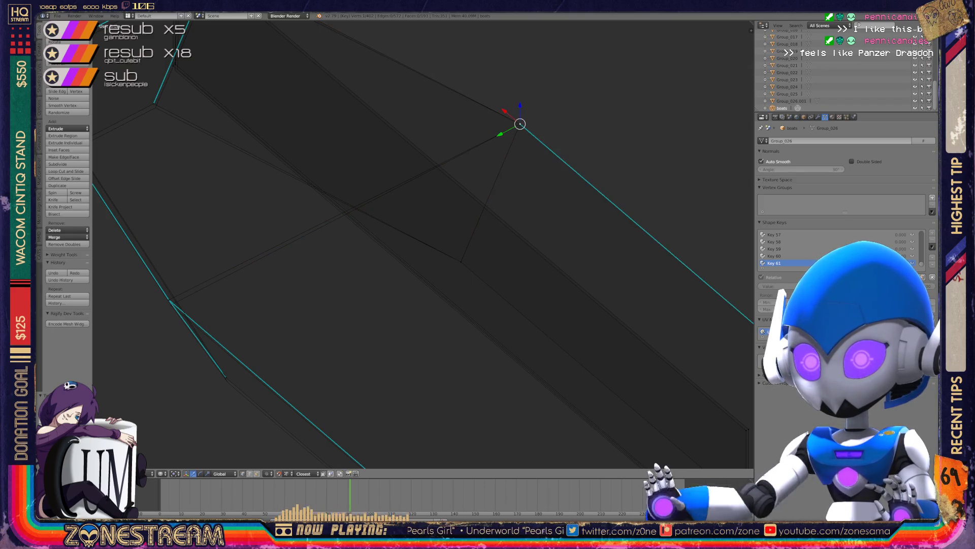
{"action": "mouse_move", "coordinate": [508, 254]}
{"action": "middle_mouse_down"}
{"action": "mouse_move", "coordinate": [538, 239]}
{"action": "mouse_move", "coordinate": [487, 259]}
{"action": "mouse_move", "coordinate": [315, 394]}
{"action": "mouse_move", "coordinate": [659, 167]}
{"action": "middle_mouse_up"}
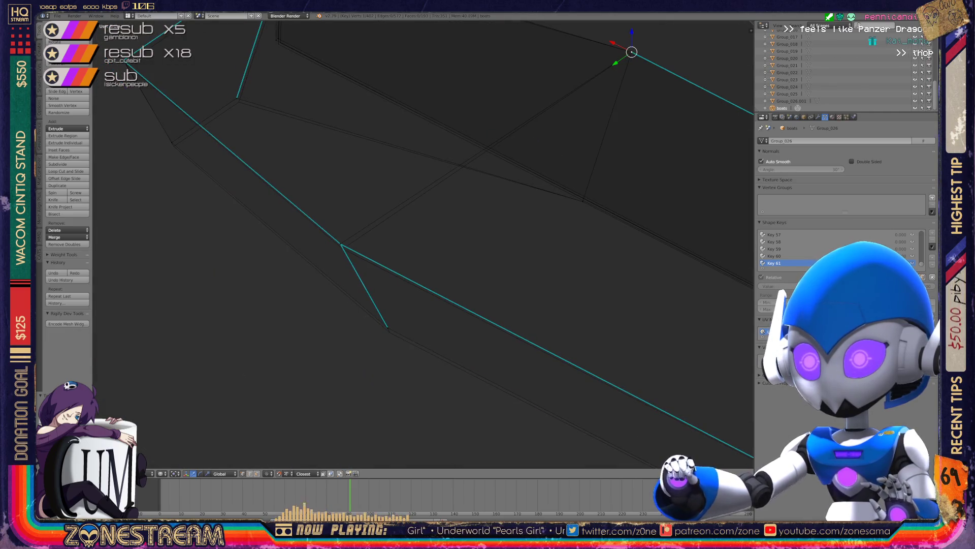
Shift a corner vertex down-right and nudge the upper inner vertex slightly down.
{"action": "right_click", "coordinate": [390, 332]}
{"action": "right_click", "coordinate": [343, 249]}
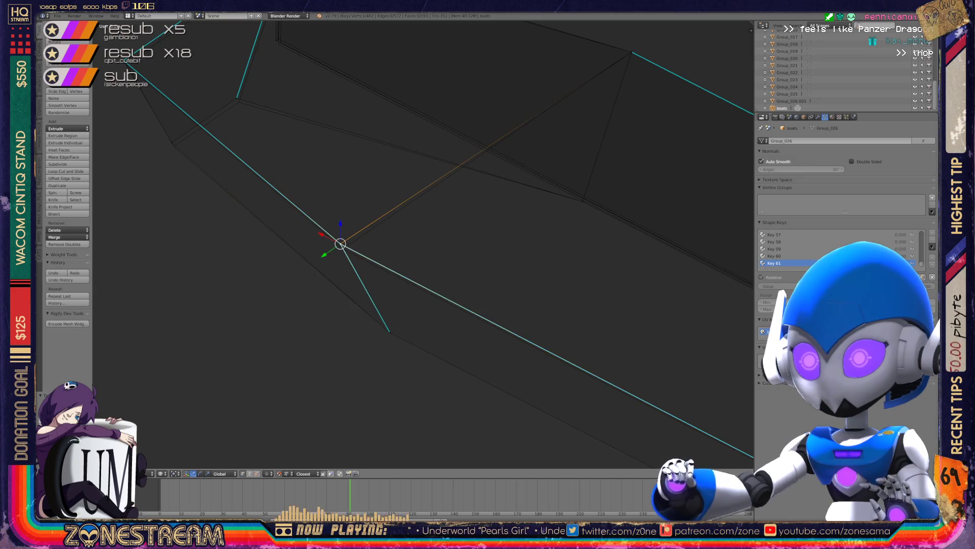
{"action": "middle_click_drag", "start_coordinate": [406, 229], "coordinate": [468, 358], "text": "shift"}
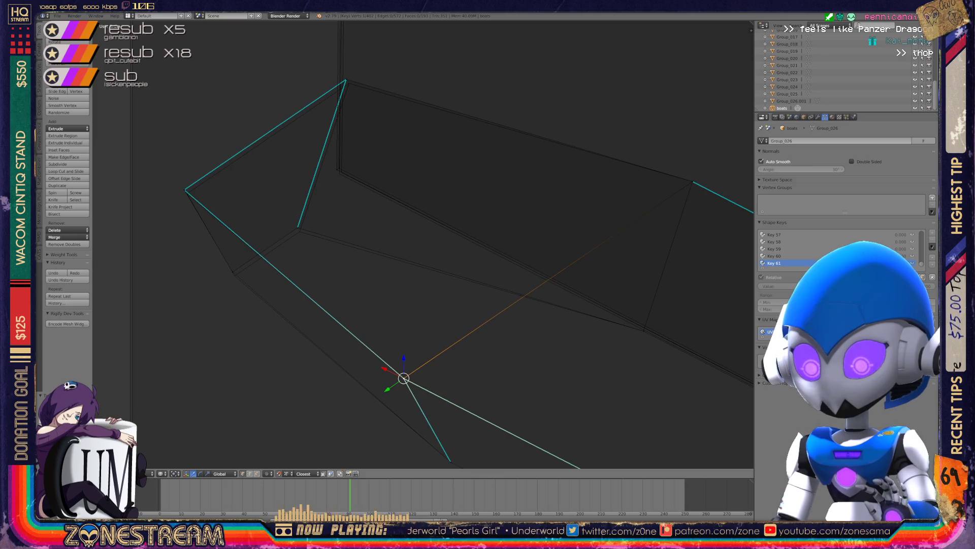
{"action": "right_click", "coordinate": [233, 271]}
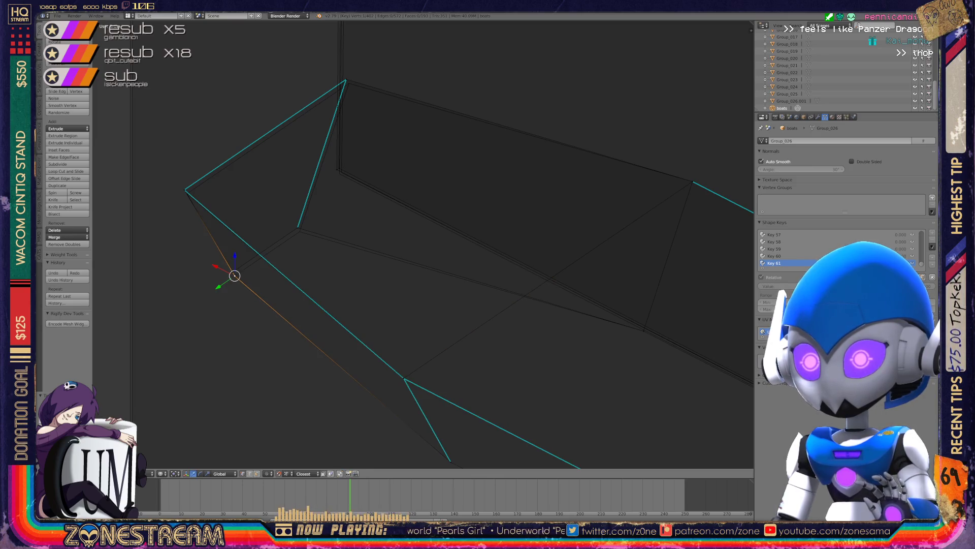
{"action": "key", "text": "g"}
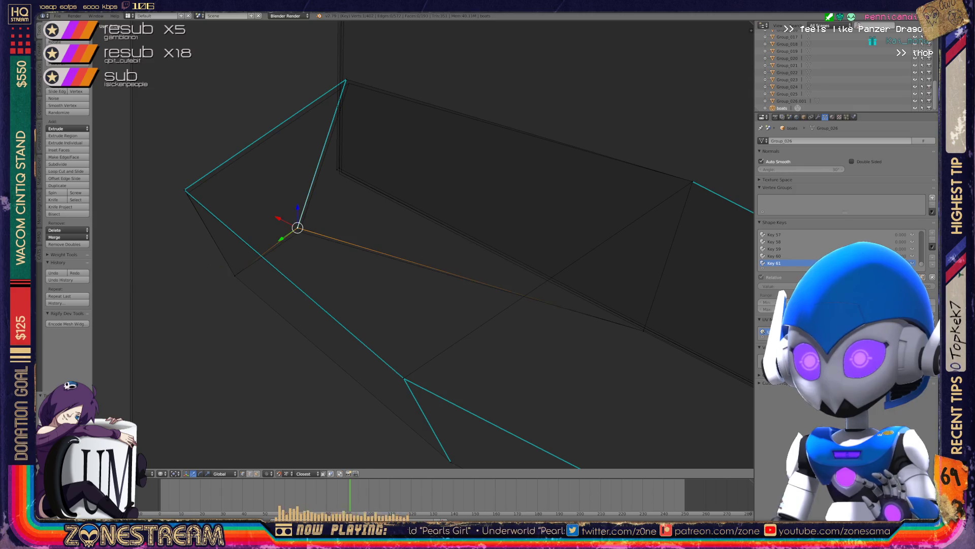
{"action": "left_click_drag", "start_coordinate": [298, 227], "coordinate": [299, 231]}
{"action": "right_click", "coordinate": [341, 172]}
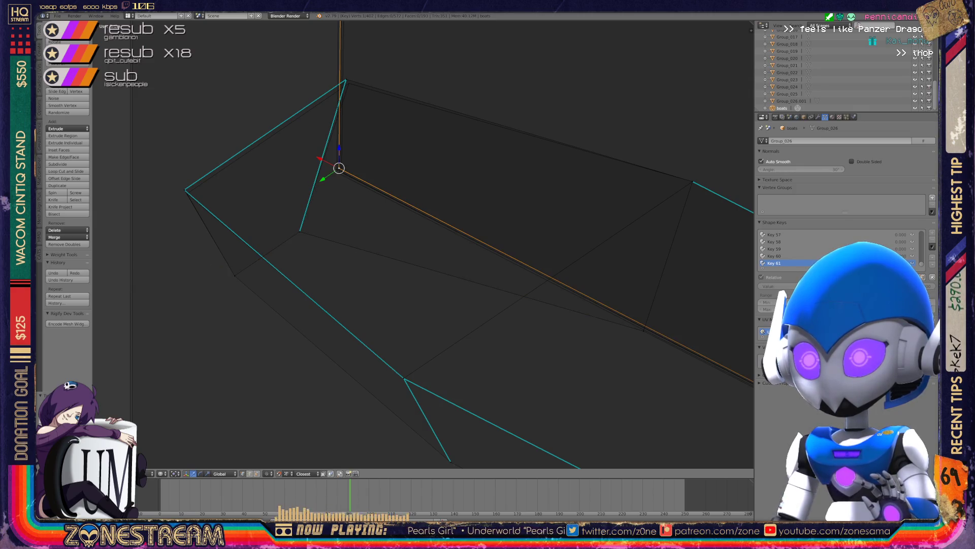
{"action": "key", "text": "g"}
{"action": "left_click_drag", "start_coordinate": [337, 169], "coordinate": [340, 174]}
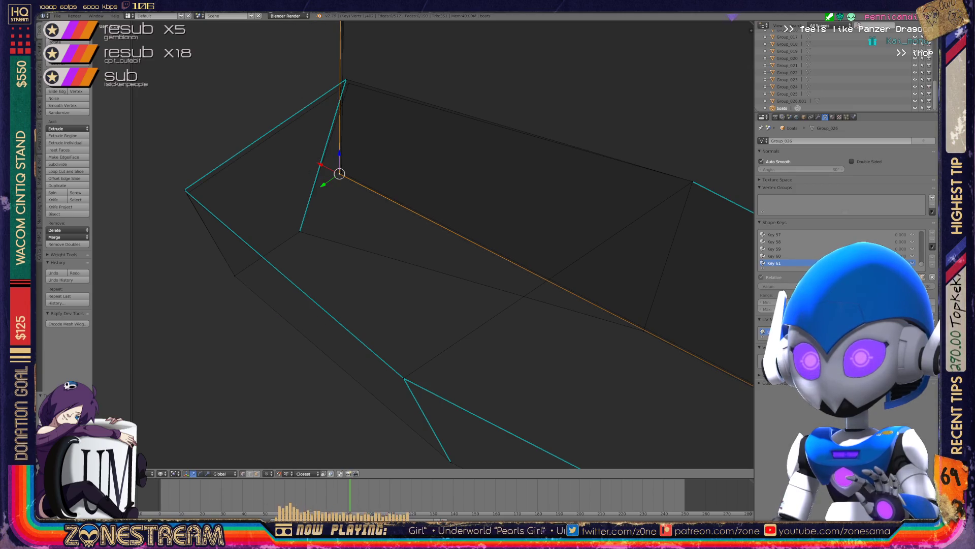
Lower the left corner vertex slightly and inspect the top and apex vertices.
{"action": "right_click", "coordinate": [184, 190]}
{"action": "left_click_drag", "start_coordinate": [184, 189], "coordinate": [187, 194]}
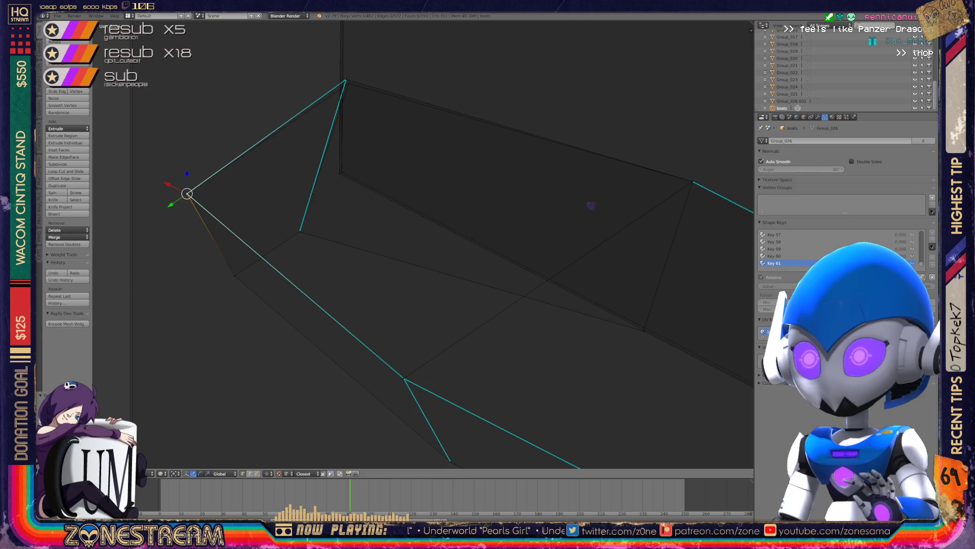
{"action": "right_click", "coordinate": [346, 81]}
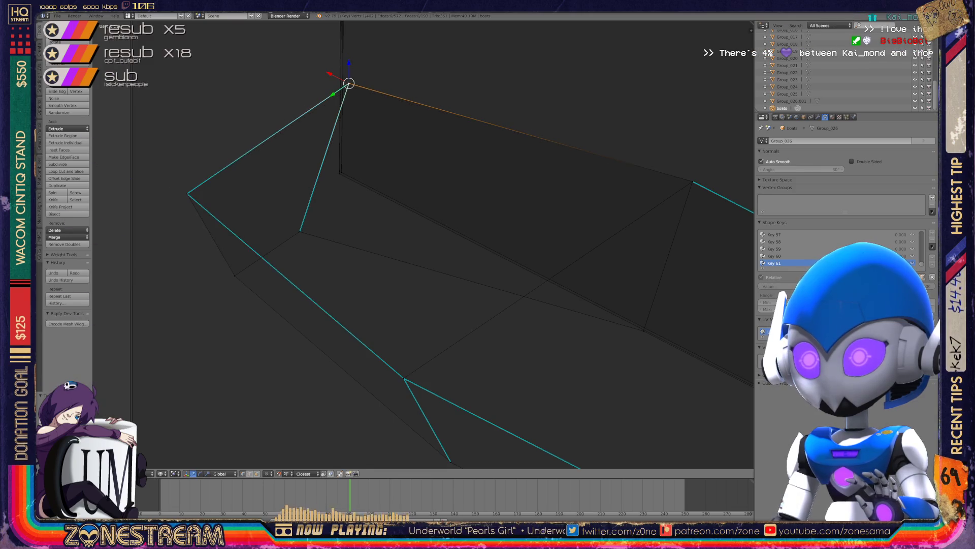
{"action": "scroll", "coordinate": [424, 245], "scroll_direction": "down", "scroll_amount": 4}
{"action": "mouse_move", "coordinate": [424, 245]}
{"action": "middle_mouse_down"}
{"action": "mouse_move", "coordinate": [447, 208]}
{"action": "mouse_move", "coordinate": [467, 203]}
{"action": "mouse_move", "coordinate": [503, 407]}
{"action": "mouse_move", "coordinate": [456, 393]}
{"action": "middle_mouse_up"}
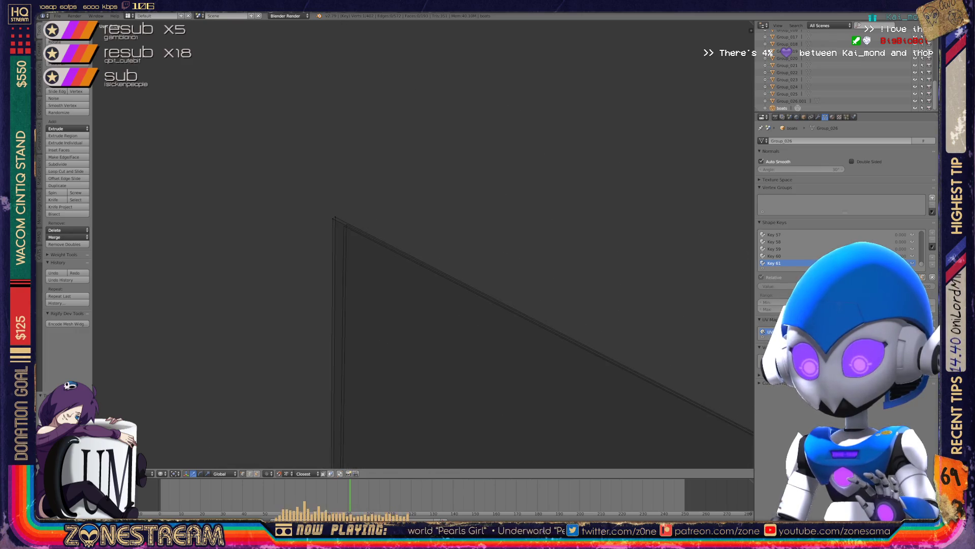
{"action": "right_click", "coordinate": [346, 224]}
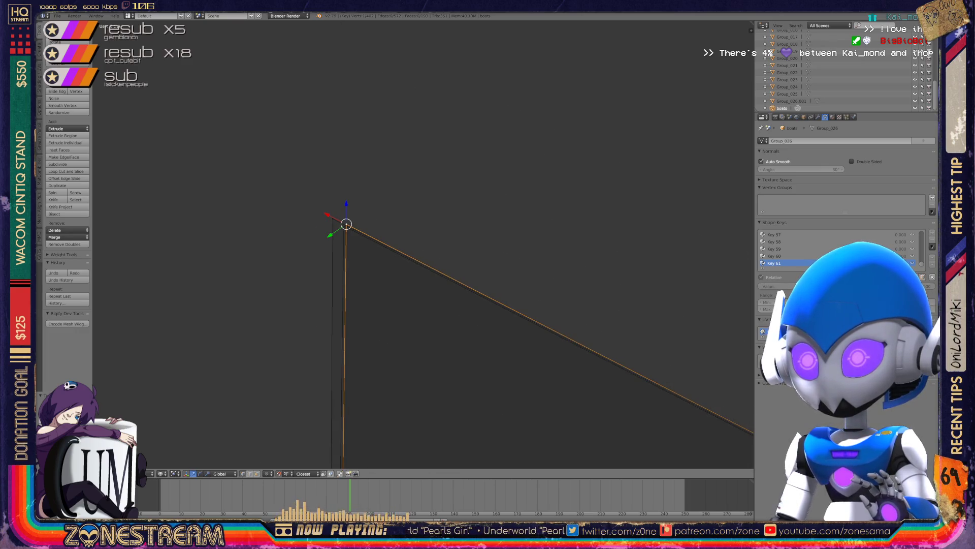
{"action": "mouse_move", "coordinate": [422, 243]}
{"action": "middle_mouse_down"}
{"action": "mouse_move", "coordinate": [412, 239]}
{"action": "mouse_move", "coordinate": [457, 254]}
{"action": "mouse_move", "coordinate": [360, 188]}
{"action": "middle_mouse_up"}
Save over the existing file from Object Mode, then re-enter Edit Mode on the piece.
{"action": "key", "text": "Tab"}
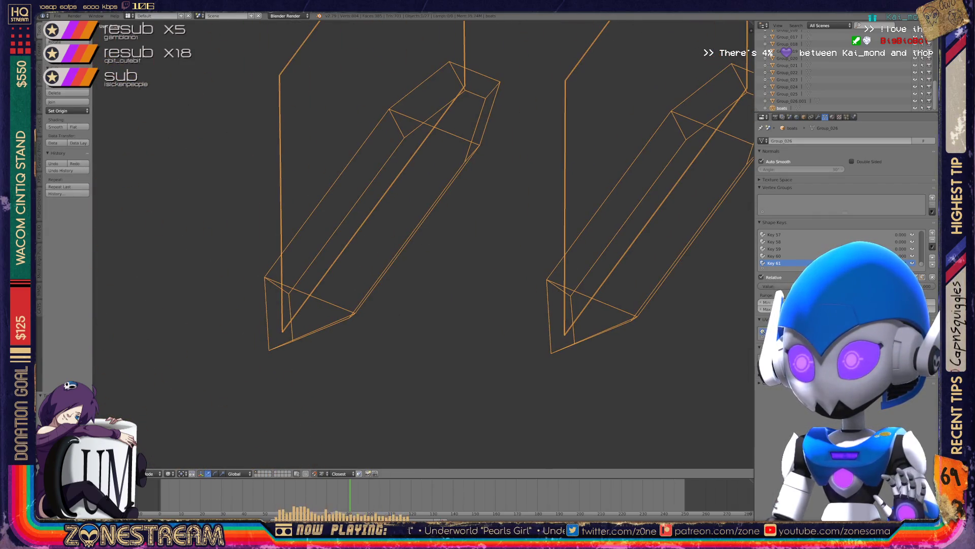
{"action": "mouse_move", "coordinate": [457, 254]}
{"action": "middle_mouse_down"}
{"action": "mouse_move", "coordinate": [470, 263]}
{"action": "mouse_move", "coordinate": [264, 173]}
{"action": "mouse_move", "coordinate": [284, 183]}
{"action": "middle_mouse_up"}
{"action": "key", "text": "ctrl+s"}
{"action": "left_click", "coordinate": [470, 263]}
{"action": "scroll", "coordinate": [265, 173], "scroll_direction": "up", "scroll_amount": 5}
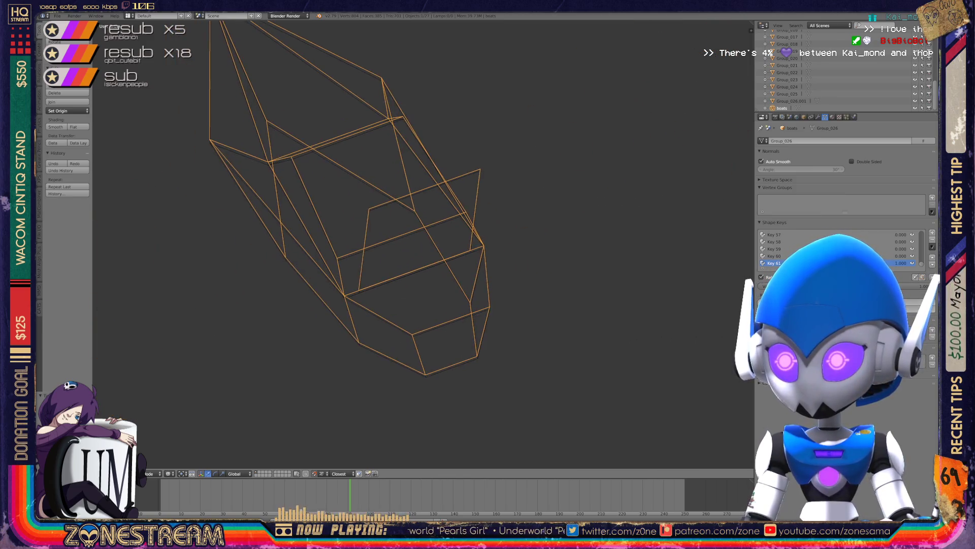
{"action": "key", "text": "Tab"}
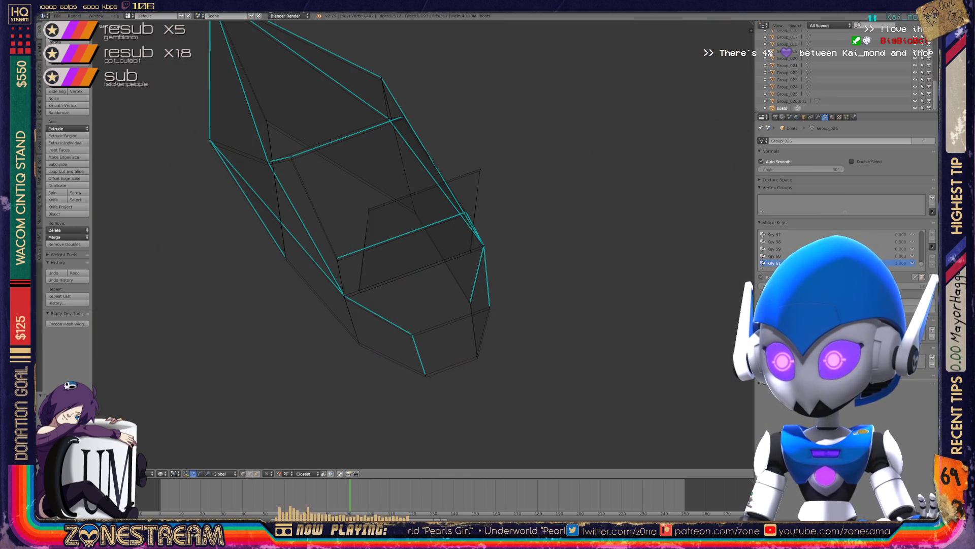
Move a bottom vertex of the hull to the right.
{"action": "right_click", "coordinate": [426, 377]}
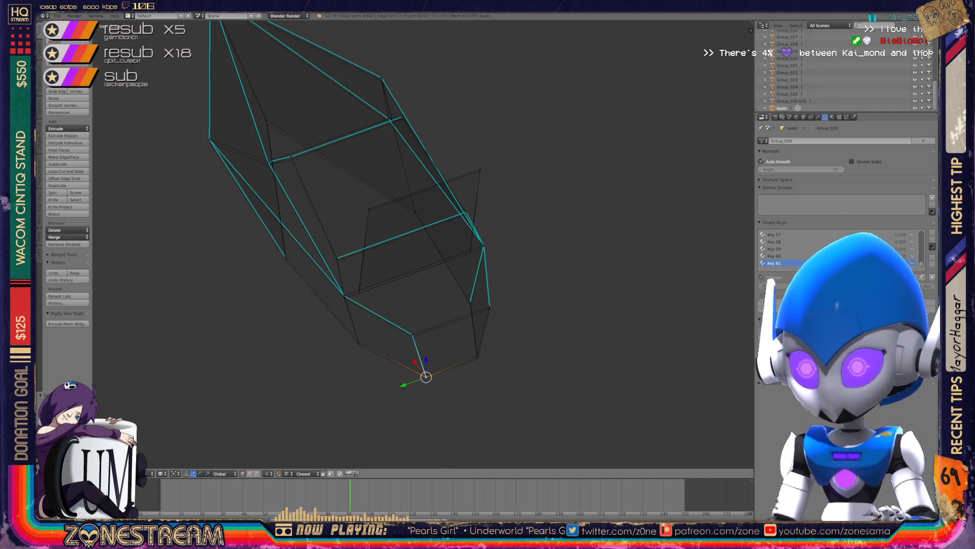
{"action": "right_click", "coordinate": [413, 335]}
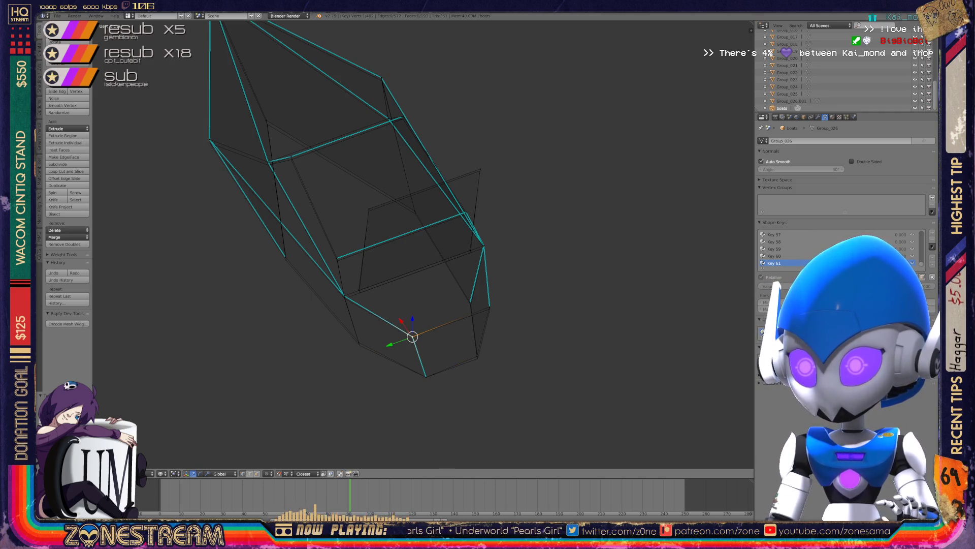
{"action": "right_click", "coordinate": [478, 356], "text": "shift"}
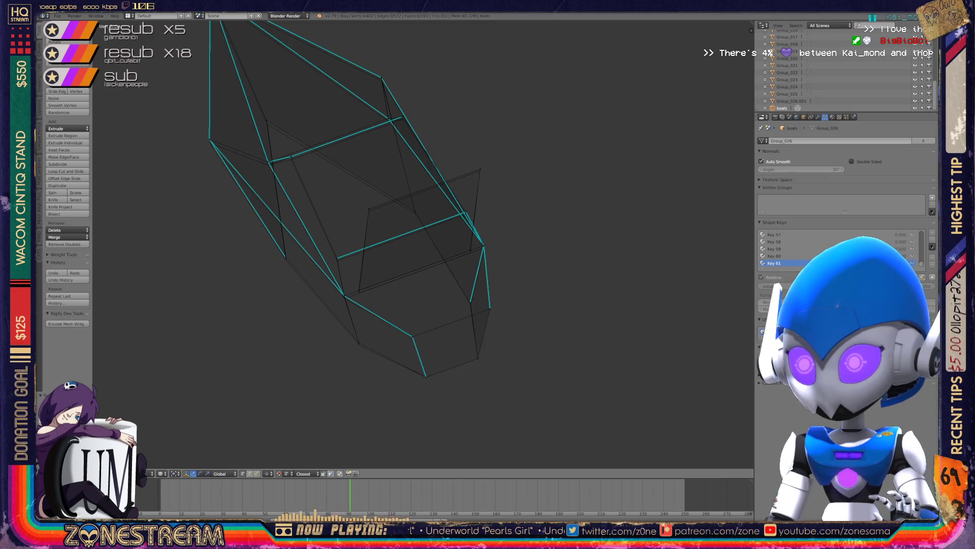
{"action": "right_click", "coordinate": [471, 303]}
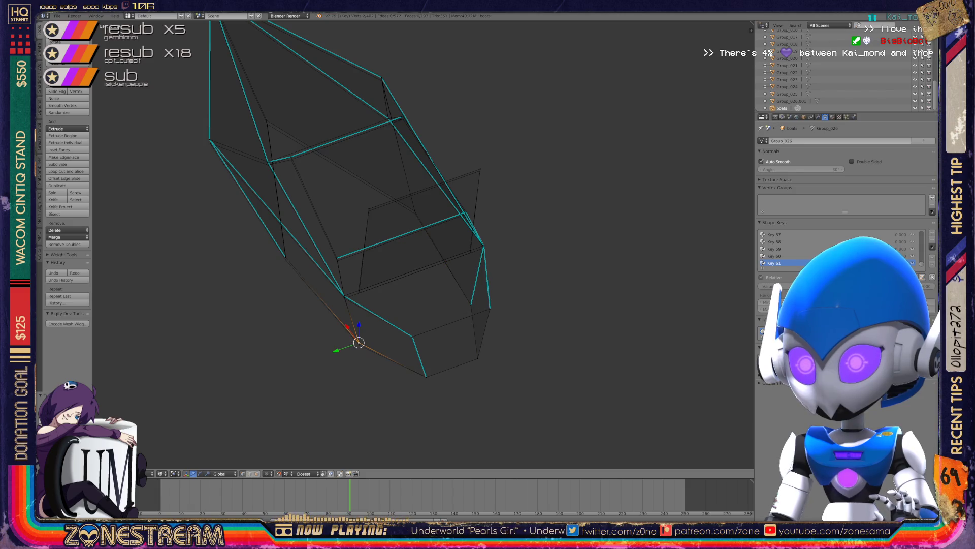
{"action": "scroll", "coordinate": [422, 244], "scroll_direction": "up", "scroll_amount": 3}
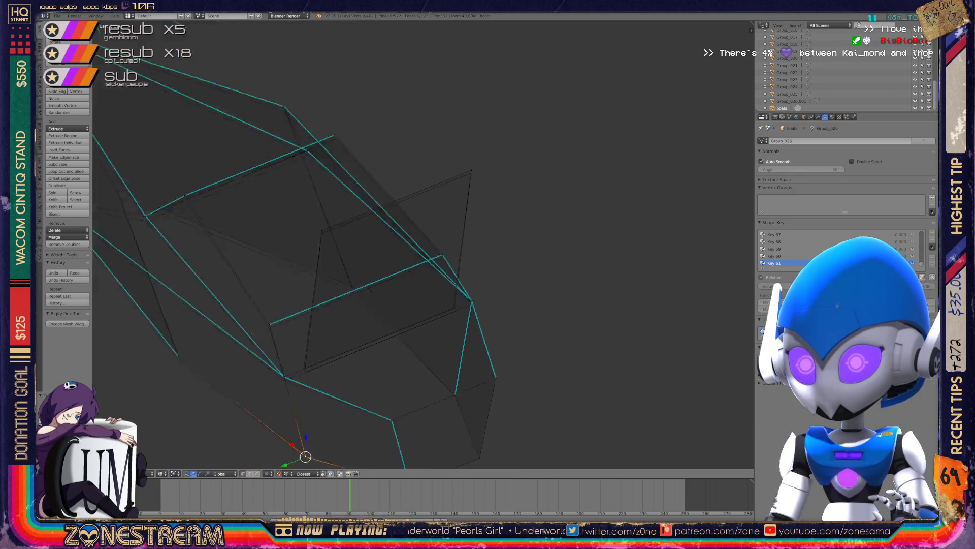
{"action": "scroll", "coordinate": [421, 244], "scroll_direction": "up", "scroll_amount": 5}
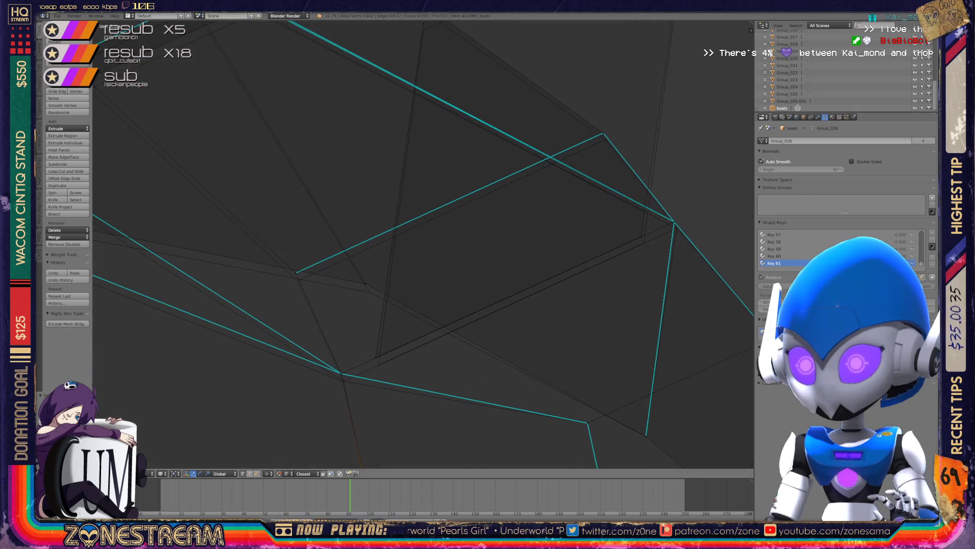
{"action": "right_click", "coordinate": [342, 373]}
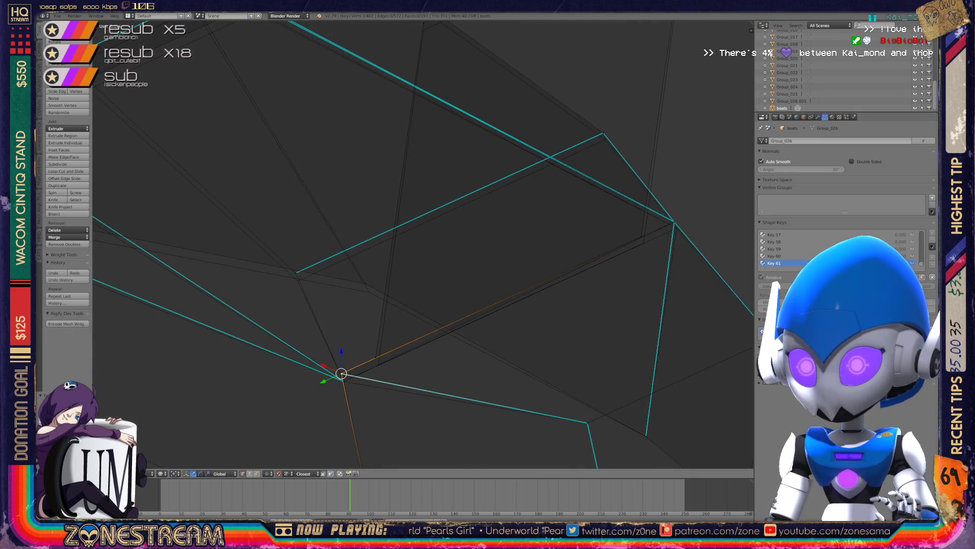
{"action": "left_click_drag", "start_coordinate": [341, 373], "coordinate": [378, 365]}
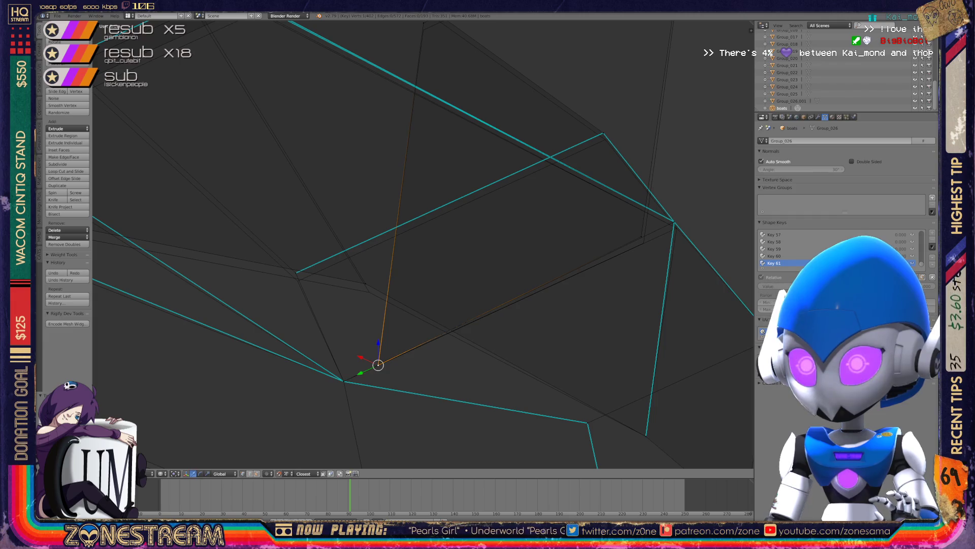
Nudge one vertex down and snap another onto the neighbouring mesh corner.
{"action": "right_click", "coordinate": [365, 283]}
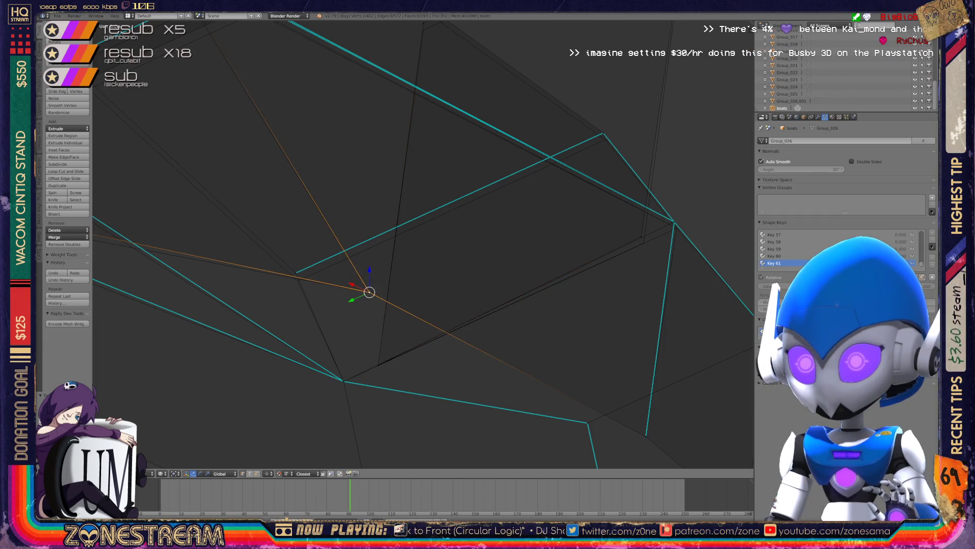
{"action": "right_click", "coordinate": [296, 272]}
{"action": "left_click_drag", "start_coordinate": [295, 273], "coordinate": [297, 280]}
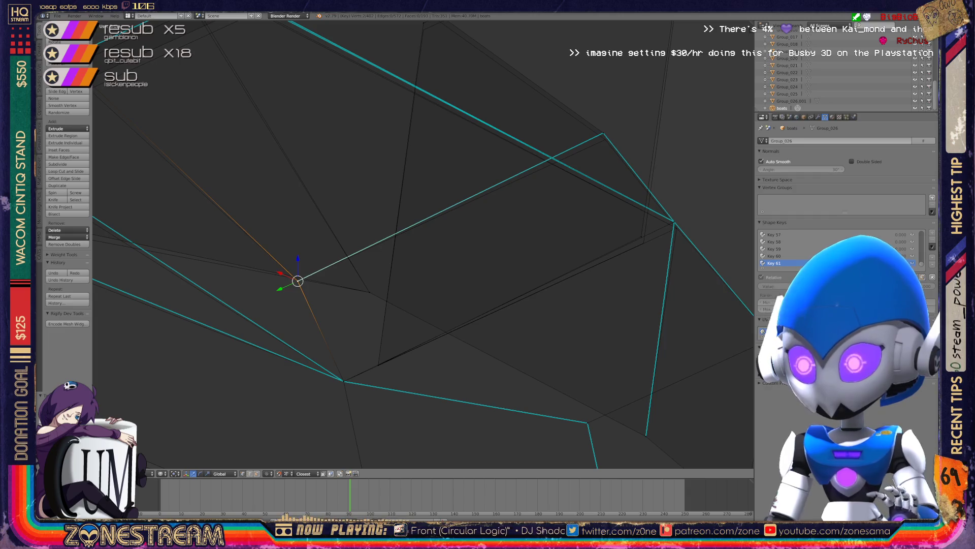
{"action": "scroll", "coordinate": [424, 244], "scroll_direction": "down", "scroll_amount": 3}
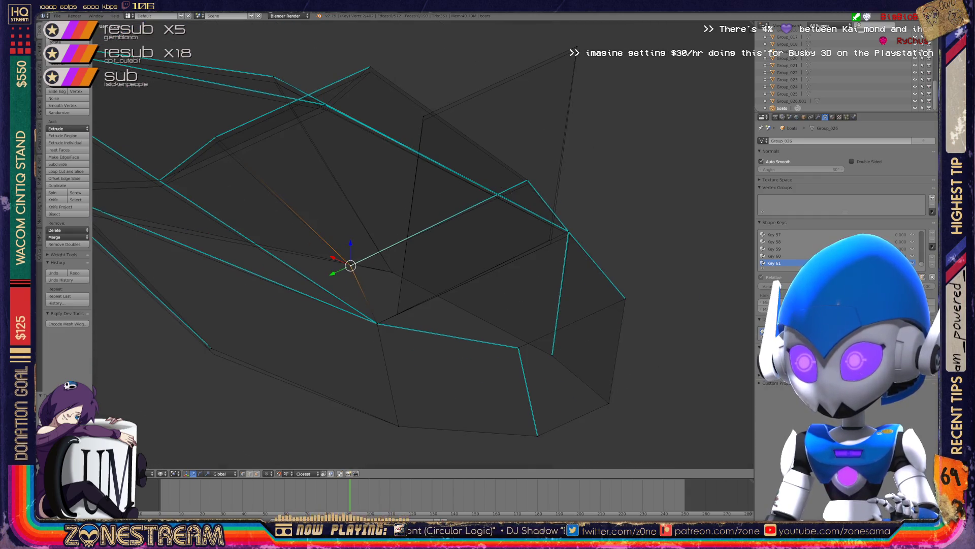
{"action": "mouse_move", "coordinate": [423, 245]}
{"action": "middle_mouse_down"}
{"action": "mouse_move", "coordinate": [457, 238]}
{"action": "mouse_move", "coordinate": [330, 247]}
{"action": "middle_mouse_up"}
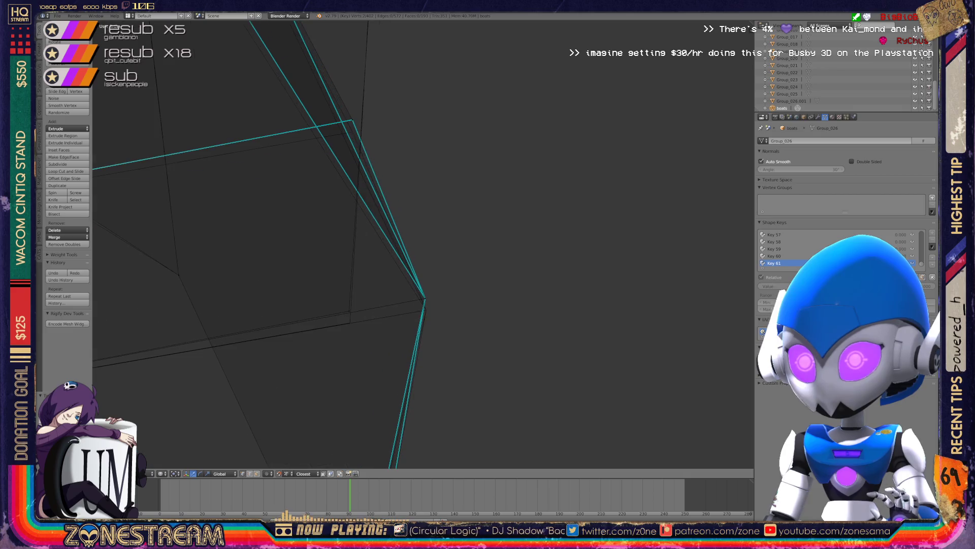
{"action": "right_click", "coordinate": [350, 311]}
{"action": "left_click_drag", "start_coordinate": [349, 322], "coordinate": [425, 298]}
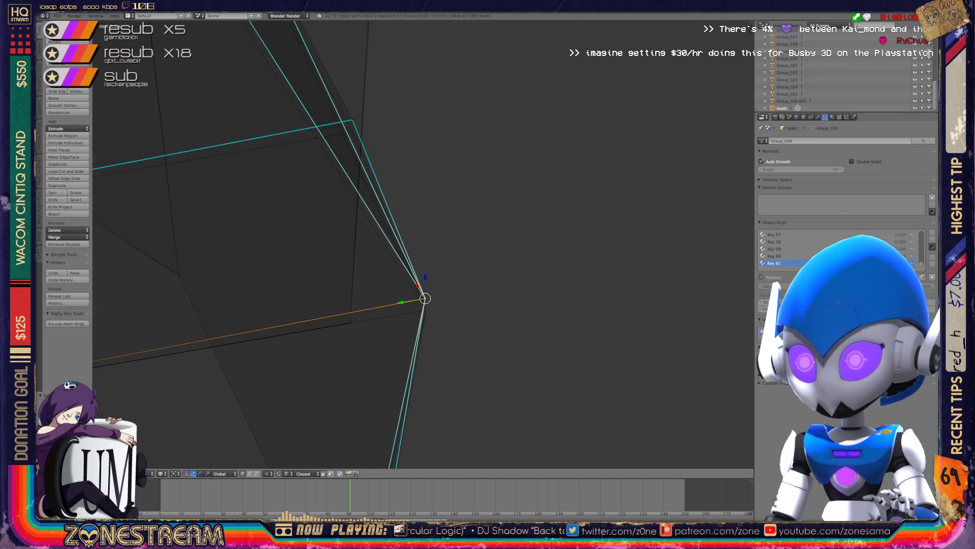
{"action": "middle_click_drag", "start_coordinate": [425, 298], "coordinate": [425, 299]}
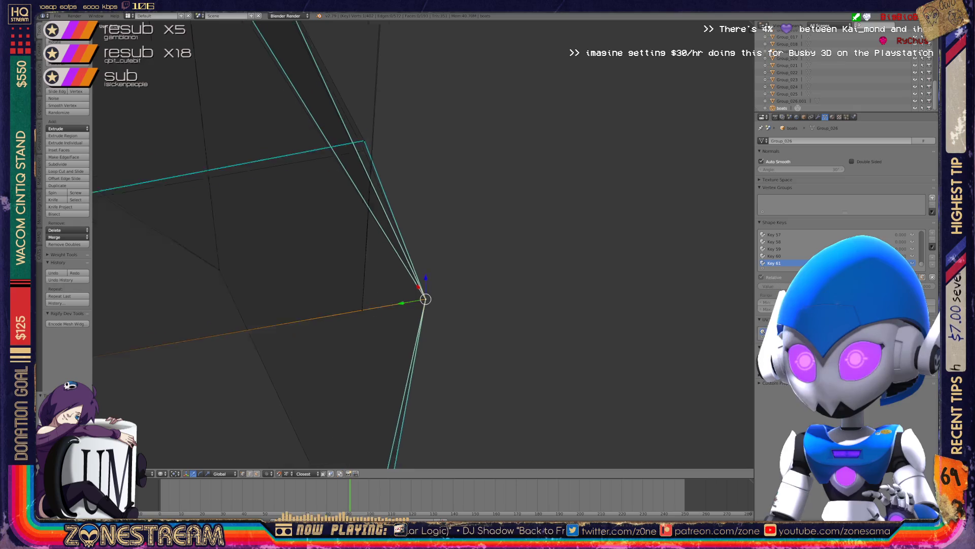
Lower a vertex on the lower part of the hull slightly.
{"action": "scroll", "coordinate": [426, 300], "scroll_direction": "down", "scroll_amount": 2}
{"action": "middle_click_drag", "start_coordinate": [425, 266], "coordinate": [355, 238]}
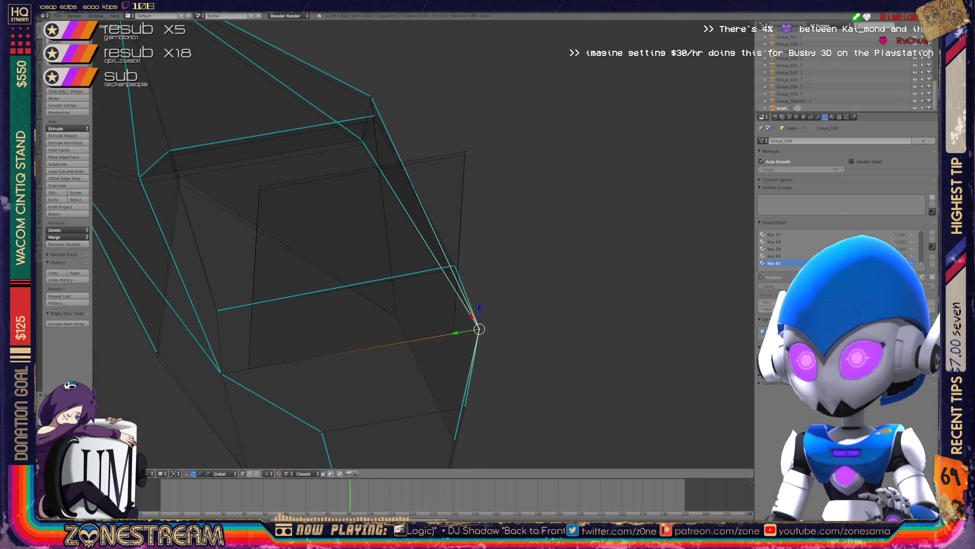
{"action": "right_click", "coordinate": [259, 190]}
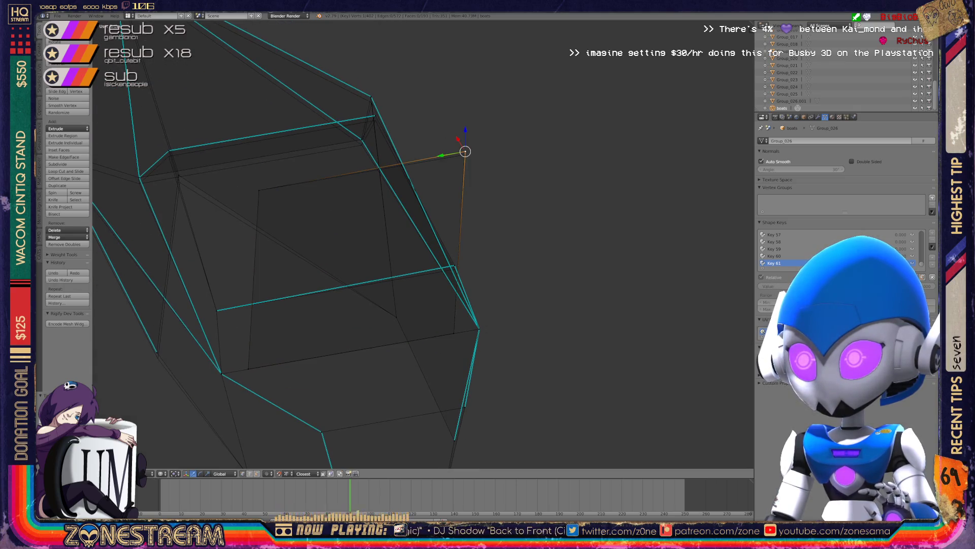
{"action": "middle_click_drag", "start_coordinate": [356, 239], "coordinate": [396, 235]}
{"action": "right_click", "coordinate": [210, 345]}
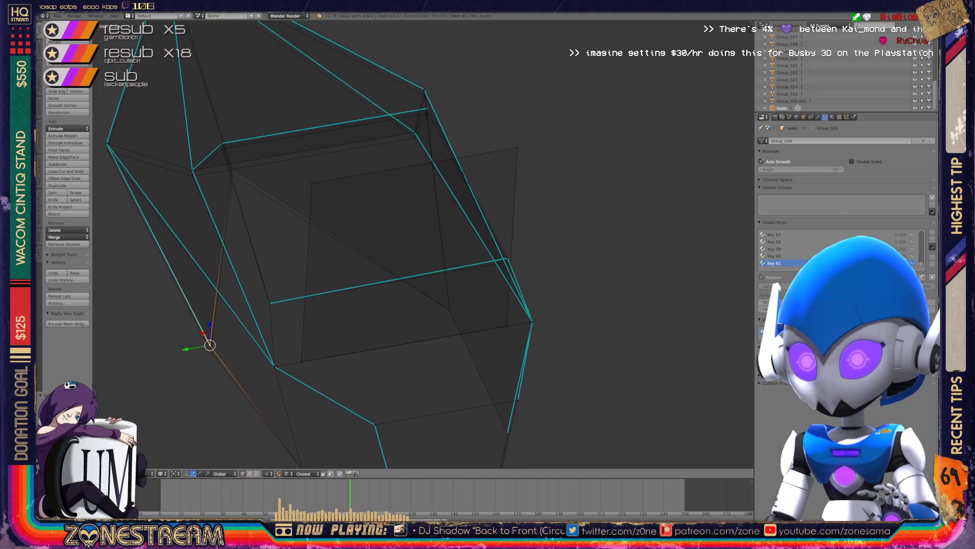
{"action": "left_click_drag", "start_coordinate": [210, 344], "coordinate": [211, 351]}
Pull the junction vertex slightly down and nudge an upper vertex down-left.
{"action": "scroll", "coordinate": [421, 244], "scroll_direction": "up", "scroll_amount": 5}
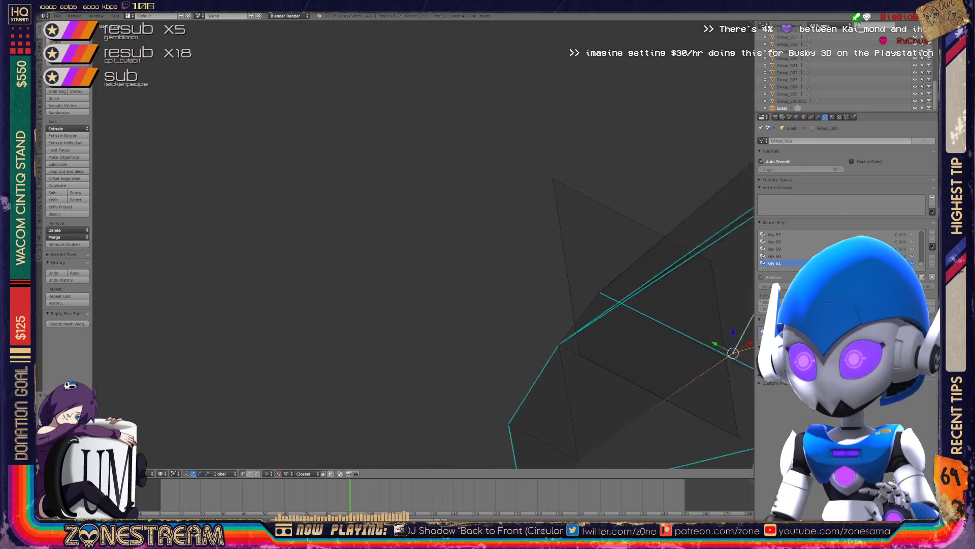
{"action": "mouse_move", "coordinate": [422, 244]}
{"action": "middle_mouse_down"}
{"action": "mouse_move", "coordinate": [315, 214]}
{"action": "mouse_move", "coordinate": [346, 229]}
{"action": "middle_mouse_up"}
{"action": "key", "text": "a"}
{"action": "right_click_drag", "start_coordinate": [362, 245], "coordinate": [357, 254]}
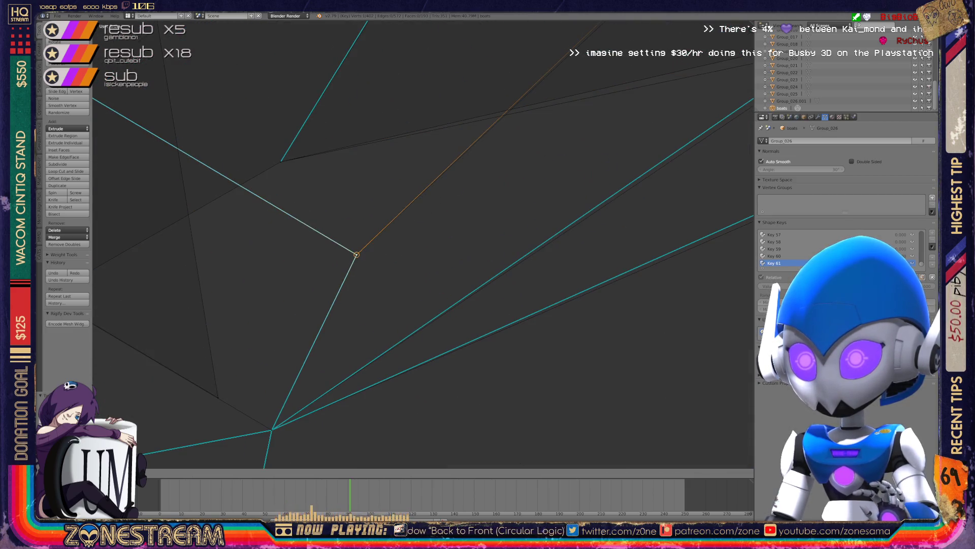
{"action": "mouse_move", "coordinate": [356, 224]}
{"action": "middle_mouse_down"}
{"action": "mouse_move", "coordinate": [375, 228]}
{"action": "mouse_move", "coordinate": [351, 239]}
{"action": "middle_mouse_up"}
{"action": "mouse_move", "coordinate": [422, 243]}
{"action": "middle_mouse_down"}
{"action": "mouse_move", "coordinate": [381, 254]}
{"action": "mouse_move", "coordinate": [407, 244]}
{"action": "mouse_move", "coordinate": [381, 228]}
{"action": "middle_mouse_up"}
{"action": "scroll", "coordinate": [422, 244], "scroll_direction": "up", "scroll_amount": 3}
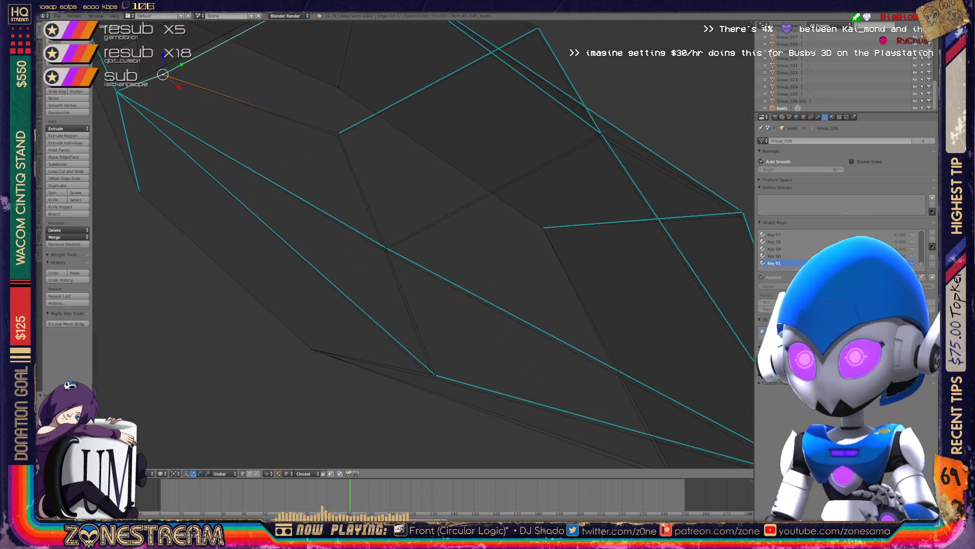
{"action": "left_click_drag", "start_coordinate": [338, 134], "coordinate": [337, 136]}
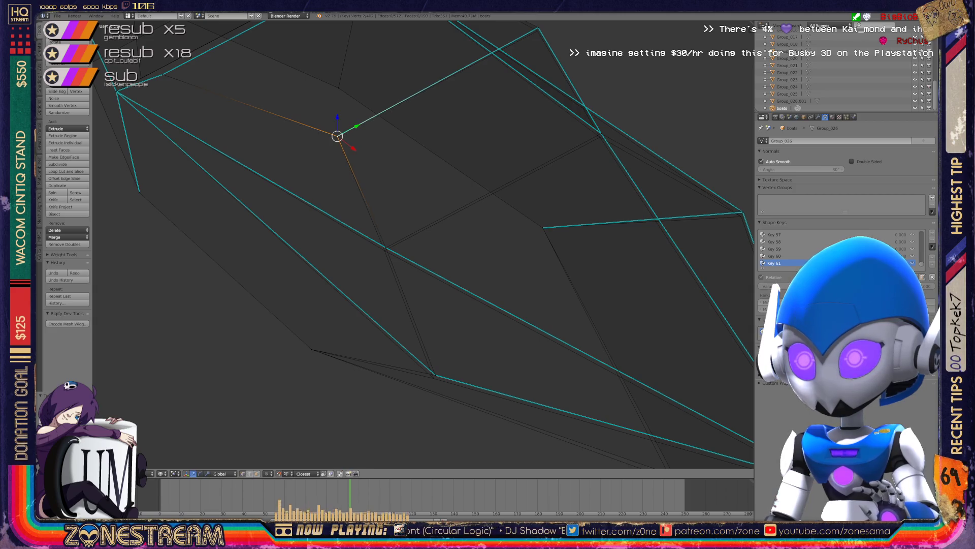
Reposition the vertex further along the edge and the lower hull vertex.
{"action": "right_click", "coordinate": [386, 248]}
{"action": "key", "text": "g"}
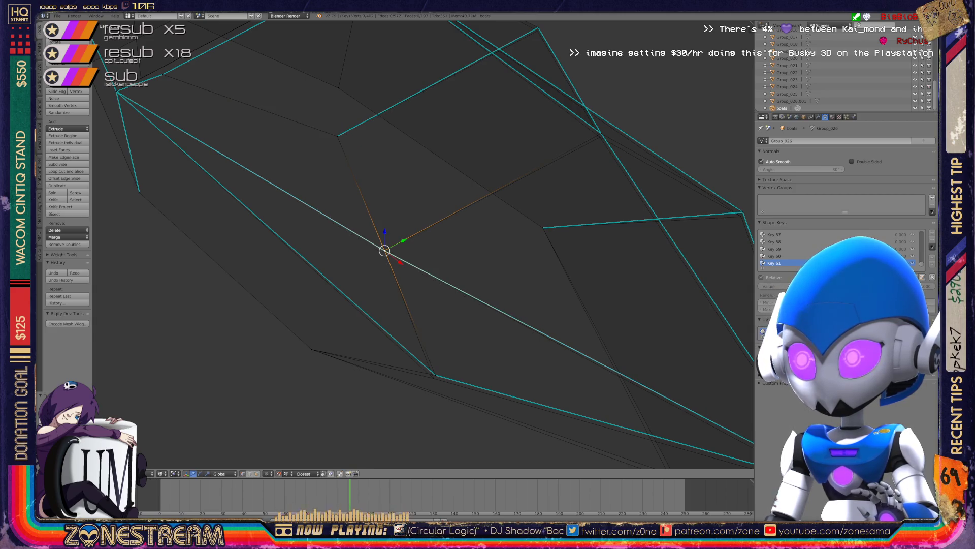
{"action": "right_click", "coordinate": [435, 375]}
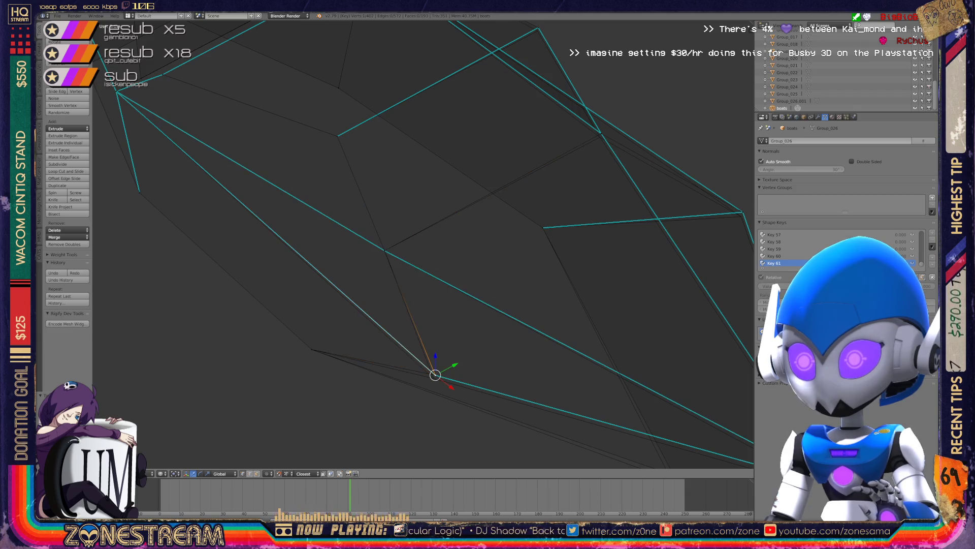
{"action": "key", "text": "g"}
{"action": "key", "text": "Return"}
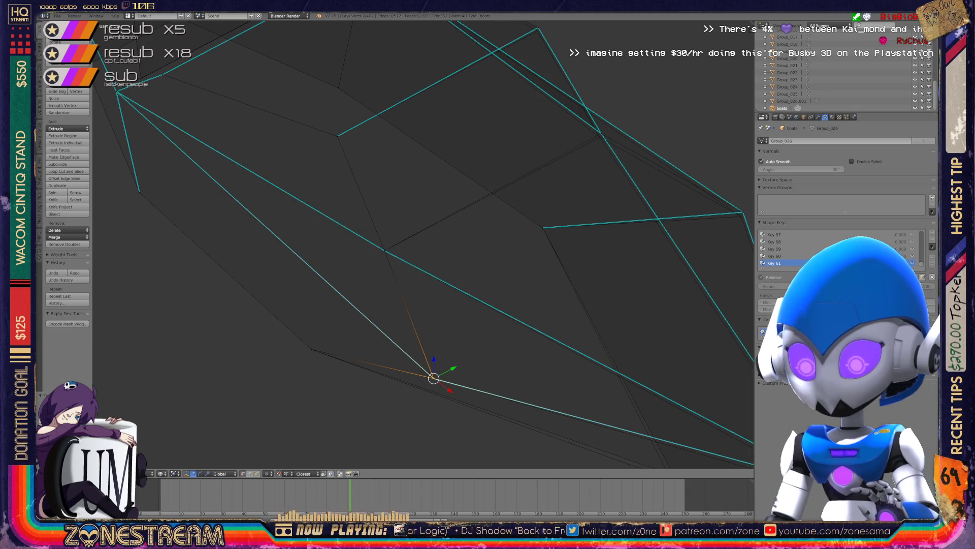
{"action": "scroll", "coordinate": [422, 244], "scroll_direction": "down", "scroll_amount": 5}
{"action": "middle_click_drag", "start_coordinate": [422, 244], "coordinate": [386, 284]}
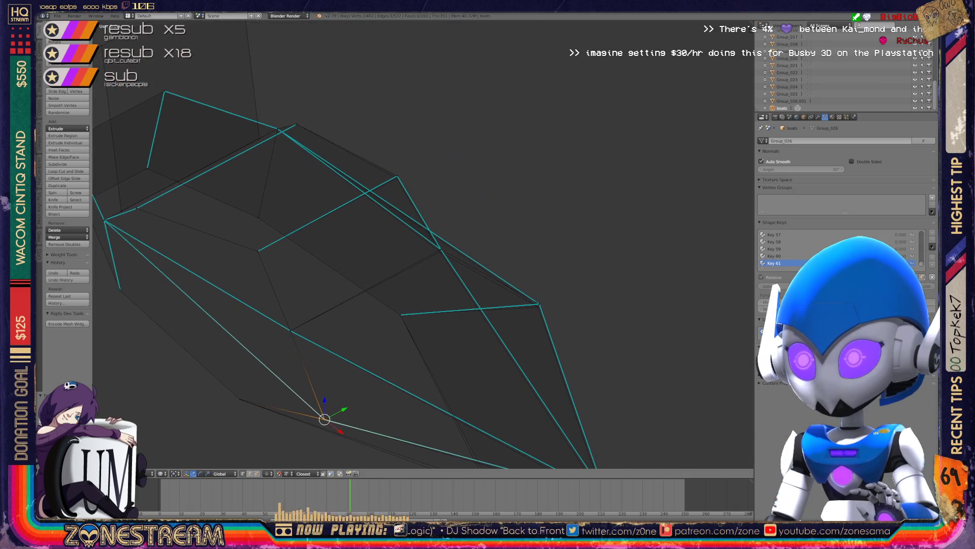
{"action": "scroll", "coordinate": [422, 244], "scroll_direction": "up", "scroll_amount": 3}
{"action": "middle_click_drag", "start_coordinate": [421, 244], "coordinate": [458, 218]}
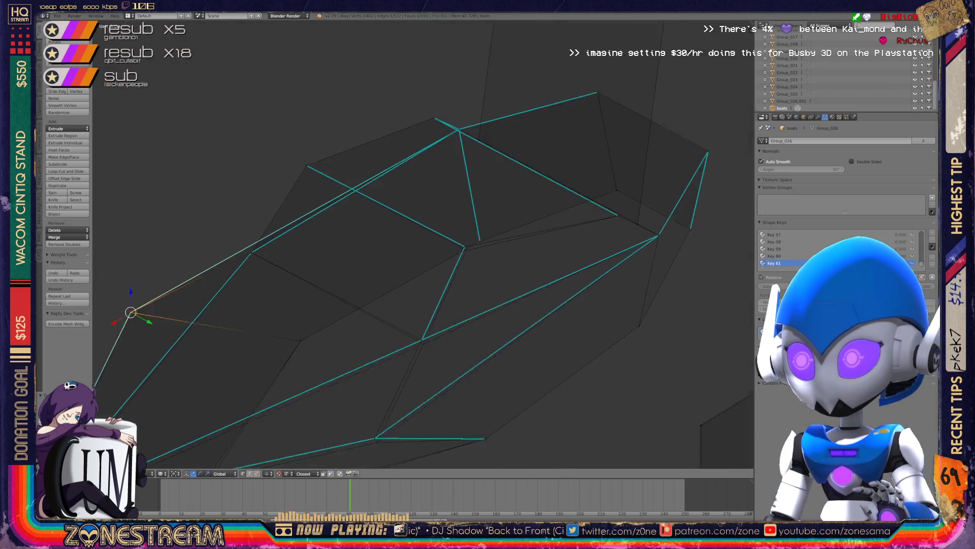
{"action": "scroll", "coordinate": [473, 247], "scroll_direction": "up", "scroll_amount": 4}
Nudge the central hull vertex slightly into a new position.
{"action": "right_click", "coordinate": [473, 247]}
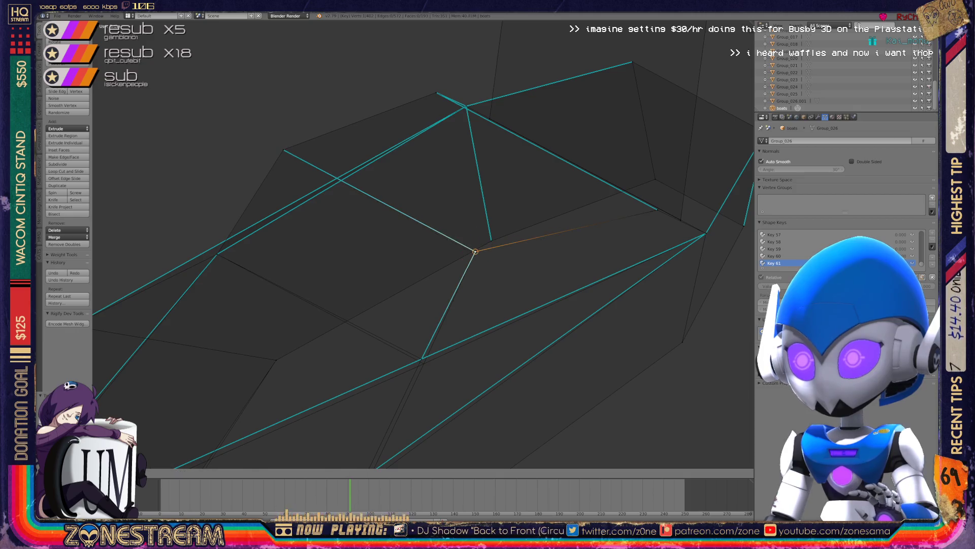
{"action": "left_click", "coordinate": [473, 247]}
{"action": "mouse_move", "coordinate": [473, 247]}
{"action": "middle_mouse_down"}
{"action": "mouse_move", "coordinate": [431, 244]}
{"action": "mouse_move", "coordinate": [407, 284]}
{"action": "middle_mouse_up"}
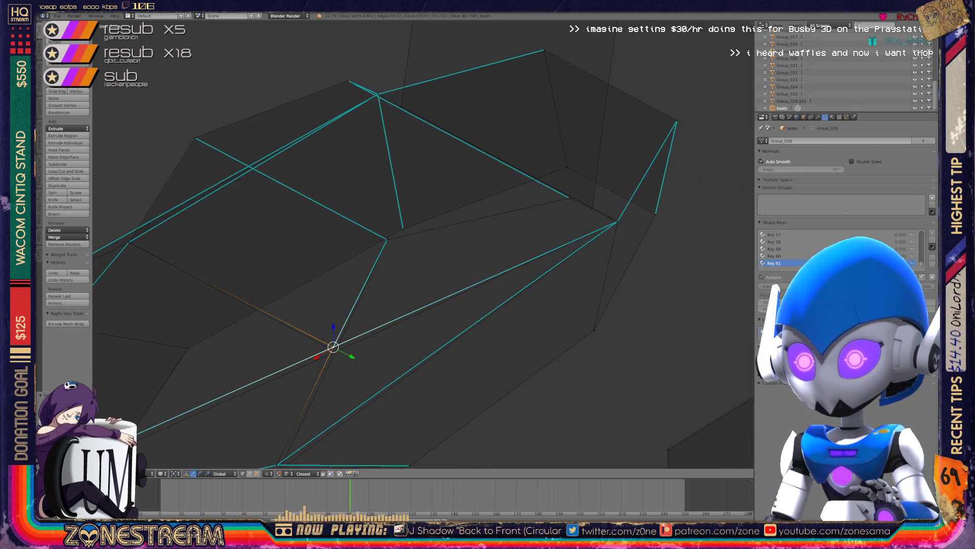
{"action": "key", "text": "g"}
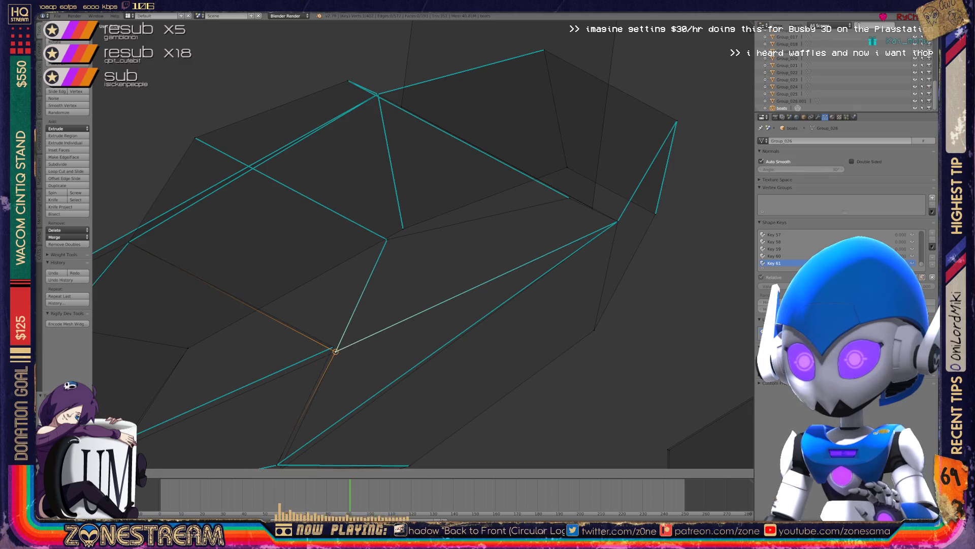
{"action": "left_click", "coordinate": [335, 352]}
{"action": "mouse_move", "coordinate": [406, 254]}
{"action": "middle_mouse_down"}
{"action": "mouse_move", "coordinate": [437, 239]}
{"action": "mouse_move", "coordinate": [427, 254]}
{"action": "middle_mouse_up"}
Snap the lower-left vertex onto the point where the edges converge.
{"action": "middle_click_drag", "start_coordinate": [345, 352], "coordinate": [364, 339], "text": "shift"}
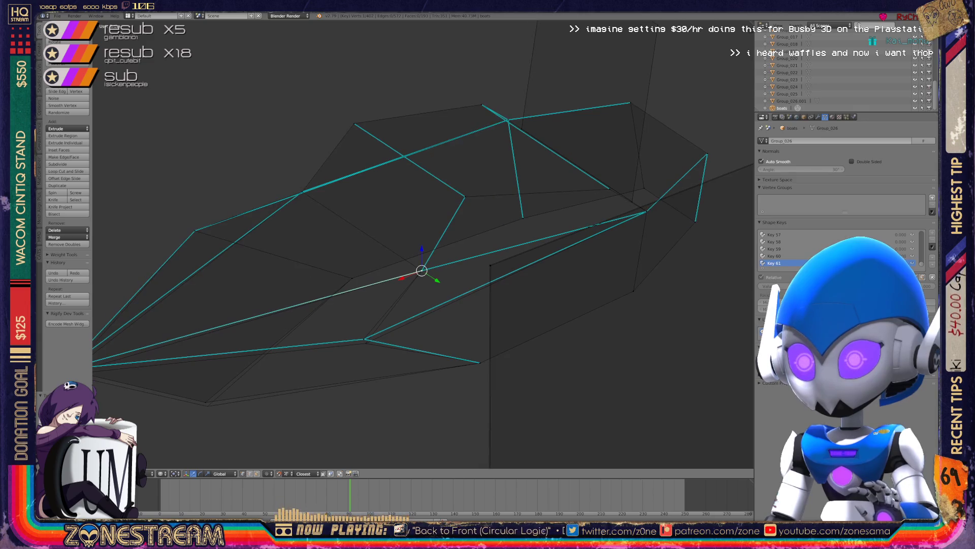
{"action": "right_click", "coordinate": [364, 338]}
{"action": "left_click", "coordinate": [363, 339]}
{"action": "key", "text": "g"}
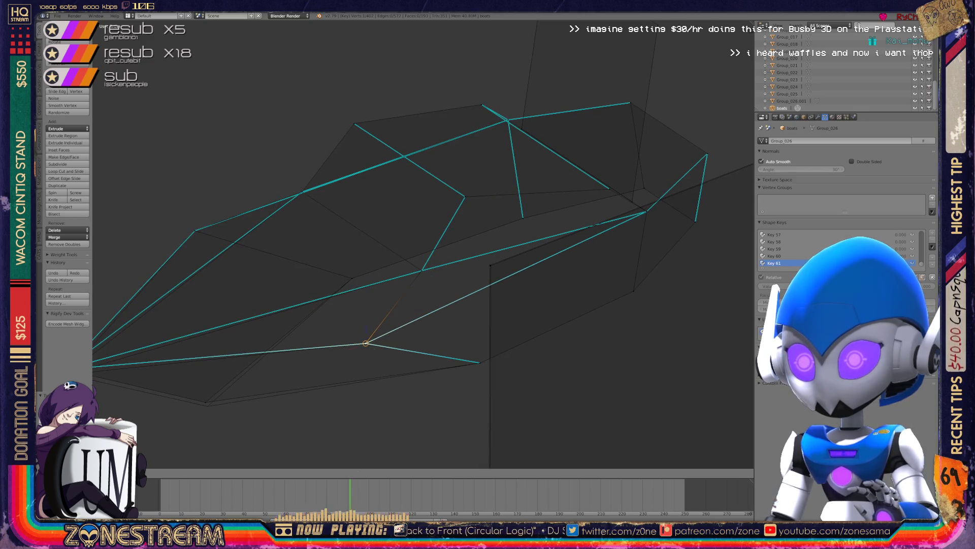
{"action": "middle_click_drag", "start_coordinate": [406, 254], "coordinate": [457, 244]}
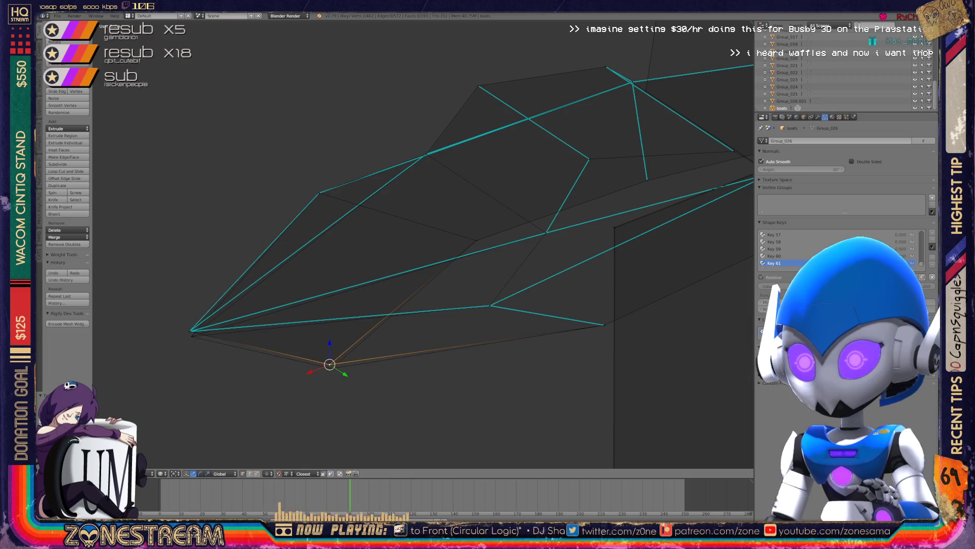
{"action": "key", "text": "g"}
{"action": "key", "text": "g"}
{"action": "left_click", "coordinate": [189, 330]}
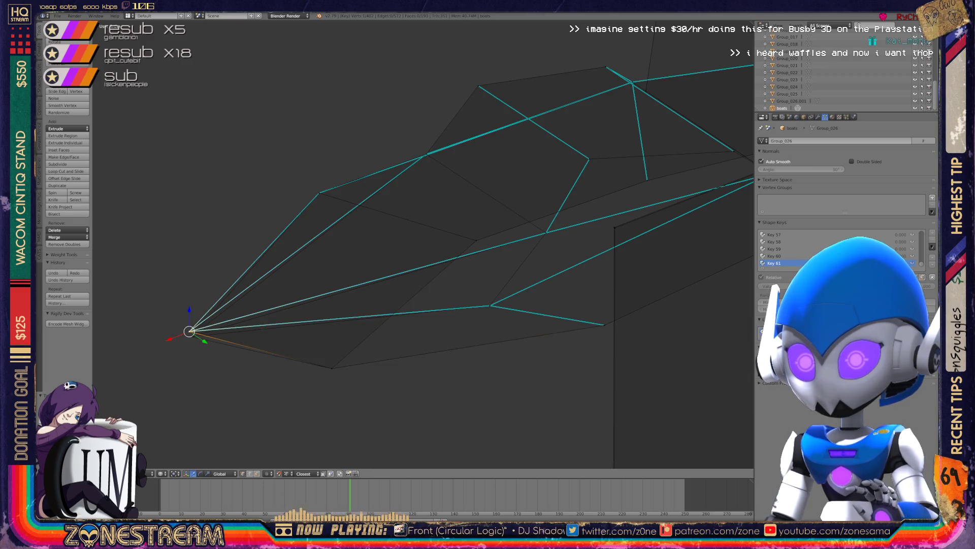
{"action": "key", "text": "g"}
{"action": "left_click", "coordinate": [191, 336]}
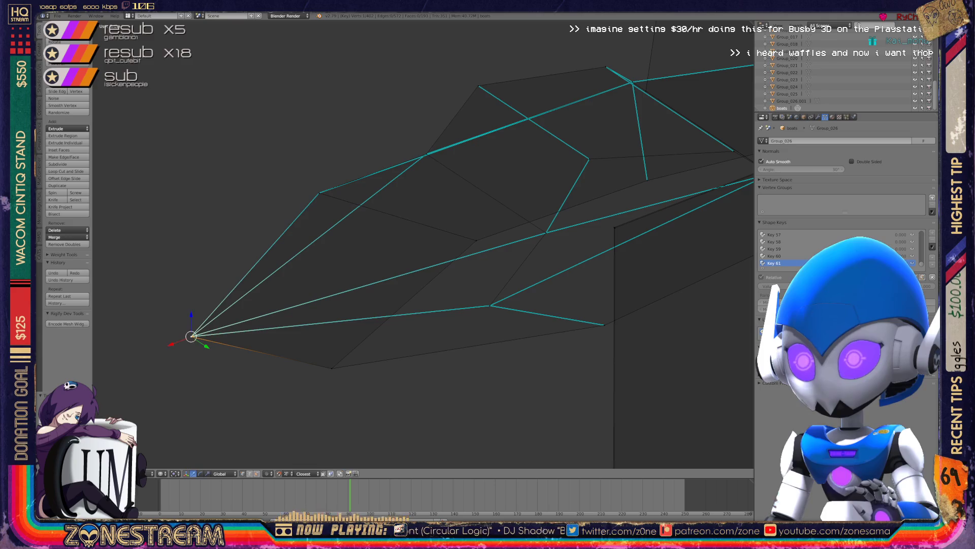
{"action": "middle_click_drag", "start_coordinate": [406, 254], "coordinate": [488, 275]}
{"action": "key", "text": "Tab"}
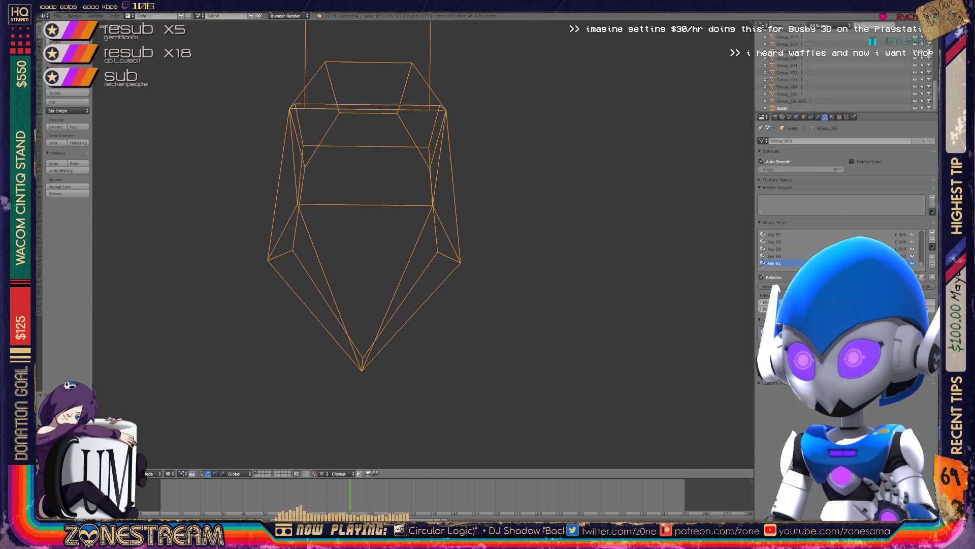
{"action": "mouse_move", "coordinate": [406, 254]}
{"action": "middle_mouse_down"}
{"action": "mouse_move", "coordinate": [436, 234]}
{"action": "mouse_move", "coordinate": [473, 279]}
{"action": "mouse_move", "coordinate": [503, 264]}
{"action": "mouse_move", "coordinate": [482, 277]}
{"action": "mouse_move", "coordinate": [437, 264]}
{"action": "middle_mouse_up"}
{"action": "scroll", "coordinate": [422, 229], "scroll_direction": "down", "scroll_amount": 5}
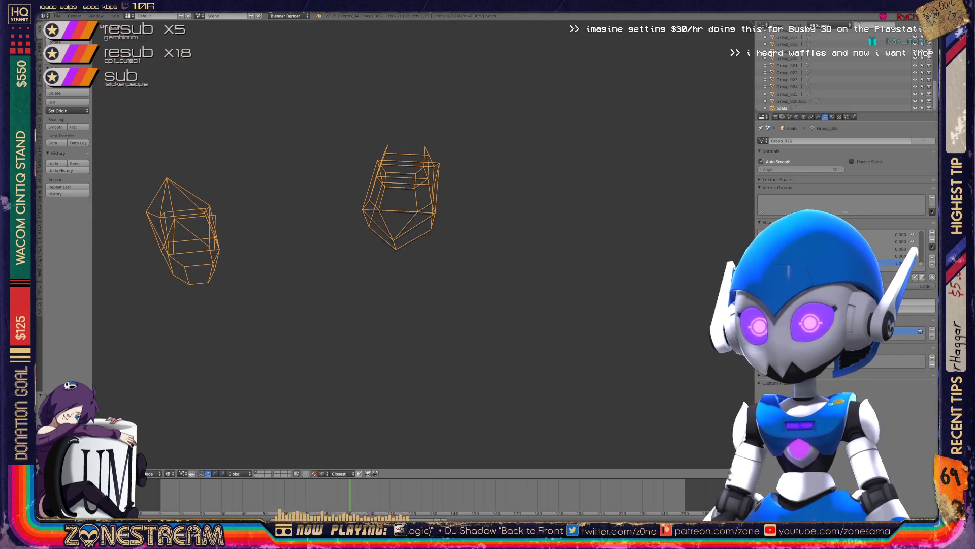
{"action": "scroll", "coordinate": [401, 198], "scroll_direction": "up", "scroll_amount": 5}
{"action": "mouse_move", "coordinate": [401, 229]}
{"action": "middle_mouse_down"}
{"action": "mouse_move", "coordinate": [351, 290]}
{"action": "mouse_move", "coordinate": [394, 282]}
{"action": "mouse_move", "coordinate": [396, 293]}
{"action": "middle_mouse_up"}
Back in Edit Mode, lower several vertices along the piece's lower edge slightly.
{"action": "key", "text": "Tab"}
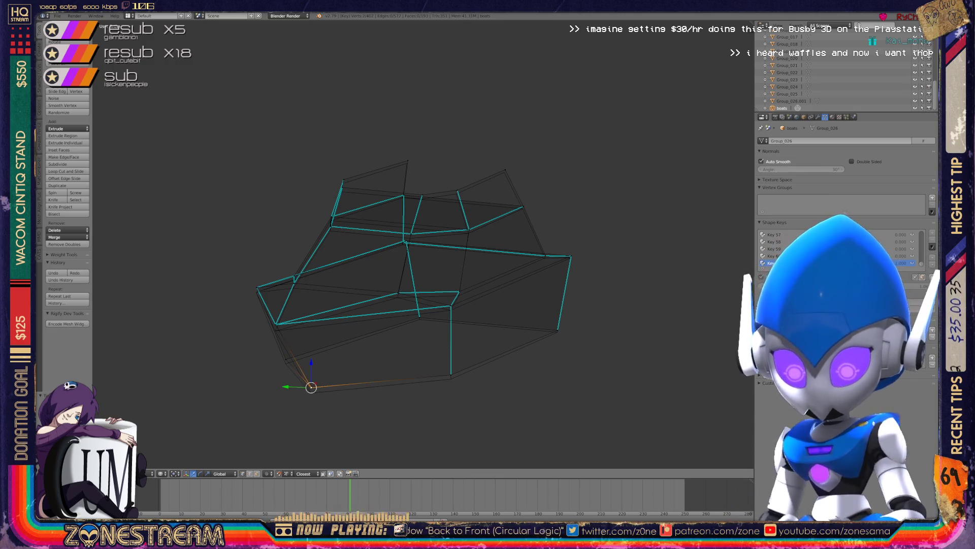
{"action": "left_click", "coordinate": [311, 393]}
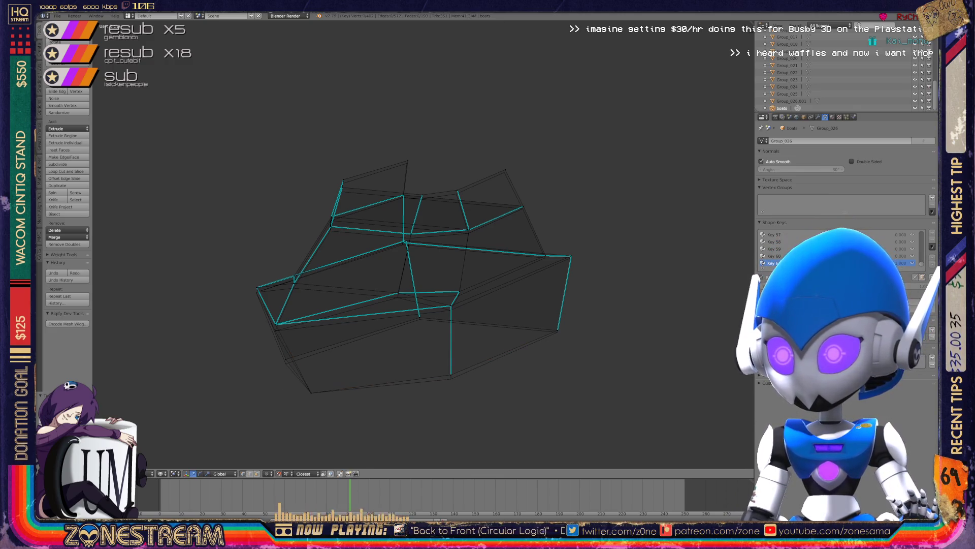
{"action": "right_click", "coordinate": [451, 379]}
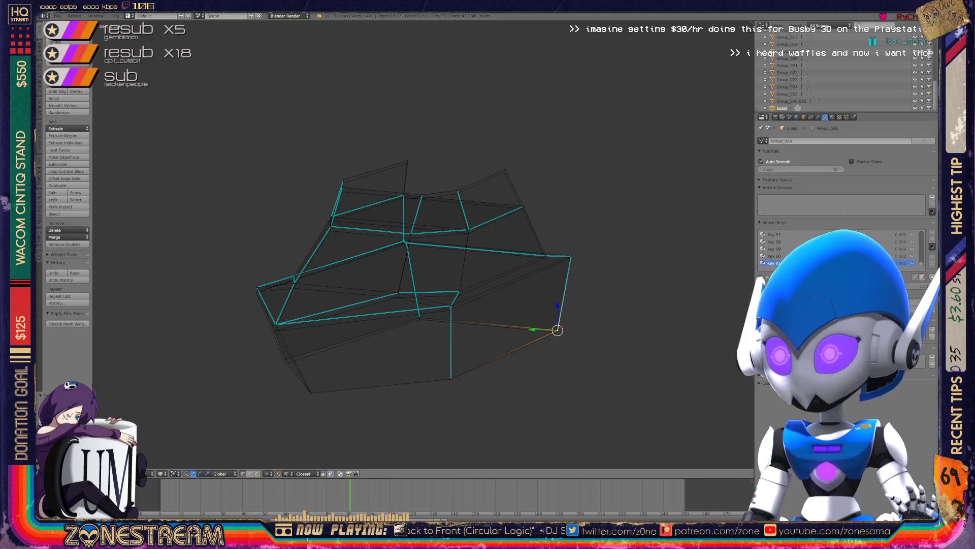
{"action": "left_click_drag", "start_coordinate": [558, 330], "coordinate": [558, 331]}
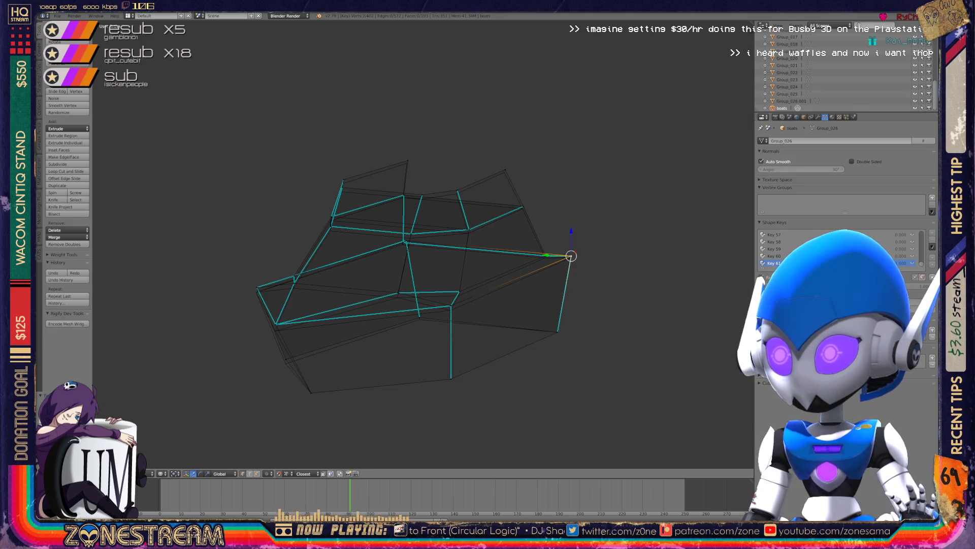
{"action": "left_click_drag", "start_coordinate": [571, 256], "coordinate": [571, 258]}
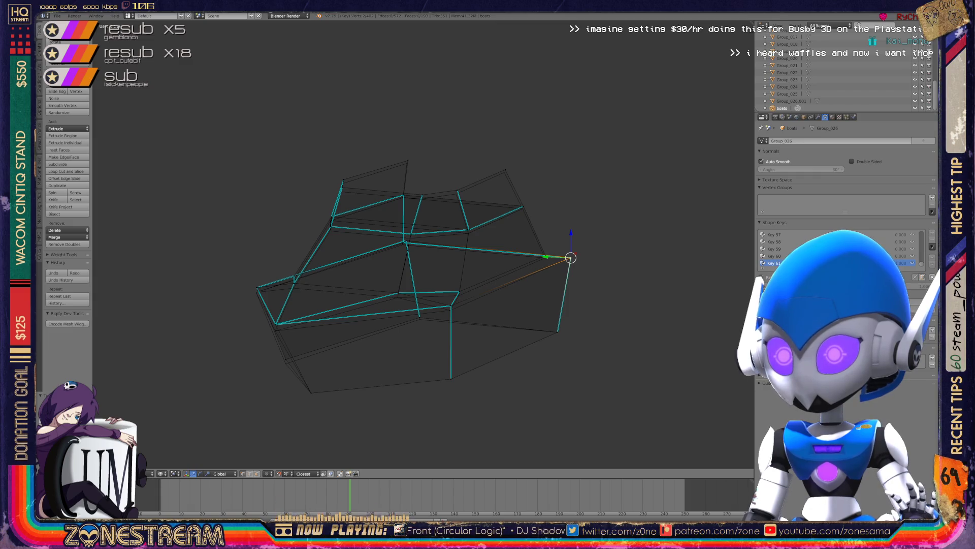
{"action": "left_click_drag", "start_coordinate": [286, 359], "coordinate": [286, 363]}
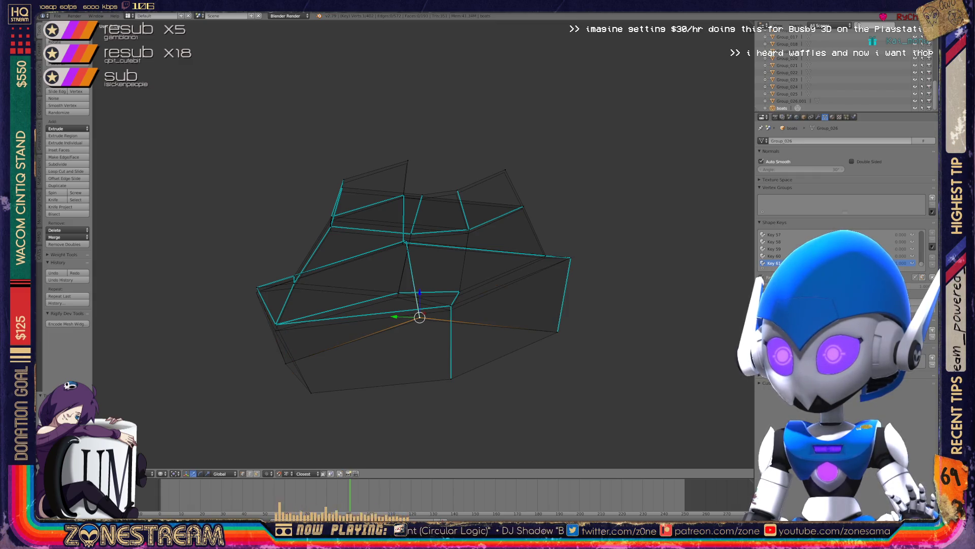
{"action": "left_click_drag", "start_coordinate": [420, 318], "coordinate": [397, 298]}
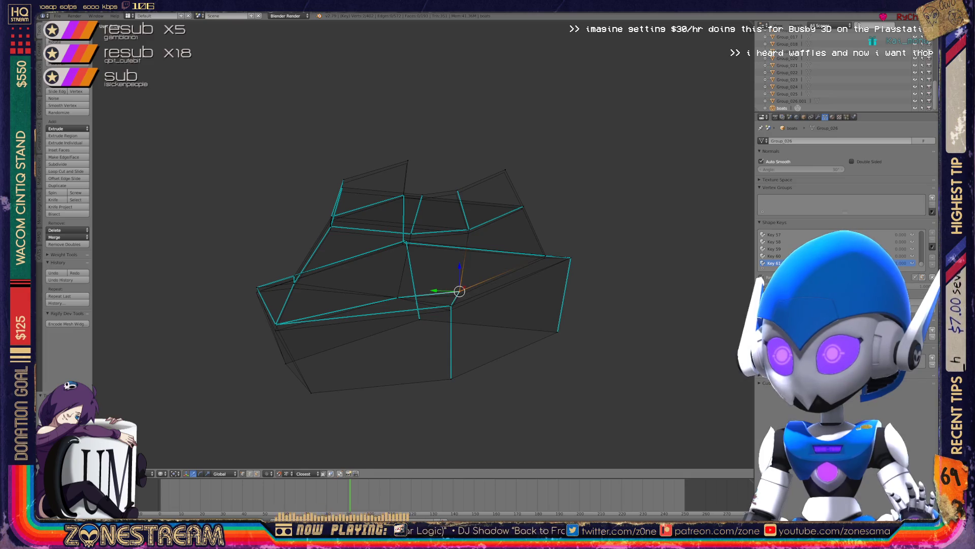
{"action": "left_click_drag", "start_coordinate": [459, 291], "coordinate": [459, 295]}
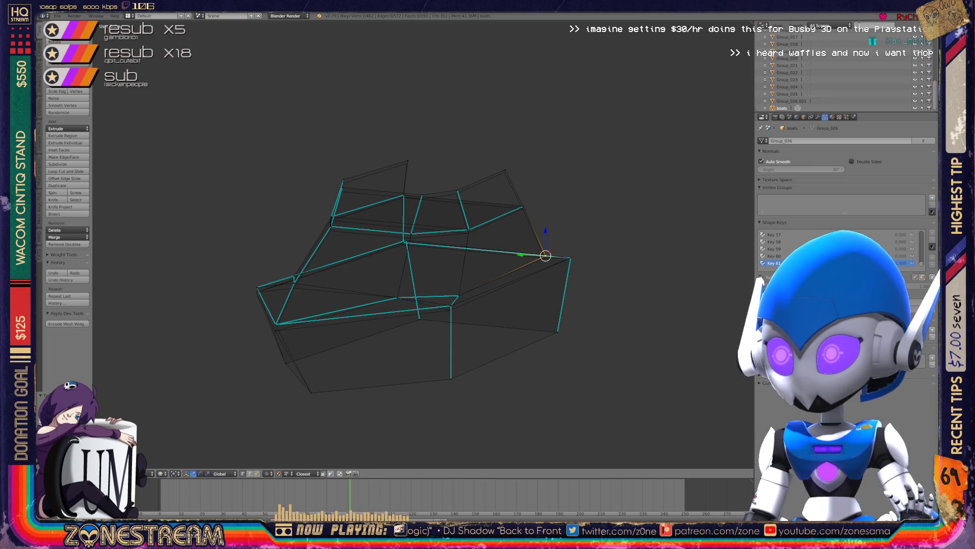
{"action": "left_click_drag", "start_coordinate": [545, 255], "coordinate": [545, 258]}
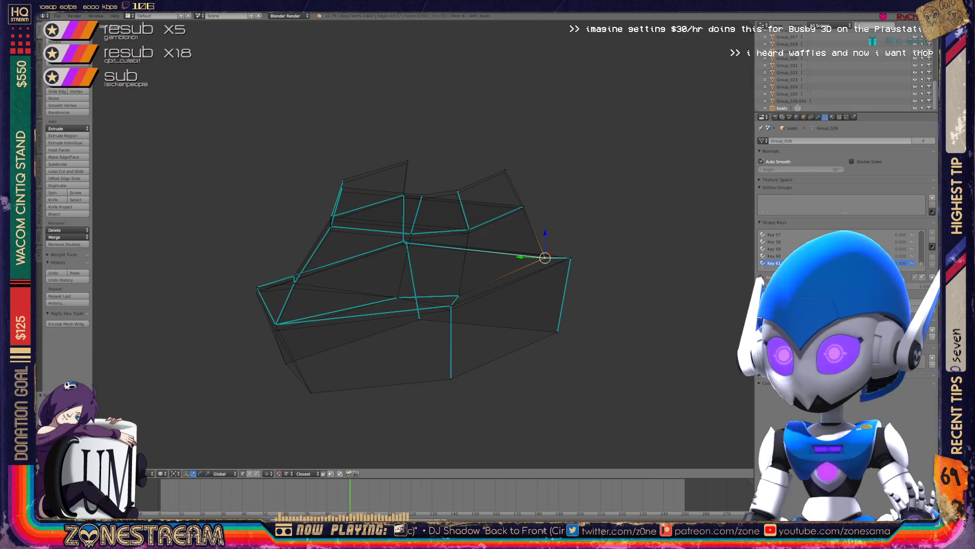
{"action": "middle_click_drag", "start_coordinate": [457, 254], "coordinate": [487, 284]}
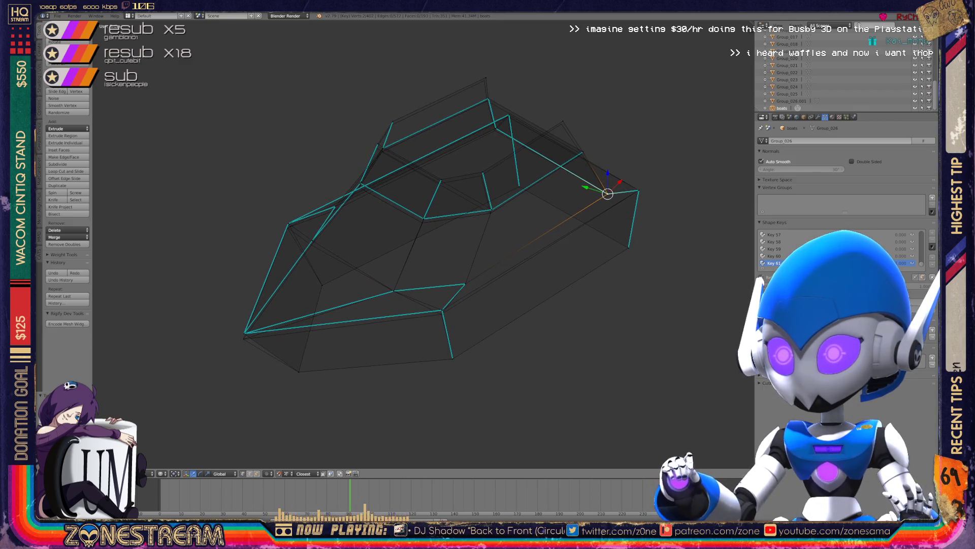
Lower the front-edge vertex, left tip, upper-left vertex, bottom-edge vertex and left corner slightly.
{"action": "right_click", "coordinate": [442, 309]}
{"action": "left_click_drag", "start_coordinate": [442, 310], "coordinate": [441, 315]}
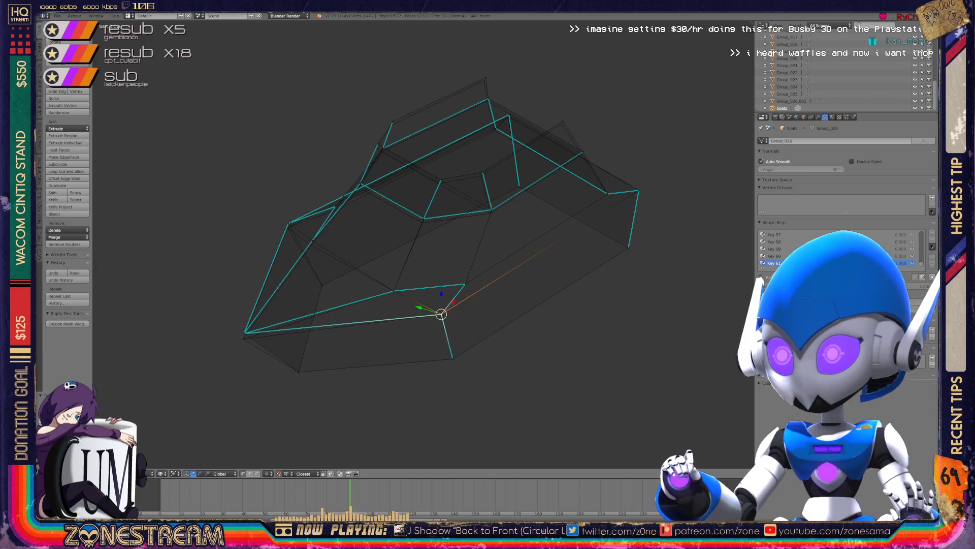
{"action": "right_click", "coordinate": [244, 333]}
{"action": "left_click_drag", "start_coordinate": [244, 333], "coordinate": [243, 339]}
{"action": "right_click", "coordinate": [288, 223]}
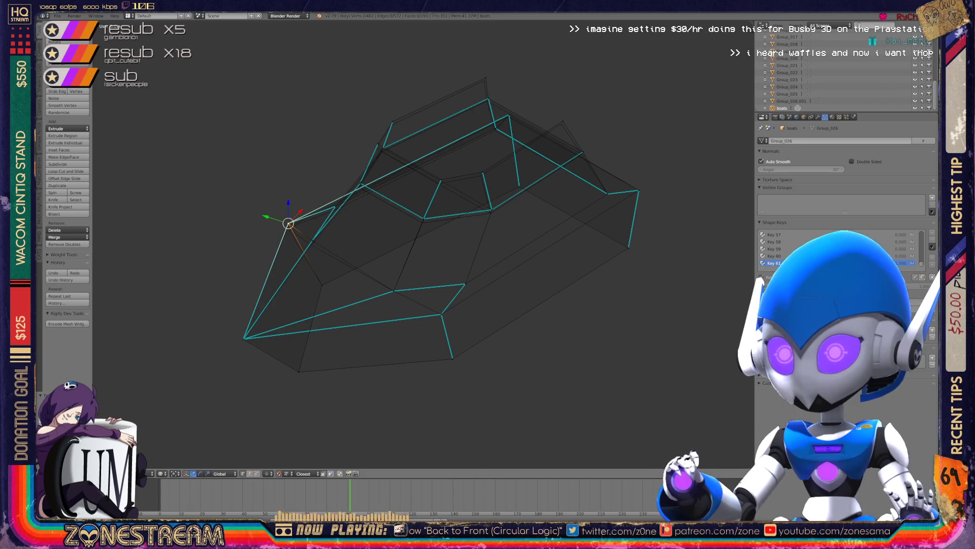
{"action": "left_click_drag", "start_coordinate": [288, 223], "coordinate": [312, 245]}
{"action": "middle_click_drag", "start_coordinate": [406, 254], "coordinate": [503, 243]}
{"action": "right_click", "coordinate": [420, 312]}
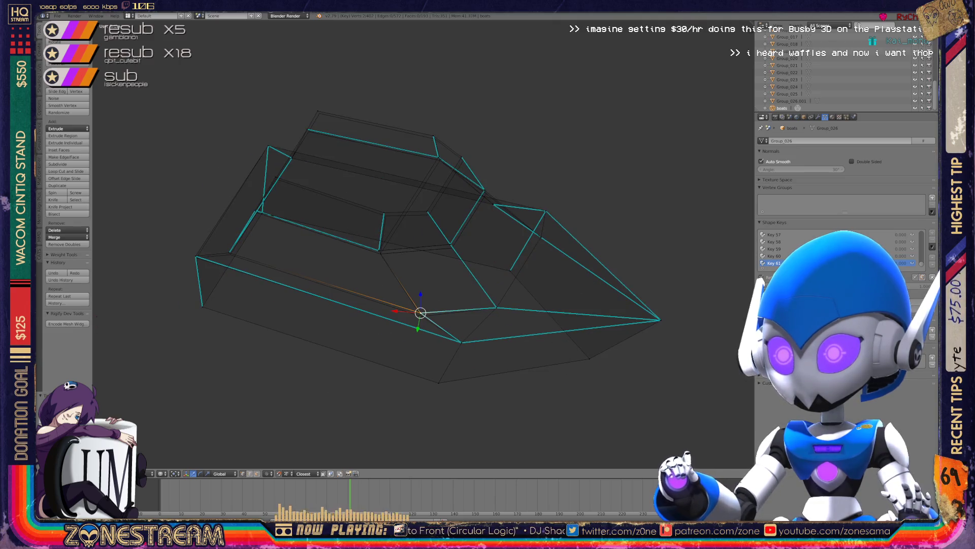
{"action": "left_click_drag", "start_coordinate": [420, 313], "coordinate": [421, 316]}
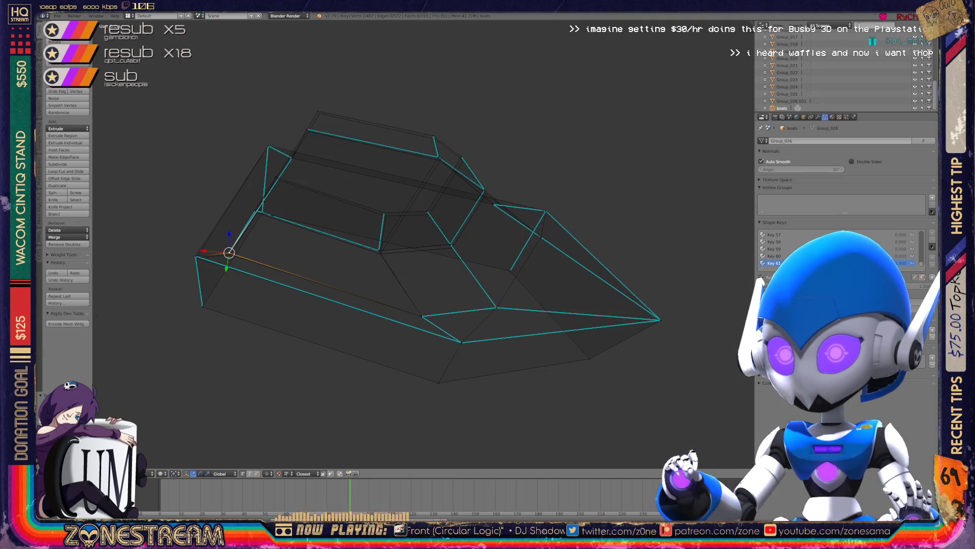
{"action": "left_click_drag", "start_coordinate": [229, 253], "coordinate": [231, 255]}
{"action": "middle_click_drag", "start_coordinate": [421, 243], "coordinate": [467, 237]}
Shift a side vertex and a top vertex of the boat piece slightly down and left.
{"action": "scroll", "coordinate": [373, 290], "scroll_direction": "up", "scroll_amount": 4}
{"action": "left_click", "coordinate": [225, 298]}
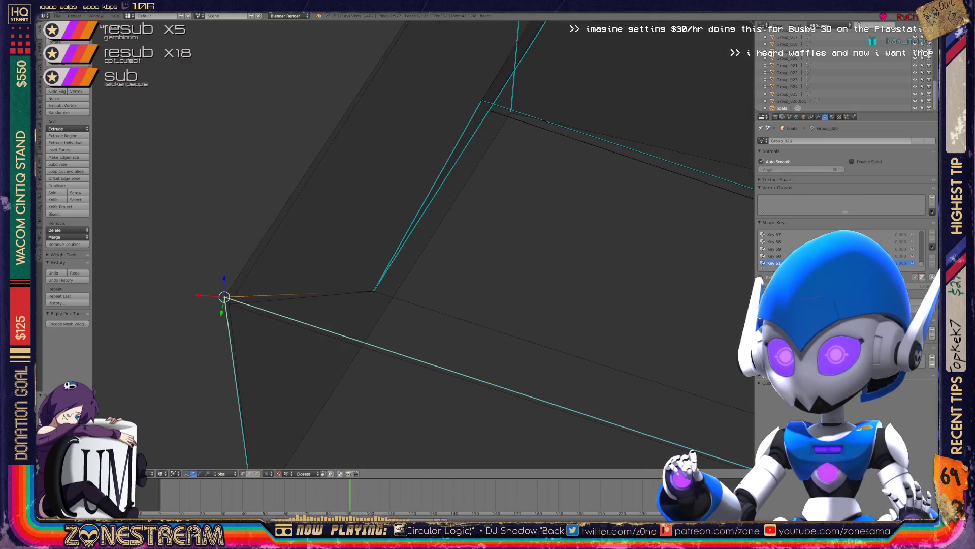
{"action": "scroll", "coordinate": [373, 291], "scroll_direction": "down", "scroll_amount": 2}
{"action": "mouse_move", "coordinate": [421, 243]}
{"action": "middle_mouse_down"}
{"action": "mouse_move", "coordinate": [502, 230]}
{"action": "mouse_move", "coordinate": [542, 273]}
{"action": "mouse_move", "coordinate": [478, 246]}
{"action": "middle_mouse_up"}
{"action": "right_click", "coordinate": [447, 296]}
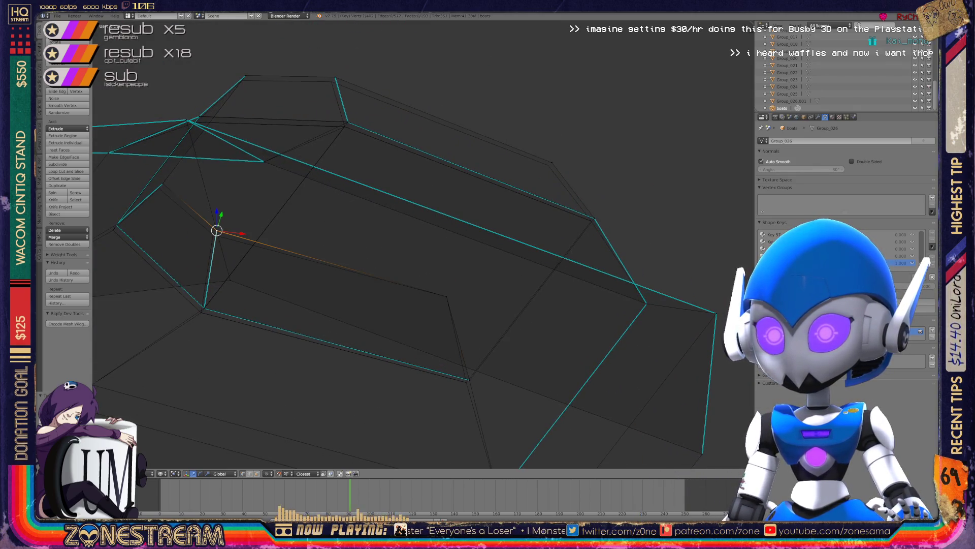
{"action": "key", "text": "g"}
{"action": "left_click", "coordinate": [159, 187]}
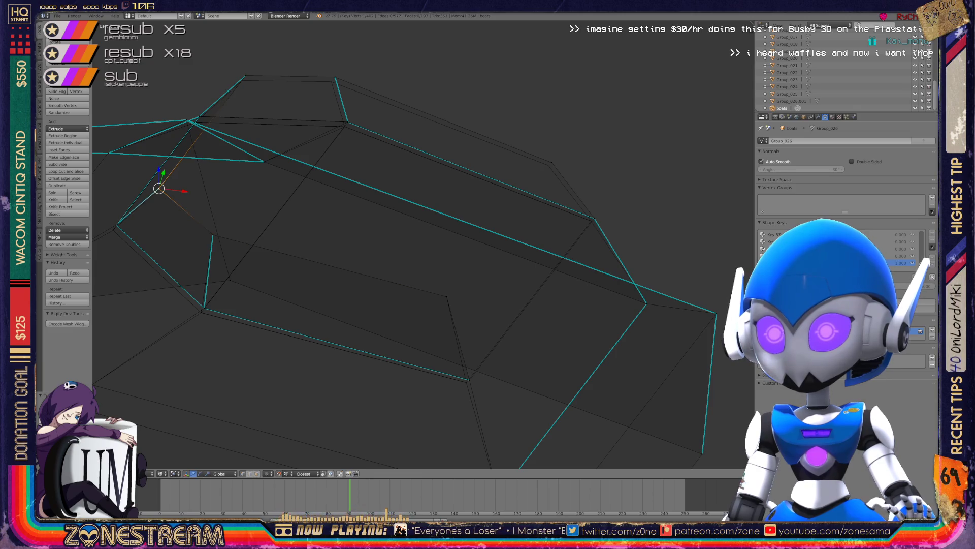
{"action": "middle_click_drag", "start_coordinate": [159, 187], "coordinate": [156, 154]}
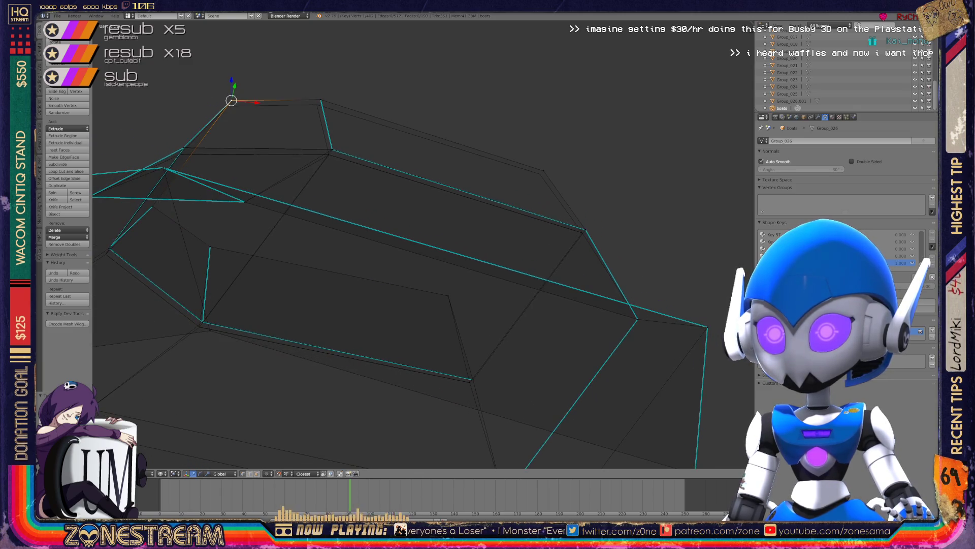
{"action": "key", "text": "g"}
Move the vertex at the cyan edge's end onto the nearby corner.
{"action": "right_click", "coordinate": [320, 101]}
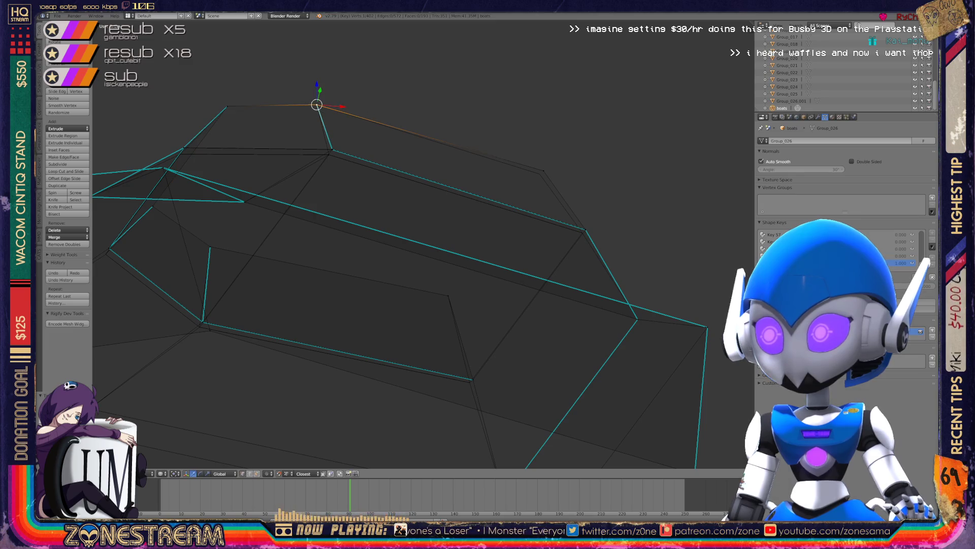
{"action": "scroll", "coordinate": [533, 280], "scroll_direction": "up", "scroll_amount": 6}
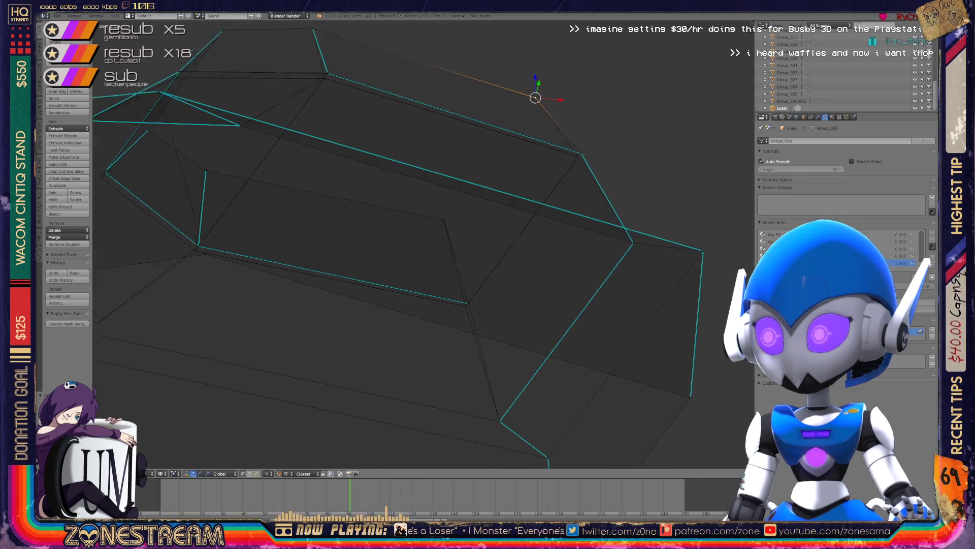
{"action": "scroll", "coordinate": [533, 280], "scroll_direction": "up", "scroll_amount": 4}
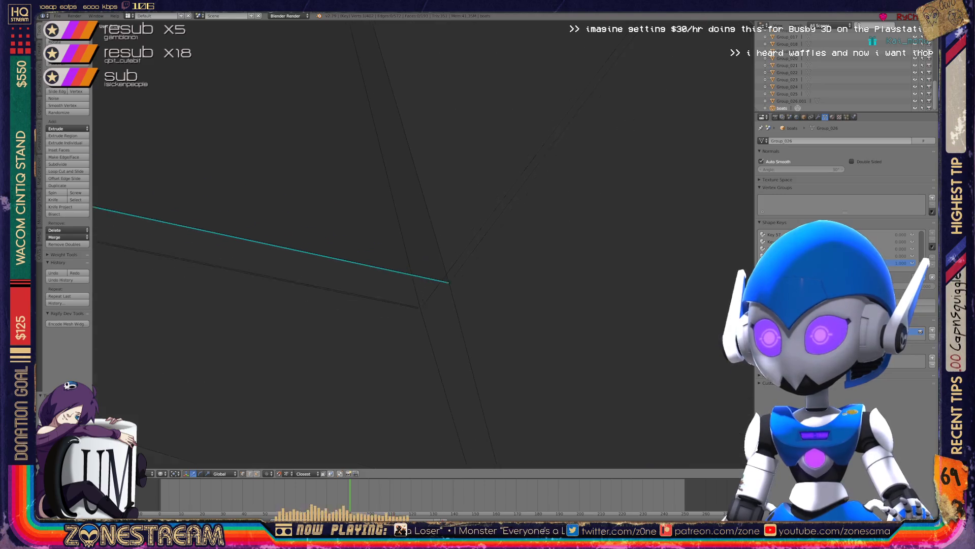
{"action": "right_click", "coordinate": [488, 340]}
{"action": "key", "text": "g"}
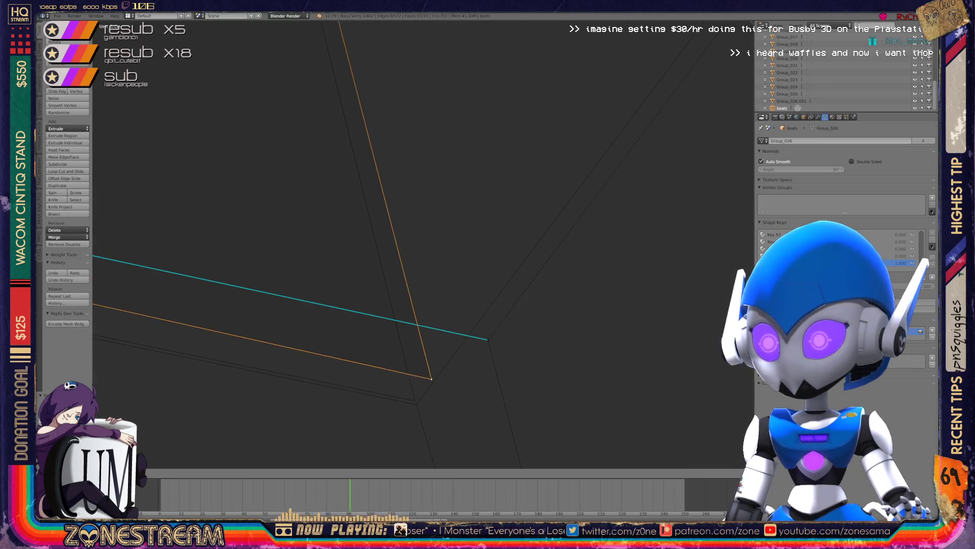
{"action": "left_click", "coordinate": [415, 401]}
{"action": "right_click", "coordinate": [488, 339]}
{"action": "key", "text": "g"}
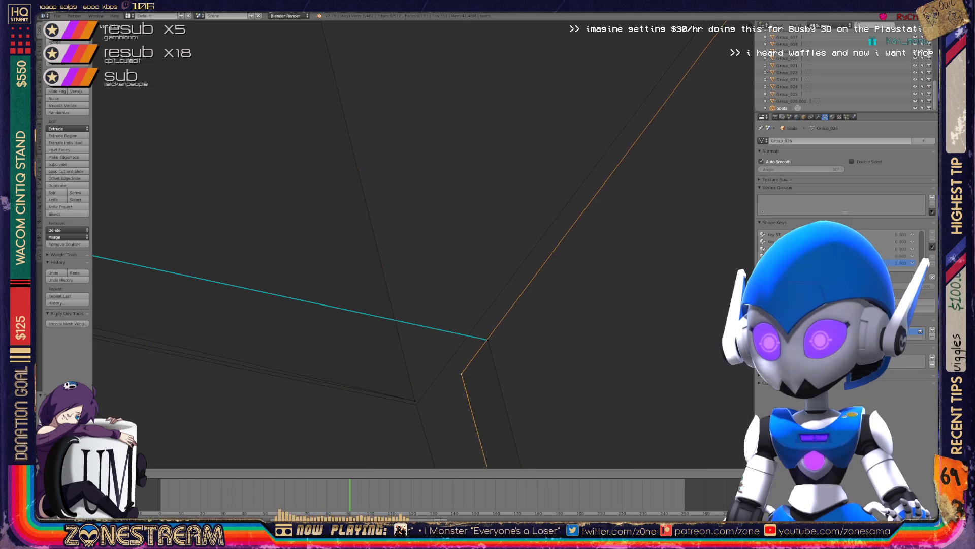
{"action": "left_click", "coordinate": [416, 404]}
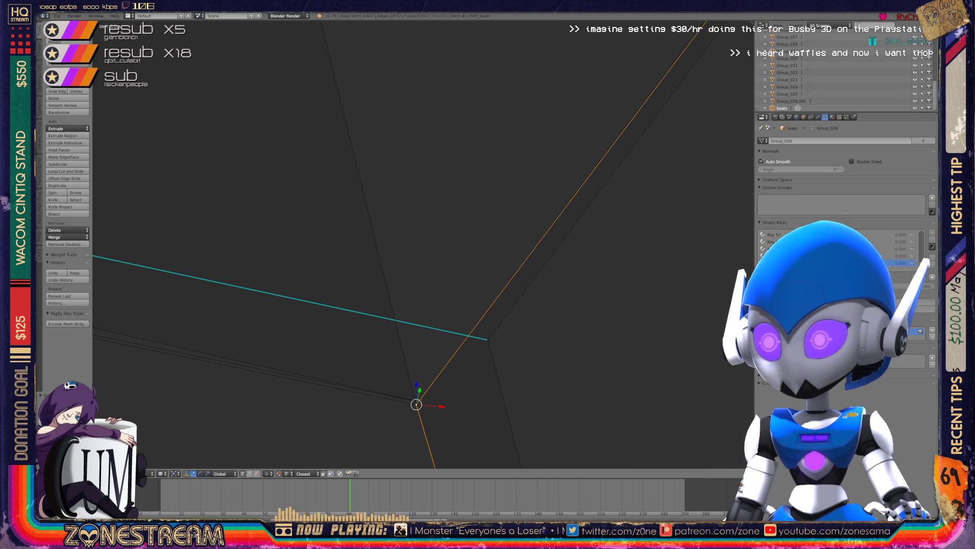
{"action": "right_click", "coordinate": [488, 339]}
{"action": "key", "text": "g"}
{"action": "left_click", "coordinate": [416, 404]}
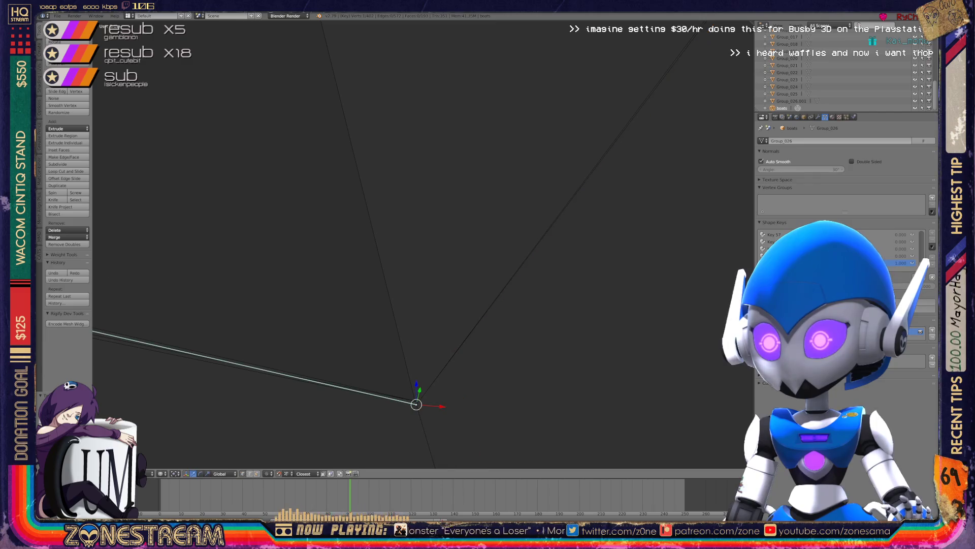
{"action": "mouse_move", "coordinate": [416, 405]}
{"action": "middle_mouse_down", "text": "shift"}
{"action": "mouse_move", "coordinate": [422, 261]}
{"action": "mouse_move", "coordinate": [643, 274]}
{"action": "mouse_move", "coordinate": [359, 209]}
{"action": "middle_mouse_up", "text": "shift"}
{"action": "mouse_move", "coordinate": [290, 171]}
{"action": "middle_mouse_down", "text": "shift"}
{"action": "mouse_move", "coordinate": [497, 294]}
{"action": "mouse_move", "coordinate": [473, 266]}
{"action": "middle_mouse_up", "text": "shift"}
Reposition the junction vertex, undoing a misplaced move, then move a corner vertex down.
{"action": "right_click", "coordinate": [473, 265]}
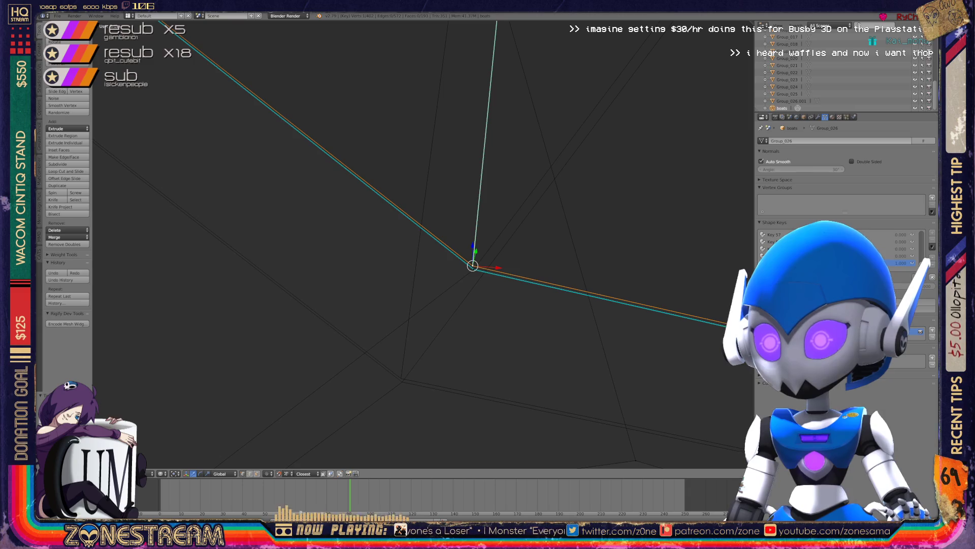
{"action": "left_click_drag", "start_coordinate": [473, 265], "coordinate": [401, 378]}
{"action": "key", "text": "ctrl+z"}
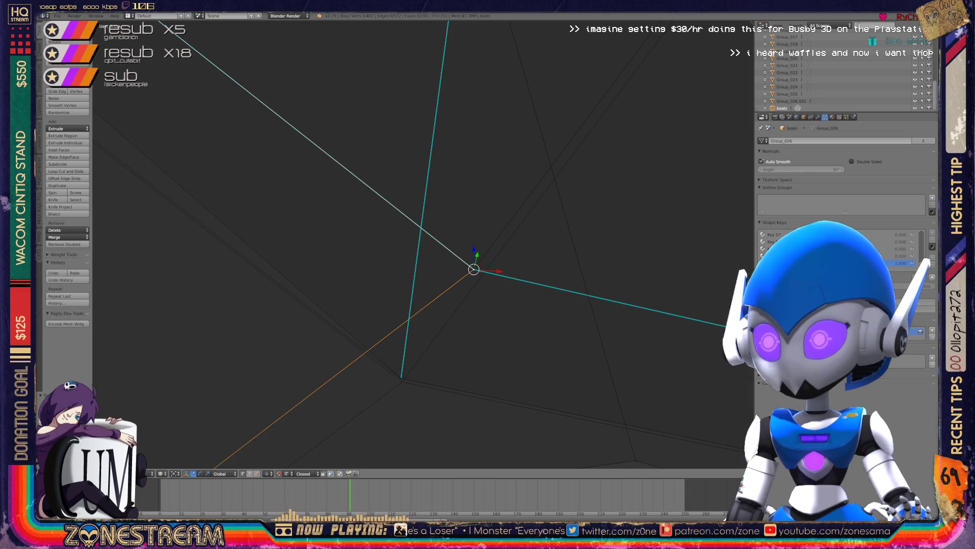
{"action": "key", "text": "g"}
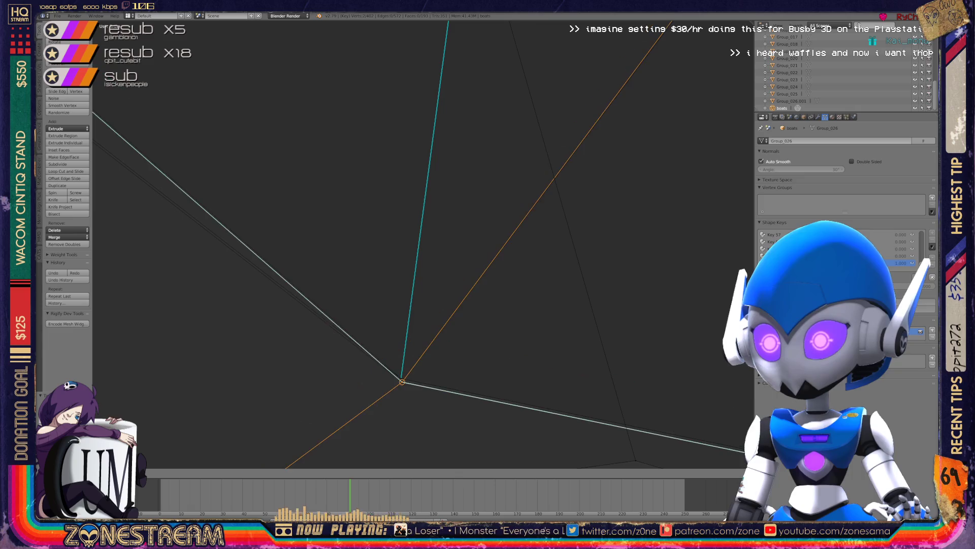
{"action": "middle_click_drag", "start_coordinate": [401, 381], "coordinate": [420, 264], "text": "shift"}
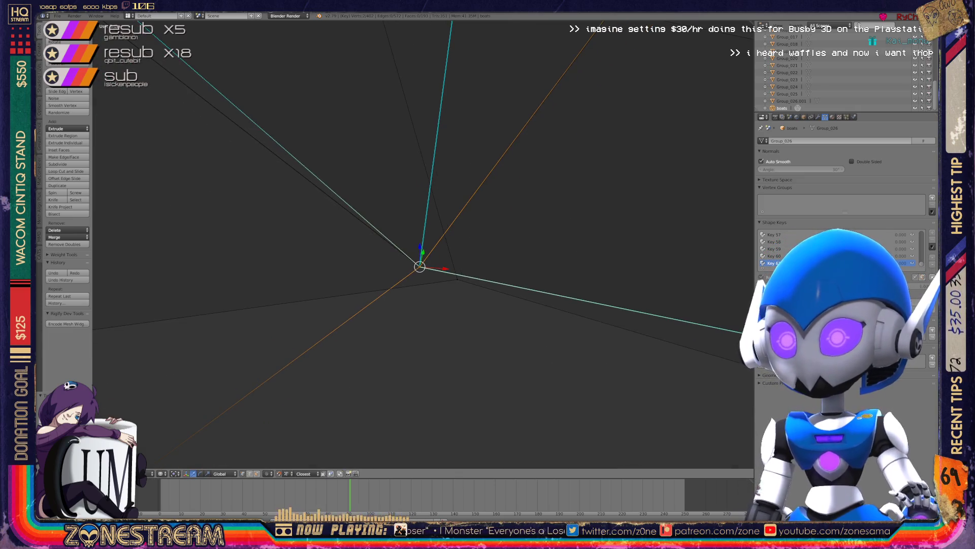
{"action": "scroll", "coordinate": [420, 264], "scroll_direction": "up", "scroll_amount": 2}
{"action": "mouse_move", "coordinate": [627, 357]}
{"action": "middle_mouse_down"}
{"action": "mouse_move", "coordinate": [729, 403]}
{"action": "mouse_move", "coordinate": [413, 224]}
{"action": "mouse_move", "coordinate": [233, 242]}
{"action": "mouse_move", "coordinate": [443, 197]}
{"action": "mouse_move", "coordinate": [630, 131]}
{"action": "mouse_move", "coordinate": [740, 72]}
{"action": "mouse_move", "coordinate": [610, 152]}
{"action": "mouse_move", "coordinate": [372, 243]}
{"action": "mouse_move", "coordinate": [374, 218]}
{"action": "mouse_move", "coordinate": [366, 221]}
{"action": "middle_mouse_up"}
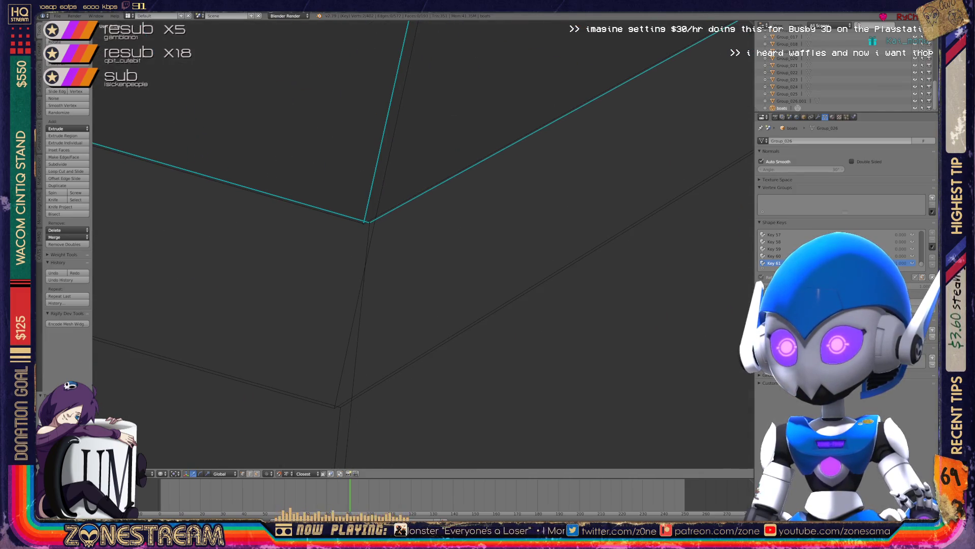
{"action": "right_click", "coordinate": [365, 222]}
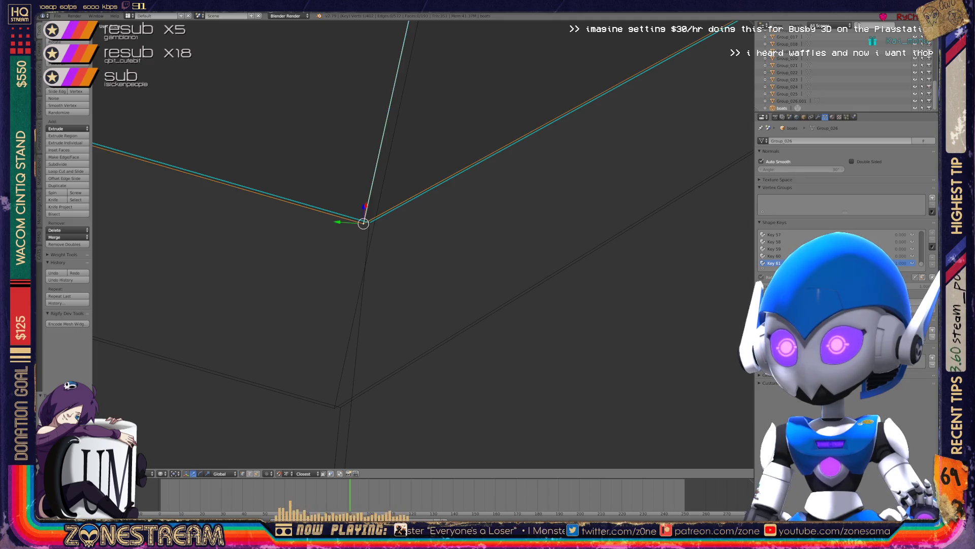
{"action": "mouse_move", "coordinate": [363, 223]}
{"action": "right_mouse_down"}
{"action": "mouse_move", "coordinate": [335, 408]}
{"action": "mouse_move", "coordinate": [371, 219]}
{"action": "mouse_move", "coordinate": [338, 403]}
{"action": "mouse_move", "coordinate": [395, 298]}
{"action": "right_mouse_up"}
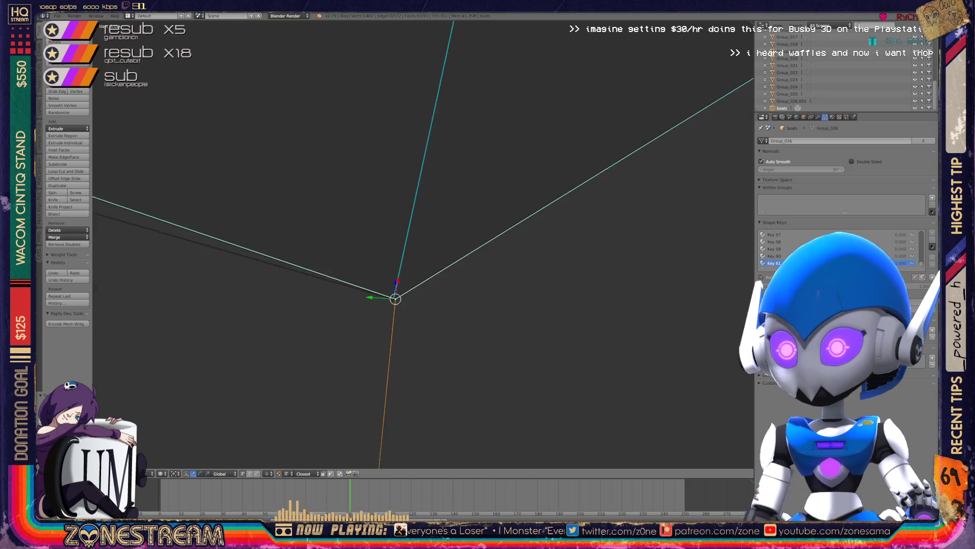
{"action": "scroll", "coordinate": [397, 280], "scroll_direction": "down", "scroll_amount": 8}
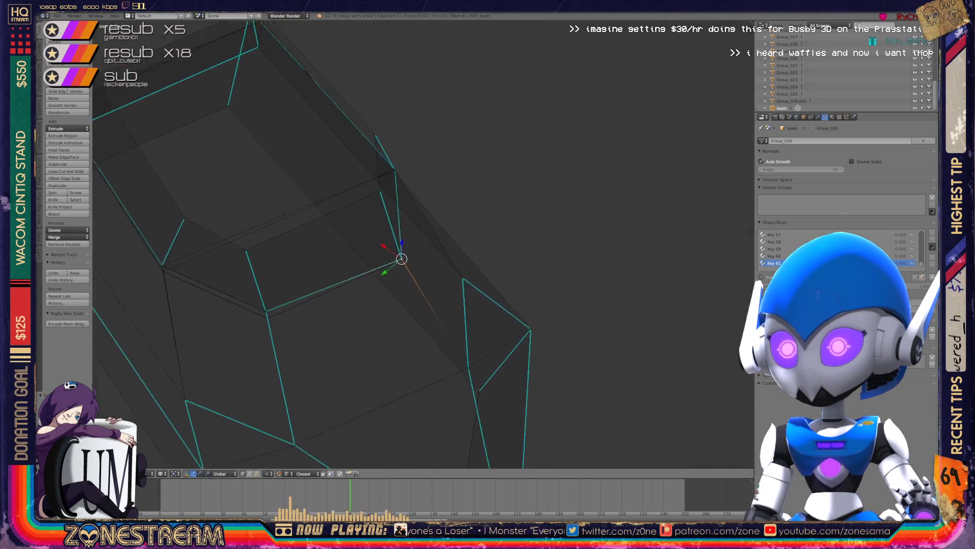
{"action": "scroll", "coordinate": [401, 259], "scroll_direction": "up", "scroll_amount": 10}
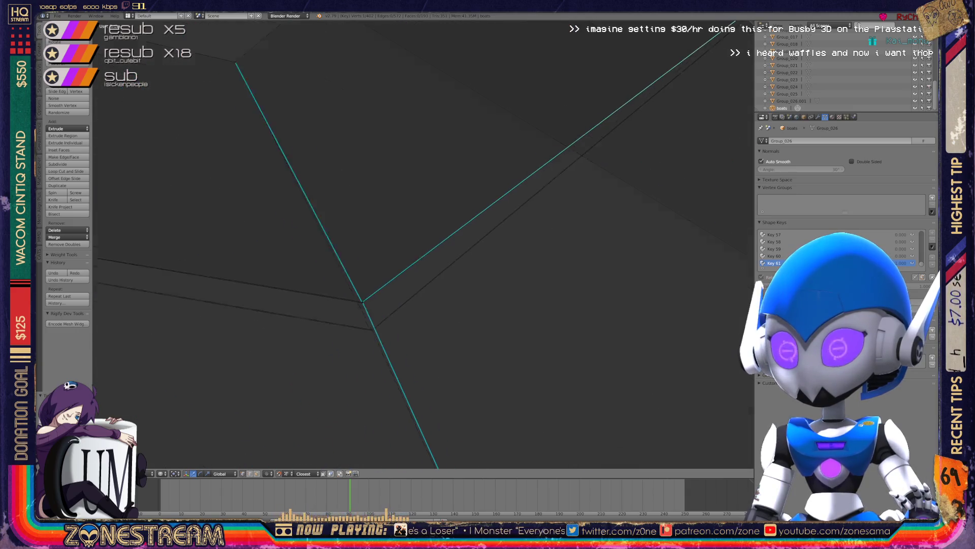
{"action": "key", "text": "KP_Decimal"}
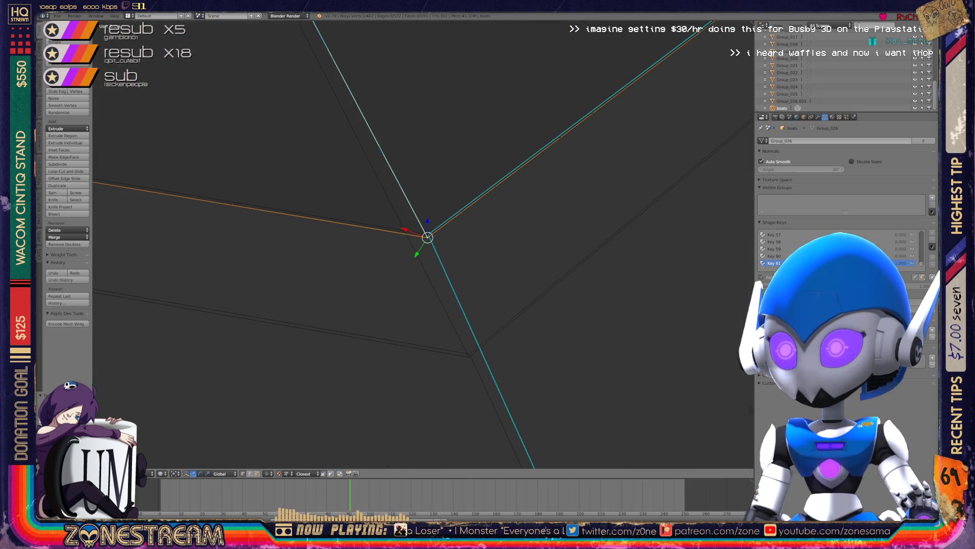
{"action": "mouse_move", "coordinate": [426, 244]}
{"action": "middle_mouse_down"}
{"action": "mouse_move", "coordinate": [467, 355]}
{"action": "mouse_move", "coordinate": [429, 234]}
{"action": "mouse_move", "coordinate": [468, 349]}
{"action": "mouse_move", "coordinate": [428, 261]}
{"action": "mouse_move", "coordinate": [609, 261]}
{"action": "mouse_move", "coordinate": [620, 191]}
{"action": "mouse_move", "coordinate": [711, 153]}
{"action": "mouse_move", "coordinate": [737, 127]}
{"action": "mouse_move", "coordinate": [447, 284]}
{"action": "mouse_move", "coordinate": [416, 254]}
{"action": "middle_mouse_up"}
{"action": "scroll", "coordinate": [427, 254], "scroll_direction": "down", "scroll_amount": 3}
Snap the upper vertex down onto the vertex beneath it, then select the linked corner geometry.
{"action": "right_click", "coordinate": [375, 255]}
{"action": "key", "text": "g"}
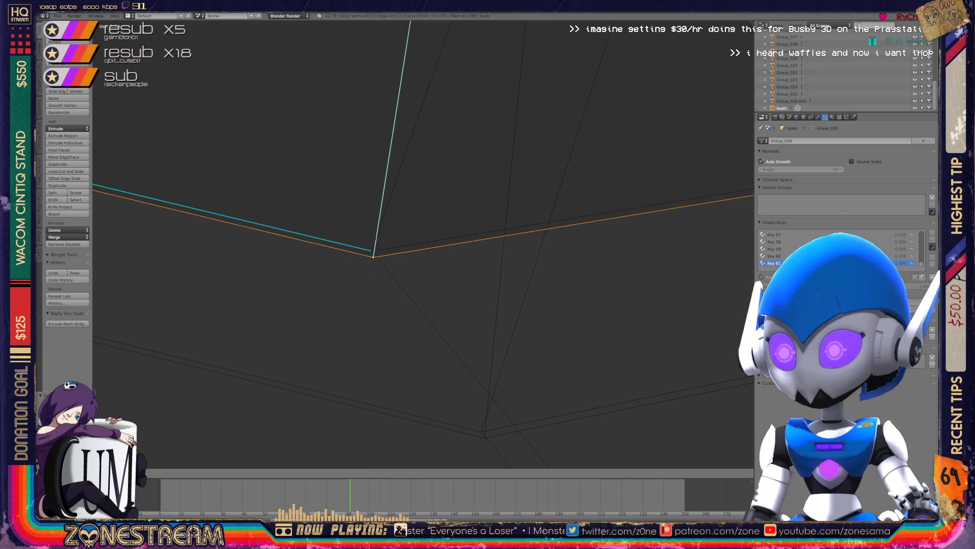
{"action": "left_click", "coordinate": [484, 437]}
{"action": "right_click", "coordinate": [372, 251]}
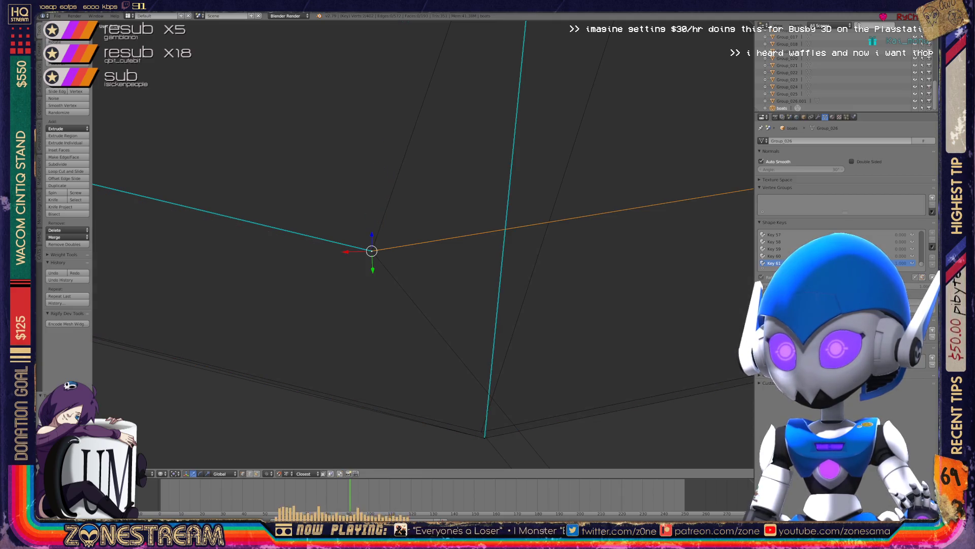
{"action": "key", "text": "ctrl+l"}
{"action": "mouse_move", "coordinate": [372, 251]}
{"action": "middle_mouse_down"}
{"action": "mouse_move", "coordinate": [483, 429]}
{"action": "mouse_move", "coordinate": [424, 252]}
{"action": "mouse_move", "coordinate": [608, 285]}
{"action": "mouse_move", "coordinate": [590, 281]}
{"action": "mouse_move", "coordinate": [592, 218]}
{"action": "mouse_move", "coordinate": [559, 204]}
{"action": "mouse_move", "coordinate": [441, 249]}
{"action": "mouse_move", "coordinate": [483, 266]}
{"action": "mouse_move", "coordinate": [343, 266]}
{"action": "middle_mouse_up"}
{"action": "right_click", "coordinate": [351, 272]}
{"action": "right_click", "coordinate": [475, 360]}
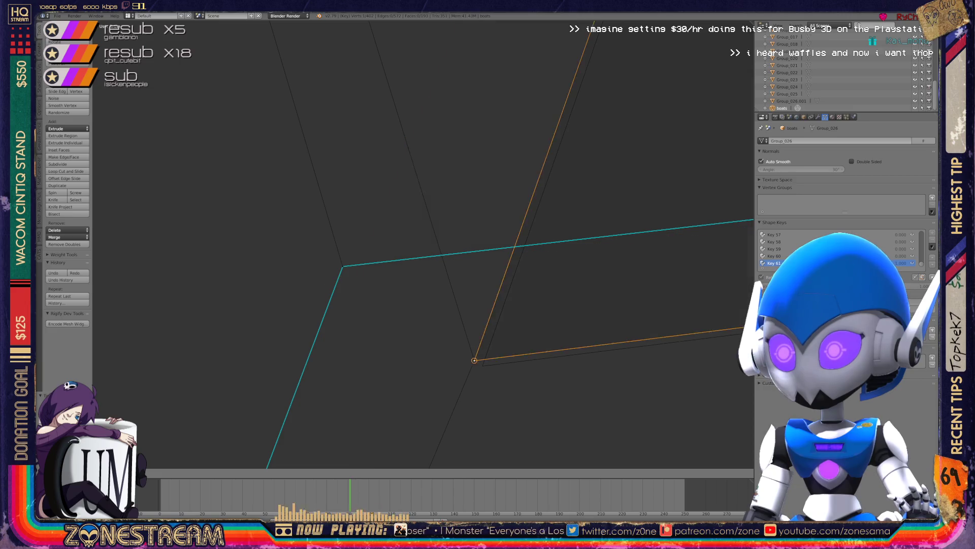
{"action": "right_click", "coordinate": [483, 365]}
{"action": "mouse_move", "coordinate": [483, 365]}
{"action": "middle_mouse_down"}
{"action": "mouse_move", "coordinate": [342, 268]}
{"action": "mouse_move", "coordinate": [370, 279]}
{"action": "mouse_move", "coordinate": [330, 283]}
{"action": "mouse_move", "coordinate": [475, 360]}
{"action": "middle_mouse_up"}
Return to Object Mode and set the Key 61 shape key to 1.000.
{"action": "key", "text": "Tab"}
{"action": "scroll", "coordinate": [523, 229], "scroll_direction": "down", "scroll_amount": 8}
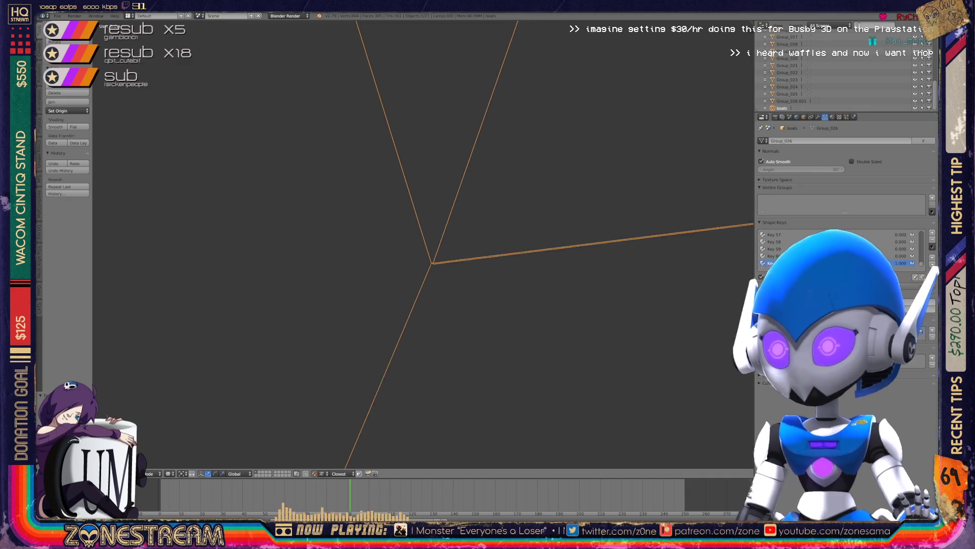
{"action": "mouse_move", "coordinate": [524, 228]}
{"action": "middle_mouse_down"}
{"action": "mouse_move", "coordinate": [478, 289]}
{"action": "mouse_move", "coordinate": [483, 252]}
{"action": "middle_mouse_up"}
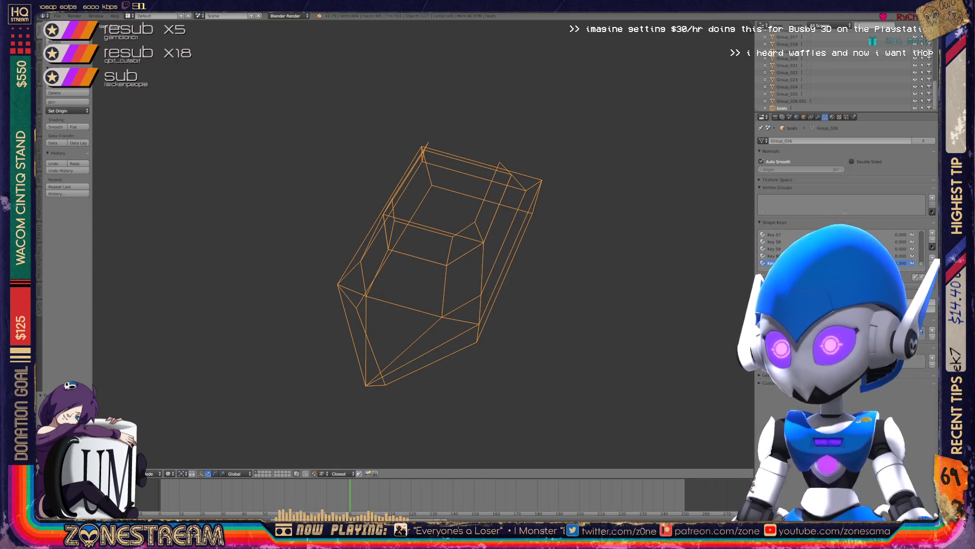
{"action": "left_click_drag", "start_coordinate": [894, 262], "coordinate": [914, 262]}
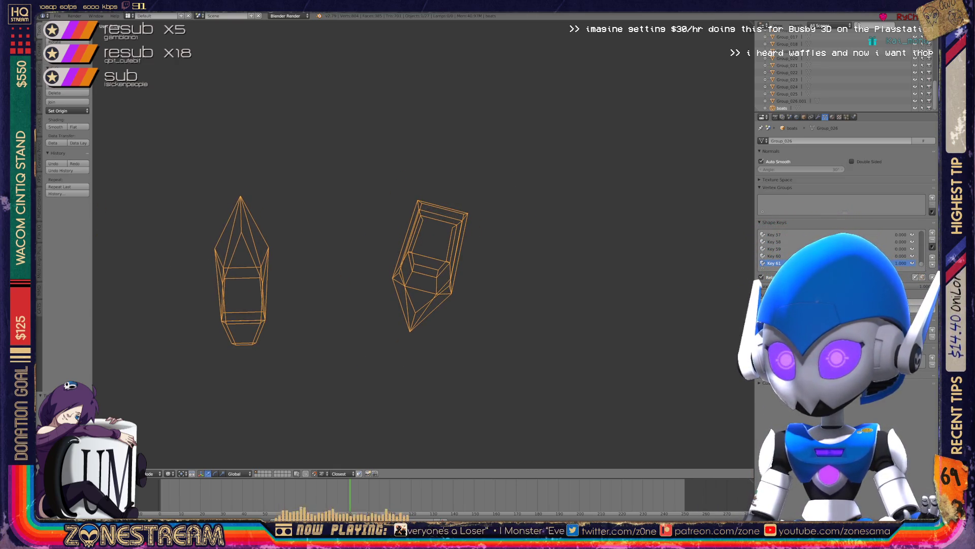
Pan across the crystal and boat meshes, then select all objects and delete them.
{"action": "key", "text": "ctrl+KP_4"}
{"action": "key", "text": "ctrl+KP_4"}
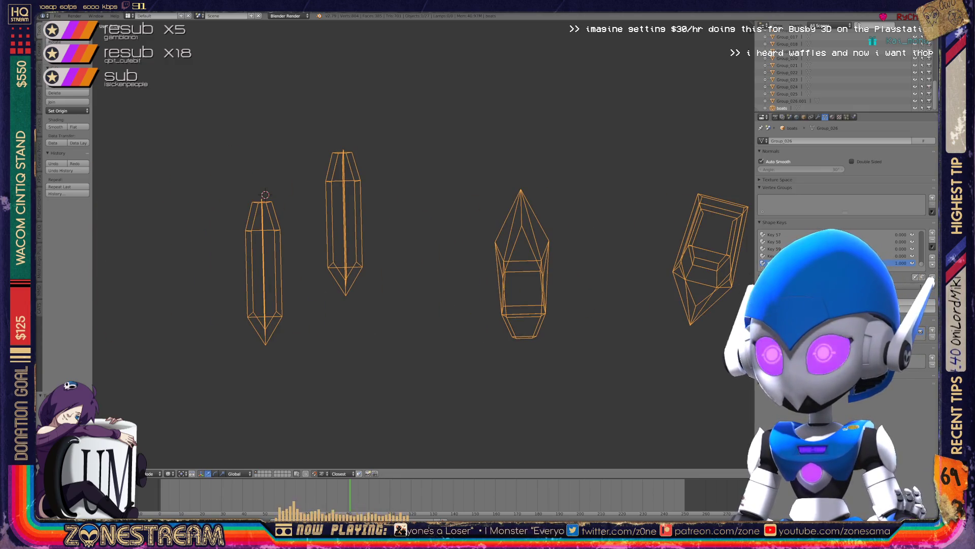
{"action": "key", "text": "ctrl+KP_4"}
{"action": "key", "text": "ctrl+KP_4"}
{"action": "key", "text": "ctrl+KP_4"}
{"action": "key", "text": "ctrl+KP_4"}
{"action": "key", "text": "ctrl+KP_4"}
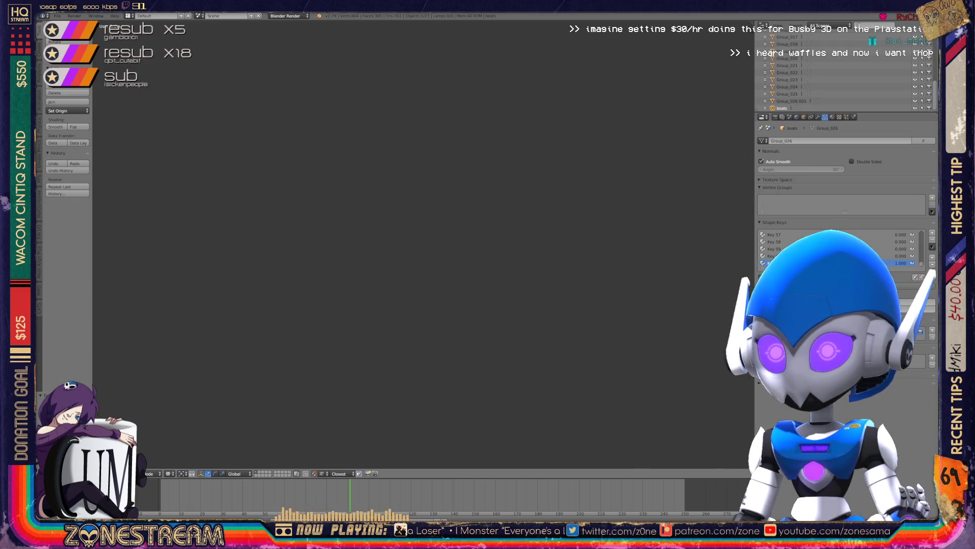
{"action": "key", "text": "ctrl+KP_4"}
{"action": "key", "text": "ctrl+KP_4"}
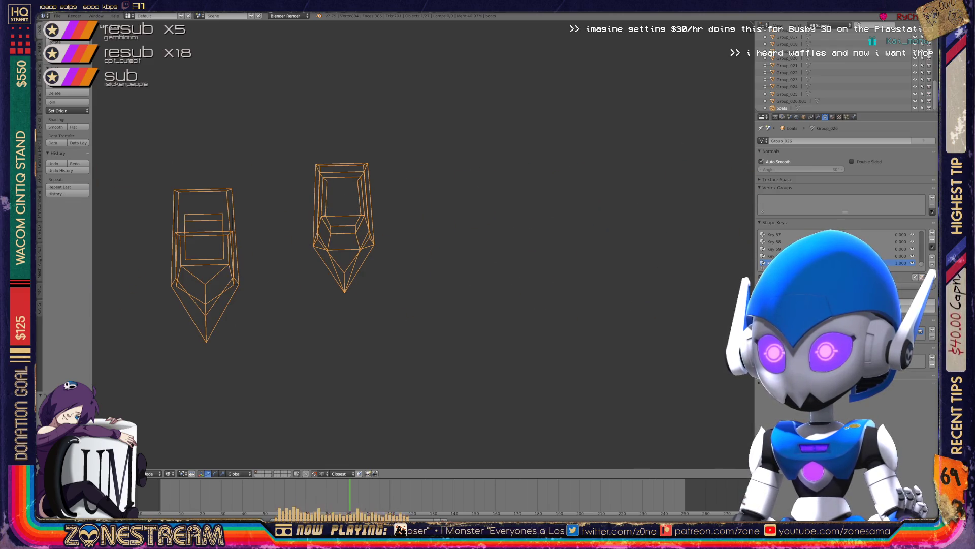
{"action": "key", "text": "ctrl+KP_4"}
{"action": "key", "text": "ctrl+KP_4"}
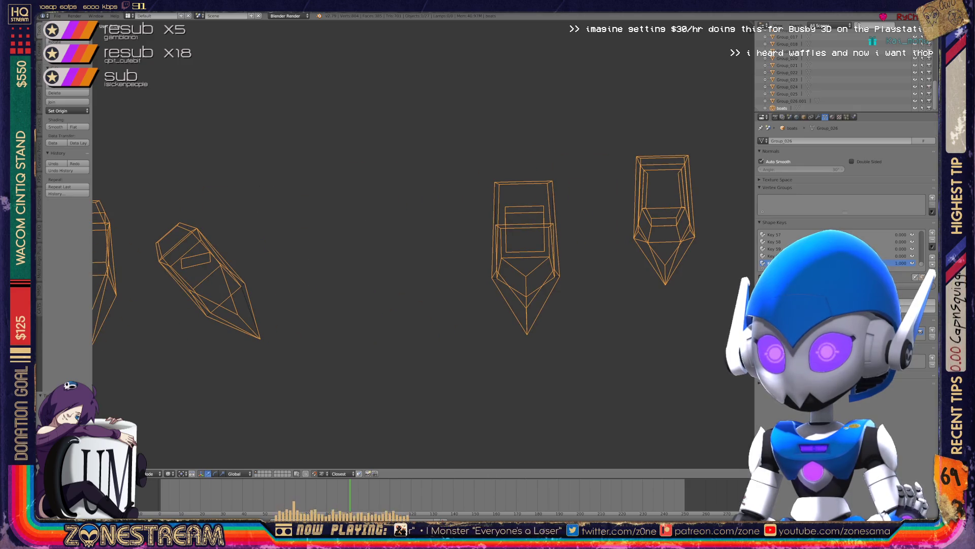
{"action": "key", "text": "ctrl+KP_4"}
{"action": "key", "text": "ctrl+KP_4"}
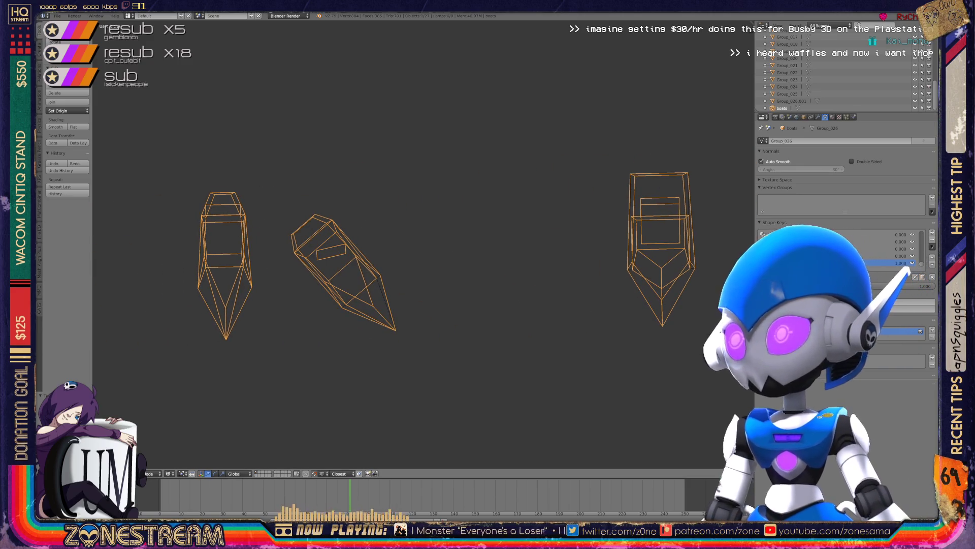
{"action": "key", "text": "a"}
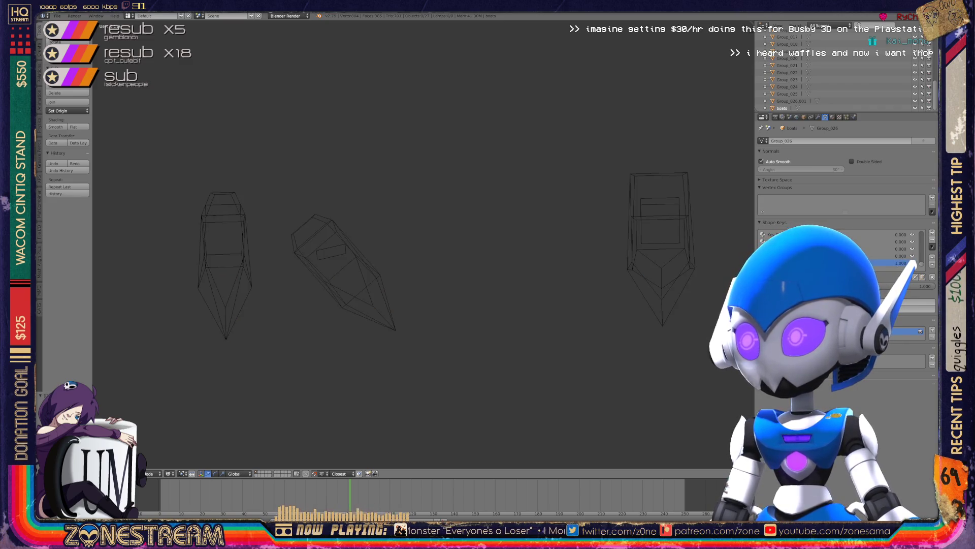
{"action": "key", "text": "a"}
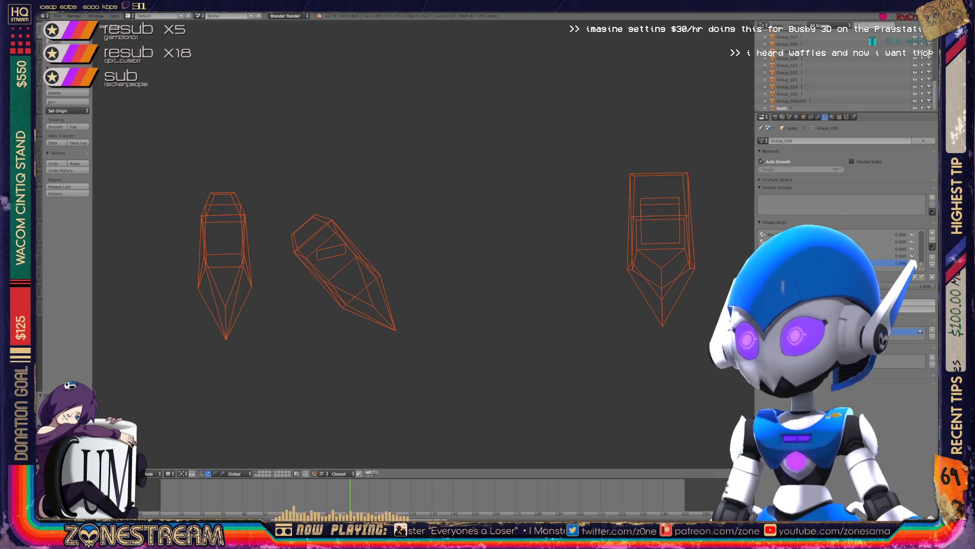
{"action": "key", "text": "x"}
{"action": "key", "text": "Return"}
Save the file over the existing one with Ctrl+S.
{"action": "key", "text": "ctrl+s"}
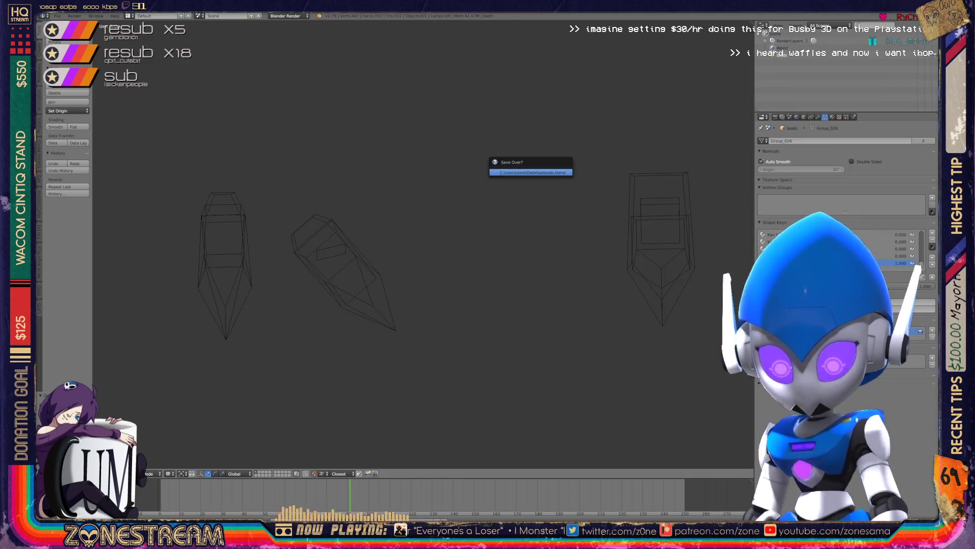
{"action": "key", "text": "Return"}
{"action": "middle_click_drag", "start_coordinate": [421, 254], "coordinate": [421, 239]}
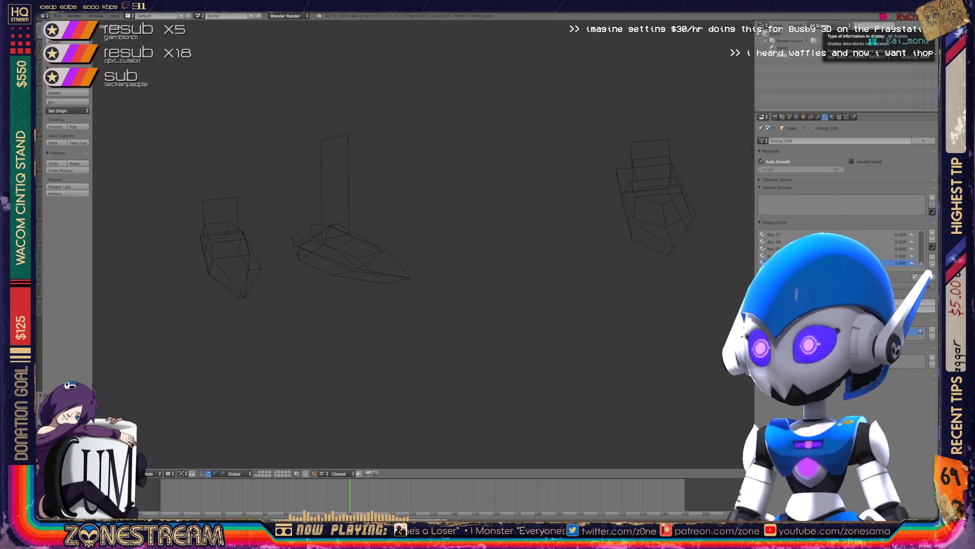
Purge the orphan meshes via the Outliner's Orphan Data view, then return to All Scenes.
{"action": "left_click", "coordinate": [829, 25]}
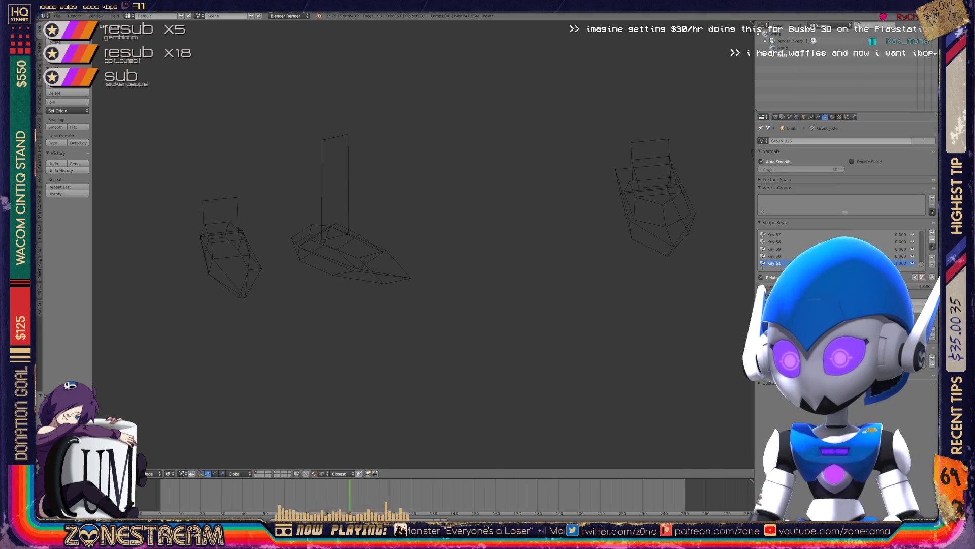
{"action": "key", "text": "Escape"}
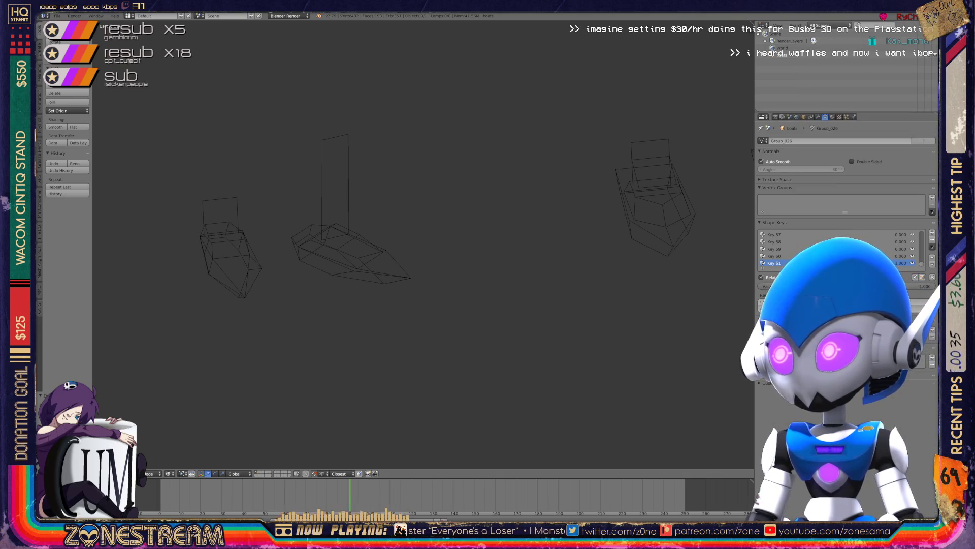
{"action": "left_click", "coordinate": [829, 25]}
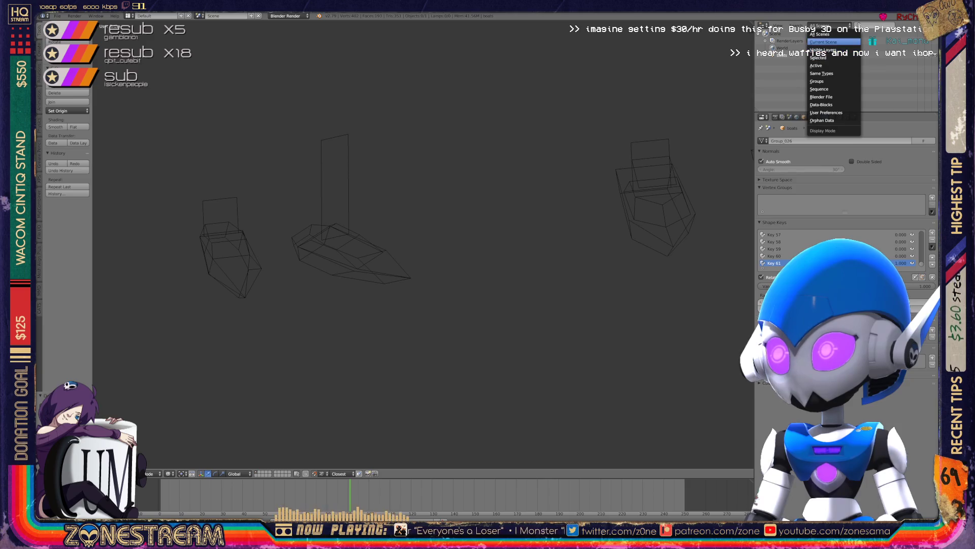
{"action": "left_click", "coordinate": [834, 120]}
{"action": "left_click", "coordinate": [828, 25]}
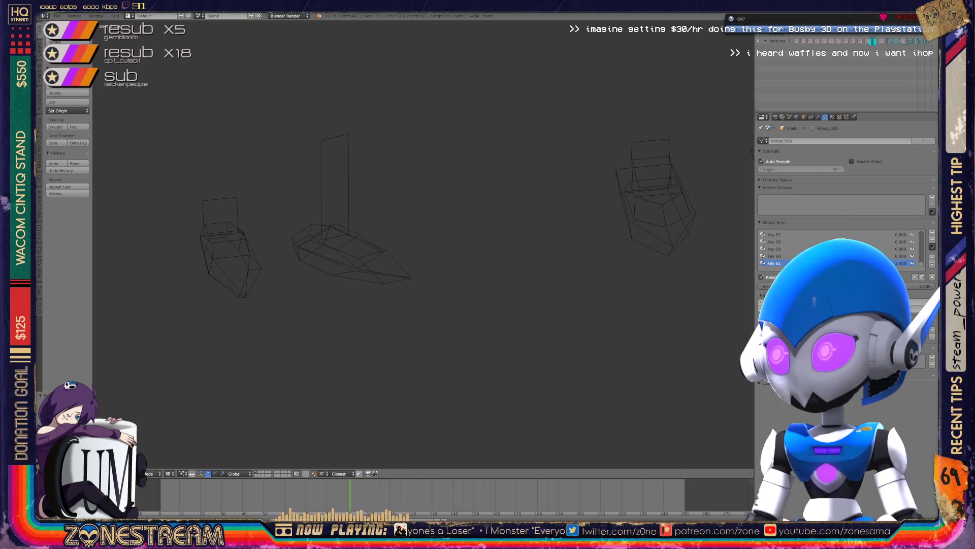
{"action": "left_click", "coordinate": [828, 29]}
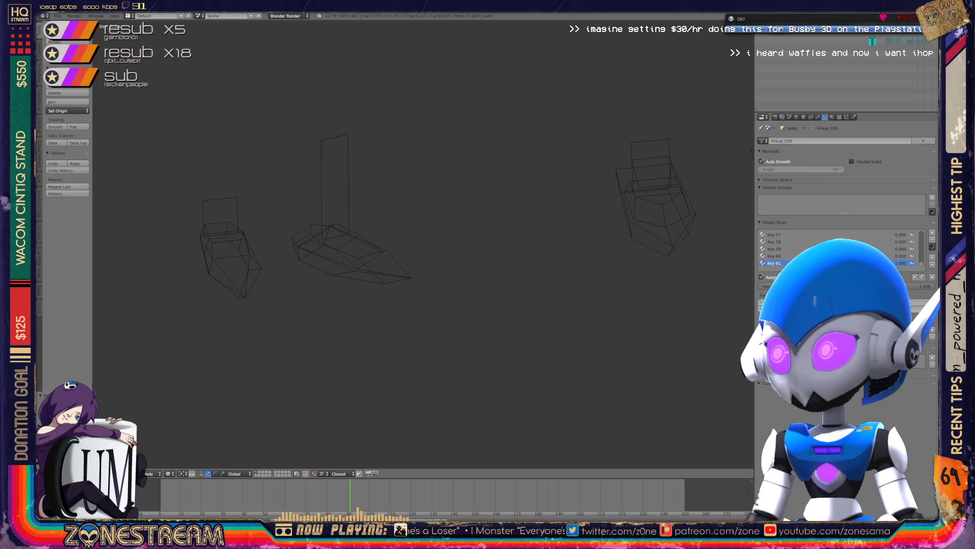
{"action": "left_click", "coordinate": [828, 25]}
{"action": "left_click", "coordinate": [819, 34]}
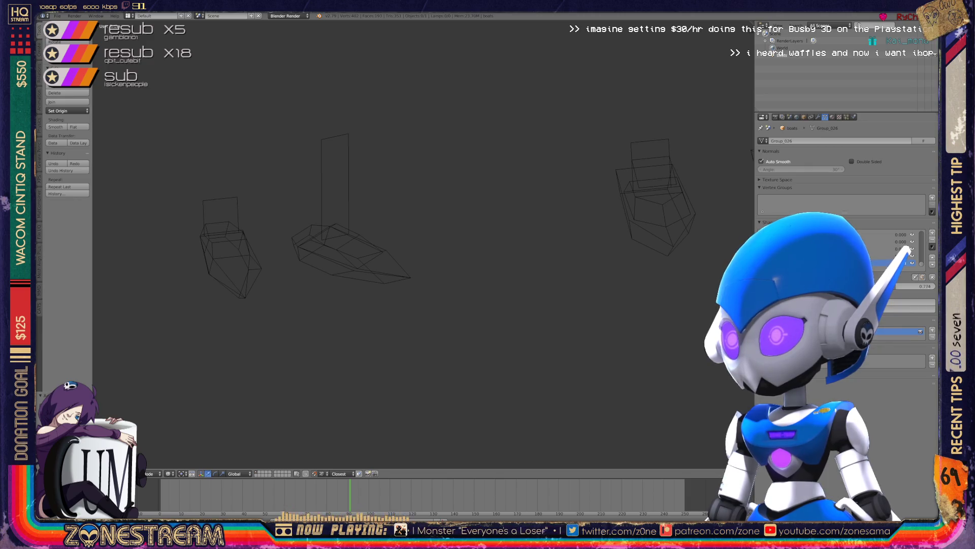
{"action": "left_click", "coordinate": [58, 15]}
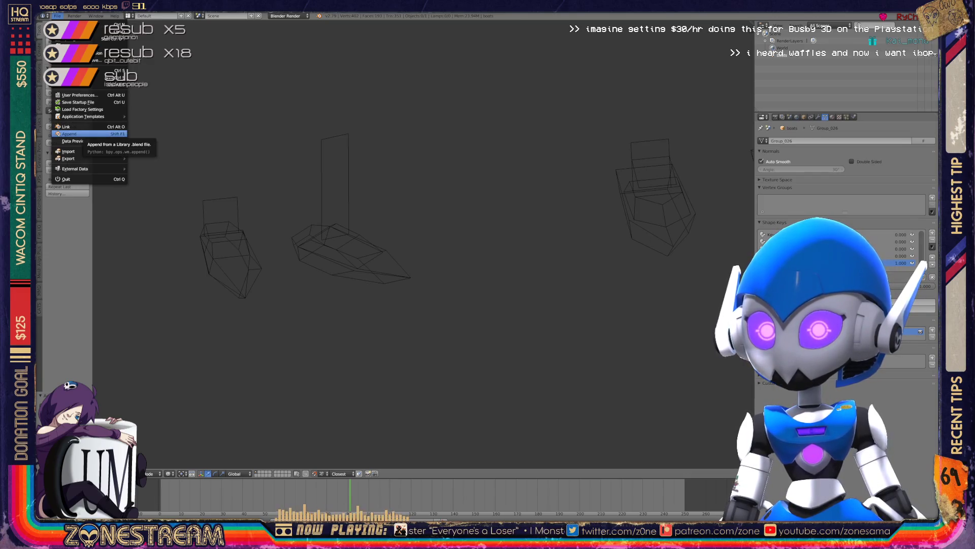
Import the 01190.obj model through the OBJ import file browser.
{"action": "mouse_move", "coordinate": [68, 150]}
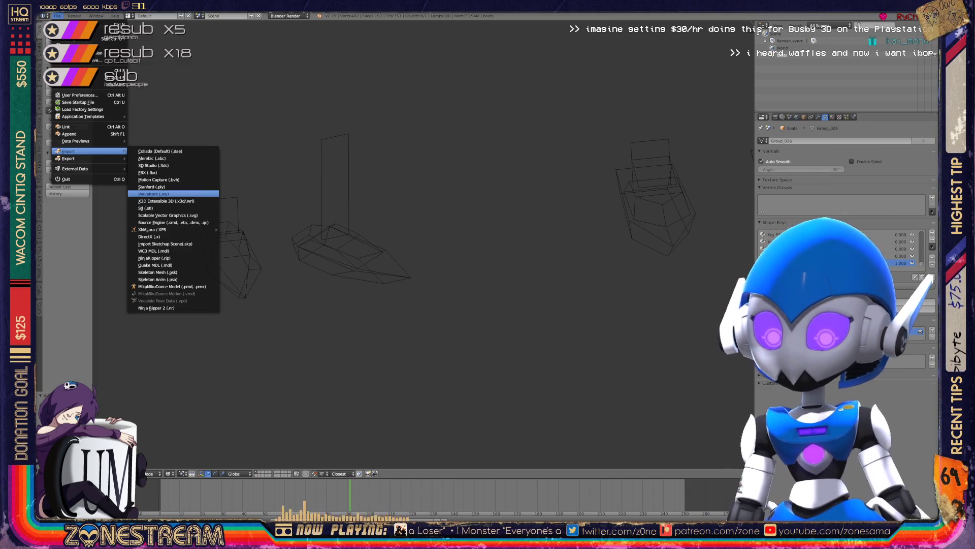
{"action": "key", "text": "Return"}
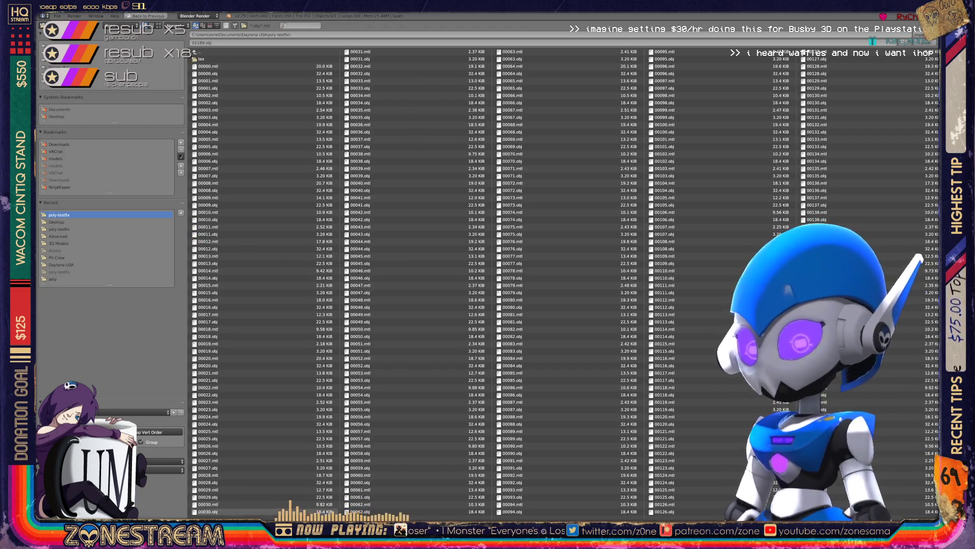
{"action": "scroll", "coordinate": [563, 277], "scroll_direction": "down", "scroll_amount": 15}
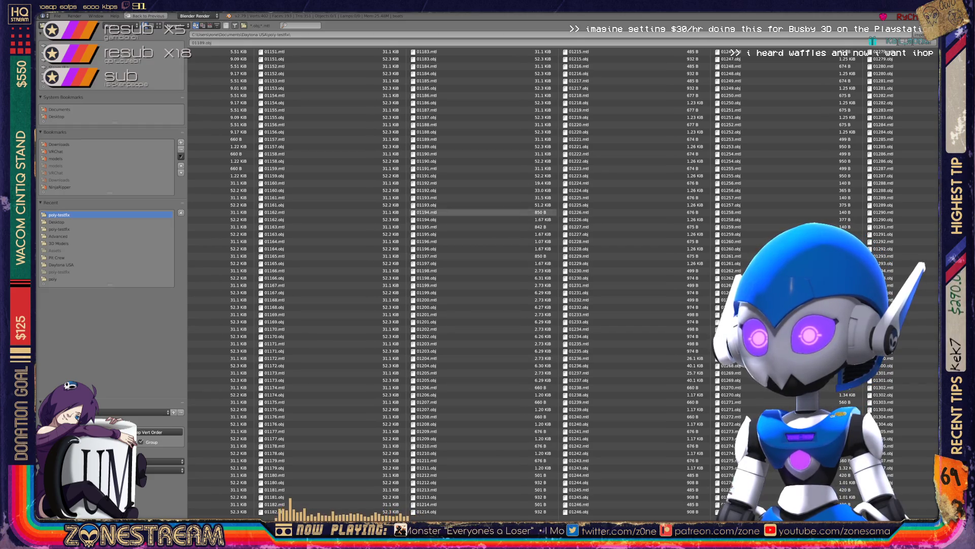
{"action": "double_click", "coordinate": [436, 161]}
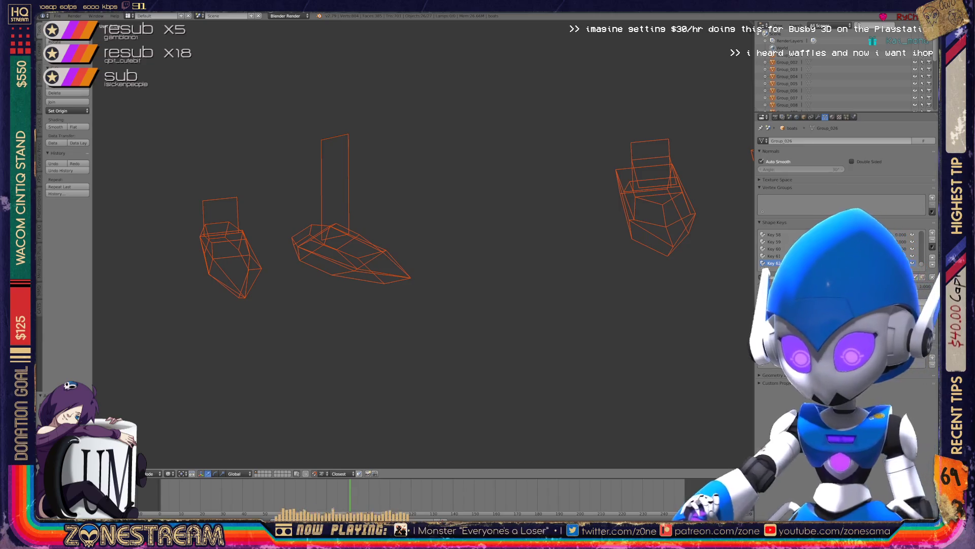
Frame the imported pieces in Edit Mode and nudge the tip vertex and the vertex below it.
{"action": "middle_click_drag", "start_coordinate": [356, 229], "coordinate": [550, 188], "text": "shift"}
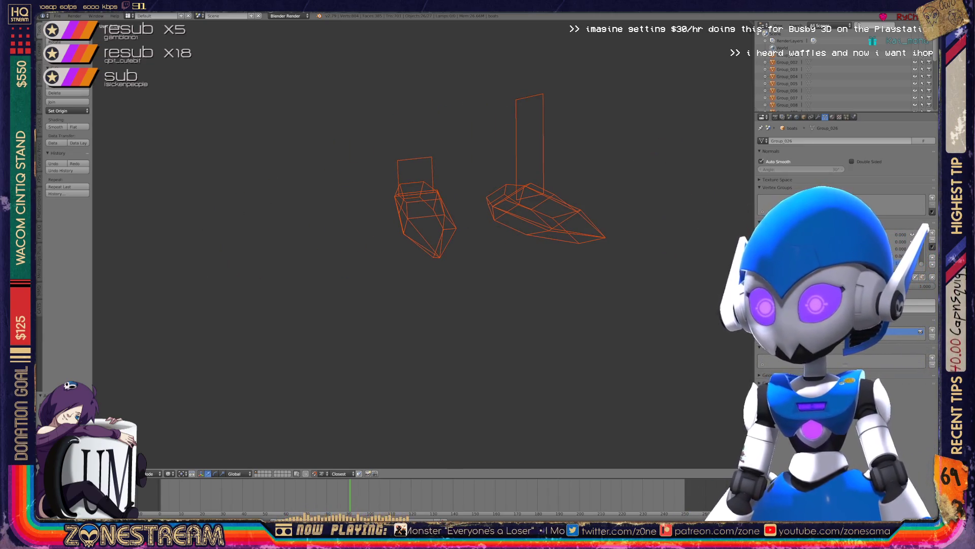
{"action": "scroll", "coordinate": [838, 71], "scroll_direction": "down", "scroll_amount": 5}
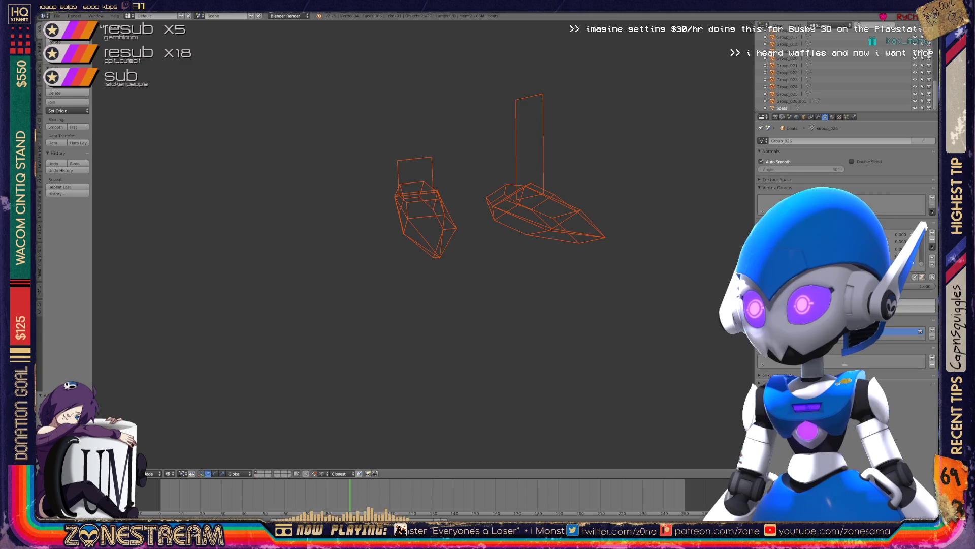
{"action": "key", "text": "KP_Decimal"}
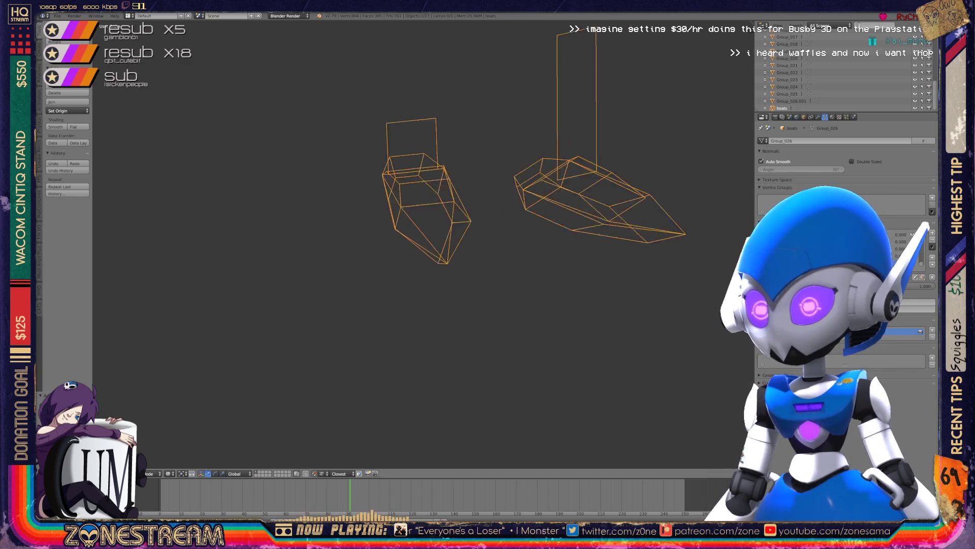
{"action": "key", "text": "Tab"}
{"action": "mouse_move", "coordinate": [421, 244]}
{"action": "middle_mouse_down"}
{"action": "mouse_move", "coordinate": [381, 249]}
{"action": "mouse_move", "coordinate": [356, 238]}
{"action": "middle_mouse_up"}
{"action": "right_click", "coordinate": [536, 290]}
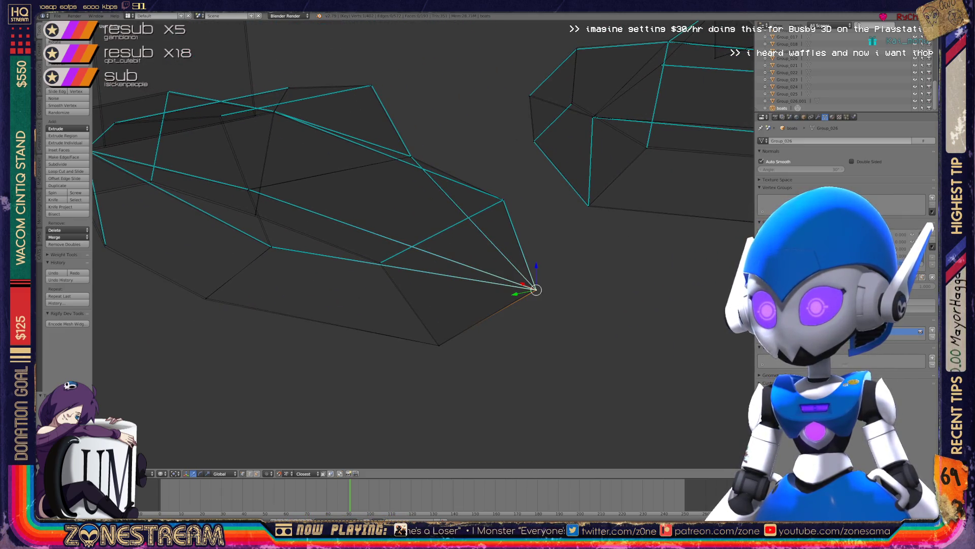
{"action": "key", "text": "g"}
{"action": "key", "text": "Return"}
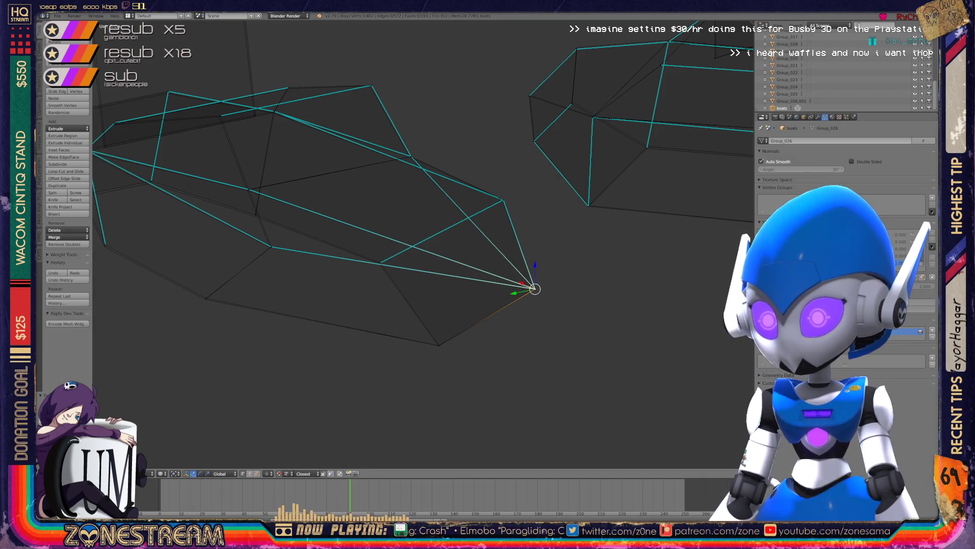
{"action": "right_click", "coordinate": [440, 345]}
{"action": "key", "text": "g"}
{"action": "key", "text": "Return"}
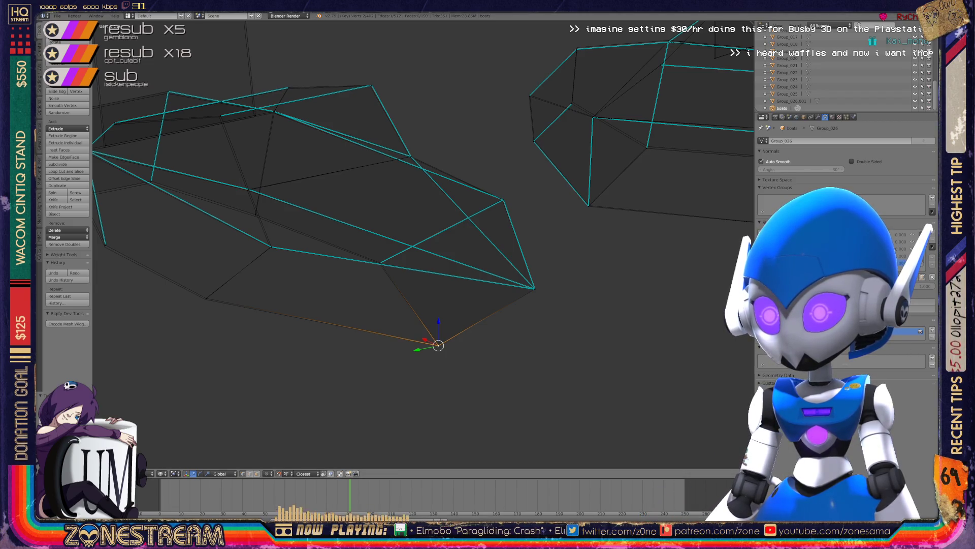
{"action": "middle_click_drag", "start_coordinate": [356, 254], "coordinate": [356, 228]}
Nudge the right-edge vertex left and shift a lower-left vertex into place.
{"action": "right_click", "coordinate": [381, 282]}
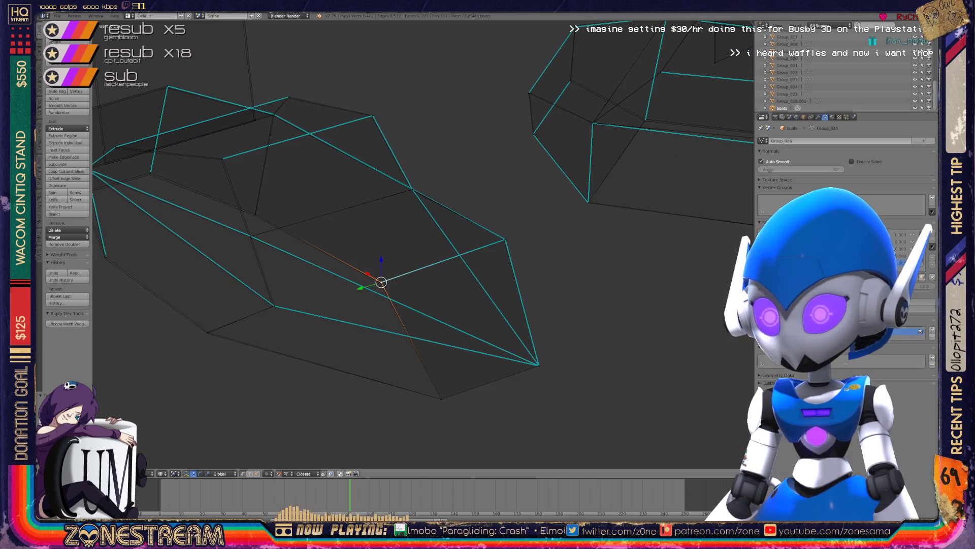
{"action": "right_click", "coordinate": [505, 240]}
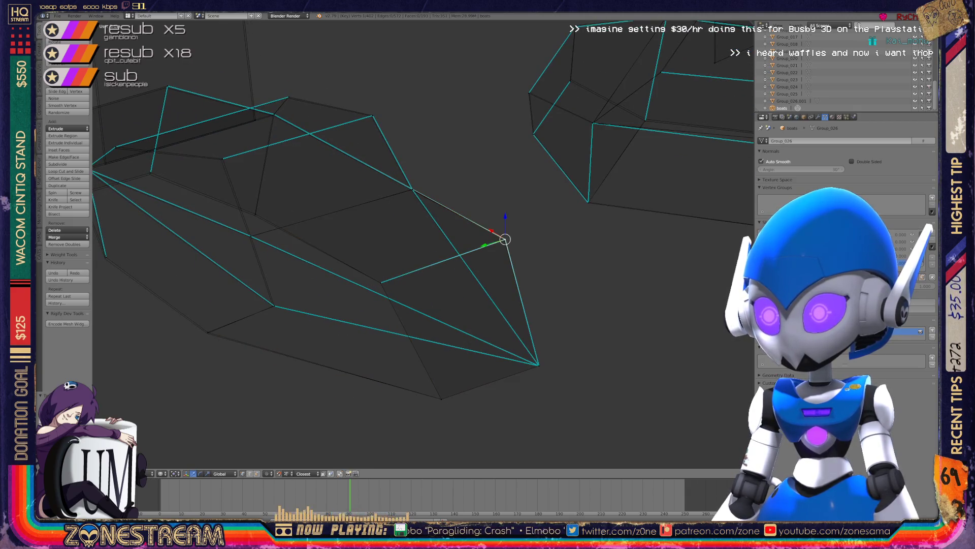
{"action": "key", "text": "g"}
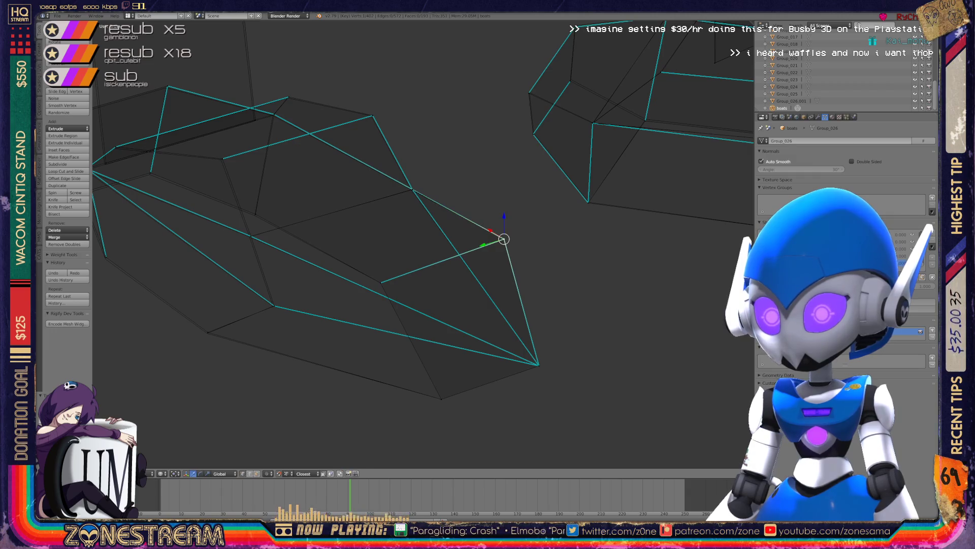
{"action": "middle_click_drag", "start_coordinate": [355, 254], "coordinate": [426, 232], "text": "shift"}
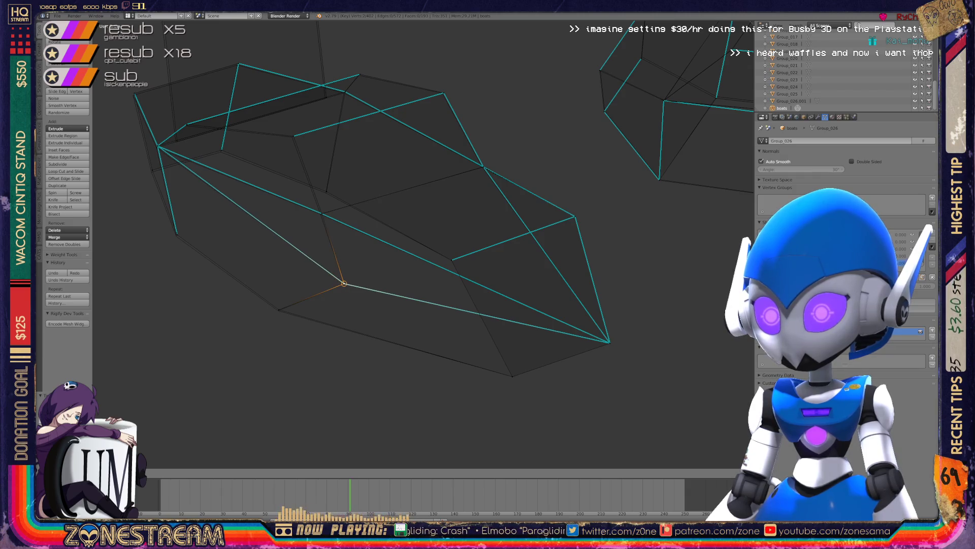
{"action": "right_click", "coordinate": [279, 310]}
{"action": "key", "text": "g"}
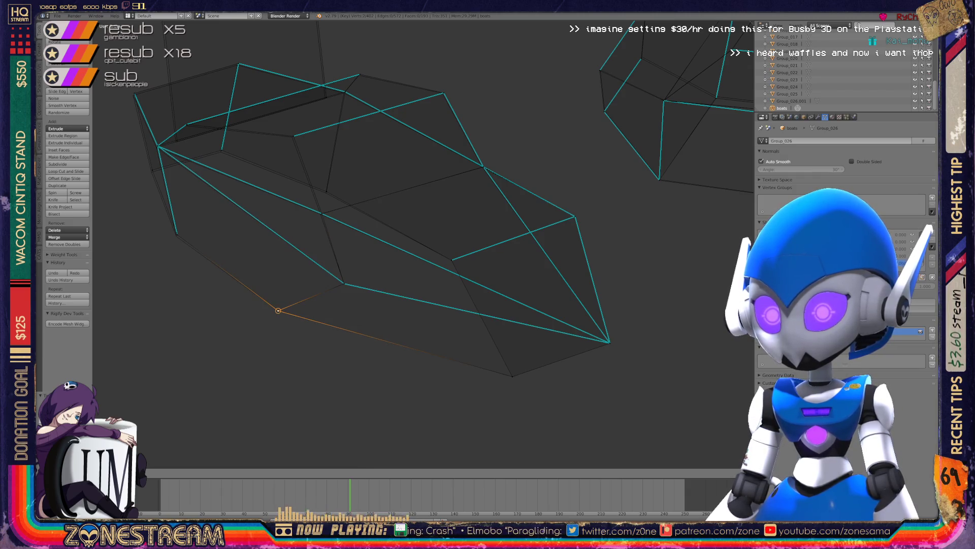
{"action": "key", "text": "Return"}
{"action": "scroll", "coordinate": [422, 238], "scroll_direction": "up", "scroll_amount": 3}
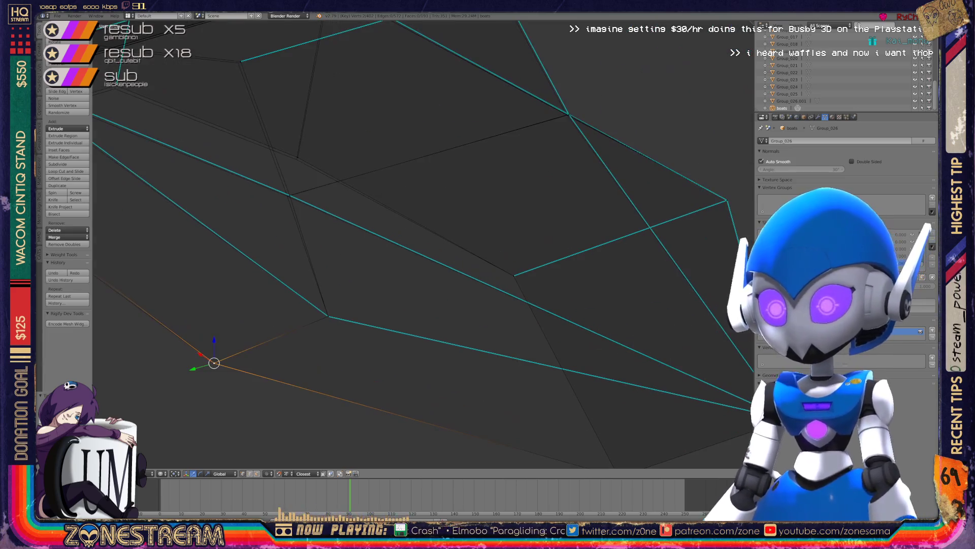
{"action": "middle_click_drag", "start_coordinate": [289, 195], "coordinate": [431, 211], "text": "shift"}
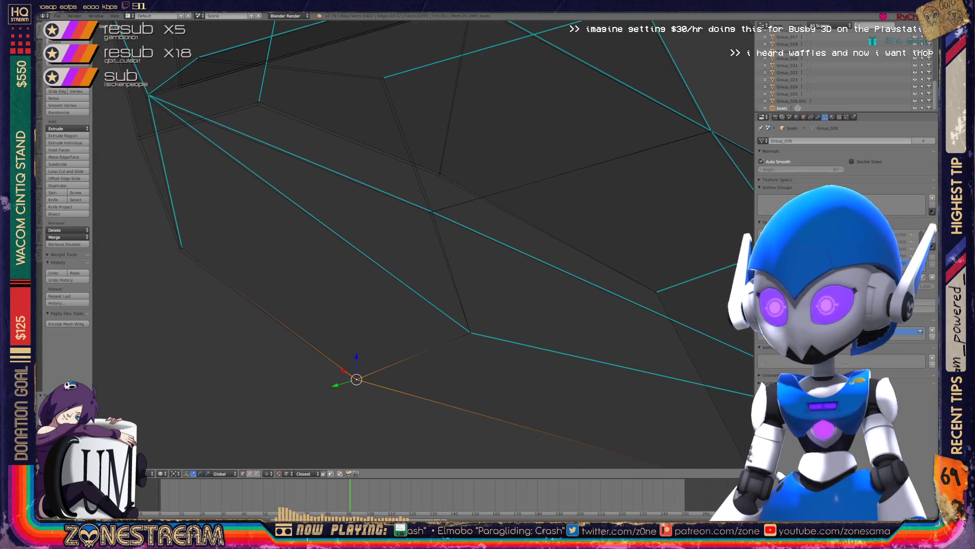
Nudge a vertex along the lower edge slightly down and left.
{"action": "right_click", "coordinate": [432, 212]}
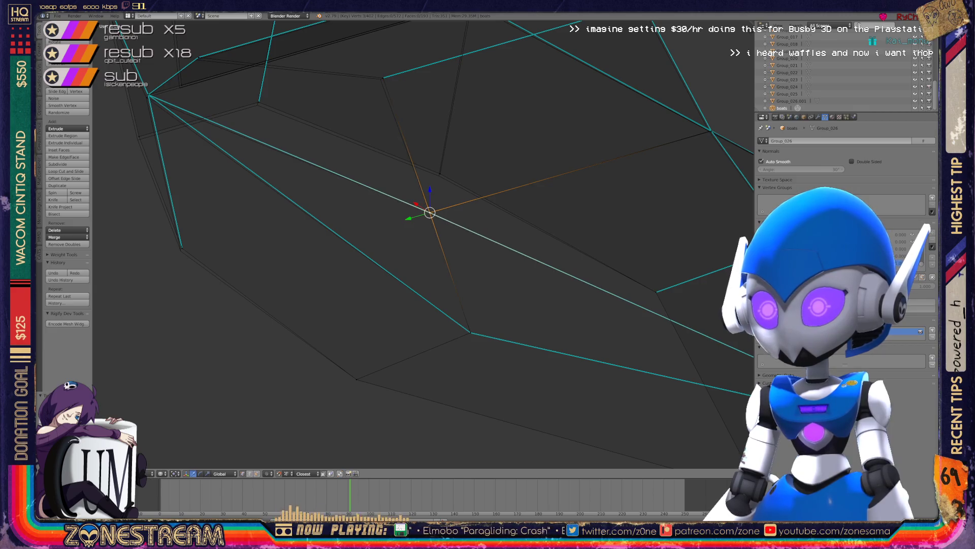
{"action": "right_click", "coordinate": [439, 173]}
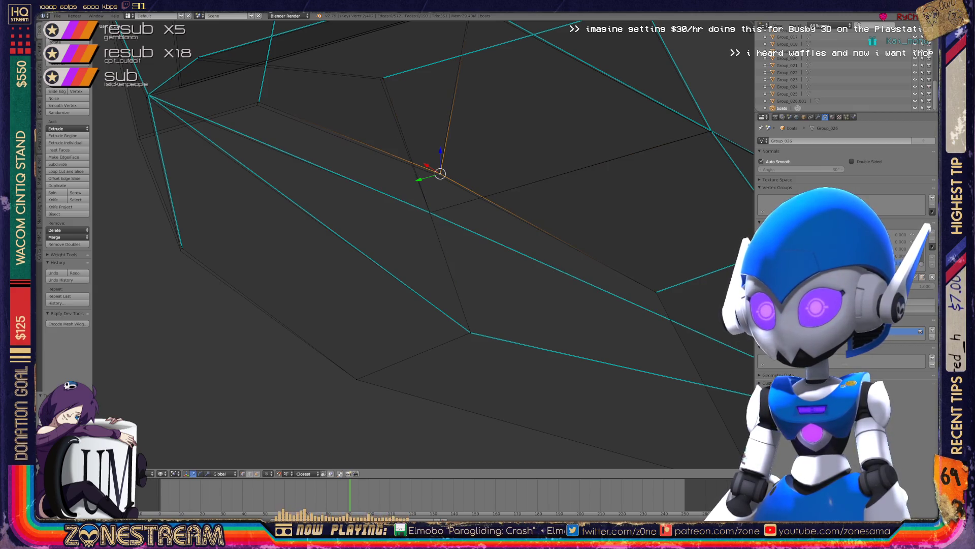
{"action": "middle_click_drag", "start_coordinate": [440, 173], "coordinate": [544, 186], "text": "shift"}
{"action": "key", "text": "a"}
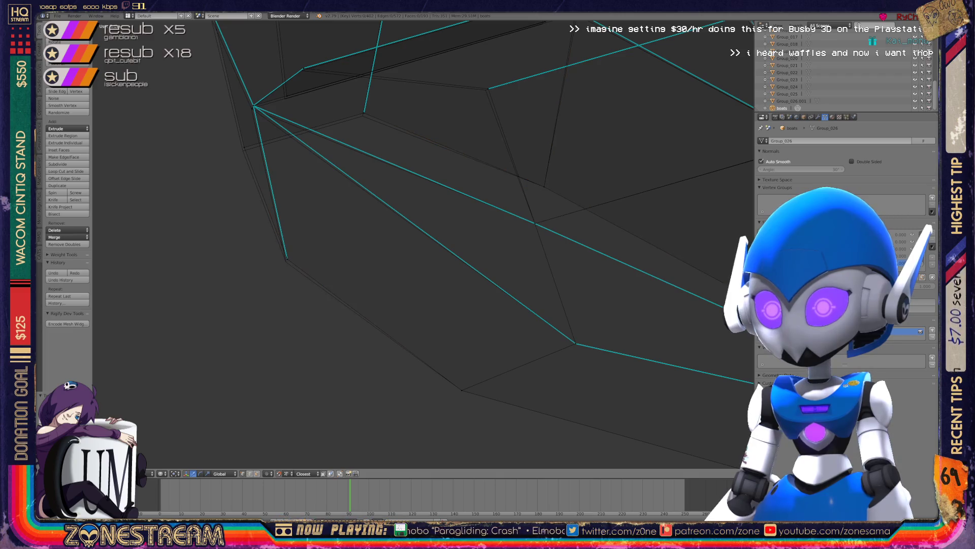
{"action": "middle_click_drag", "start_coordinate": [356, 203], "coordinate": [376, 288], "text": "shift"}
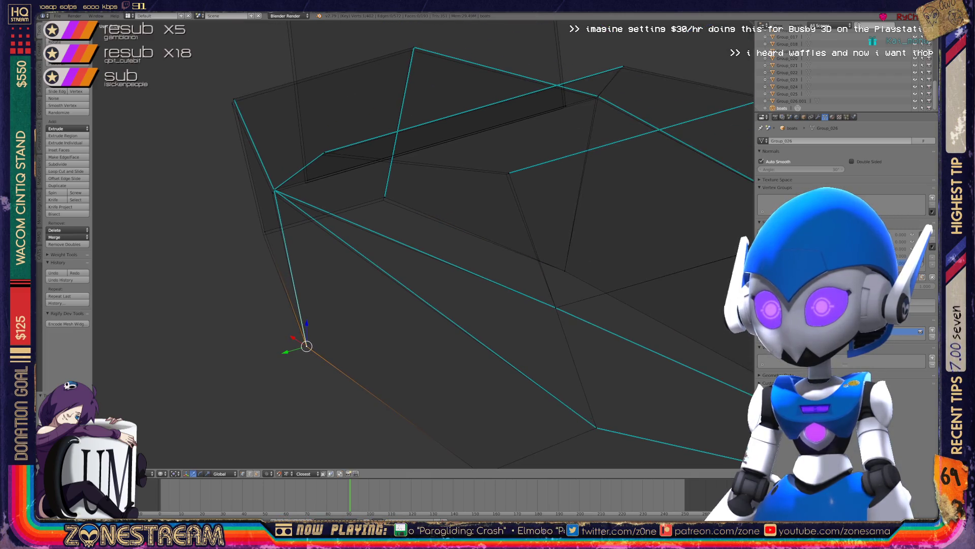
{"action": "key", "text": "a"}
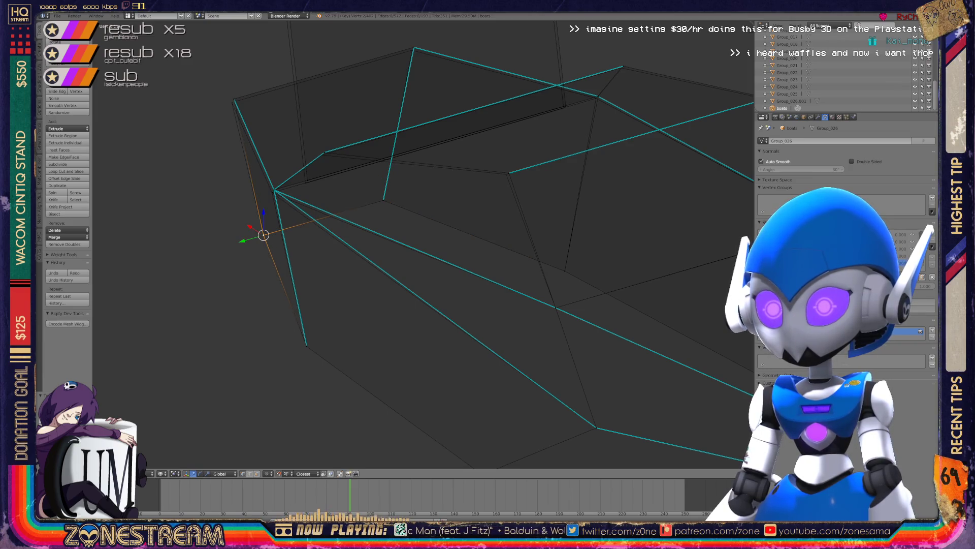
{"action": "middle_click_drag", "start_coordinate": [305, 254], "coordinate": [421, 203]}
{"action": "key", "text": "g"}
{"action": "key", "text": "Return"}
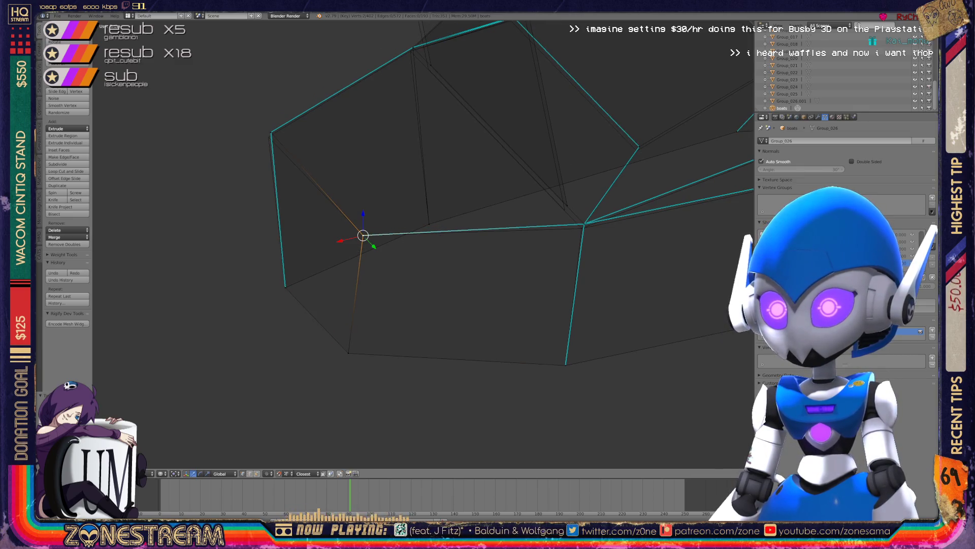
{"action": "right_click", "coordinate": [271, 132]}
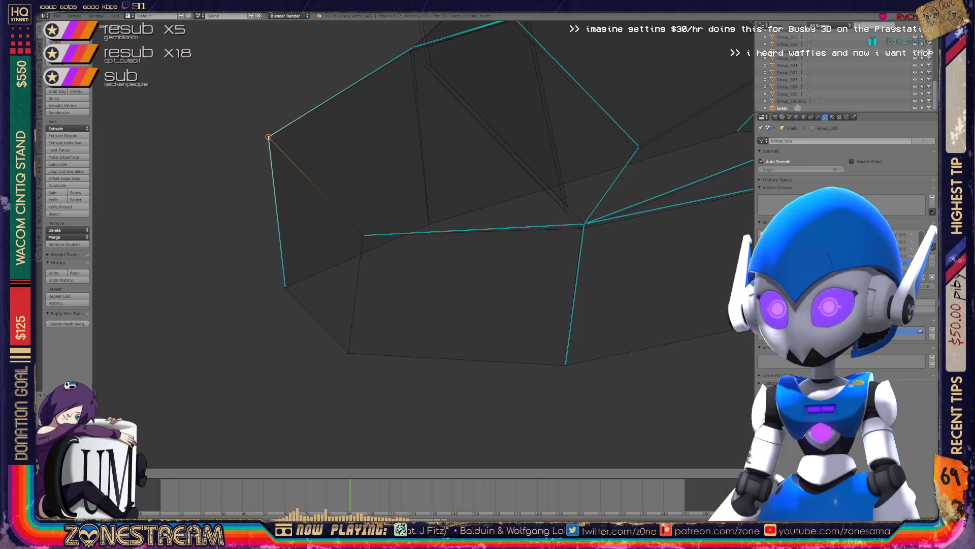
{"action": "middle_click_drag", "start_coordinate": [457, 203], "coordinate": [284, 267], "text": "shift"}
Snap the upper-left junction vertex onto its neighbouring vertex.
{"action": "right_click", "coordinate": [413, 286]}
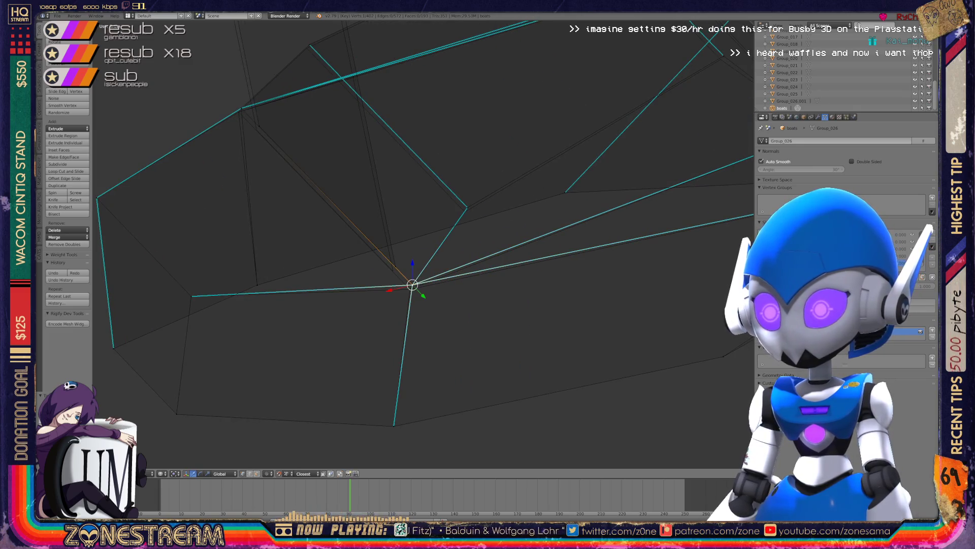
{"action": "right_click", "coordinate": [396, 270]}
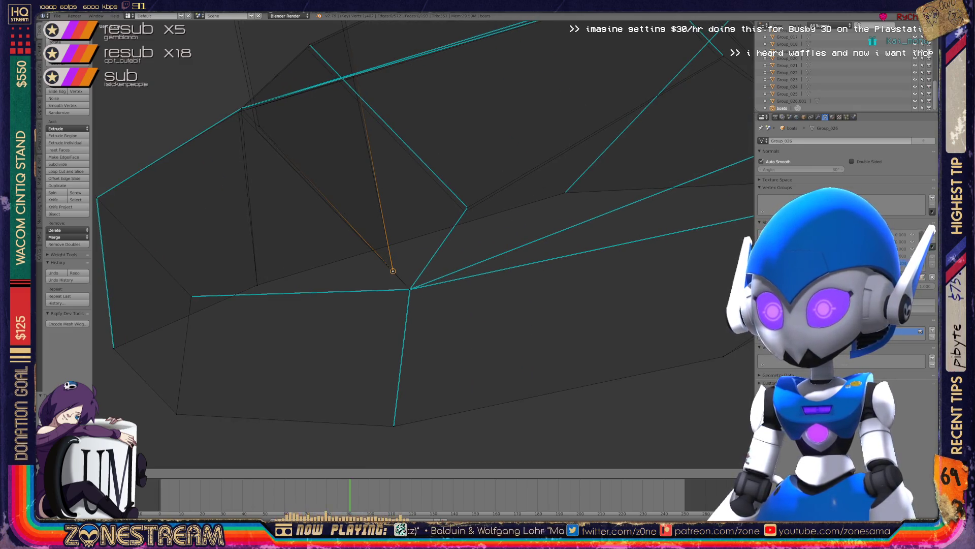
{"action": "middle_click_drag", "start_coordinate": [395, 270], "coordinate": [351, 321], "text": "shift"}
{"action": "right_click", "coordinate": [426, 257]}
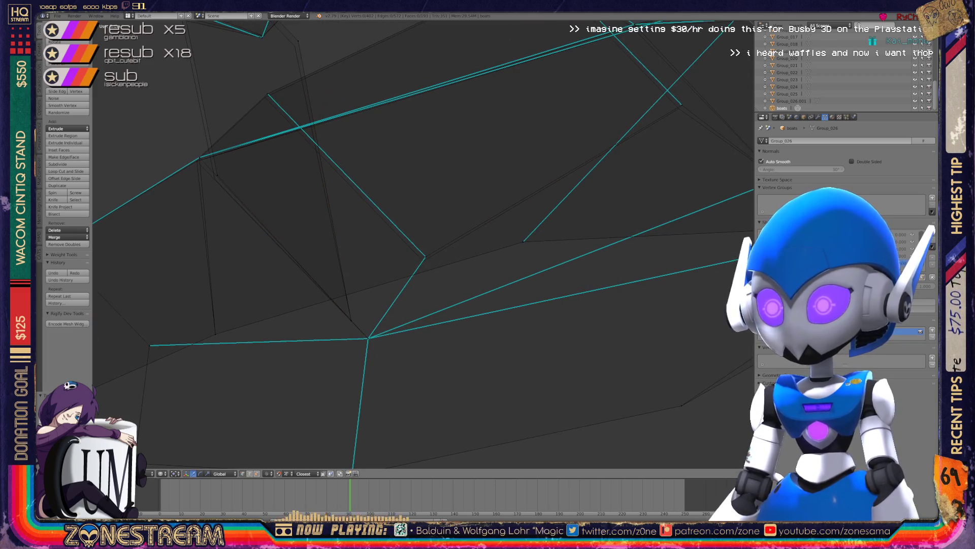
{"action": "right_click", "coordinate": [426, 258]}
{"action": "middle_click_drag", "start_coordinate": [425, 257], "coordinate": [505, 319], "text": "shift"}
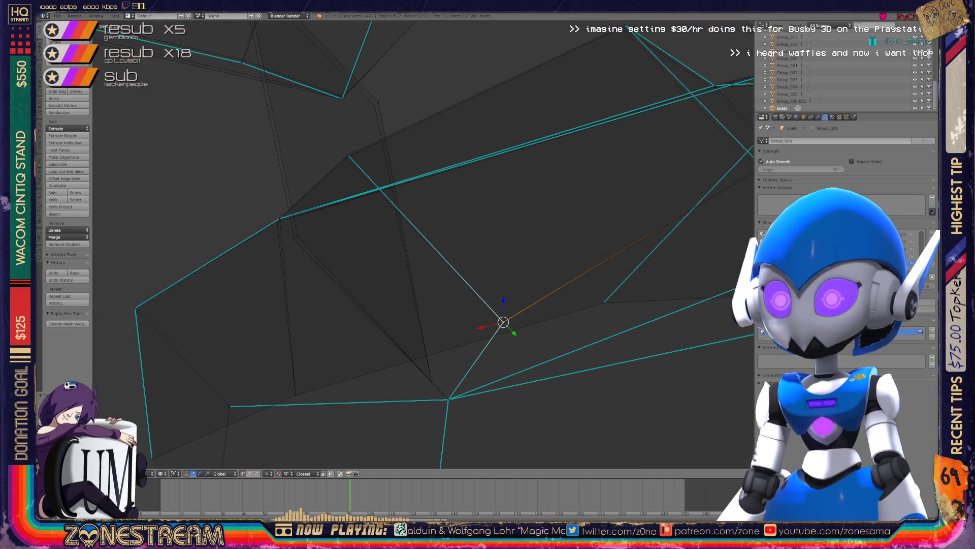
{"action": "right_click", "coordinate": [279, 218]}
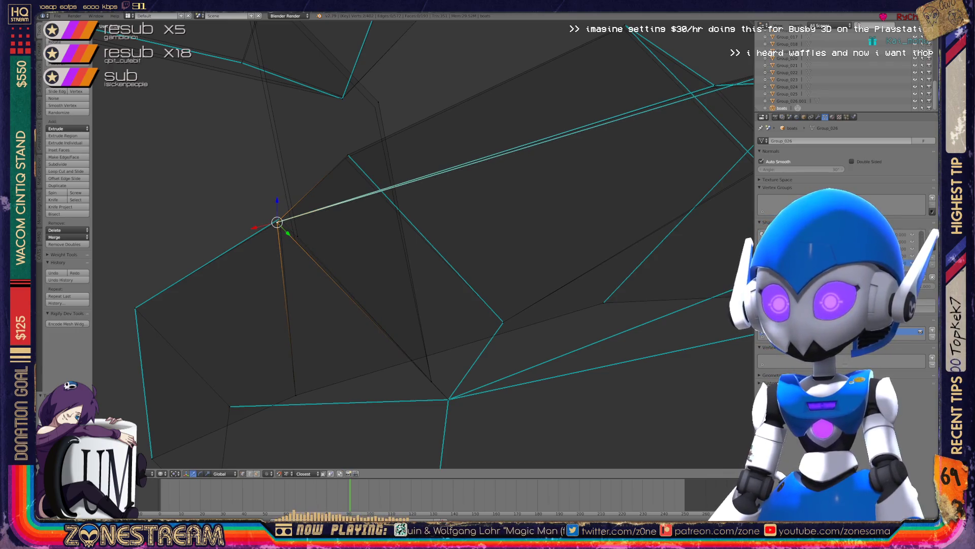
{"action": "right_click", "coordinate": [277, 222]}
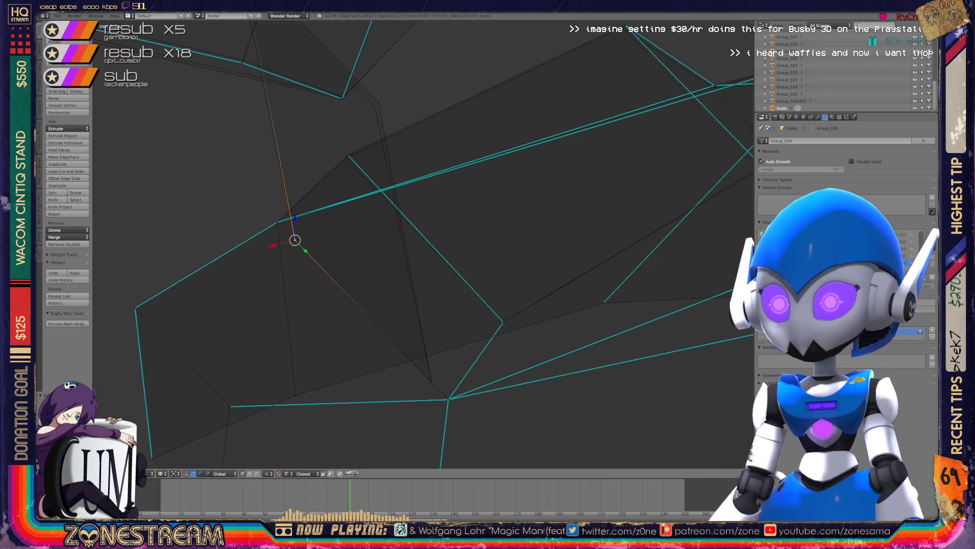
{"action": "mouse_move", "coordinate": [406, 254]}
{"action": "middle_mouse_down"}
{"action": "mouse_move", "coordinate": [442, 239]}
{"action": "mouse_move", "coordinate": [446, 330]}
{"action": "mouse_move", "coordinate": [356, 228]}
{"action": "mouse_move", "coordinate": [295, 183]}
{"action": "middle_mouse_up"}
{"action": "left_click_drag", "start_coordinate": [218, 78], "coordinate": [327, 267]}
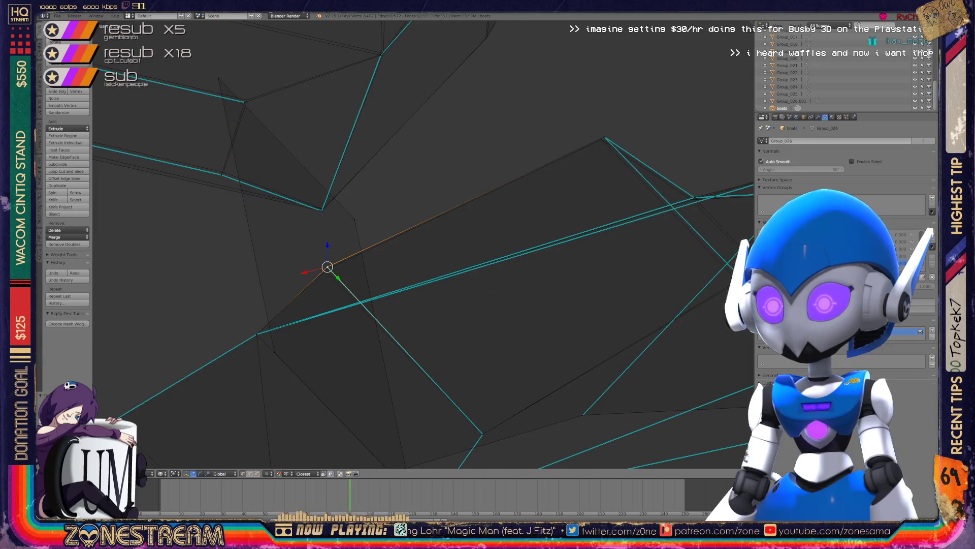
{"action": "key", "text": "g"}
Nudge the upper corner vertex slightly up and right, then add the lower vertex to the selection.
{"action": "middle_click_drag", "start_coordinate": [406, 254], "coordinate": [323, 275], "text": "shift"}
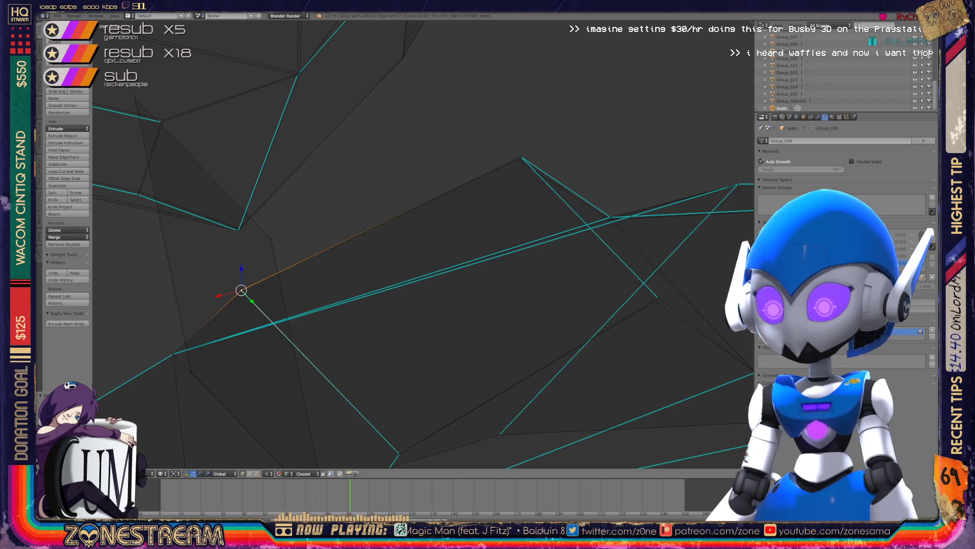
{"action": "scroll", "coordinate": [422, 244], "scroll_direction": "down", "scroll_amount": 3}
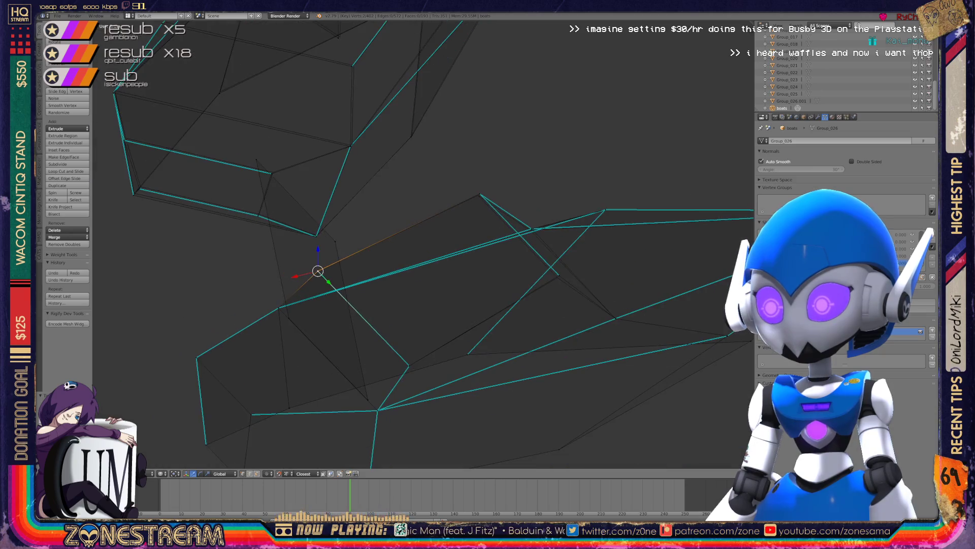
{"action": "mouse_move", "coordinate": [421, 244]}
{"action": "middle_mouse_down"}
{"action": "mouse_move", "coordinate": [457, 223]}
{"action": "mouse_move", "coordinate": [528, 213]}
{"action": "middle_mouse_up"}
{"action": "scroll", "coordinate": [543, 214], "scroll_direction": "up", "scroll_amount": 5}
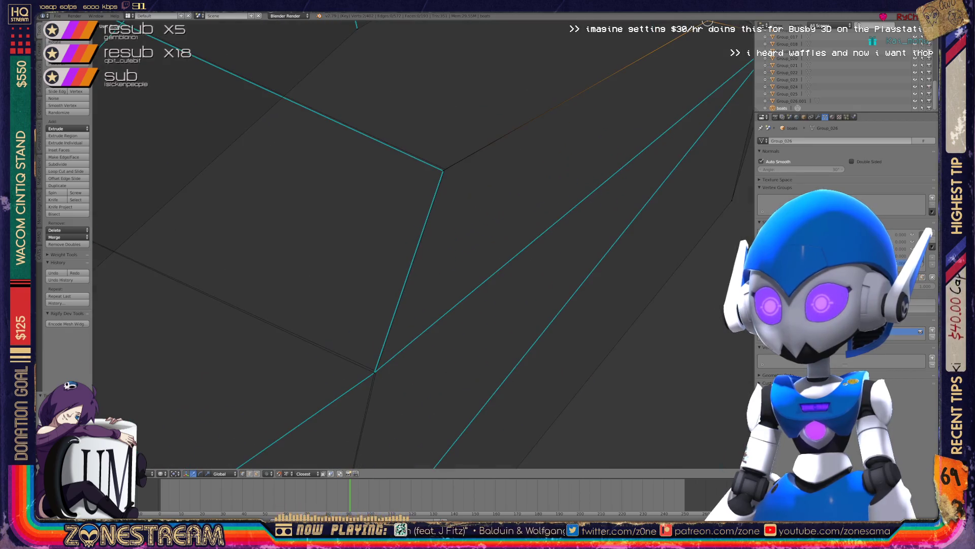
{"action": "right_click", "coordinate": [443, 170]}
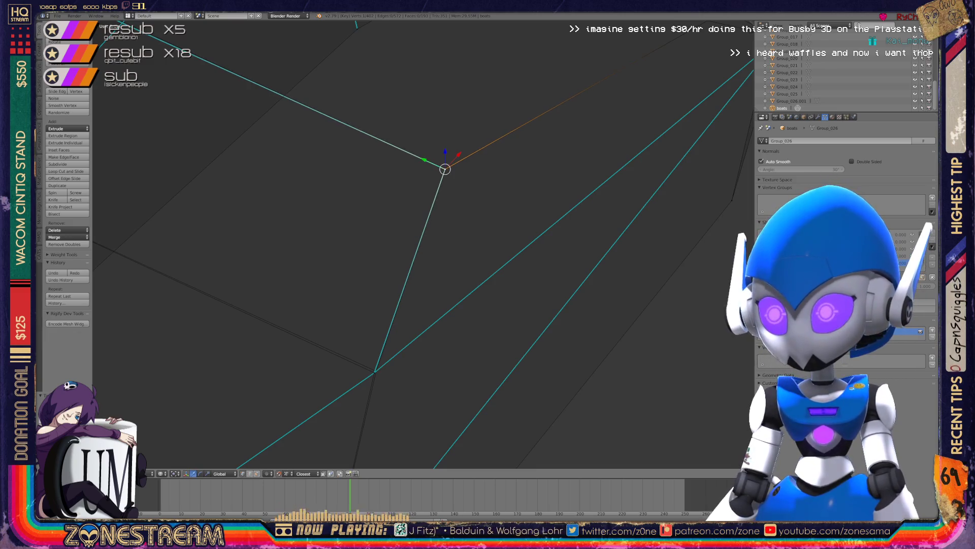
{"action": "middle_click_drag", "start_coordinate": [443, 170], "coordinate": [458, 118]}
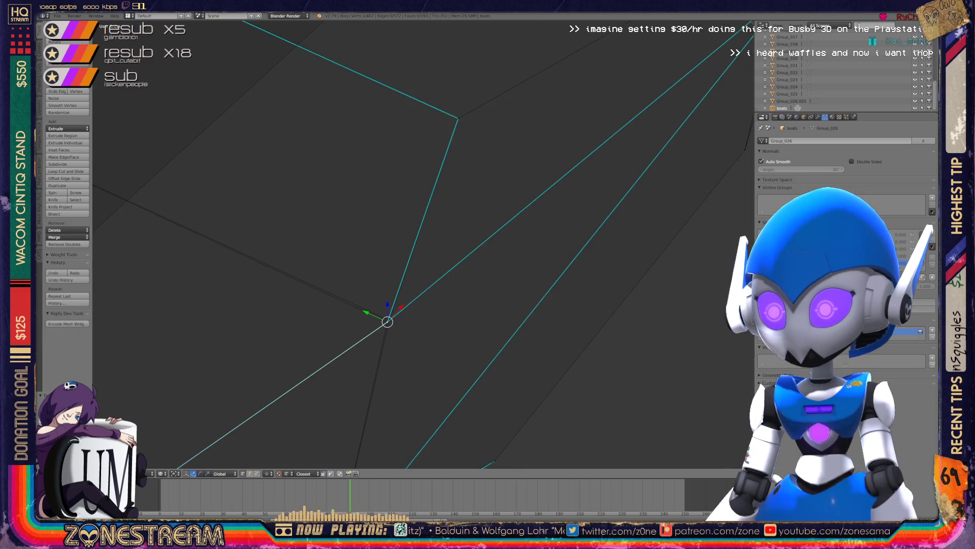
{"action": "right_click", "coordinate": [389, 321], "text": "shift"}
Orbit the boat mesh, toggle modes, and frame the view on the selected vertex.
{"action": "mouse_move", "coordinate": [389, 320]}
{"action": "middle_mouse_down"}
{"action": "mouse_move", "coordinate": [403, 285]}
{"action": "mouse_move", "coordinate": [490, 283]}
{"action": "mouse_move", "coordinate": [572, 261]}
{"action": "mouse_move", "coordinate": [594, 197]}
{"action": "middle_mouse_up"}
{"action": "key", "text": "Tab"}
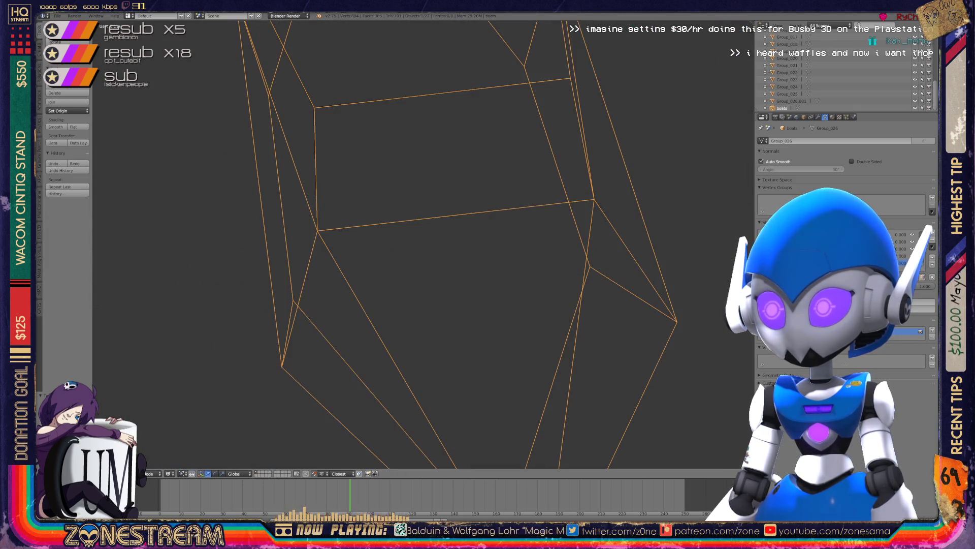
{"action": "key", "text": "Tab"}
{"action": "key", "text": "KP_Decimal"}
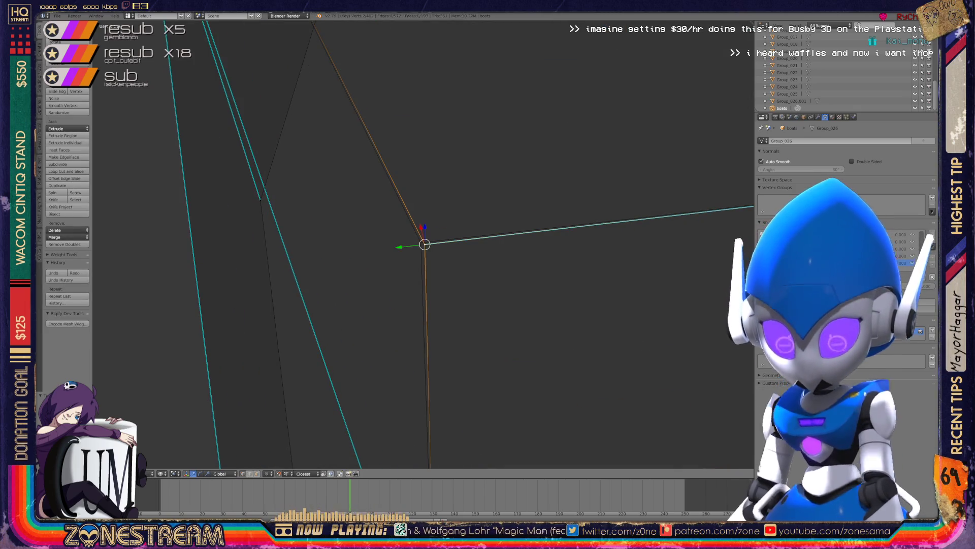
Inspect the whole boat object from several sides, then re-enter Edit Mode on it.
{"action": "key", "text": "Tab"}
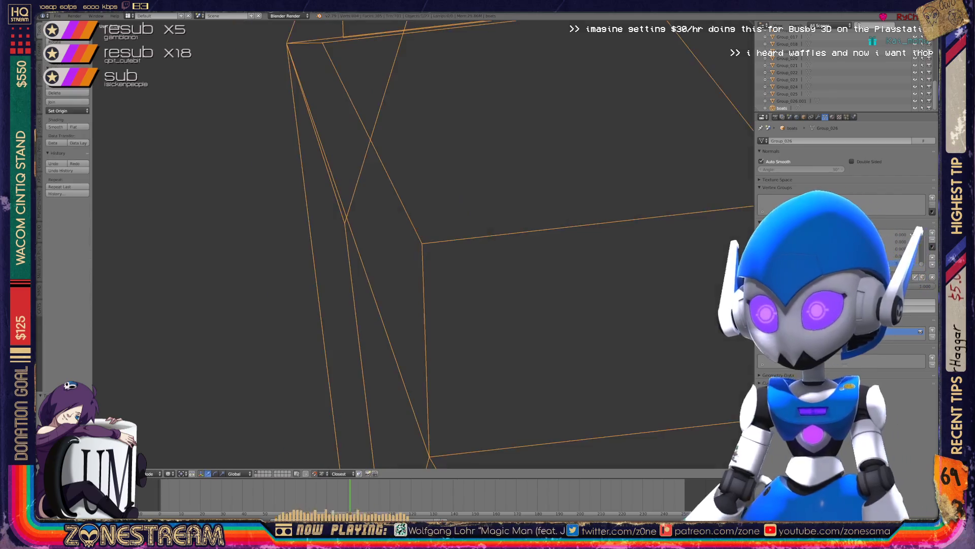
{"action": "scroll", "coordinate": [423, 244], "scroll_direction": "down", "scroll_amount": 4}
{"action": "middle_click_drag", "start_coordinate": [423, 243], "coordinate": [601, 155]}
{"action": "key", "text": "Tab"}
{"action": "scroll", "coordinate": [366, 244], "scroll_direction": "up", "scroll_amount": 3}
{"action": "key", "text": "Tab"}
{"action": "scroll", "coordinate": [386, 244], "scroll_direction": "down", "scroll_amount": 5}
{"action": "mouse_move", "coordinate": [387, 244]}
{"action": "middle_mouse_down"}
{"action": "mouse_move", "coordinate": [417, 229]}
{"action": "mouse_move", "coordinate": [365, 234]}
{"action": "mouse_move", "coordinate": [351, 249]}
{"action": "mouse_move", "coordinate": [335, 233]}
{"action": "mouse_move", "coordinate": [345, 239]}
{"action": "middle_mouse_up"}
{"action": "scroll", "coordinate": [305, 228], "scroll_direction": "up", "scroll_amount": 3}
{"action": "key", "text": "Tab"}
{"action": "mouse_move", "coordinate": [467, 310]}
{"action": "middle_mouse_down"}
{"action": "mouse_move", "coordinate": [447, 325]}
{"action": "mouse_move", "coordinate": [432, 305]}
{"action": "mouse_move", "coordinate": [458, 299]}
{"action": "middle_mouse_up"}
Snap the selected vertex onto its neighbouring vertex.
{"action": "key", "text": "g"}
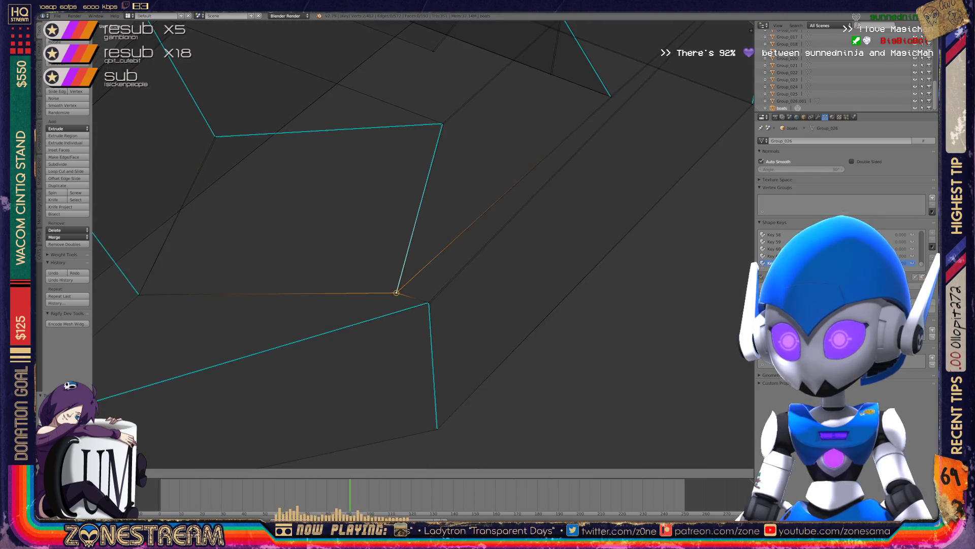
{"action": "key", "text": "g"}
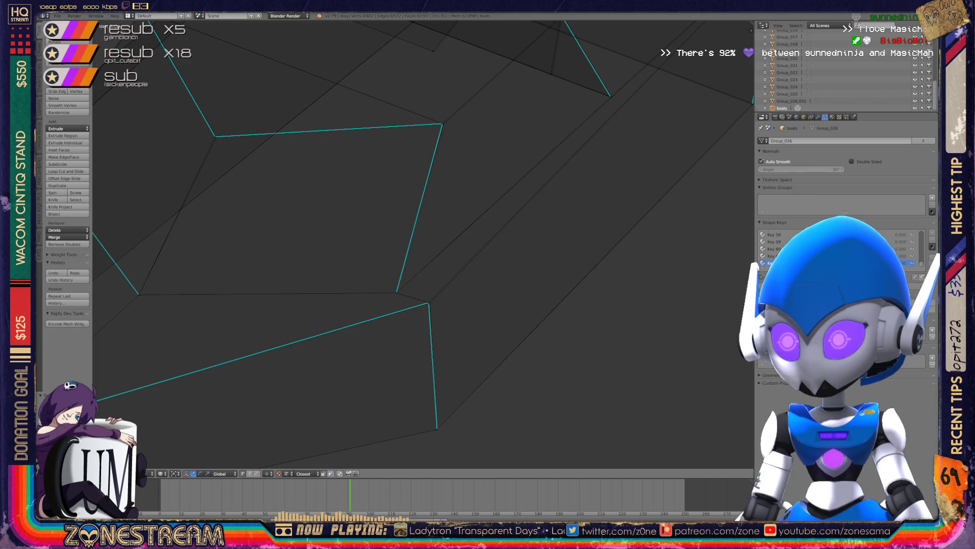
{"action": "mouse_move", "coordinate": [457, 305]}
{"action": "middle_mouse_down"}
{"action": "mouse_move", "coordinate": [437, 331]}
{"action": "mouse_move", "coordinate": [452, 299]}
{"action": "middle_mouse_up"}
{"action": "key", "text": "g"}
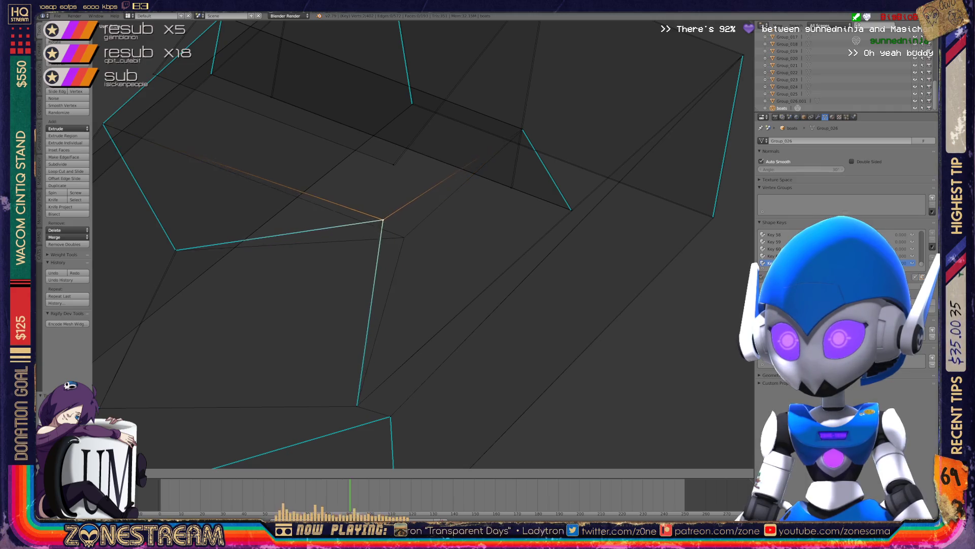
Pick a single vertex, move it, then deselect all vertices.
{"action": "middle_click_drag", "start_coordinate": [404, 238], "coordinate": [516, 290]}
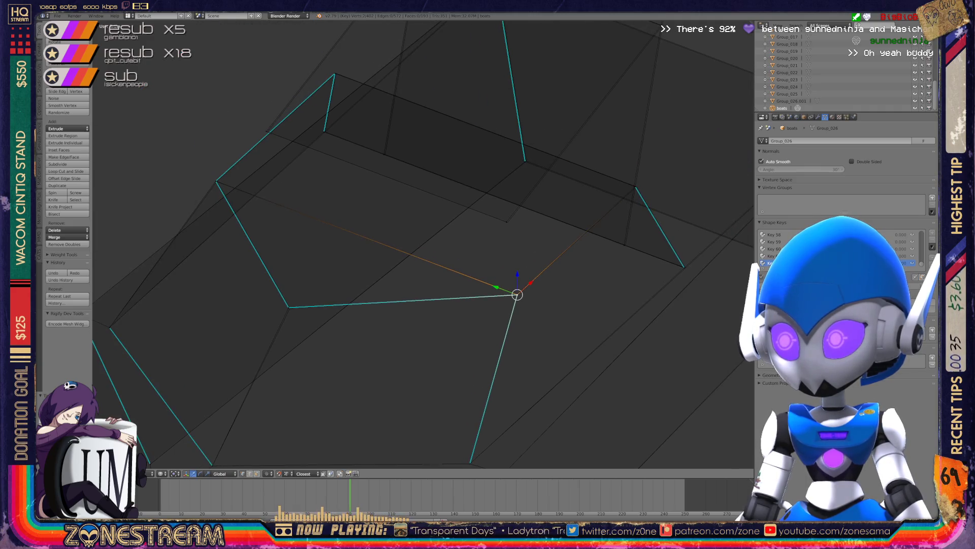
{"action": "right_click", "coordinate": [625, 245]}
{"action": "key", "text": "g"}
{"action": "key", "text": "g"}
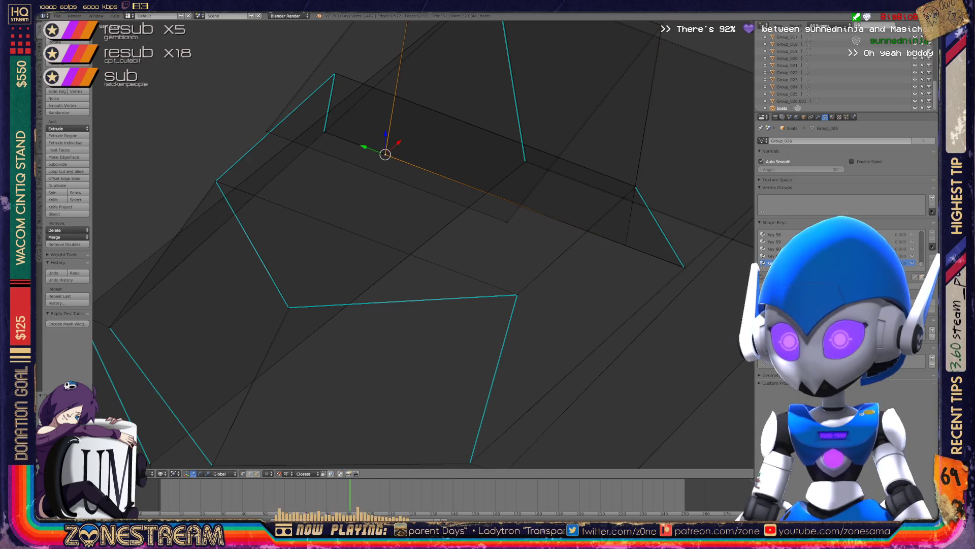
{"action": "key", "text": "a"}
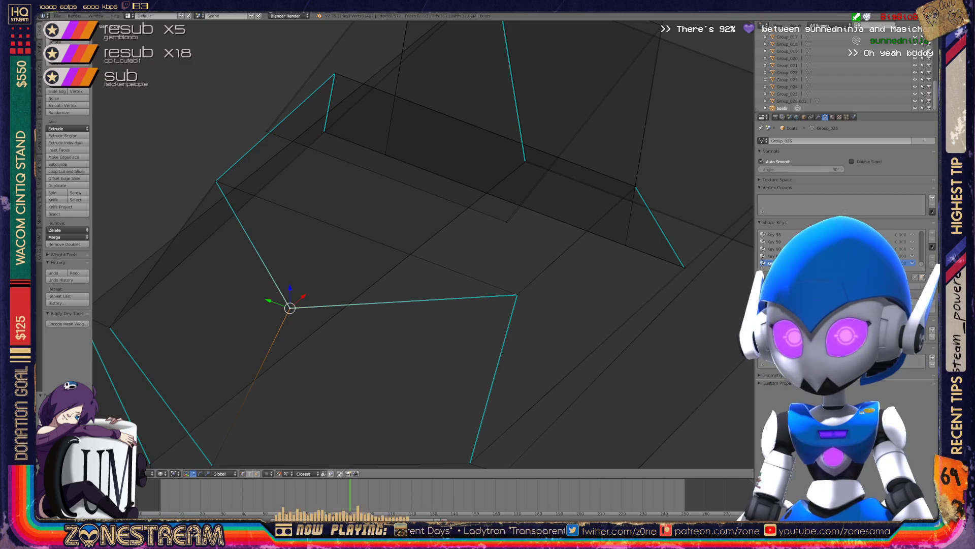
Pull a vertex up toward the top edge, leaving it slightly right of its start.
{"action": "middle_click_drag", "start_coordinate": [407, 254], "coordinate": [340, 231]}
{"action": "key", "text": "g"}
{"action": "left_click_drag", "start_coordinate": [420, 278], "coordinate": [334, 108]}
{"action": "mouse_move", "coordinate": [286, 135]}
{"action": "left_mouse_down"}
{"action": "mouse_move", "coordinate": [299, 152]}
{"action": "mouse_move", "coordinate": [288, 135]}
{"action": "left_mouse_up"}
{"action": "mouse_move", "coordinate": [288, 134]}
{"action": "middle_mouse_down", "text": "shift"}
{"action": "mouse_move", "coordinate": [359, 116]}
{"action": "mouse_move", "coordinate": [227, 132]}
{"action": "mouse_move", "coordinate": [124, 130]}
{"action": "mouse_move", "coordinate": [70, 188]}
{"action": "middle_mouse_up", "text": "shift"}
Move the corner vertex down toward the lower edge of the piece.
{"action": "left_click", "coordinate": [519, 100]}
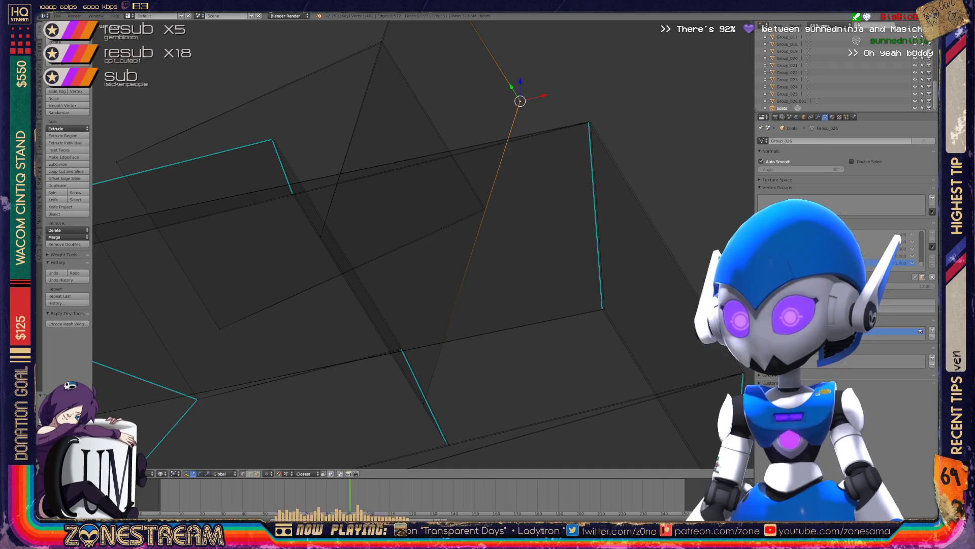
{"action": "left_click", "coordinate": [423, 403]}
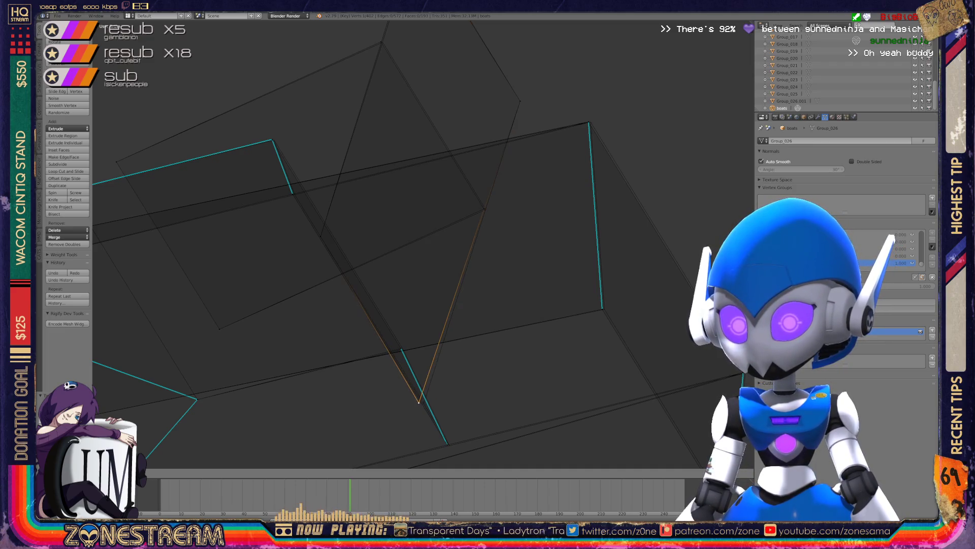
{"action": "middle_click_drag", "start_coordinate": [422, 305], "coordinate": [546, 254]}
{"action": "right_click", "coordinate": [306, 159]}
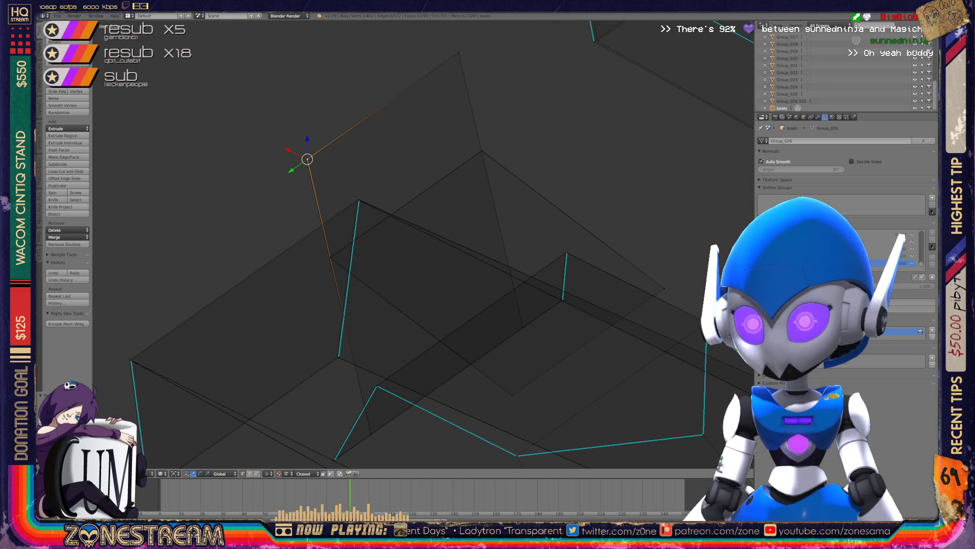
{"action": "key", "text": "g"}
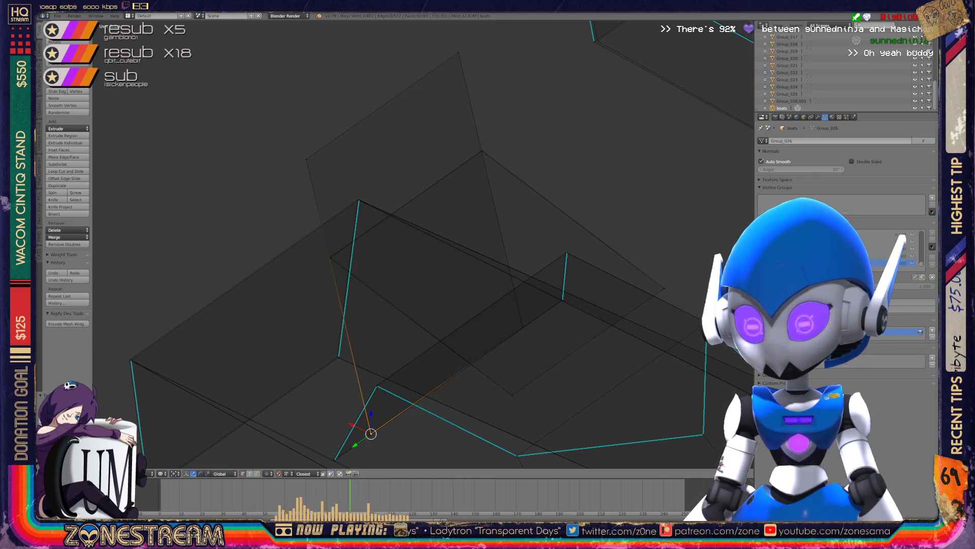
{"action": "scroll", "coordinate": [392, 442], "scroll_direction": "up", "scroll_amount": 3}
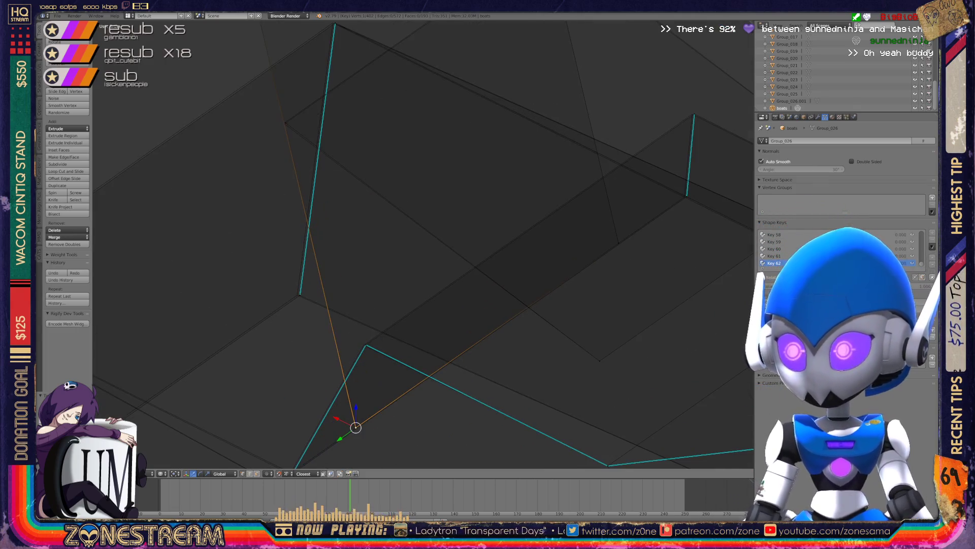
Snap the boat vertex down onto a lower vertex.
{"action": "scroll", "coordinate": [422, 233], "scroll_direction": "up", "scroll_amount": 2}
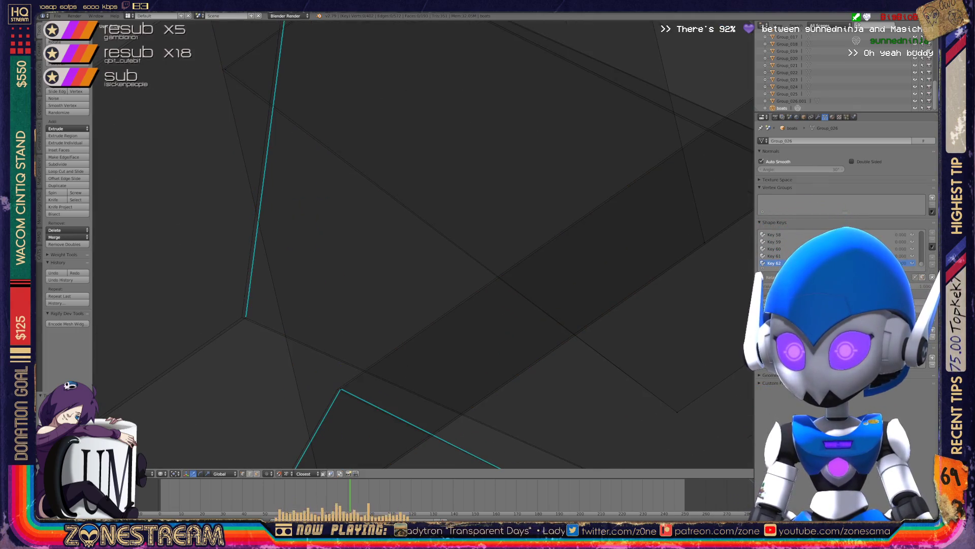
{"action": "key", "text": "g"}
{"action": "middle_click_drag", "start_coordinate": [422, 244], "coordinate": [488, 234]}
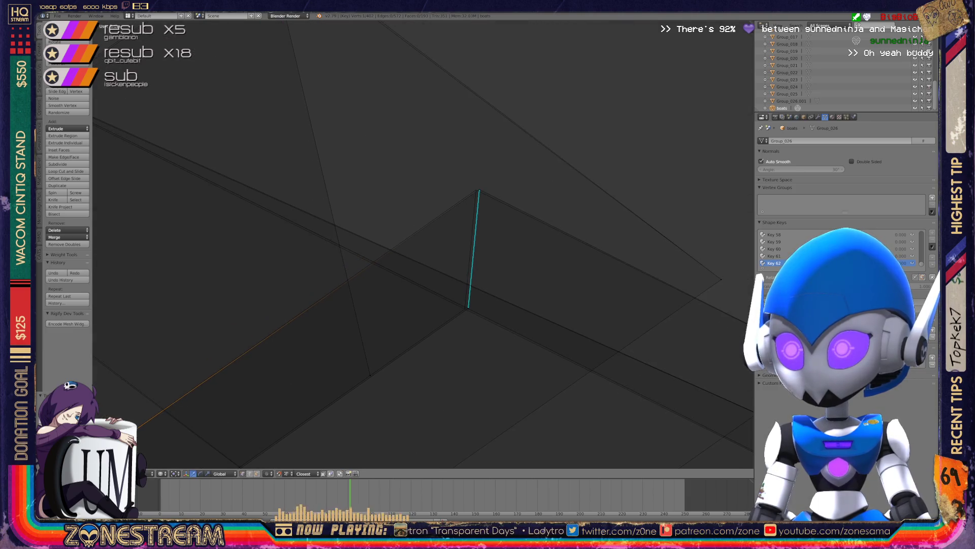
{"action": "key", "text": "g"}
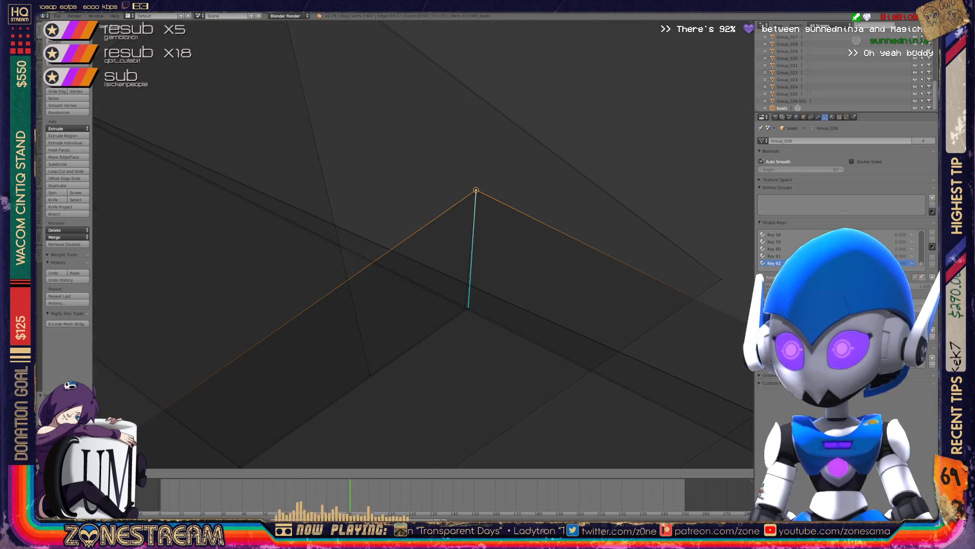
{"action": "key", "text": "g"}
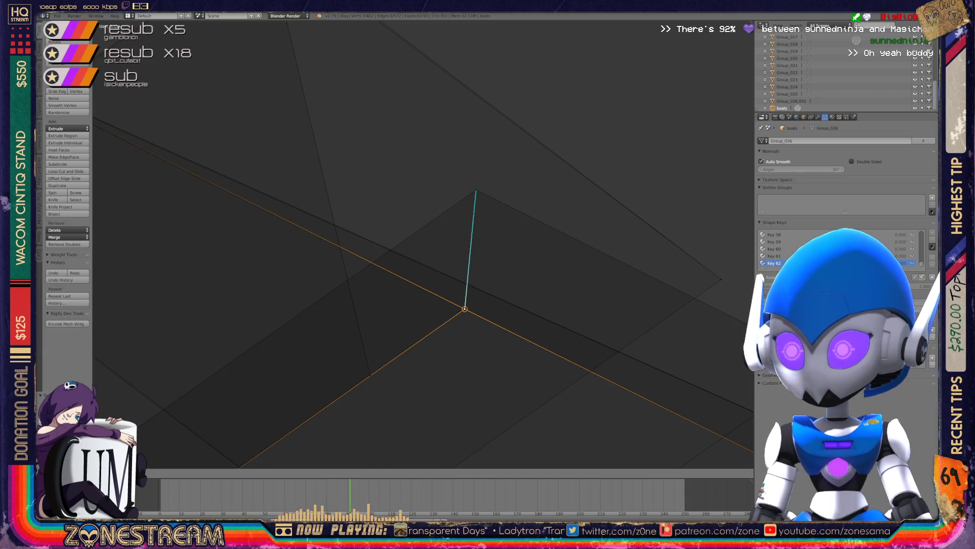
{"action": "middle_click_drag", "start_coordinate": [457, 254], "coordinate": [549, 239]}
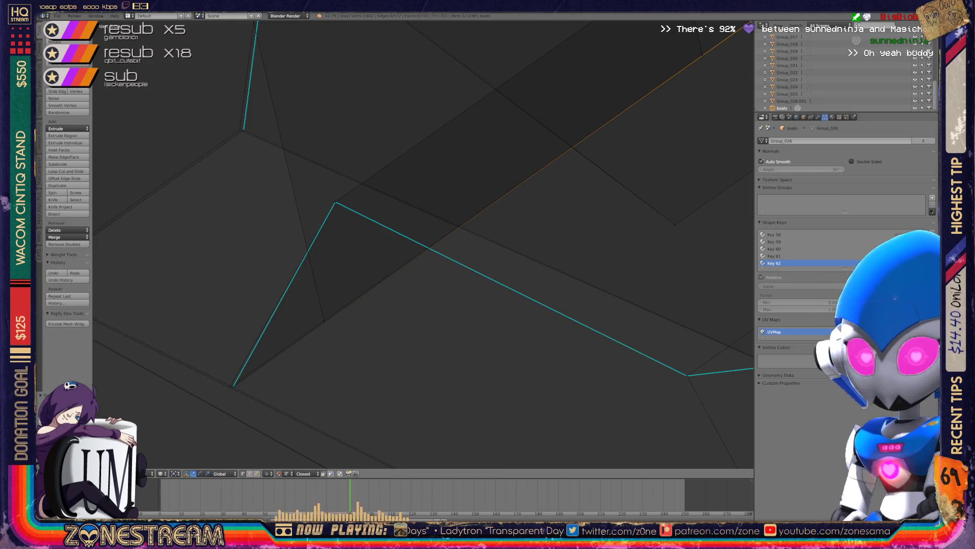
Select the lower-left vertex, grow the selection, and shift it slightly left.
{"action": "right_click", "coordinate": [233, 387]}
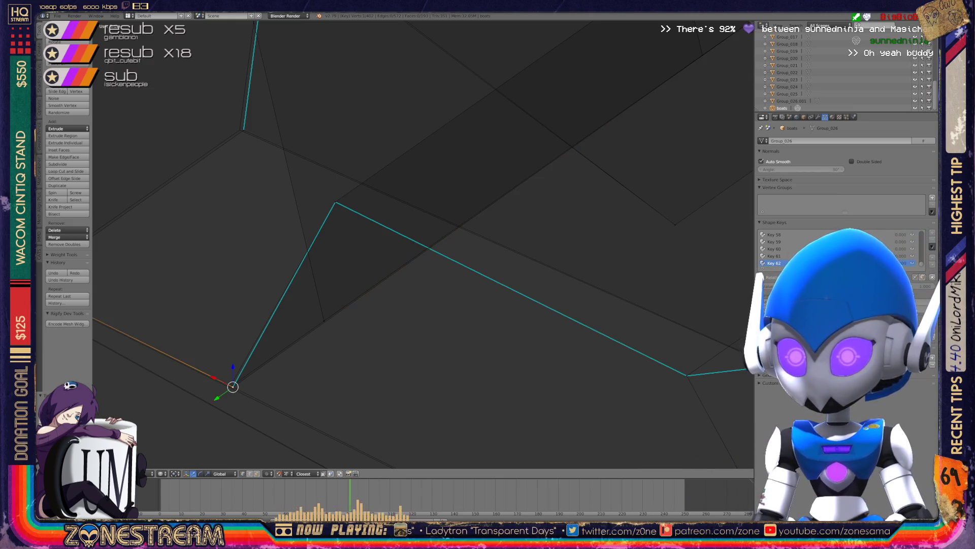
{"action": "key", "text": "ctrl+KP_Add"}
{"action": "key", "text": "g"}
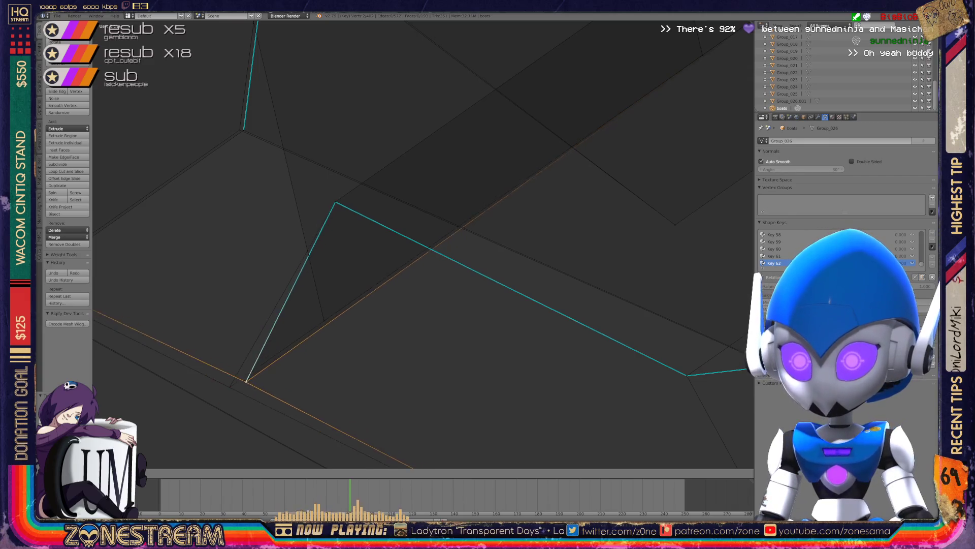
{"action": "scroll", "coordinate": [423, 243], "scroll_direction": "down", "scroll_amount": 6}
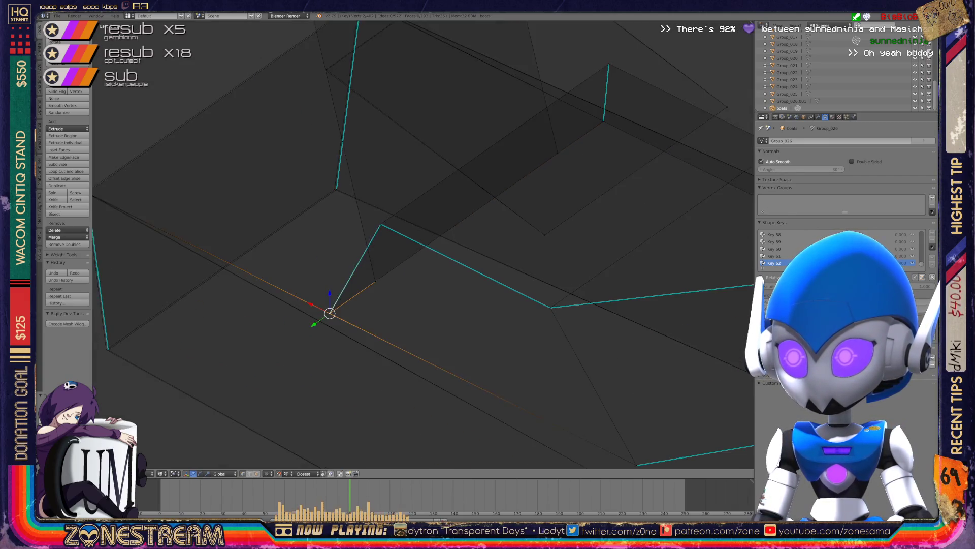
{"action": "middle_click_drag", "start_coordinate": [424, 243], "coordinate": [364, 289], "text": "shift"}
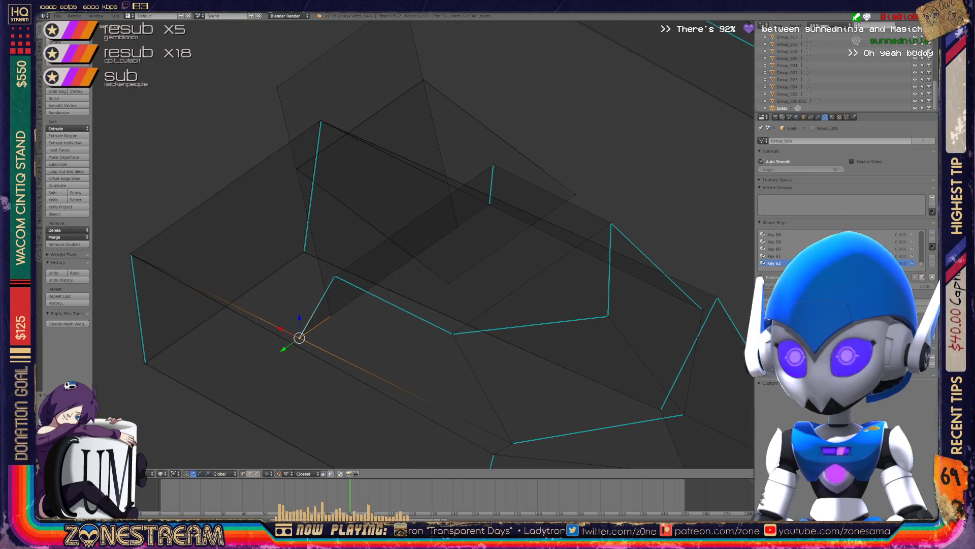
{"action": "scroll", "coordinate": [423, 243], "scroll_direction": "up", "scroll_amount": 5}
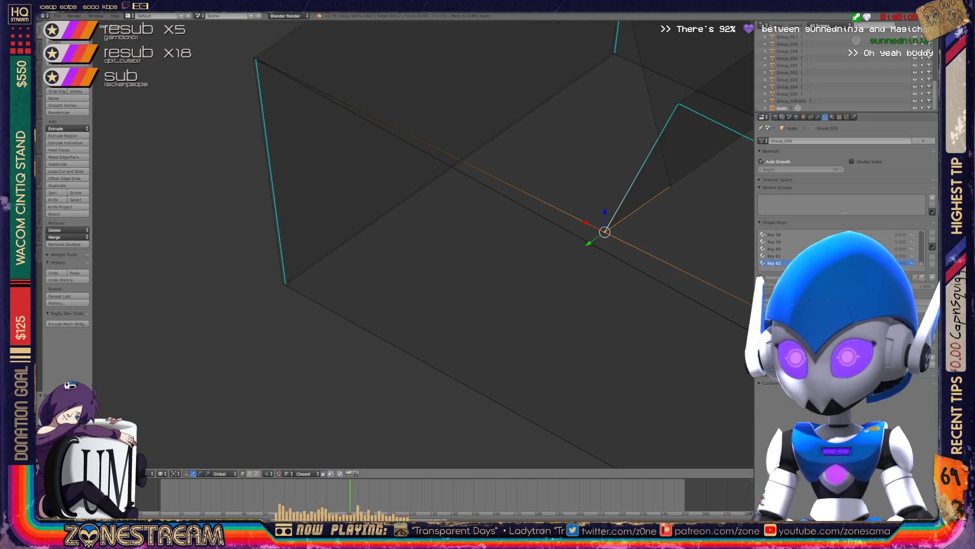
Snap another edge vertex onto its neighbour, then return to Object Mode.
{"action": "right_click", "coordinate": [283, 284]}
{"action": "right_click", "coordinate": [283, 284], "text": "shift"}
{"action": "right_click", "coordinate": [283, 283]}
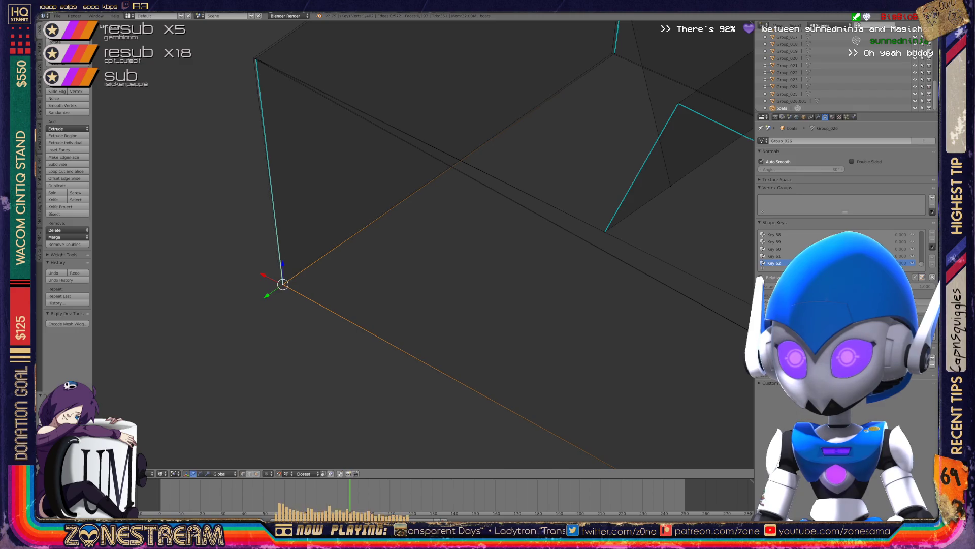
{"action": "mouse_move", "coordinate": [423, 243]}
{"action": "middle_mouse_down"}
{"action": "mouse_move", "coordinate": [447, 209]}
{"action": "mouse_move", "coordinate": [477, 193]}
{"action": "mouse_move", "coordinate": [457, 163]}
{"action": "middle_mouse_up"}
{"action": "key", "text": "g"}
{"action": "key", "text": "g"}
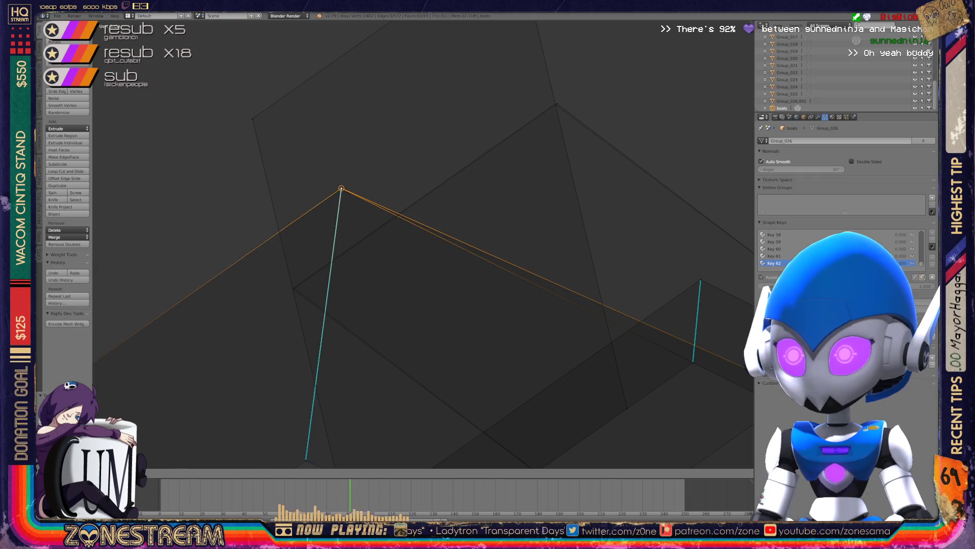
{"action": "key", "text": "g"}
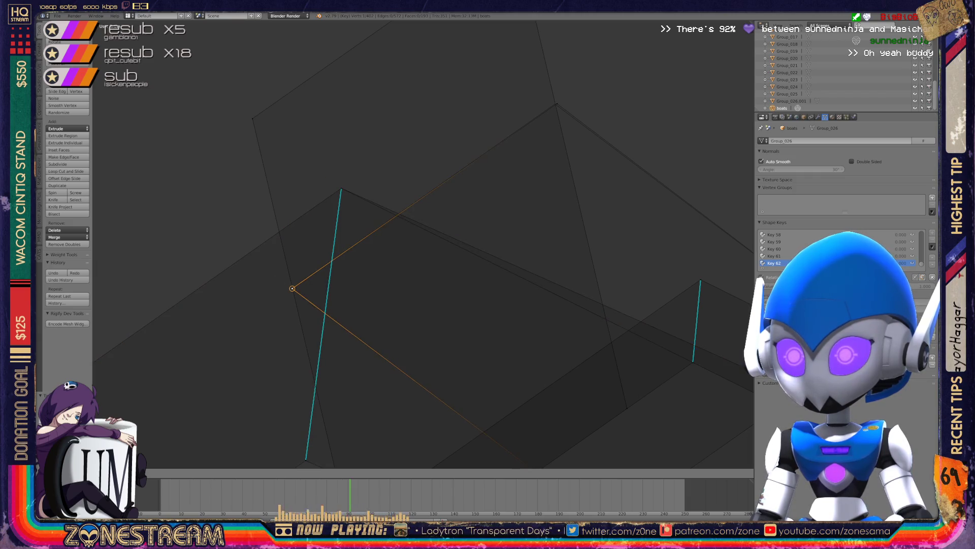
{"action": "mouse_move", "coordinate": [424, 244]}
{"action": "middle_mouse_down"}
{"action": "mouse_move", "coordinate": [366, 294]}
{"action": "mouse_move", "coordinate": [508, 168]}
{"action": "mouse_move", "coordinate": [396, 264]}
{"action": "middle_mouse_up"}
{"action": "key", "text": "Tab"}
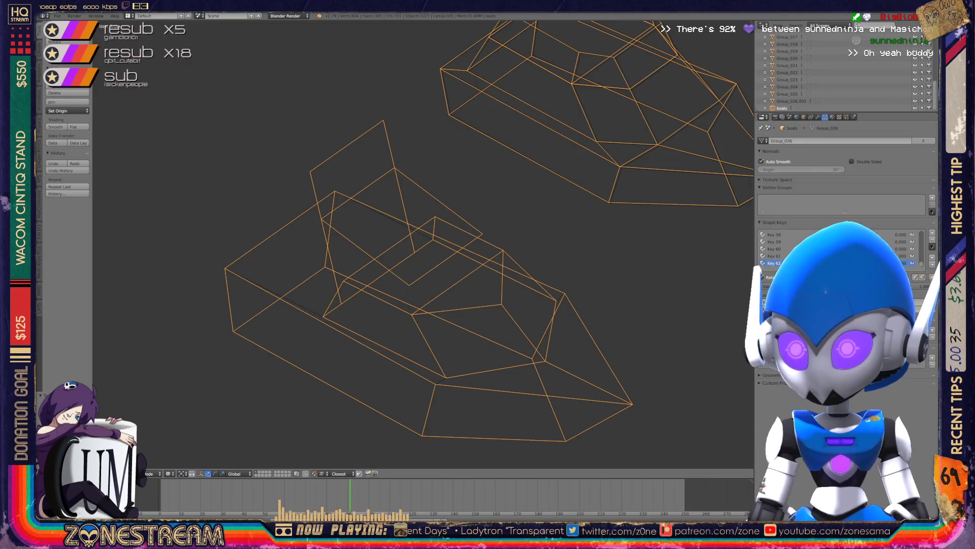
Toggle out of Edit Mode and orbit to bring the second boat piece into view.
{"action": "scroll", "coordinate": [421, 244], "scroll_direction": "down", "scroll_amount": 5}
{"action": "scroll", "coordinate": [421, 244], "scroll_direction": "up", "scroll_amount": 6}
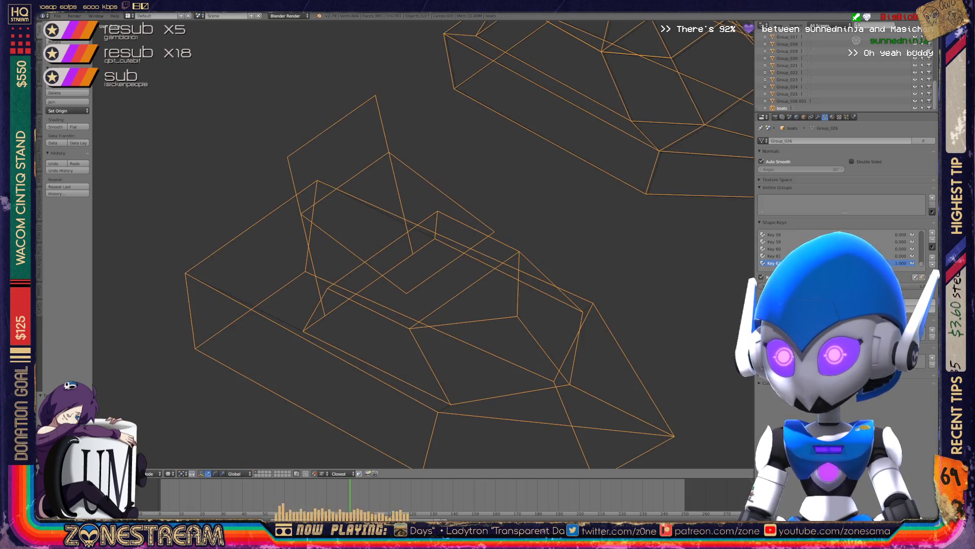
{"action": "key", "text": "Tab"}
{"action": "key", "text": "Tab"}
{"action": "middle_click_drag", "start_coordinate": [422, 243], "coordinate": [523, 213]}
{"action": "scroll", "coordinate": [523, 213], "scroll_direction": "up", "scroll_amount": 5}
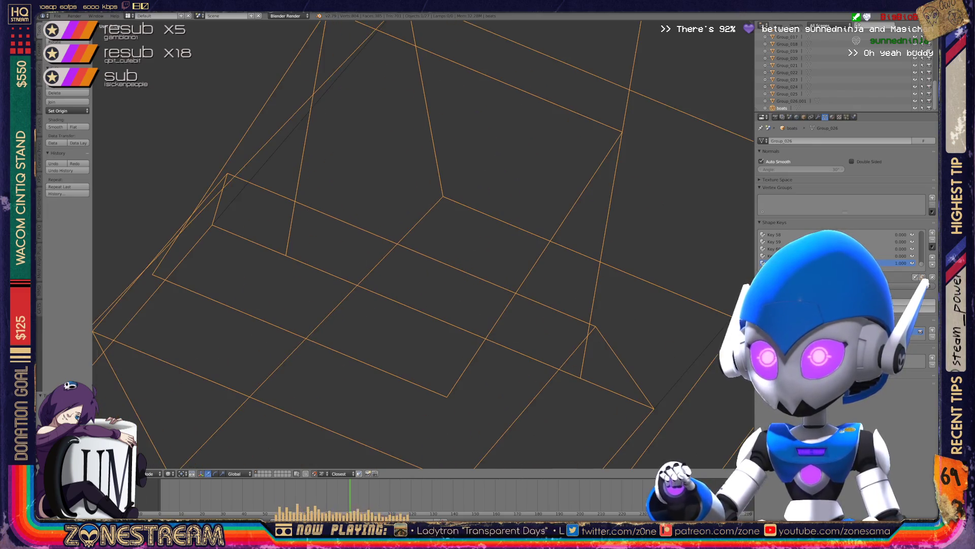
{"action": "scroll", "coordinate": [422, 244], "scroll_direction": "down", "scroll_amount": 3}
{"action": "scroll", "coordinate": [421, 244], "scroll_direction": "down", "scroll_amount": 3}
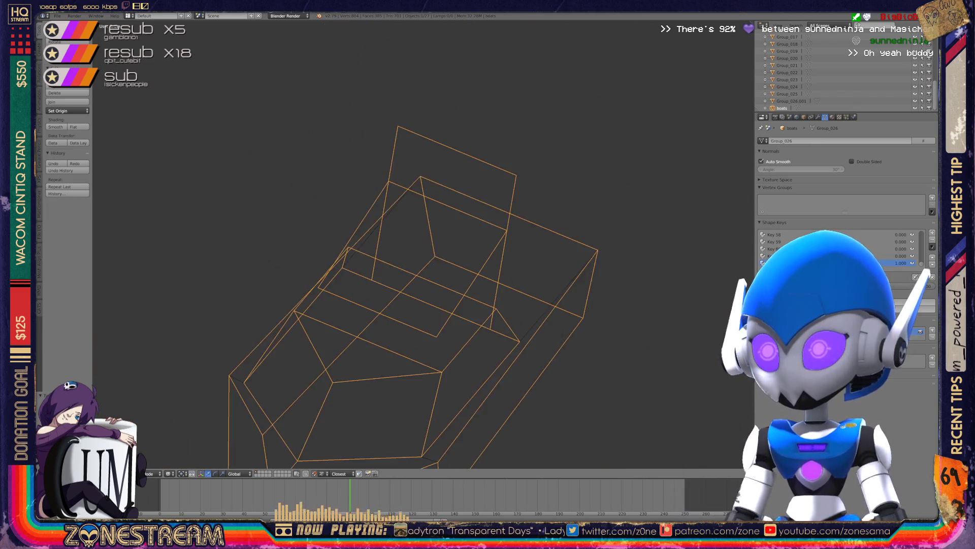
{"action": "scroll", "coordinate": [421, 244], "scroll_direction": "down", "scroll_amount": 3}
{"action": "mouse_move", "coordinate": [421, 243]}
{"action": "middle_mouse_down"}
{"action": "mouse_move", "coordinate": [457, 218]}
{"action": "mouse_move", "coordinate": [437, 203]}
{"action": "middle_mouse_up"}
Enter Edit Mode on the second boat and nudge its bottom vertex slightly.
{"action": "key", "text": "Tab"}
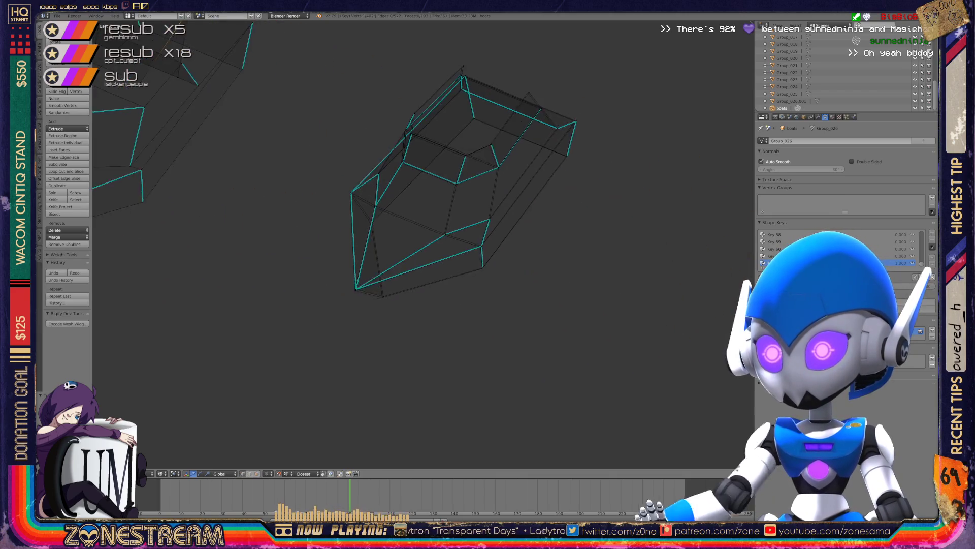
{"action": "scroll", "coordinate": [437, 204], "scroll_direction": "up", "scroll_amount": 3}
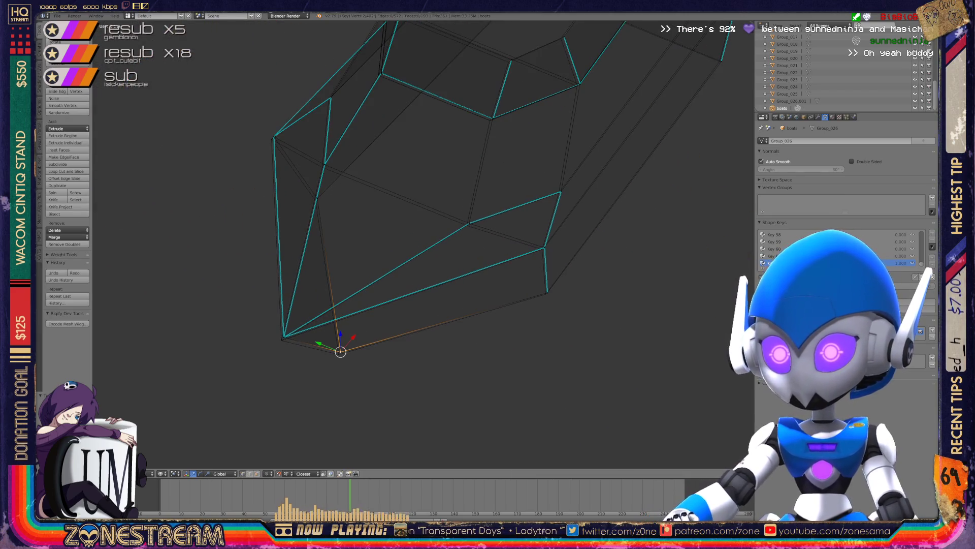
{"action": "key", "text": "g"}
{"action": "key", "text": "Return"}
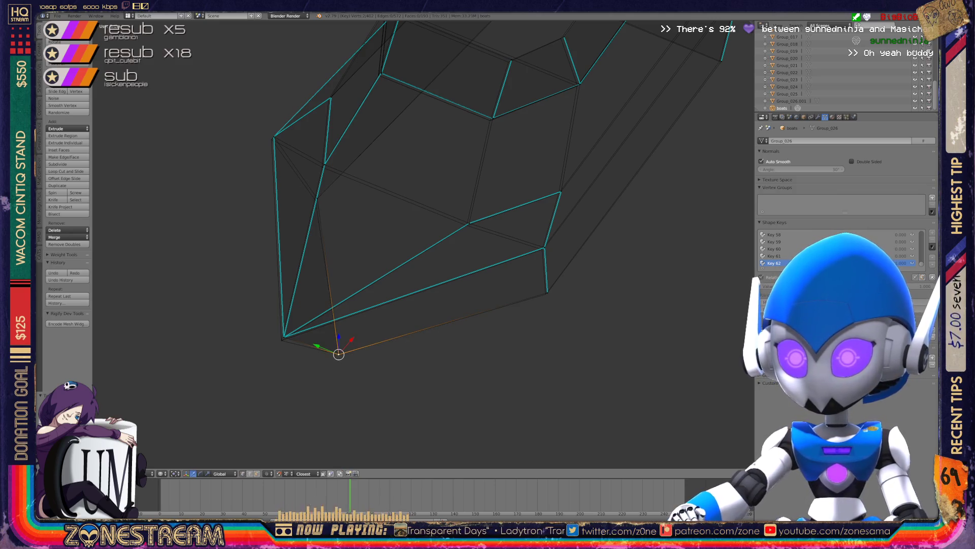
{"action": "key", "text": "a"}
Select the lower-right corner vertex and raise it upward.
{"action": "middle_click_drag", "start_coordinate": [548, 292], "coordinate": [480, 321], "text": "shift"}
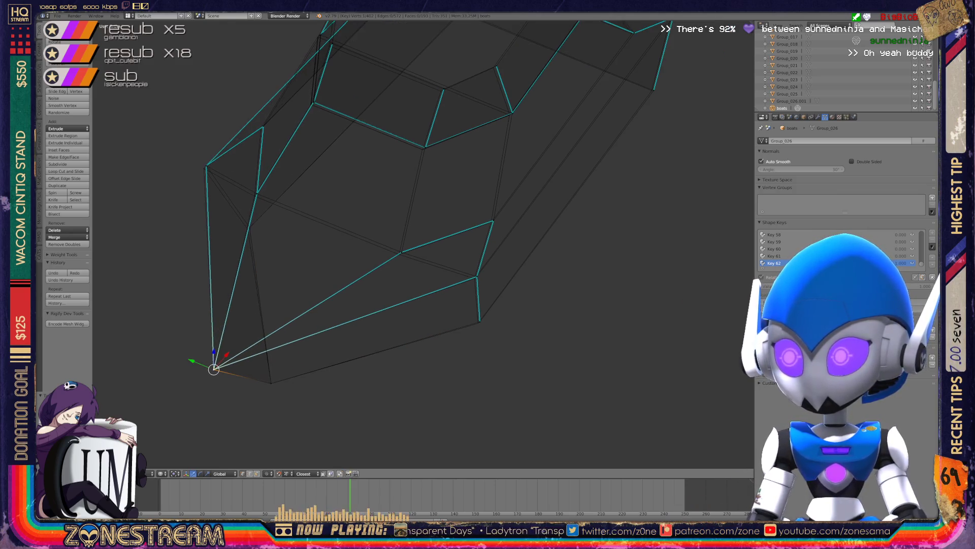
{"action": "right_click", "coordinate": [480, 321]}
{"action": "key", "text": "g"}
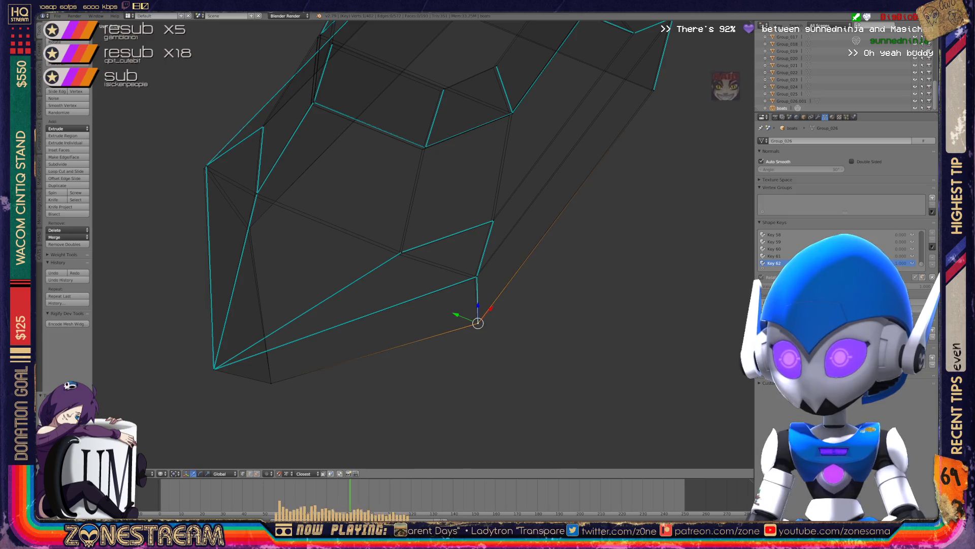
{"action": "left_click_drag", "start_coordinate": [477, 323], "coordinate": [477, 276]}
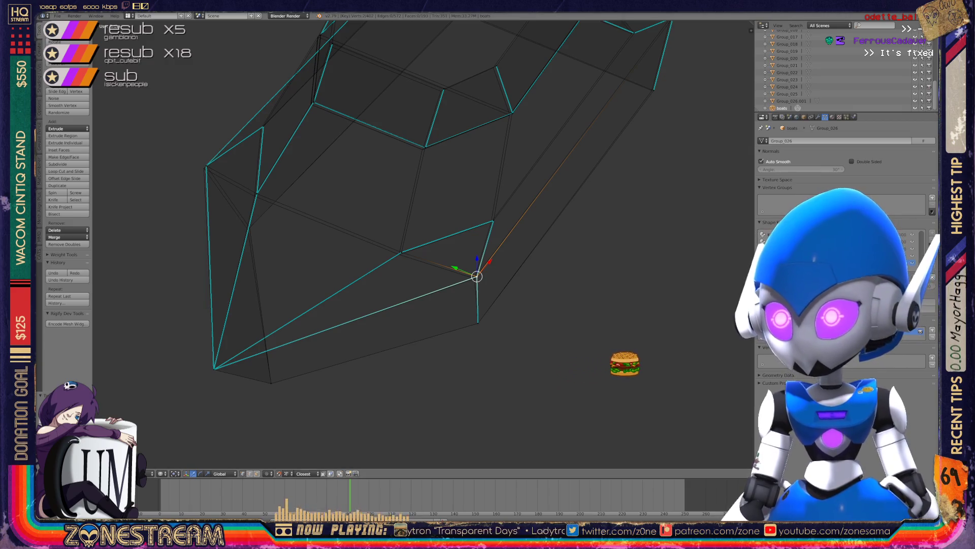
Nudge the next underside vertex slightly down and left.
{"action": "right_click", "coordinate": [401, 252]}
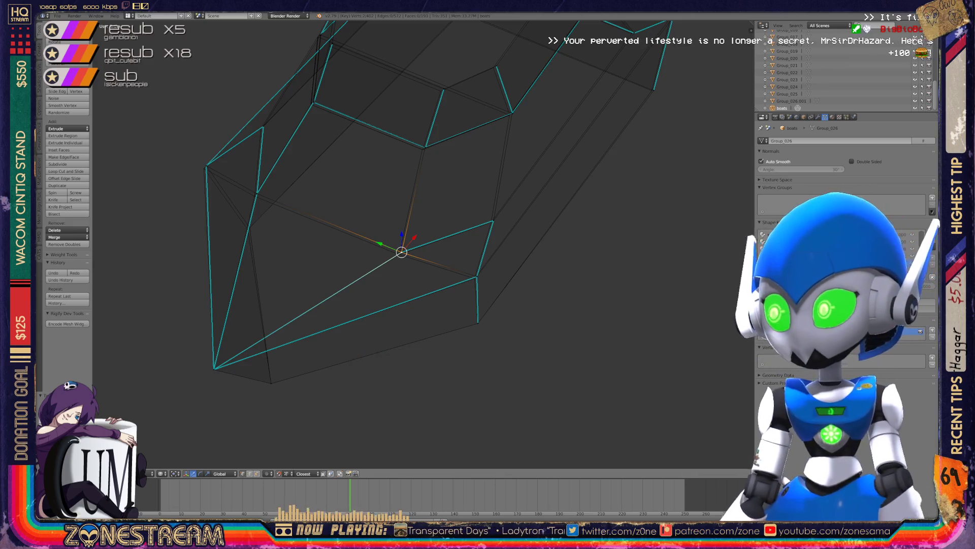
{"action": "key", "text": "g"}
{"action": "scroll", "coordinate": [422, 244], "scroll_direction": "up", "scroll_amount": 6}
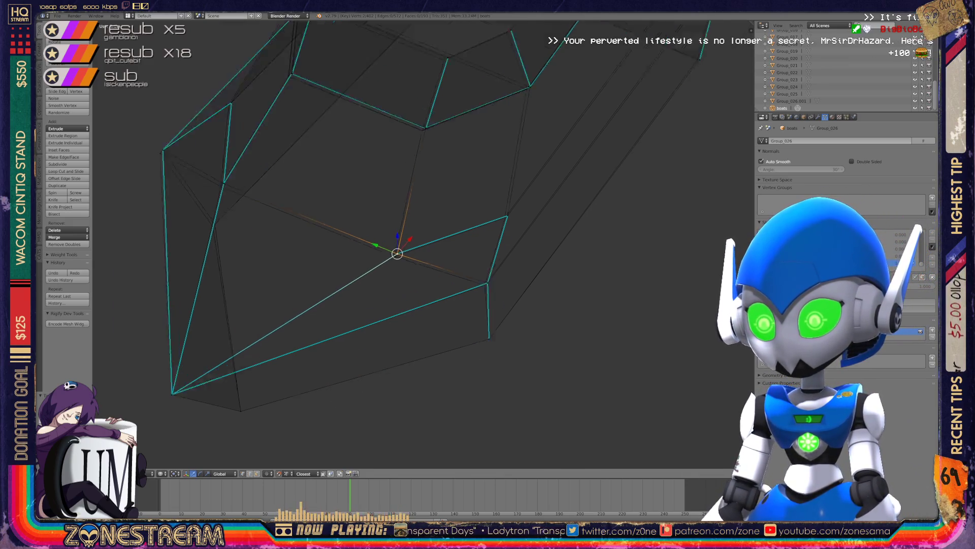
{"action": "left_click_drag", "start_coordinate": [359, 267], "coordinate": [352, 274]}
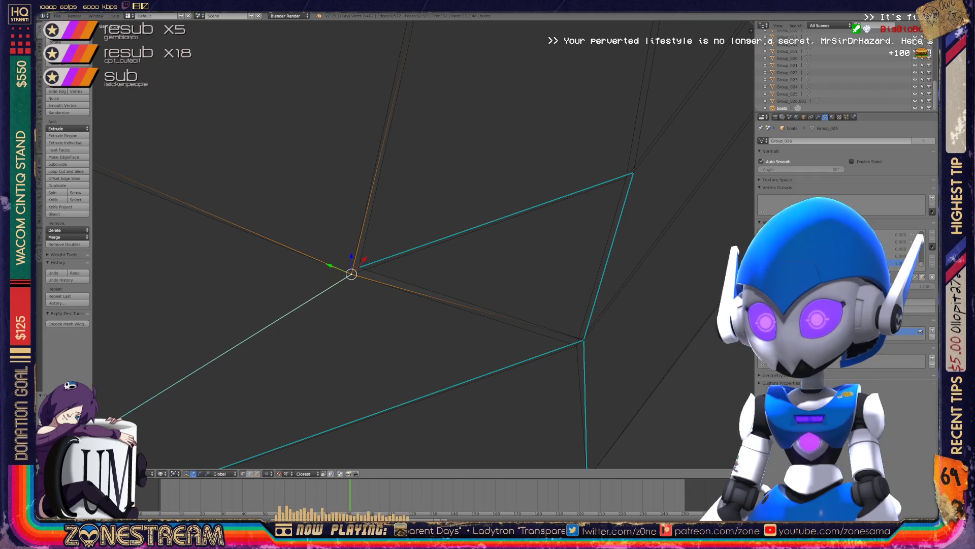
Select the upper right vertex and nudge it slightly down.
{"action": "right_click", "coordinate": [351, 274]}
{"action": "left_click", "coordinate": [577, 346]}
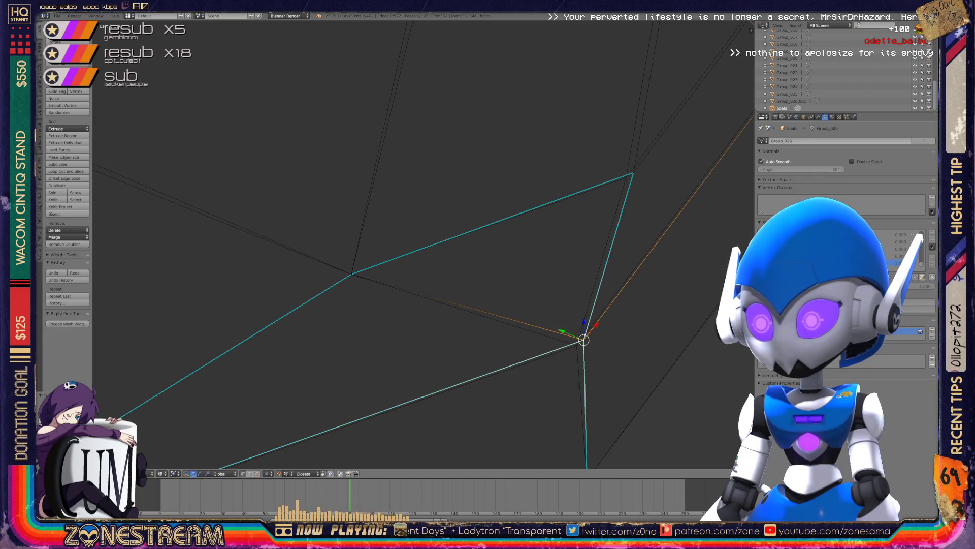
{"action": "right_click", "coordinate": [577, 345], "text": "shift"}
{"action": "left_click", "coordinate": [633, 172]}
{"action": "right_click", "coordinate": [634, 172]}
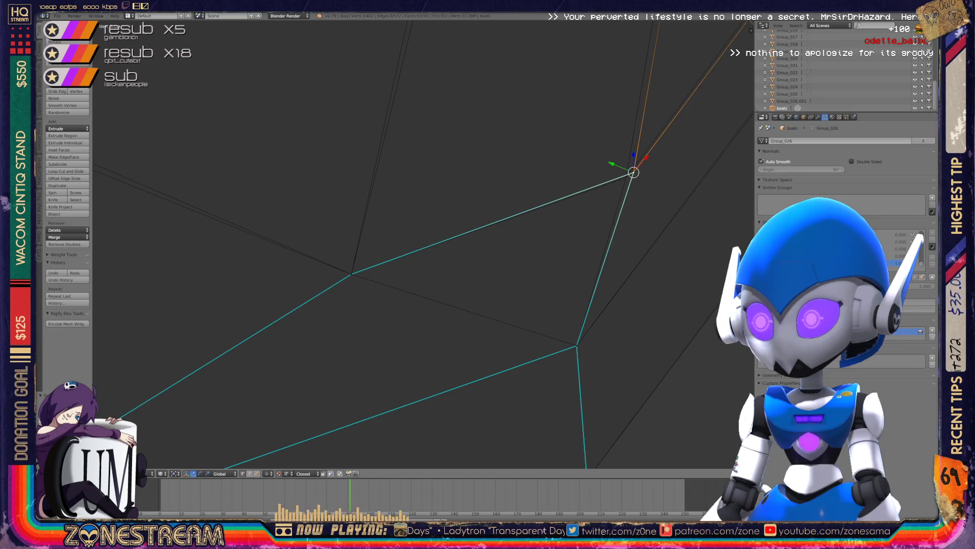
{"action": "left_click_drag", "start_coordinate": [634, 172], "coordinate": [627, 178]}
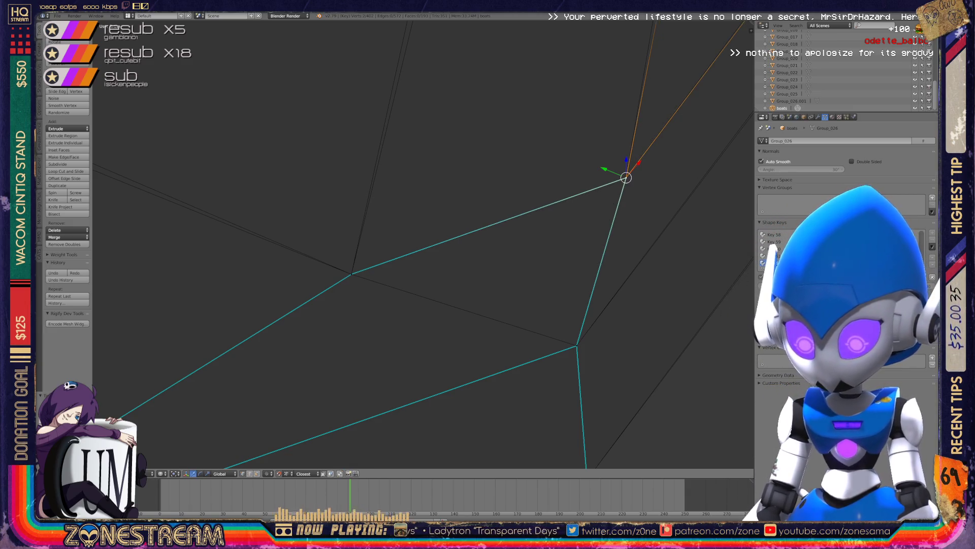
{"action": "scroll", "coordinate": [423, 244], "scroll_direction": "down", "scroll_amount": 3}
{"action": "middle_click_drag", "start_coordinate": [423, 244], "coordinate": [539, 188]}
{"action": "scroll", "coordinate": [423, 244], "scroll_direction": "up", "scroll_amount": 5}
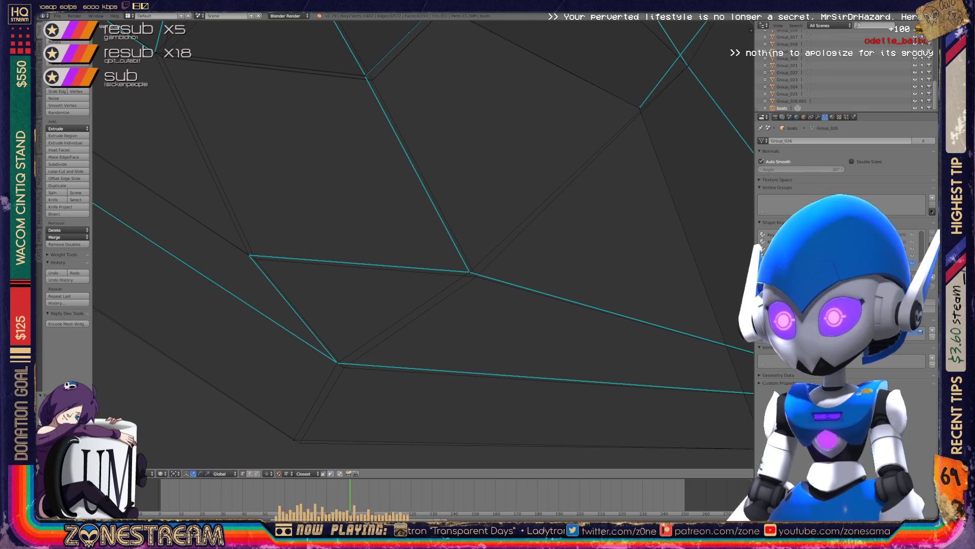
Move the edge-meeting vertex down and right, and nudge the lower-left vertex.
{"action": "right_click", "coordinate": [469, 272]}
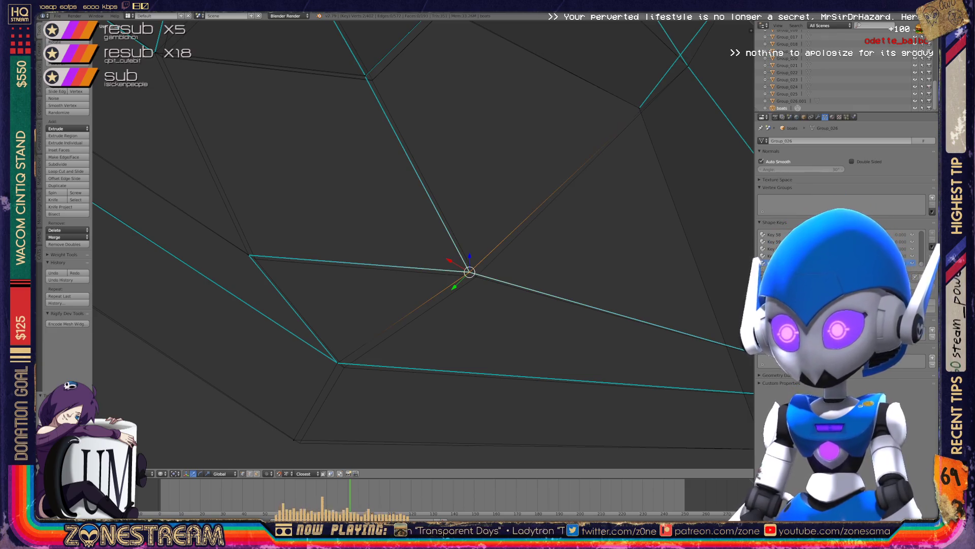
{"action": "key", "text": "g"}
{"action": "key", "text": "Return"}
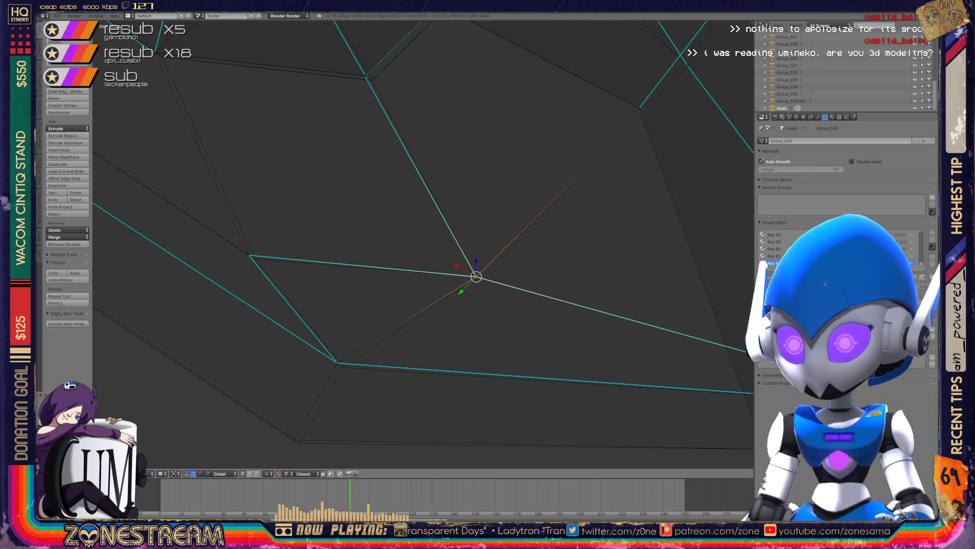
{"action": "right_click", "coordinate": [337, 363]}
{"action": "key", "text": "g"}
{"action": "key", "text": "Return"}
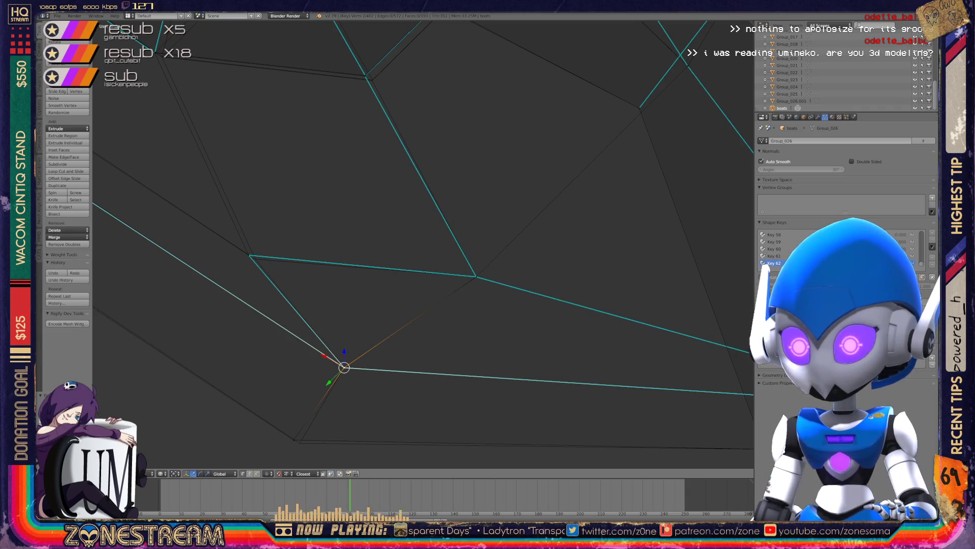
Nudge the vertex below and the vertex at the edge junction.
{"action": "right_click", "coordinate": [294, 439]}
{"action": "key", "text": "g"}
{"action": "key", "text": "Return"}
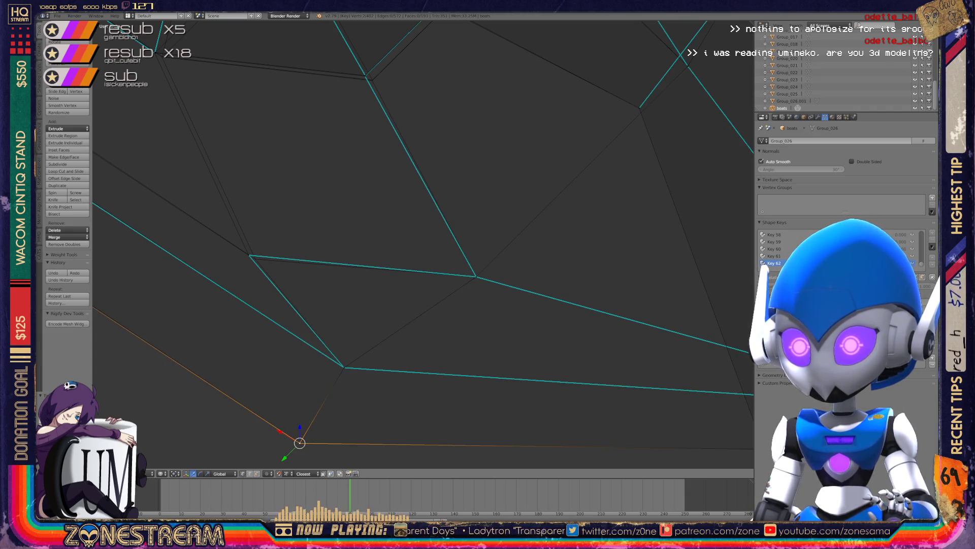
{"action": "middle_click_drag", "start_coordinate": [294, 439], "coordinate": [372, 499], "text": "shift"}
{"action": "right_click", "coordinate": [328, 315]}
{"action": "key", "text": "g"}
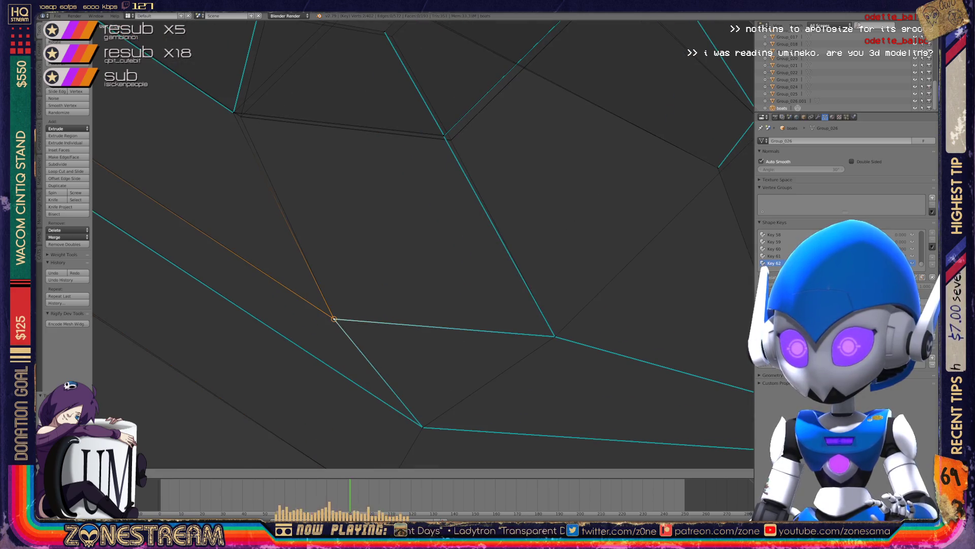
{"action": "key", "text": "Return"}
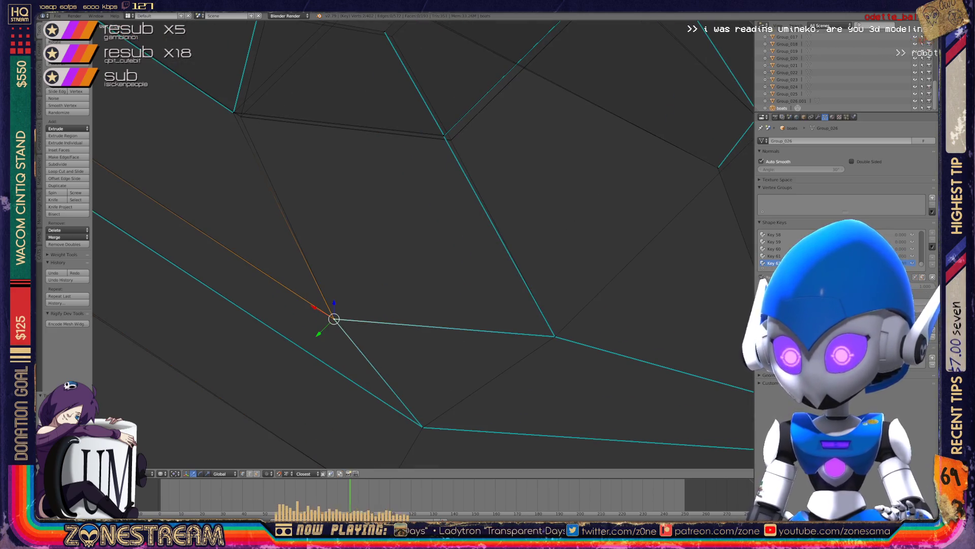
{"action": "mouse_move", "coordinate": [422, 243]}
{"action": "middle_mouse_down"}
{"action": "mouse_move", "coordinate": [437, 264]}
{"action": "mouse_move", "coordinate": [325, 310]}
{"action": "middle_mouse_up"}
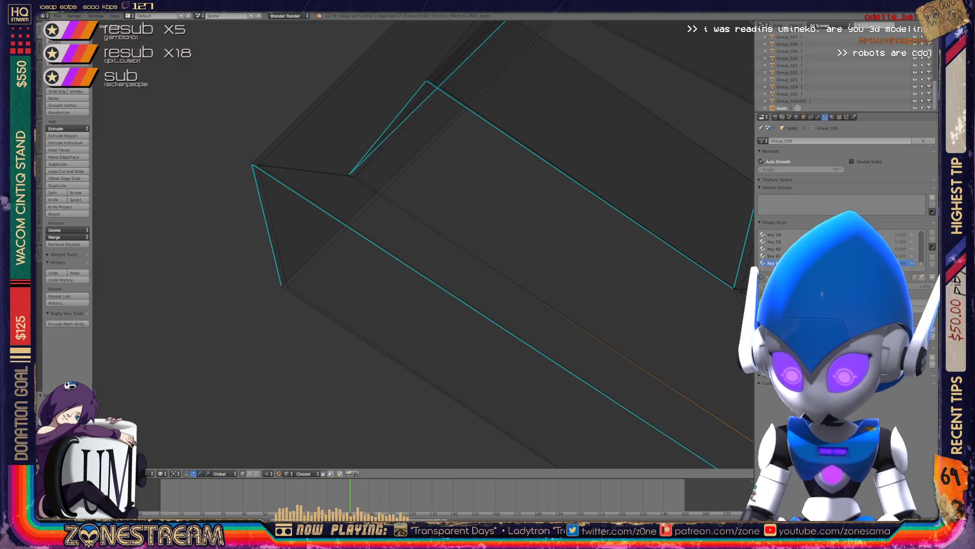
Nudge the bottom corner vertex of the piece slightly up-left.
{"action": "scroll", "coordinate": [422, 244], "scroll_direction": "down", "scroll_amount": 2}
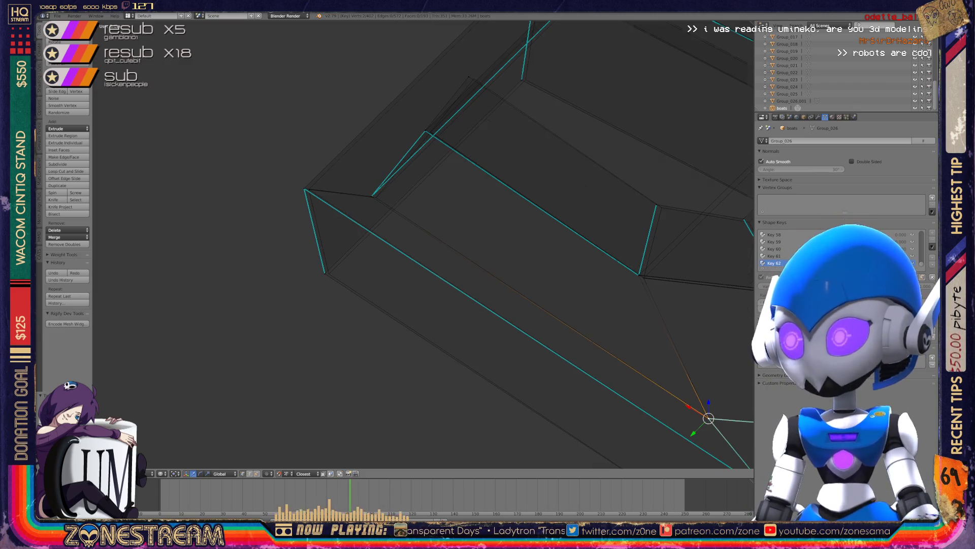
{"action": "middle_click_drag", "start_coordinate": [457, 254], "coordinate": [394, 232]}
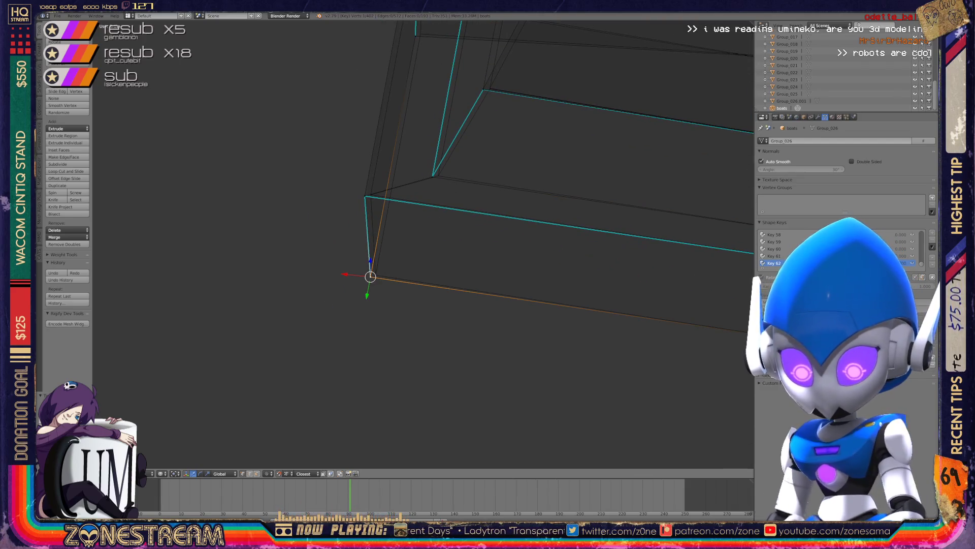
{"action": "mouse_move", "coordinate": [394, 232]}
{"action": "middle_mouse_down"}
{"action": "mouse_move", "coordinate": [422, 216]}
{"action": "mouse_move", "coordinate": [393, 228]}
{"action": "mouse_move", "coordinate": [399, 219]}
{"action": "middle_mouse_up"}
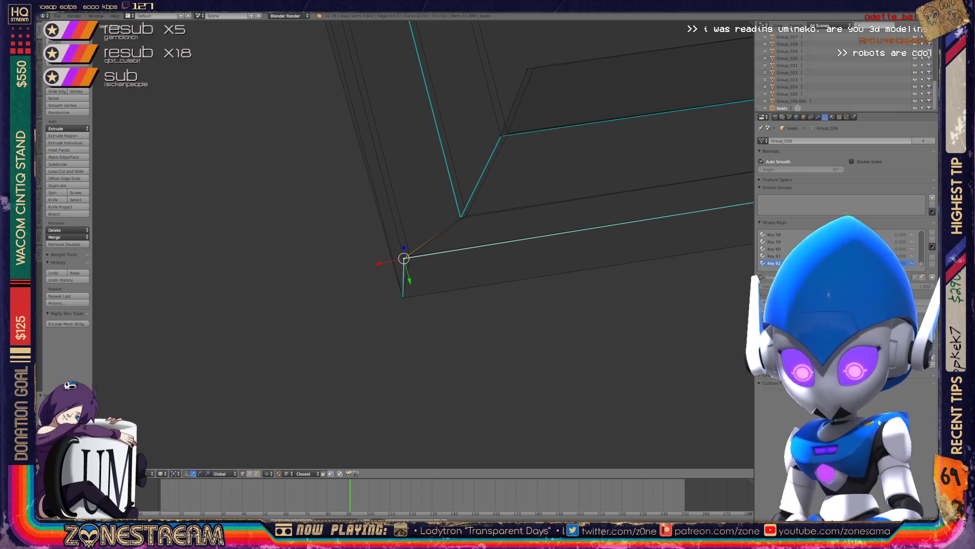
{"action": "key", "text": "shift+s"}
{"action": "left_click", "coordinate": [402, 268]}
{"action": "middle_click_drag", "start_coordinate": [401, 268], "coordinate": [447, 230]}
{"action": "right_click", "coordinate": [445, 355]}
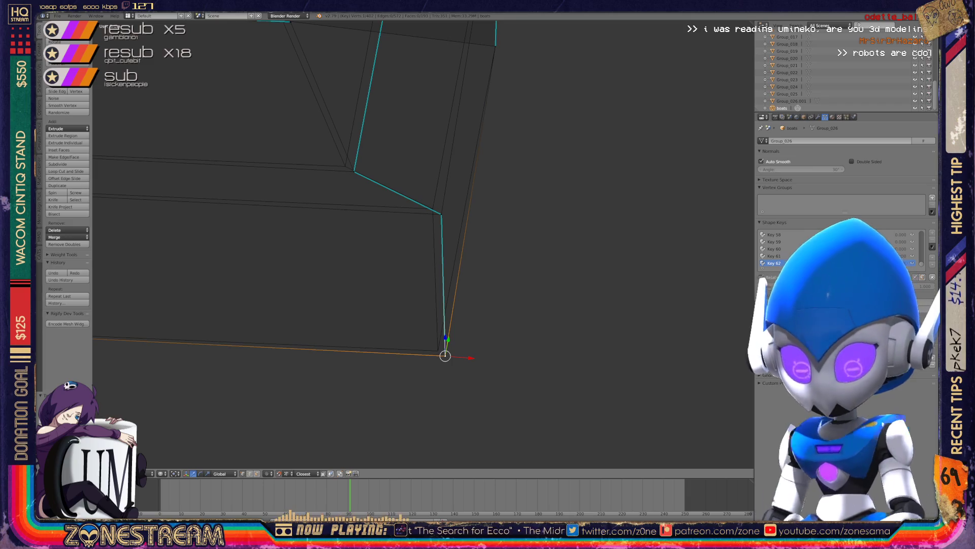
{"action": "right_click_drag", "start_coordinate": [445, 355], "coordinate": [438, 350]}
Inspect the upper inner corner vertices, then move the top vertex slightly up-left.
{"action": "right_click", "coordinate": [441, 214]}
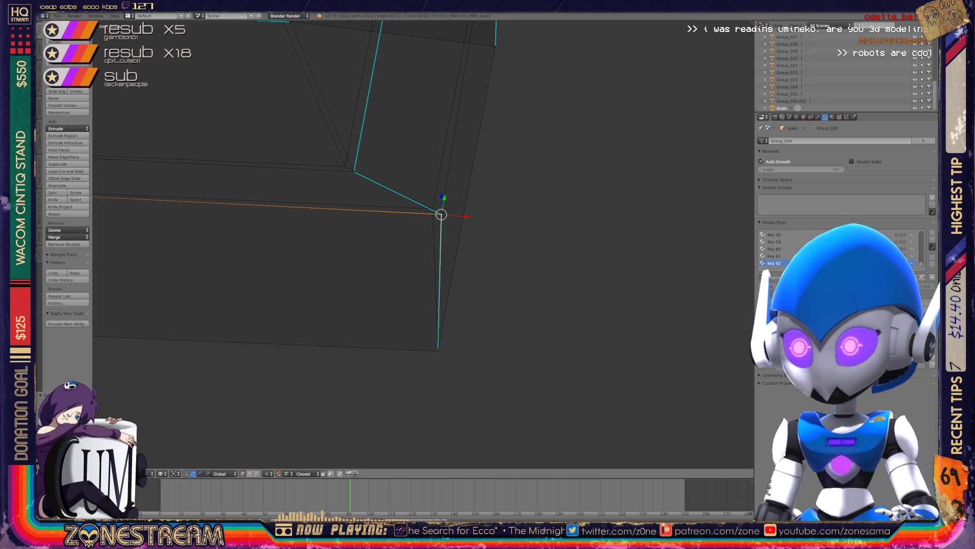
{"action": "middle_click_drag", "start_coordinate": [441, 213], "coordinate": [507, 294]}
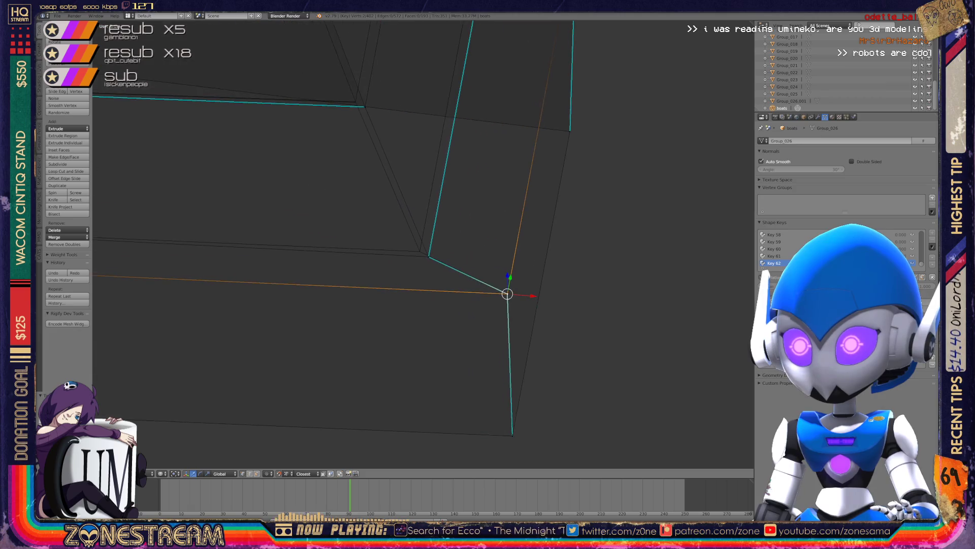
{"action": "right_click", "coordinate": [428, 256]}
{"action": "mouse_move", "coordinate": [429, 256]}
{"action": "middle_mouse_down"}
{"action": "mouse_move", "coordinate": [508, 213]}
{"action": "mouse_move", "coordinate": [478, 268]}
{"action": "middle_mouse_up"}
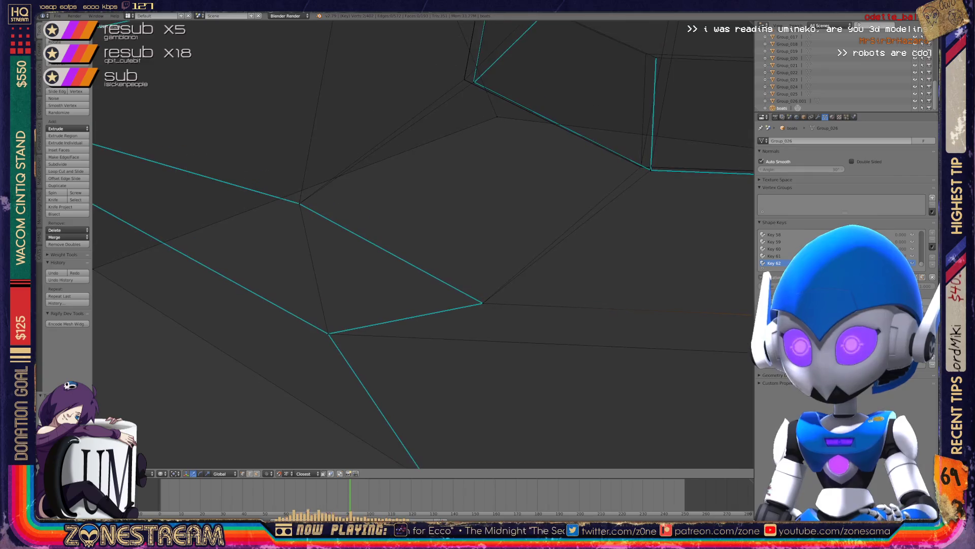
{"action": "scroll", "coordinate": [423, 244], "scroll_direction": "down", "scroll_amount": 5}
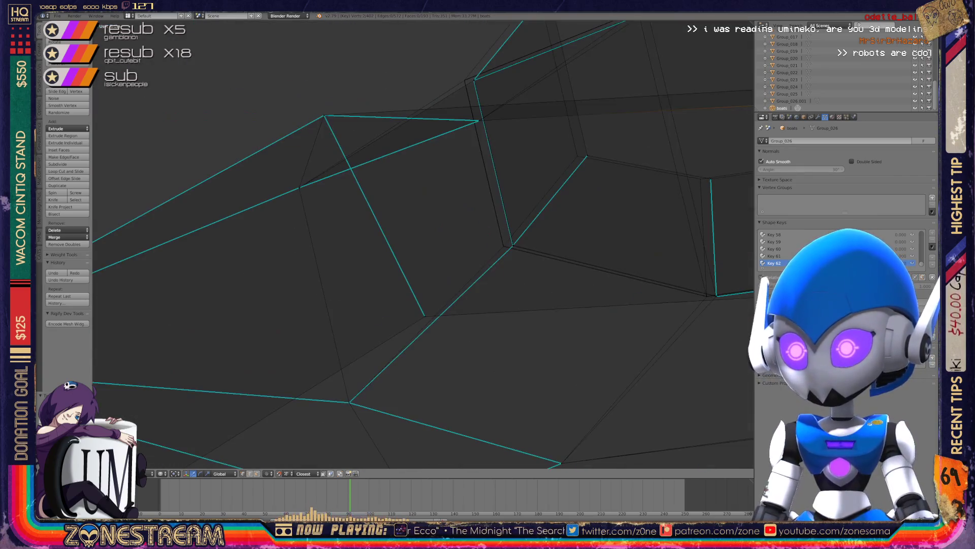
{"action": "mouse_move", "coordinate": [423, 244]}
{"action": "middle_mouse_down"}
{"action": "mouse_move", "coordinate": [406, 229]}
{"action": "mouse_move", "coordinate": [432, 238]}
{"action": "mouse_move", "coordinate": [427, 264]}
{"action": "mouse_move", "coordinate": [407, 244]}
{"action": "middle_mouse_up"}
{"action": "right_click", "coordinate": [435, 301]}
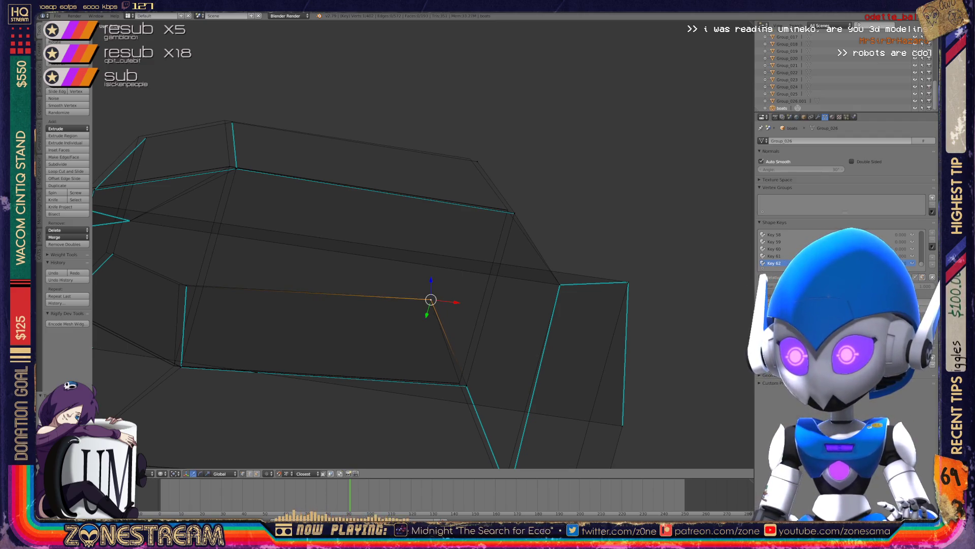
{"action": "mouse_move", "coordinate": [422, 254]}
{"action": "middle_mouse_down"}
{"action": "mouse_move", "coordinate": [447, 259]}
{"action": "mouse_move", "coordinate": [442, 285]}
{"action": "mouse_move", "coordinate": [491, 292]}
{"action": "mouse_move", "coordinate": [513, 269]}
{"action": "mouse_move", "coordinate": [533, 282]}
{"action": "middle_mouse_up"}
{"action": "right_click", "coordinate": [340, 300]}
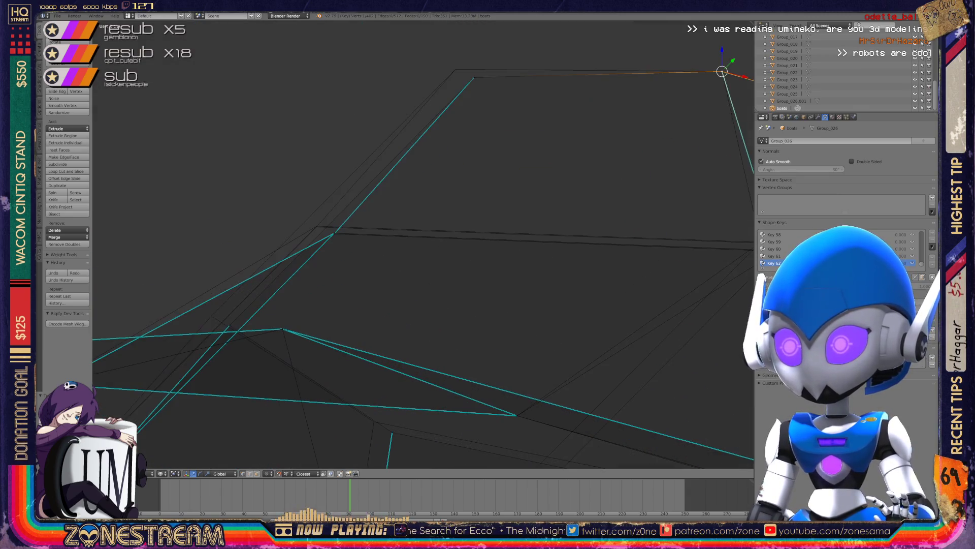
{"action": "right_click", "coordinate": [472, 77]}
{"action": "key", "text": "g"}
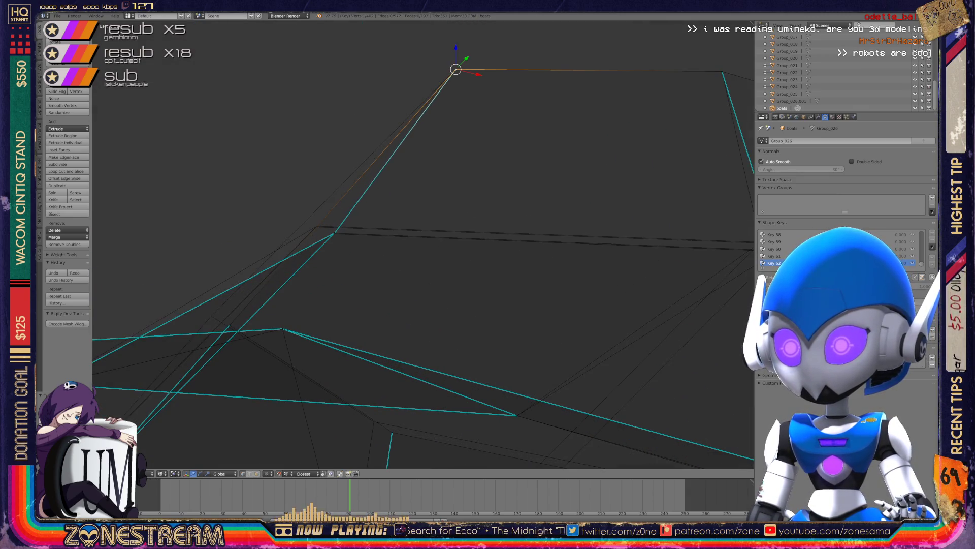
Shift the vertex near the view centre slightly to the left.
{"action": "middle_click_drag", "start_coordinate": [457, 254], "coordinate": [477, 244]}
{"action": "right_click", "coordinate": [443, 305]}
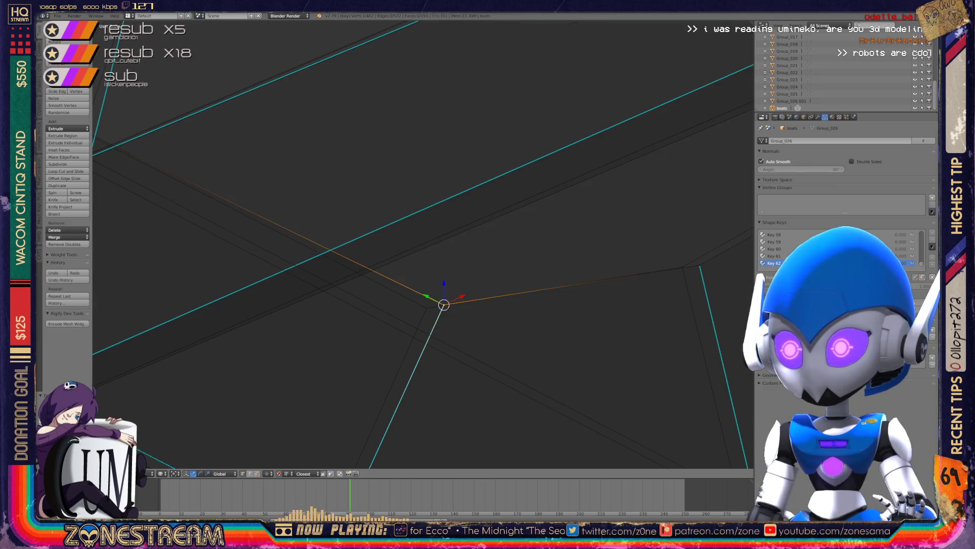
{"action": "key", "text": "g"}
{"action": "left_click", "coordinate": [427, 308]}
{"action": "middle_click_drag", "start_coordinate": [426, 308], "coordinate": [356, 315]}
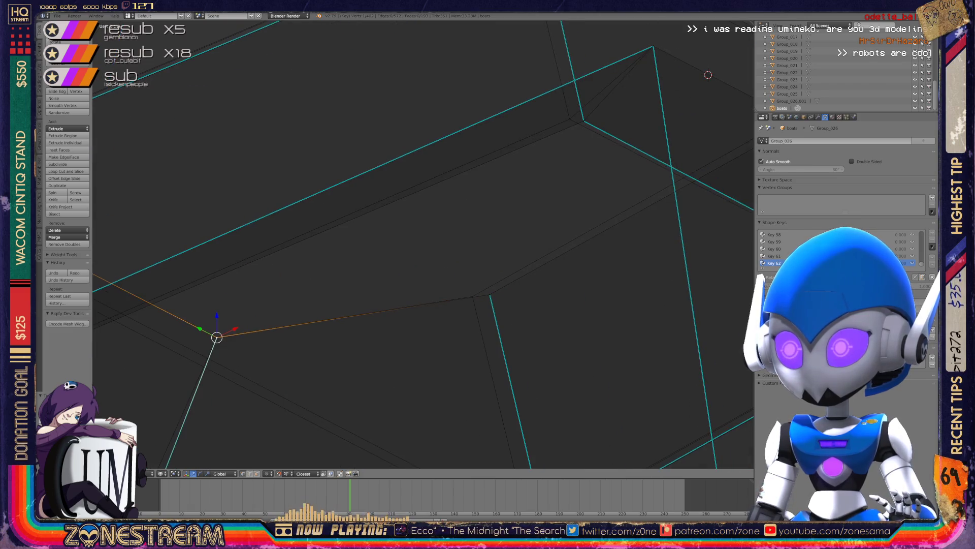
{"action": "middle_click_drag", "start_coordinate": [422, 243], "coordinate": [500, 202]}
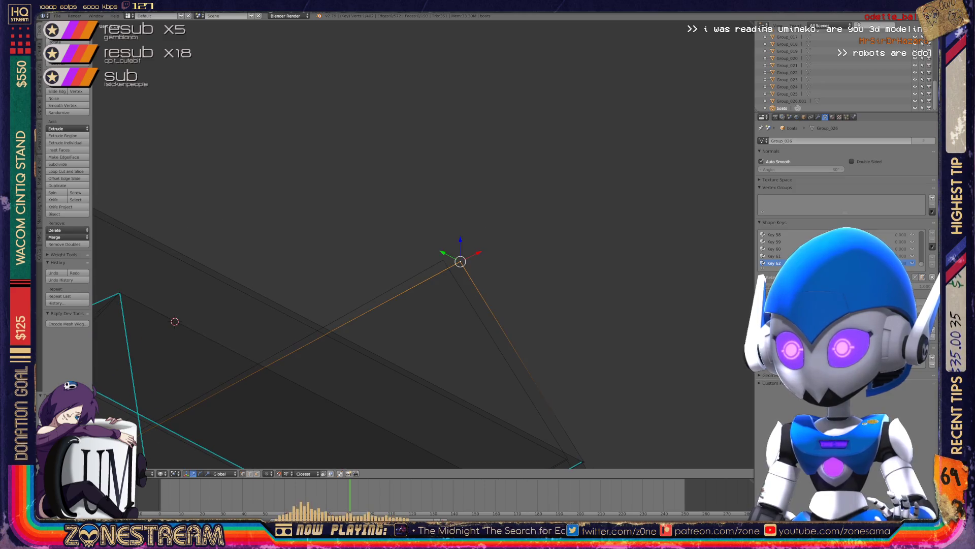
{"action": "key", "text": "g"}
{"action": "key", "text": "Return"}
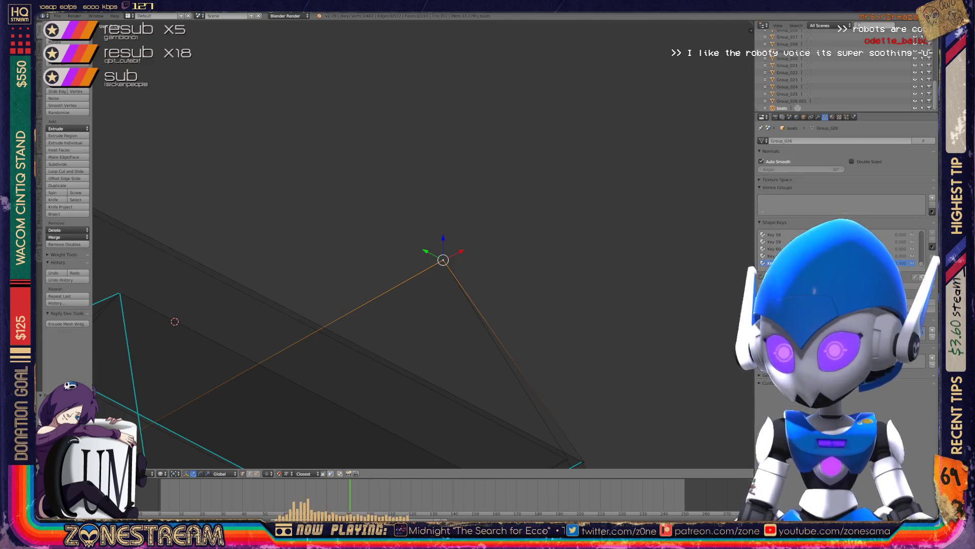
Try moving the corner vertex up-left, then undo that move.
{"action": "scroll", "coordinate": [425, 242], "scroll_direction": "down", "scroll_amount": 4}
{"action": "mouse_move", "coordinate": [424, 241]}
{"action": "middle_mouse_down", "text": "shift"}
{"action": "mouse_move", "coordinate": [561, 165]}
{"action": "mouse_move", "coordinate": [406, 193]}
{"action": "middle_mouse_up", "text": "shift"}
{"action": "scroll", "coordinate": [427, 239], "scroll_direction": "up", "scroll_amount": 5}
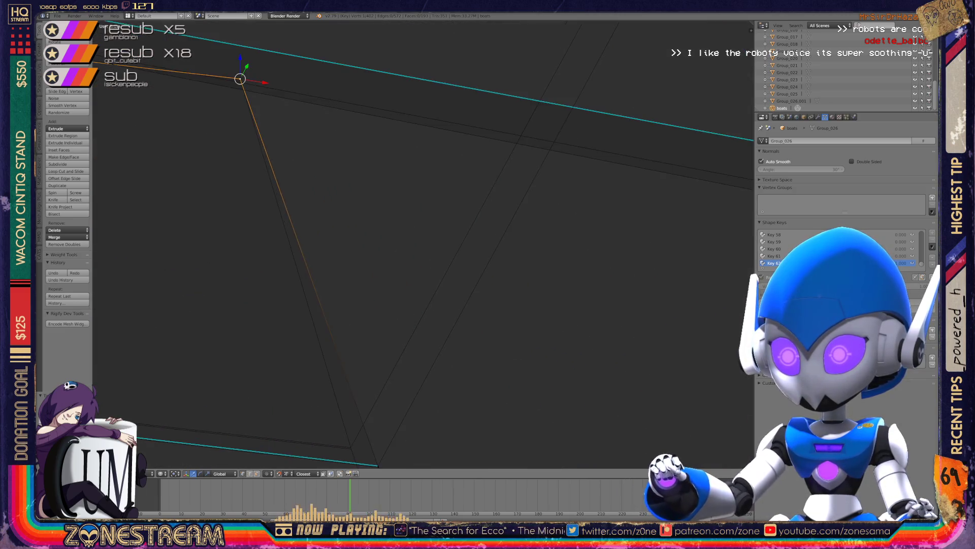
{"action": "mouse_move", "coordinate": [362, 331]}
{"action": "middle_mouse_down"}
{"action": "mouse_move", "coordinate": [349, 345]}
{"action": "mouse_move", "coordinate": [392, 316]}
{"action": "mouse_move", "coordinate": [386, 348]}
{"action": "middle_mouse_up"}
{"action": "right_click", "coordinate": [384, 351]}
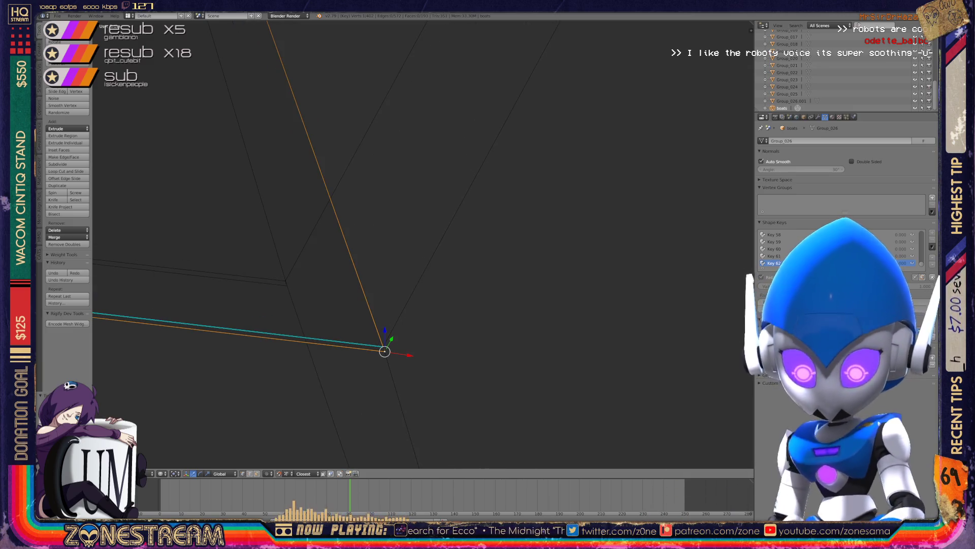
{"action": "left_click_drag", "start_coordinate": [384, 351], "coordinate": [287, 285]}
{"action": "left_click", "coordinate": [287, 285]}
{"action": "key", "text": "ctrl+z"}
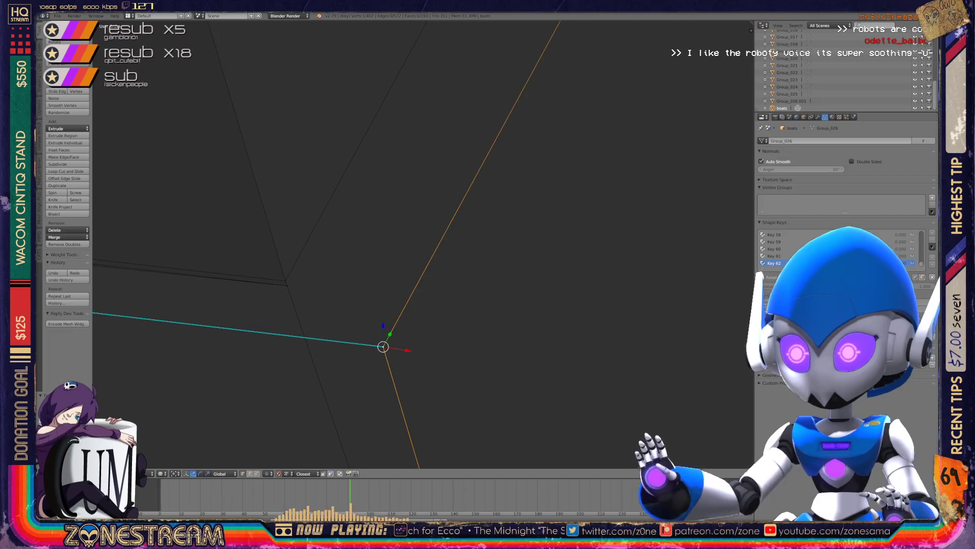
Snap the neighbouring vertex onto the corner vertex beside the cyan edge.
{"action": "mouse_move", "coordinate": [383, 347]}
{"action": "middle_mouse_down"}
{"action": "mouse_move", "coordinate": [283, 279]}
{"action": "mouse_move", "coordinate": [355, 259]}
{"action": "mouse_move", "coordinate": [762, 269]}
{"action": "mouse_move", "coordinate": [762, 279]}
{"action": "middle_mouse_up"}
{"action": "mouse_move", "coordinate": [386, 254]}
{"action": "middle_mouse_down", "text": "shift"}
{"action": "mouse_move", "coordinate": [584, 270]}
{"action": "mouse_move", "coordinate": [780, 301]}
{"action": "mouse_move", "coordinate": [813, 352]}
{"action": "mouse_move", "coordinate": [776, 455]}
{"action": "middle_mouse_up", "text": "shift"}
{"action": "right_click", "coordinate": [366, 420]}
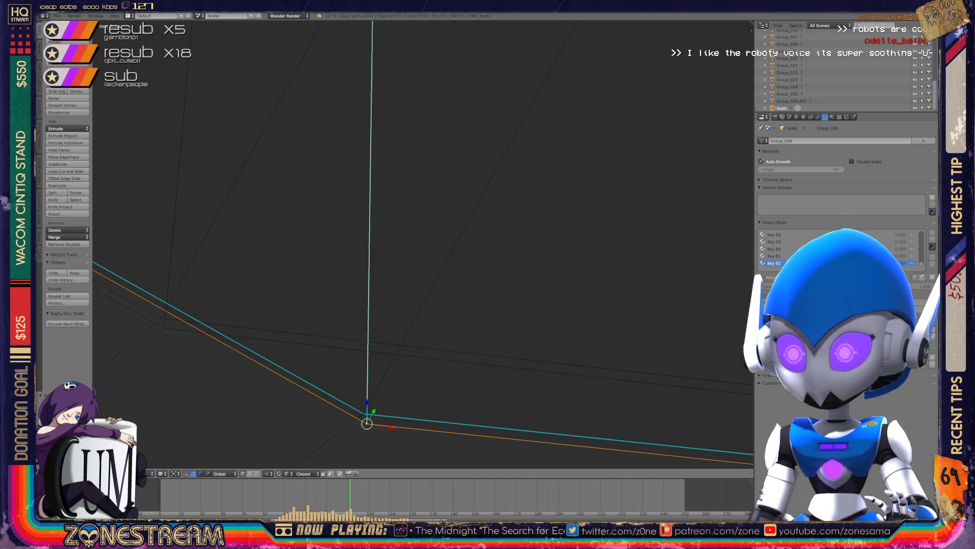
{"action": "middle_click_drag", "start_coordinate": [366, 420], "coordinate": [351, 422], "text": "shift"}
{"action": "right_click", "coordinate": [164, 326]}
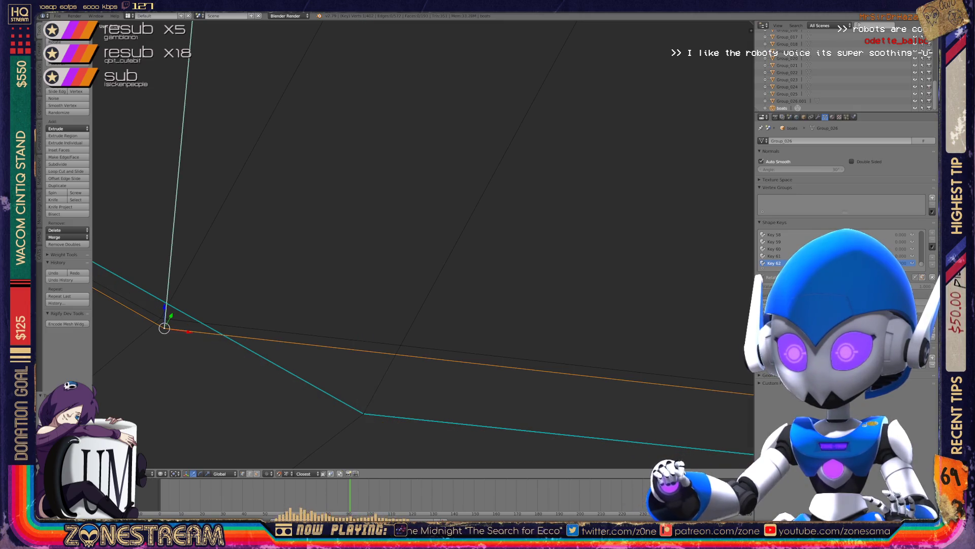
{"action": "mouse_move", "coordinate": [163, 326]}
{"action": "left_mouse_down"}
{"action": "mouse_move", "coordinate": [364, 413]}
{"action": "mouse_move", "coordinate": [185, 342]}
{"action": "mouse_move", "coordinate": [161, 318]}
{"action": "left_mouse_up"}
{"action": "mouse_move", "coordinate": [161, 318]}
{"action": "middle_mouse_down", "text": "shift"}
{"action": "mouse_move", "coordinate": [403, 246]}
{"action": "mouse_move", "coordinate": [413, 247]}
{"action": "mouse_move", "coordinate": [356, 263]}
{"action": "mouse_move", "coordinate": [749, 220]}
{"action": "middle_mouse_up", "text": "shift"}
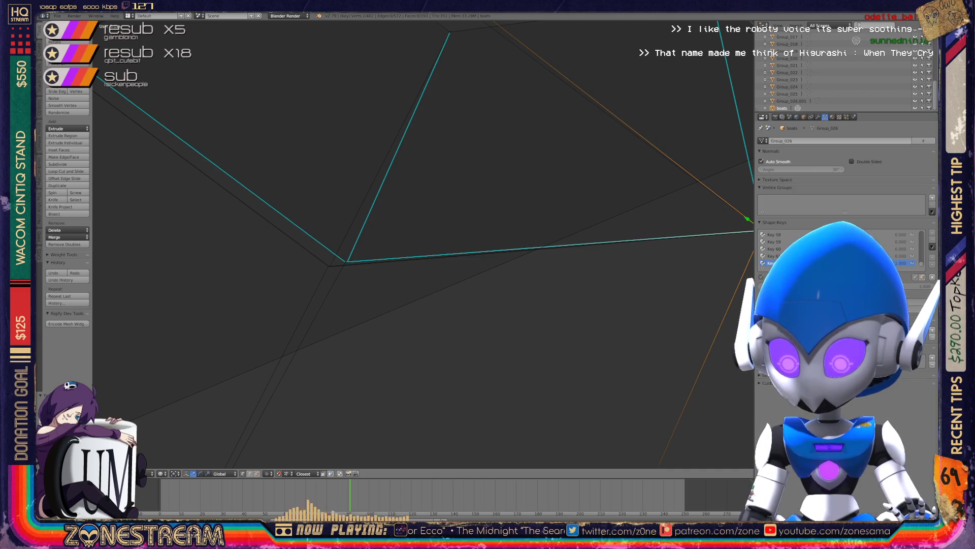
{"action": "middle_click_drag", "start_coordinate": [747, 220], "coordinate": [772, 249]}
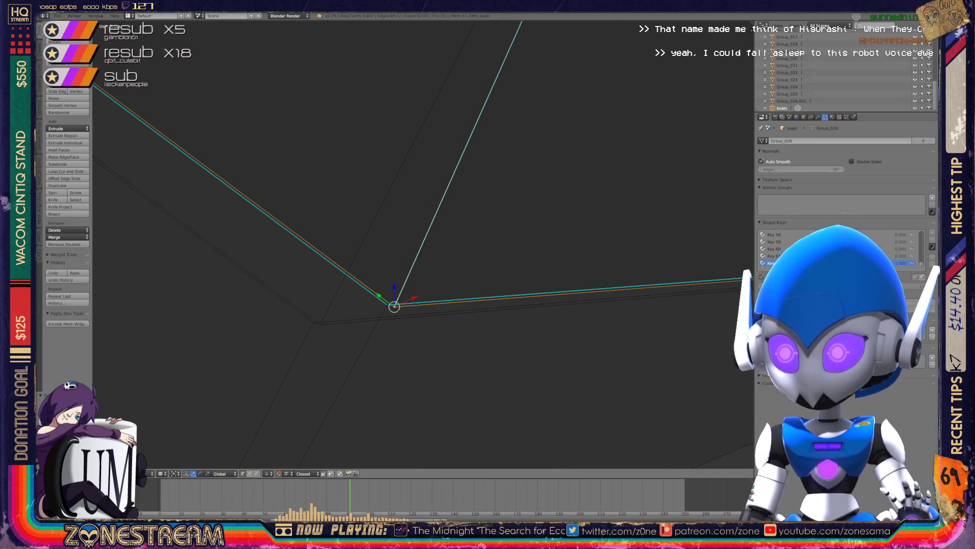
Try merging the upper vertex onto the lower junction vertex, then revert it.
{"action": "right_click", "coordinate": [320, 324]}
{"action": "key", "text": "ctrl+space"}
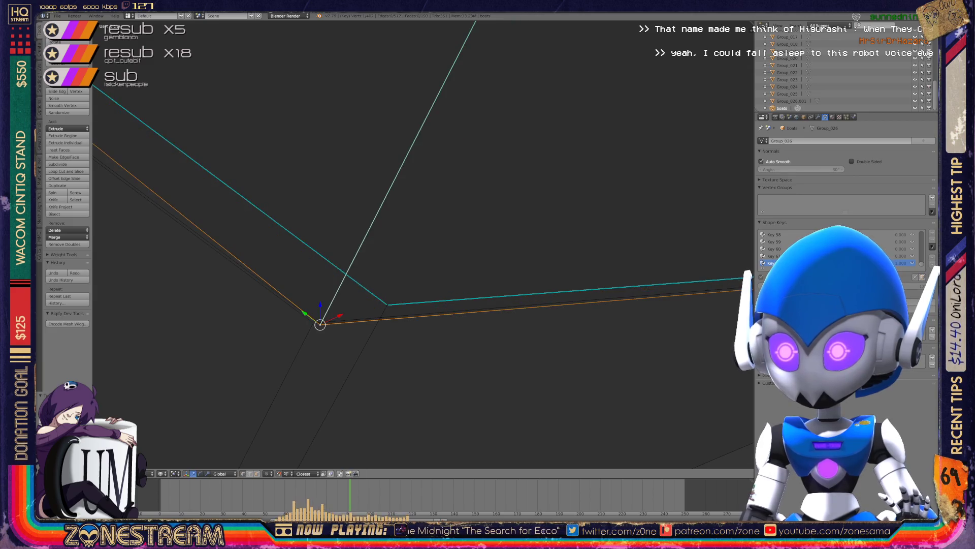
{"action": "key", "text": "ctrl+z"}
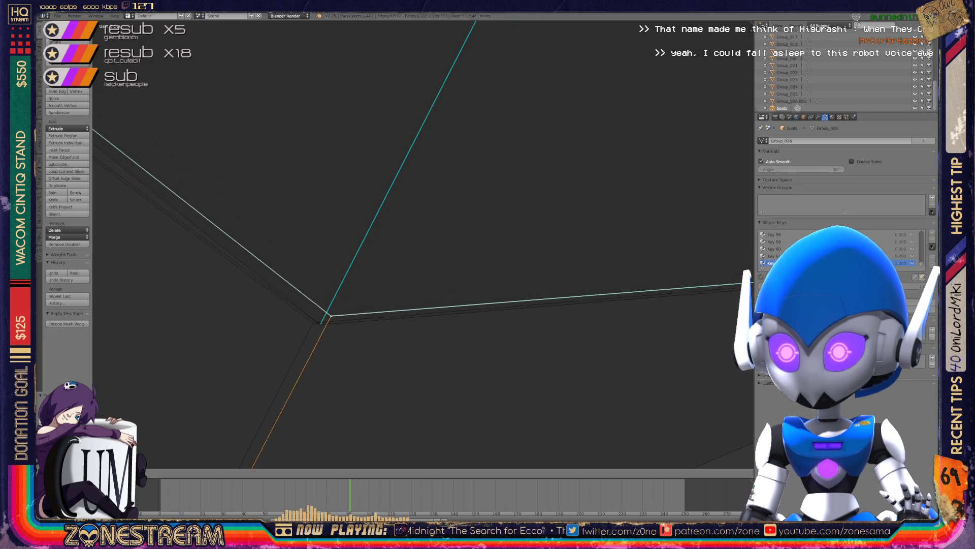
{"action": "key", "text": "ctrl+z"}
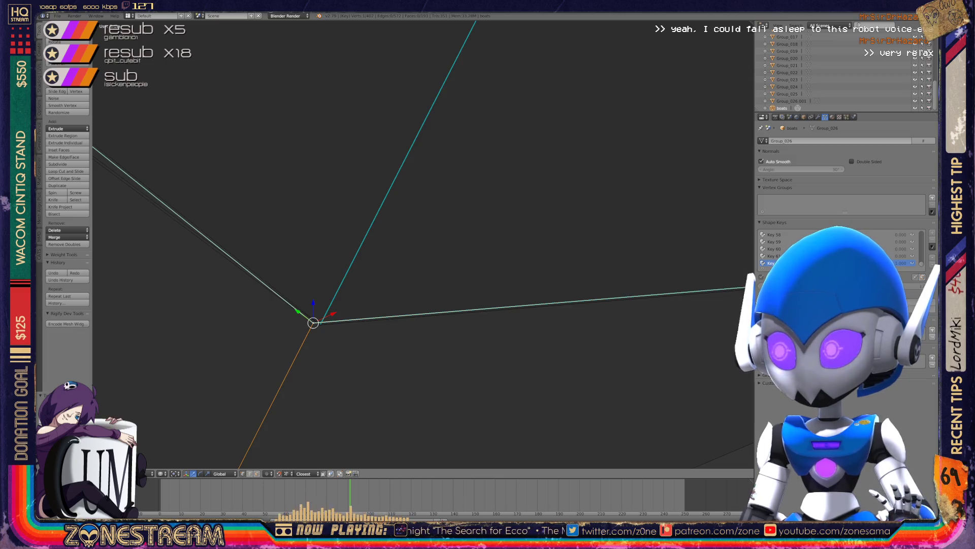
Snap the outer corner vertex onto its neighbouring vertex.
{"action": "mouse_move", "coordinate": [422, 244]}
{"action": "middle_mouse_down"}
{"action": "mouse_move", "coordinate": [335, 218]}
{"action": "mouse_move", "coordinate": [329, 229]}
{"action": "middle_mouse_up"}
{"action": "right_click", "coordinate": [362, 341]}
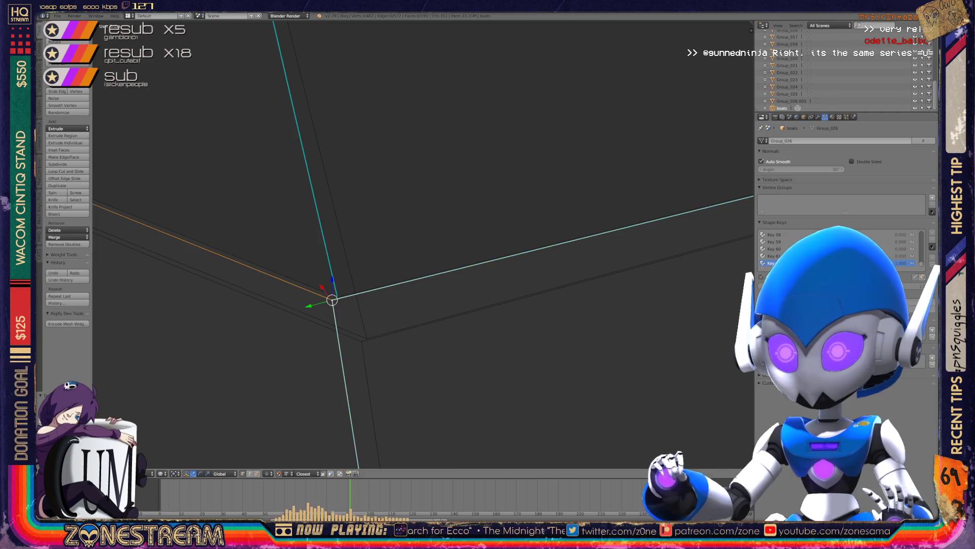
{"action": "right_click", "coordinate": [337, 297]}
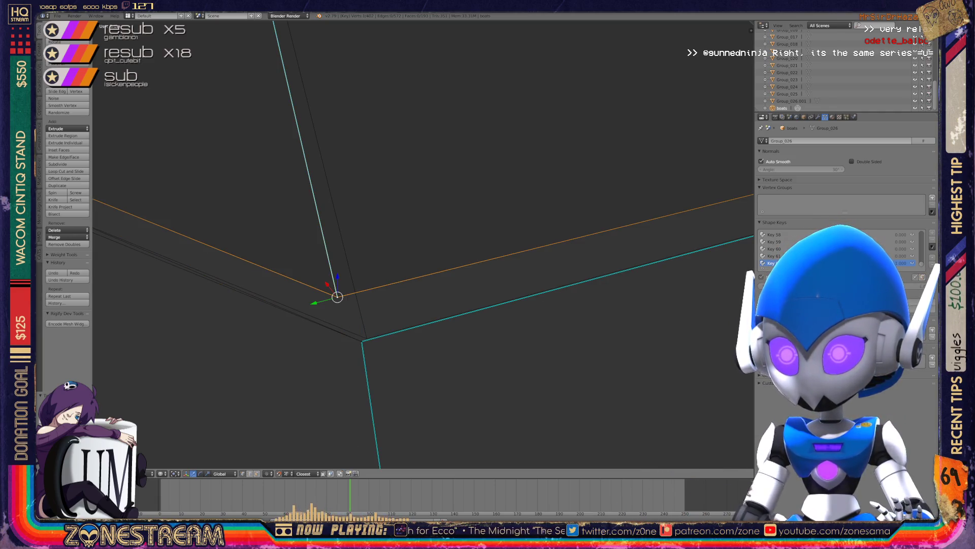
{"action": "mouse_move", "coordinate": [338, 297]}
{"action": "middle_mouse_down"}
{"action": "mouse_move", "coordinate": [366, 337]}
{"action": "mouse_move", "coordinate": [413, 259]}
{"action": "mouse_move", "coordinate": [451, 264]}
{"action": "mouse_move", "coordinate": [557, 245]}
{"action": "mouse_move", "coordinate": [571, 183]}
{"action": "mouse_move", "coordinate": [712, 127]}
{"action": "mouse_move", "coordinate": [770, 124]}
{"action": "mouse_move", "coordinate": [736, 118]}
{"action": "mouse_move", "coordinate": [760, 135]}
{"action": "mouse_move", "coordinate": [717, 136]}
{"action": "middle_mouse_up"}
{"action": "left_click_drag", "start_coordinate": [287, 252], "coordinate": [420, 278]}
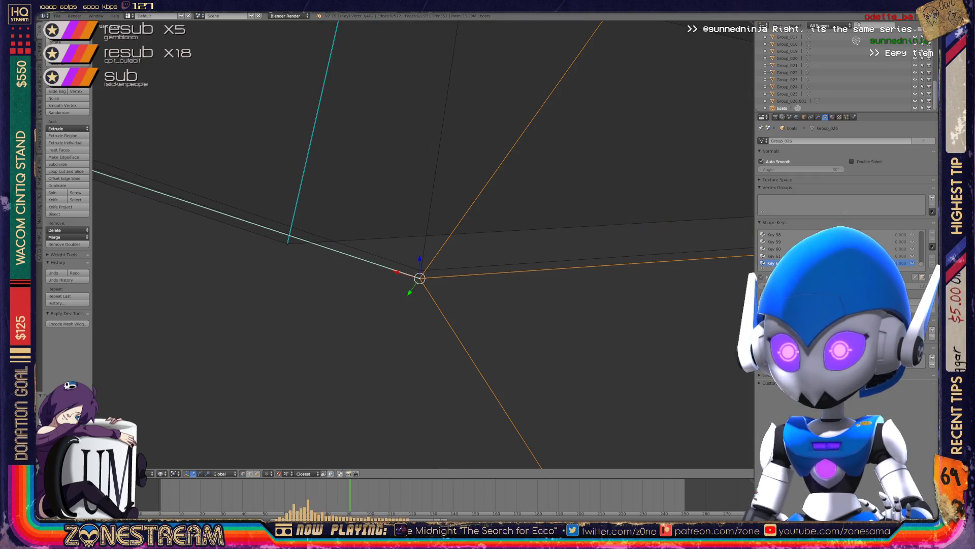
{"action": "key", "text": "ctrl+z"}
{"action": "left_click_drag", "start_coordinate": [287, 244], "coordinate": [422, 270]}
Move a lower vertex up and to the right, then return to Object Mode.
{"action": "mouse_move", "coordinate": [421, 244]}
{"action": "middle_mouse_down"}
{"action": "mouse_move", "coordinate": [436, 223]}
{"action": "mouse_move", "coordinate": [447, 244]}
{"action": "mouse_move", "coordinate": [402, 224]}
{"action": "mouse_move", "coordinate": [447, 211]}
{"action": "middle_mouse_up"}
{"action": "scroll", "coordinate": [421, 244], "scroll_direction": "down", "scroll_amount": 5}
{"action": "scroll", "coordinate": [422, 244], "scroll_direction": "up", "scroll_amount": 4}
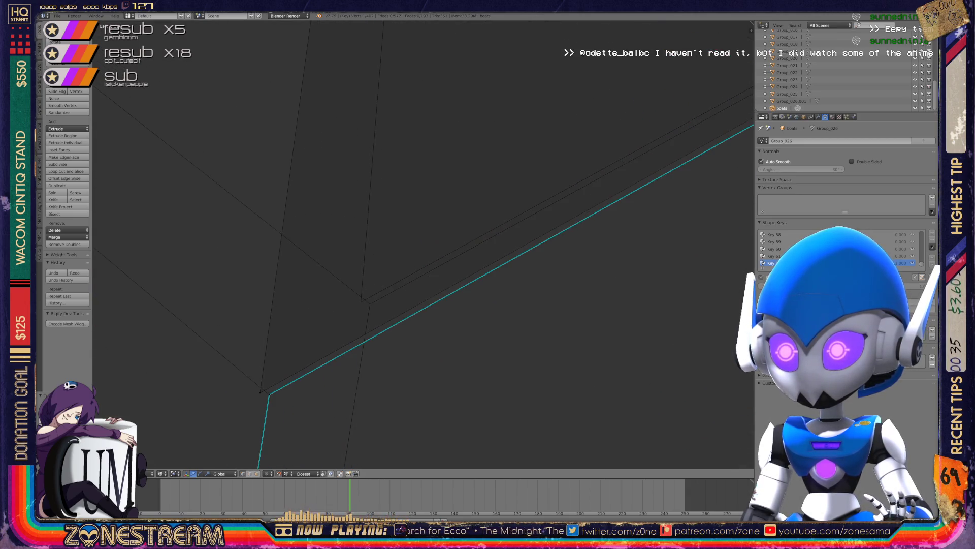
{"action": "right_click_drag", "start_coordinate": [260, 391], "coordinate": [361, 302]}
{"action": "key", "text": "ctrl+z"}
{"action": "mouse_move", "coordinate": [268, 394]}
{"action": "right_mouse_down"}
{"action": "mouse_move", "coordinate": [370, 304]}
{"action": "mouse_move", "coordinate": [361, 301]}
{"action": "right_mouse_up"}
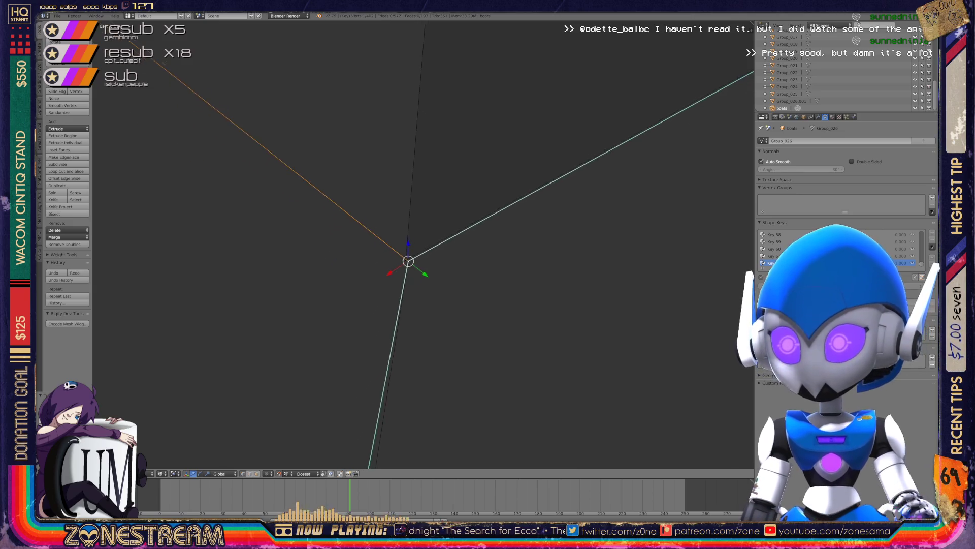
{"action": "scroll", "coordinate": [361, 300], "scroll_direction": "down", "scroll_amount": 5}
{"action": "middle_click_drag", "start_coordinate": [361, 301], "coordinate": [416, 264]}
{"action": "mouse_move", "coordinate": [441, 310]}
{"action": "middle_mouse_down"}
{"action": "mouse_move", "coordinate": [432, 218]}
{"action": "mouse_move", "coordinate": [452, 227]}
{"action": "mouse_move", "coordinate": [275, 152]}
{"action": "mouse_move", "coordinate": [325, 203]}
{"action": "mouse_move", "coordinate": [351, 257]}
{"action": "middle_mouse_up"}
{"action": "key", "text": "Tab"}
Reposition the boat piece's corner vertex in Edit Mode, then zoom out in Object Mode.
{"action": "scroll", "coordinate": [350, 257], "scroll_direction": "up", "scroll_amount": 4}
{"action": "scroll", "coordinate": [351, 256], "scroll_direction": "up", "scroll_amount": 5}
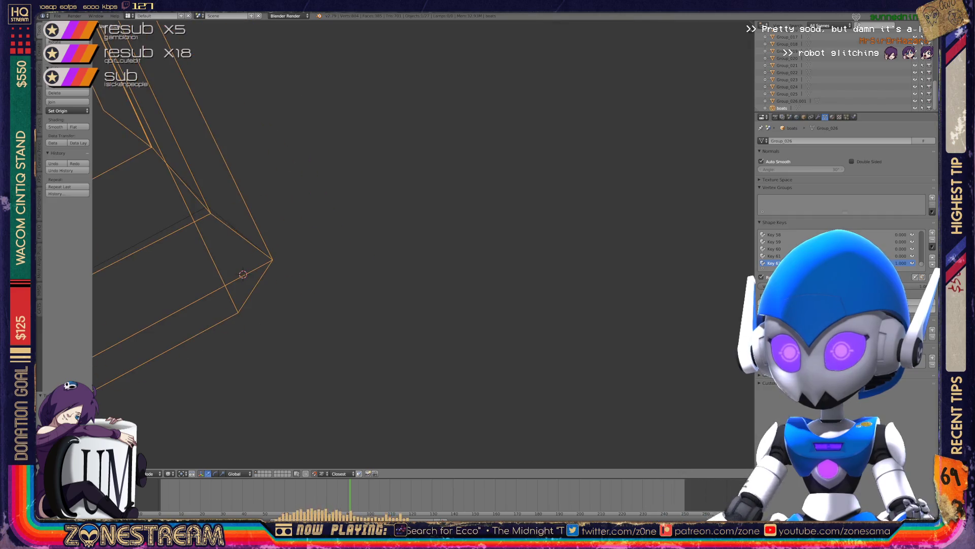
{"action": "key", "text": "Tab"}
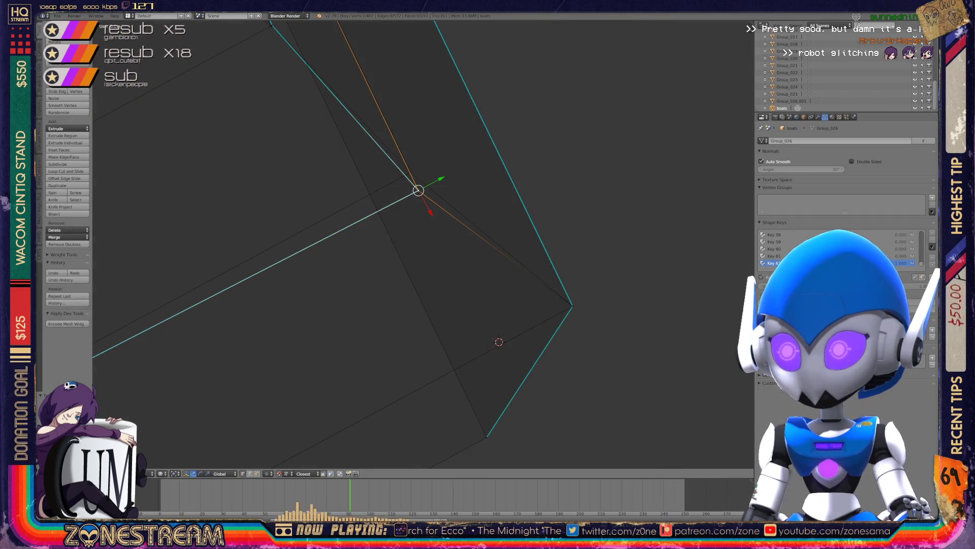
{"action": "key", "text": "g"}
{"action": "left_click", "coordinate": [410, 172]}
{"action": "scroll", "coordinate": [410, 172], "scroll_direction": "down", "scroll_amount": 4}
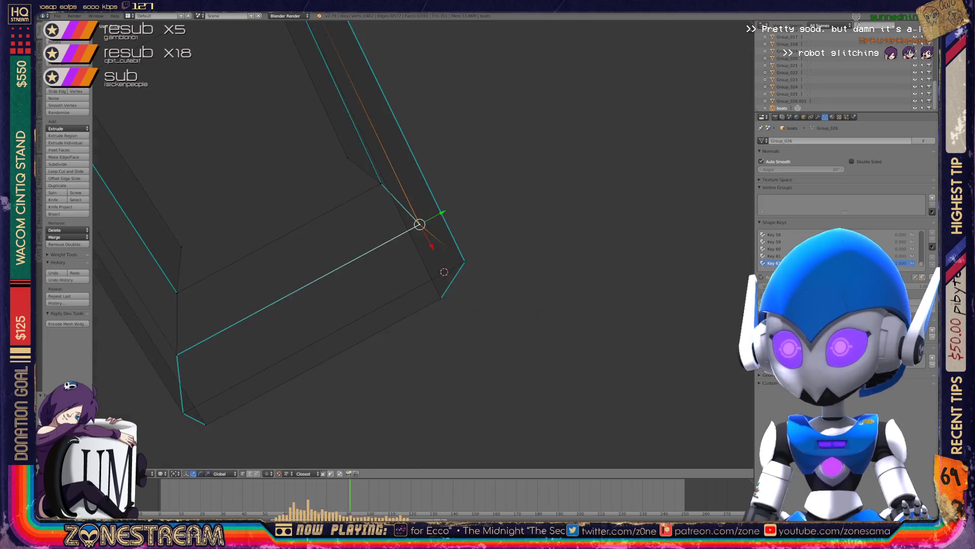
{"action": "key", "text": "Tab"}
{"action": "mouse_move", "coordinate": [410, 172]}
{"action": "middle_mouse_down"}
{"action": "mouse_move", "coordinate": [365, 213]}
{"action": "mouse_move", "coordinate": [428, 218]}
{"action": "middle_mouse_up"}
{"action": "scroll", "coordinate": [426, 254], "scroll_direction": "down", "scroll_amount": 3}
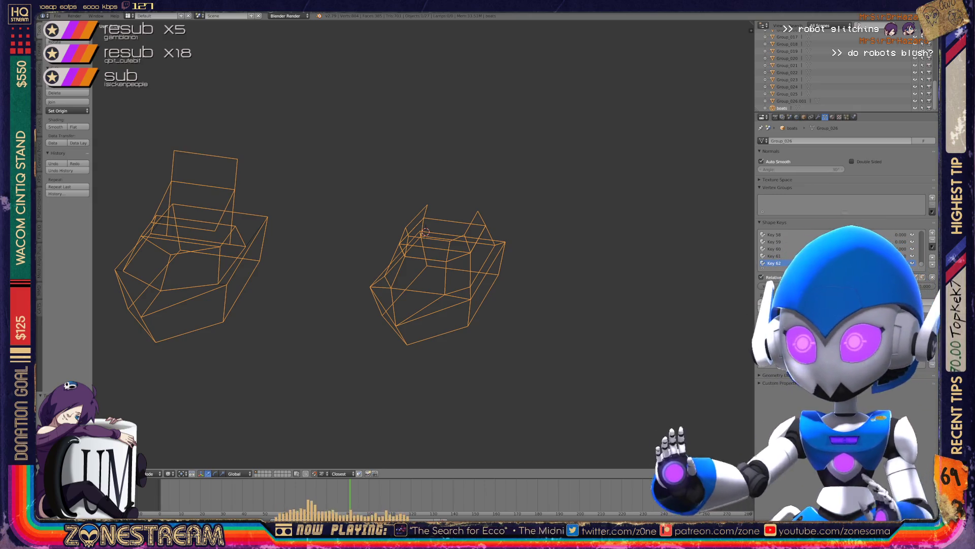
Zoom onto the boat piece, enter Edit Mode and pull its tip vertex away.
{"action": "scroll", "coordinate": [422, 244], "scroll_direction": "down", "scroll_amount": 5}
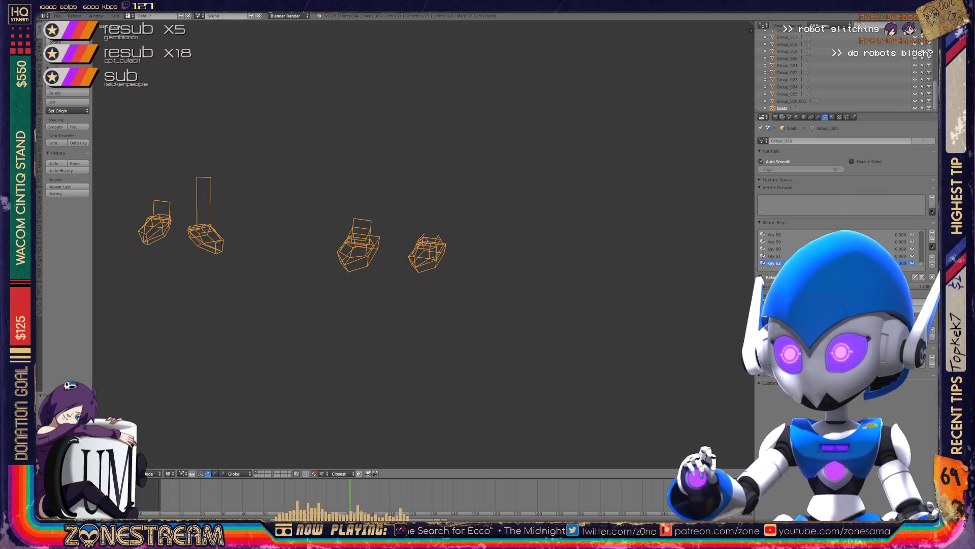
{"action": "mouse_move", "coordinate": [421, 244]}
{"action": "middle_mouse_down", "text": "shift"}
{"action": "mouse_move", "coordinate": [310, 219]}
{"action": "mouse_move", "coordinate": [365, 183]}
{"action": "middle_mouse_up", "text": "shift"}
{"action": "scroll", "coordinate": [473, 223], "scroll_direction": "up", "scroll_amount": 8}
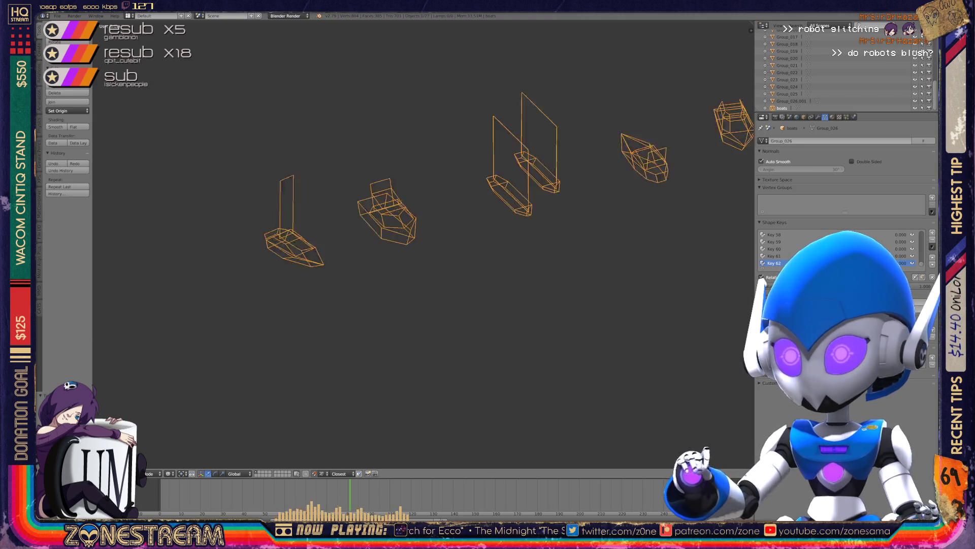
{"action": "scroll", "coordinate": [355, 203], "scroll_direction": "up", "scroll_amount": 3}
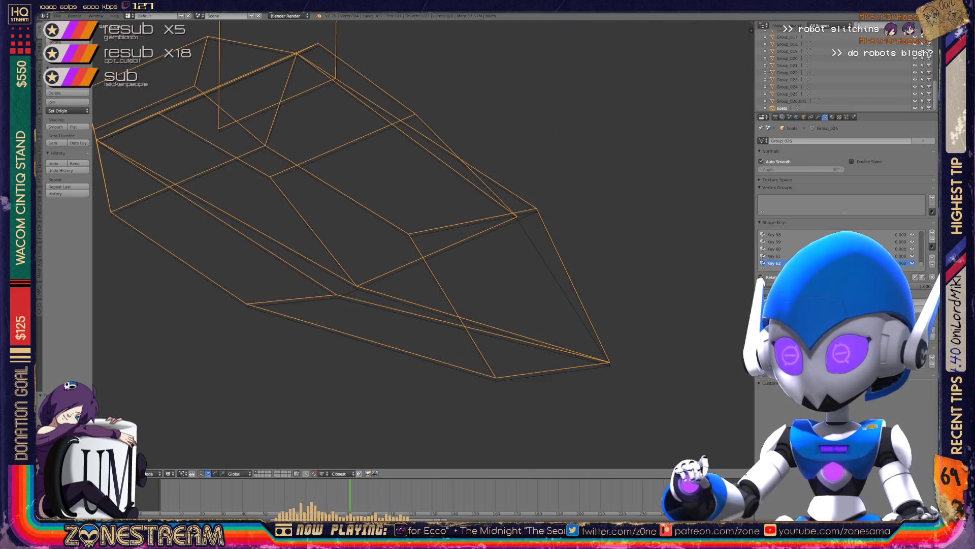
{"action": "key", "text": "Tab"}
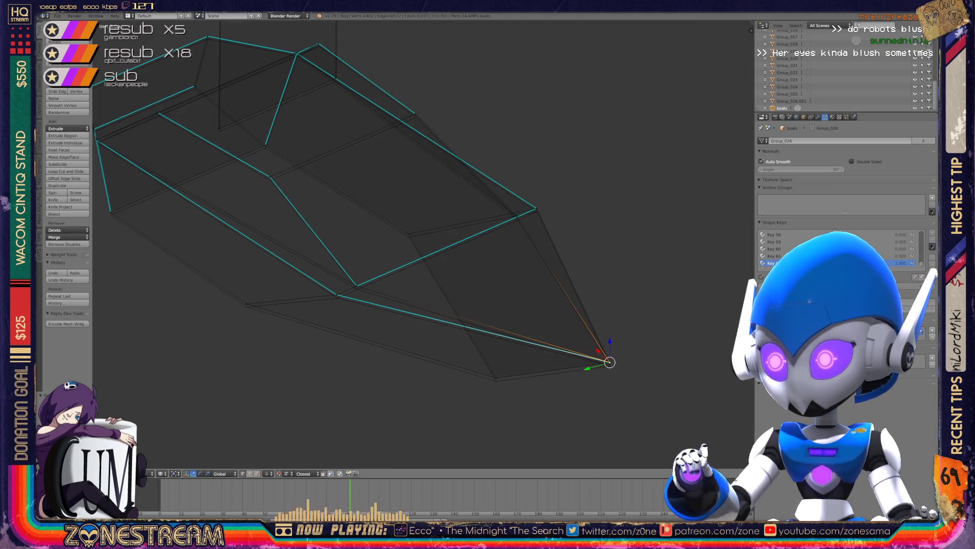
{"action": "key", "text": "g"}
{"action": "key", "text": "Return"}
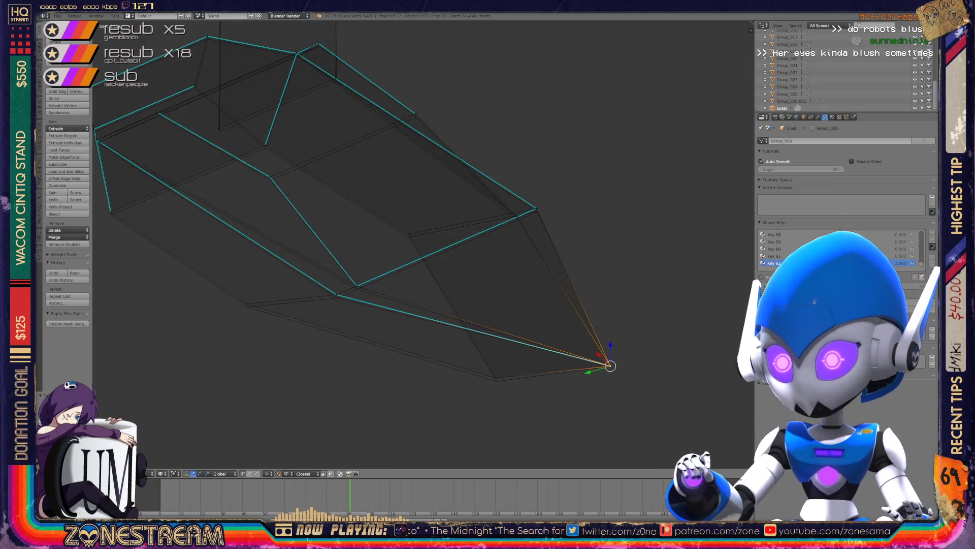
{"action": "key", "text": "g"}
{"action": "key", "text": "Return"}
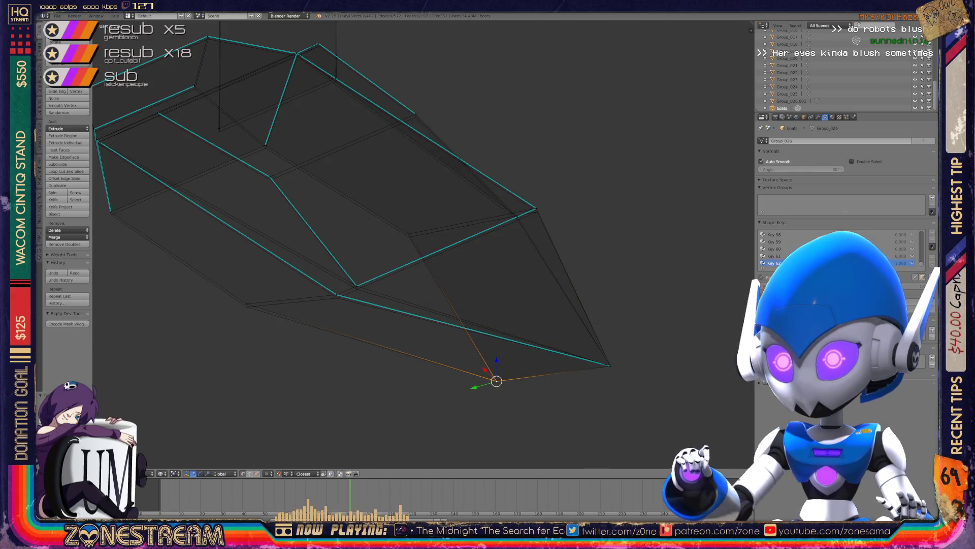
Pull the vertex below the inner edge up toward the boat's centre.
{"action": "middle_click_drag", "start_coordinate": [406, 243], "coordinate": [427, 239]}
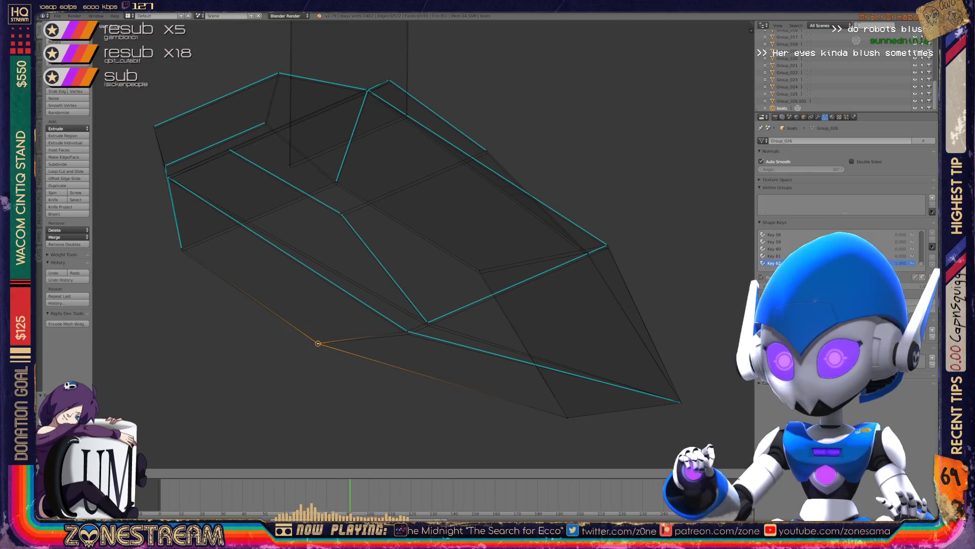
{"action": "key", "text": "a"}
{"action": "right_click", "coordinate": [407, 333]}
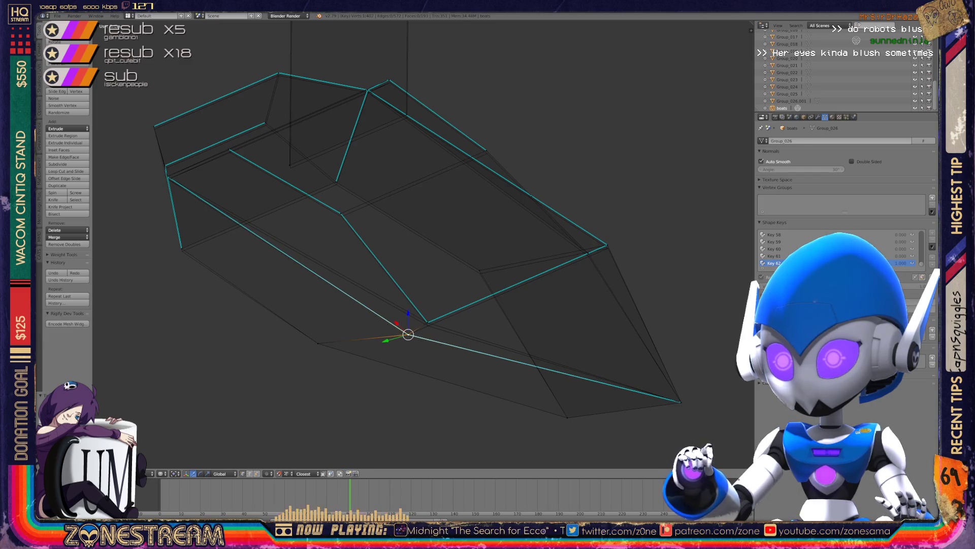
{"action": "right_click", "coordinate": [427, 323]}
{"action": "left_click_drag", "start_coordinate": [428, 322], "coordinate": [480, 270]}
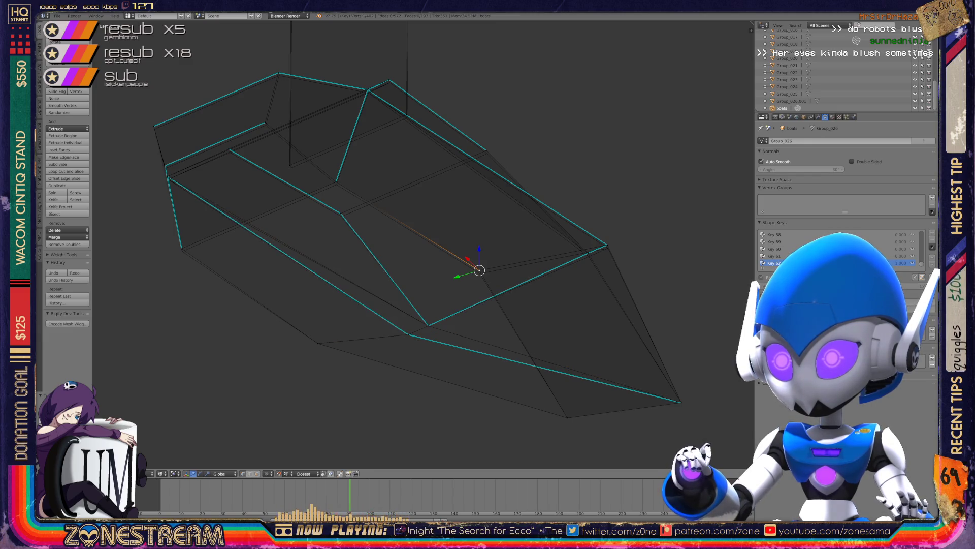
{"action": "mouse_move", "coordinate": [457, 304]}
{"action": "middle_mouse_down", "text": "shift"}
{"action": "mouse_move", "coordinate": [421, 304]}
{"action": "mouse_move", "coordinate": [518, 305]}
{"action": "middle_mouse_up", "text": "shift"}
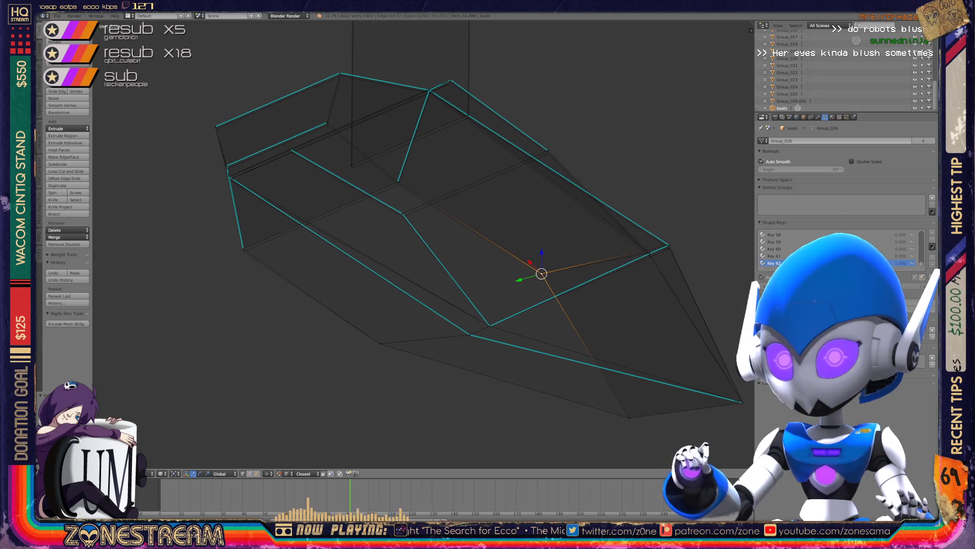
{"action": "right_click", "coordinate": [243, 248]}
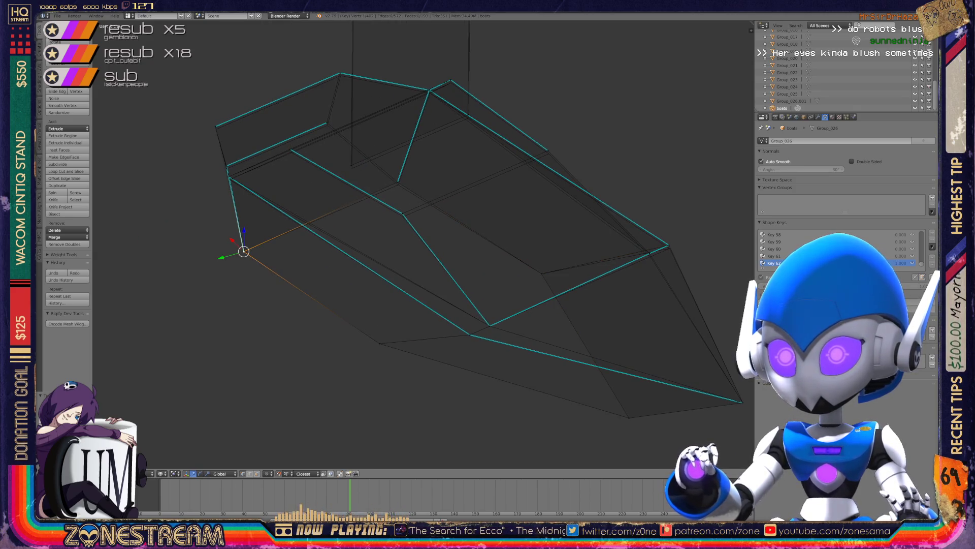
{"action": "mouse_move", "coordinate": [355, 305]}
{"action": "middle_mouse_down"}
{"action": "mouse_move", "coordinate": [386, 325]}
{"action": "mouse_move", "coordinate": [488, 341]}
{"action": "middle_mouse_up"}
{"action": "mouse_move", "coordinate": [508, 305]}
{"action": "middle_mouse_down", "text": "shift"}
{"action": "mouse_move", "coordinate": [559, 310]}
{"action": "mouse_move", "coordinate": [402, 239]}
{"action": "middle_mouse_up", "text": "shift"}
Nudge the inner corner vertex and the upper-left rim vertex slightly down.
{"action": "scroll", "coordinate": [424, 244], "scroll_direction": "up", "scroll_amount": 5}
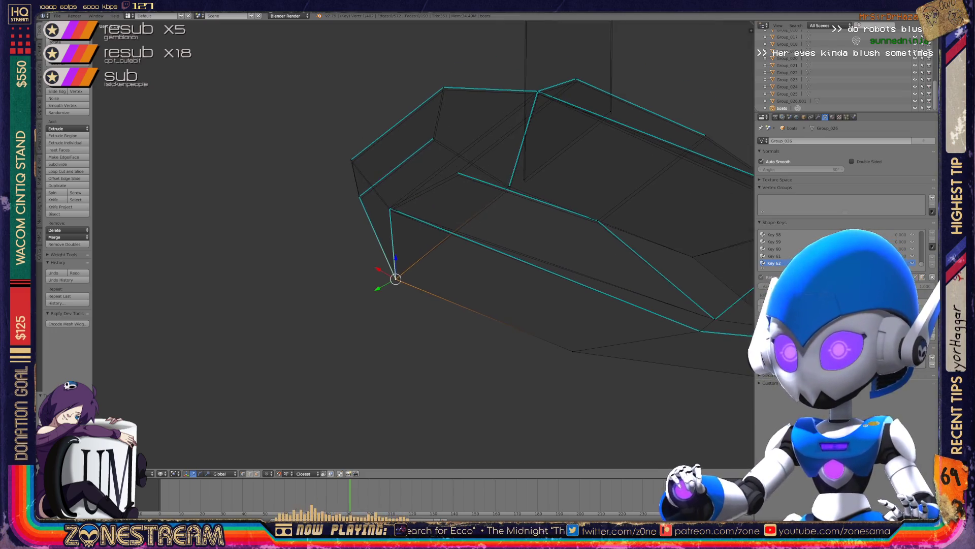
{"action": "right_click", "coordinate": [327, 238]}
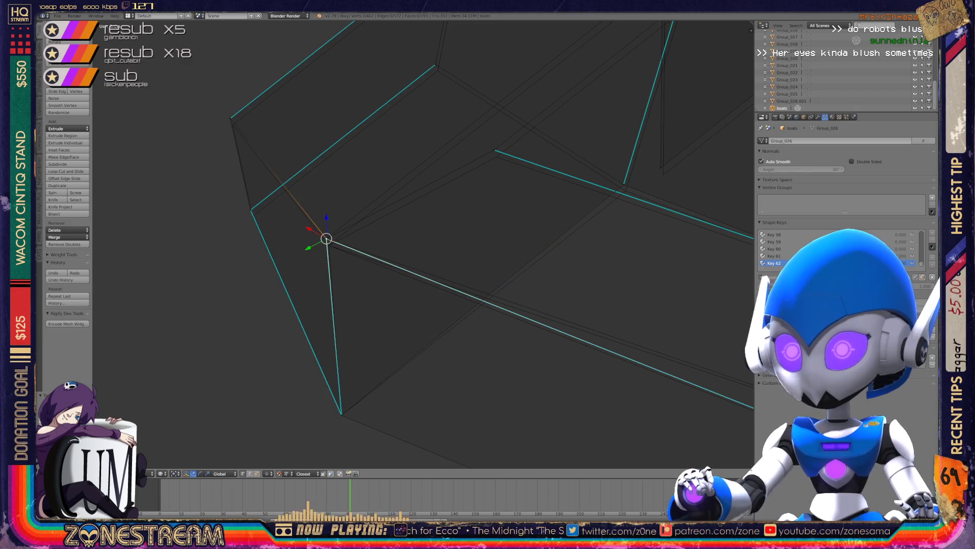
{"action": "right_click", "coordinate": [751, 382], "text": "shift"}
{"action": "key", "text": "g"}
{"action": "key", "text": "Return"}
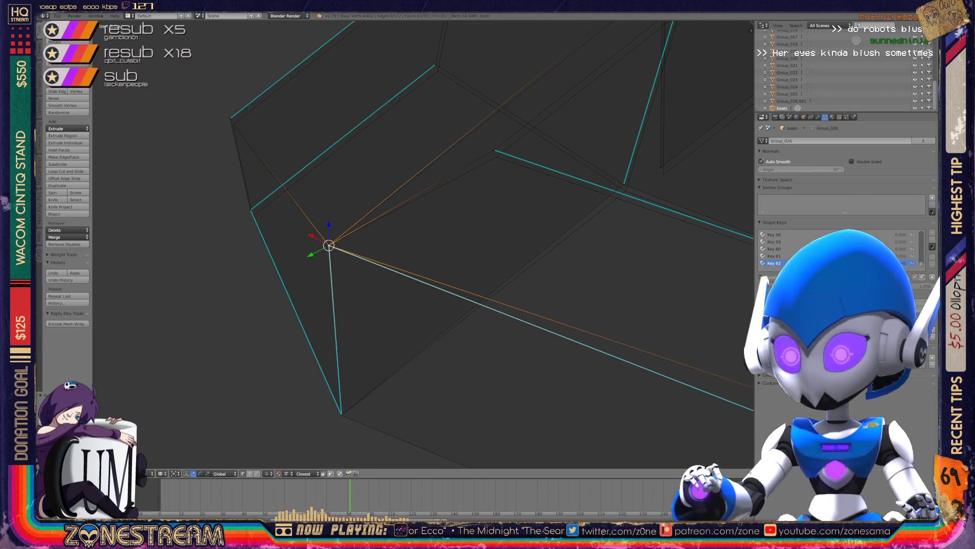
{"action": "right_click", "coordinate": [494, 150]}
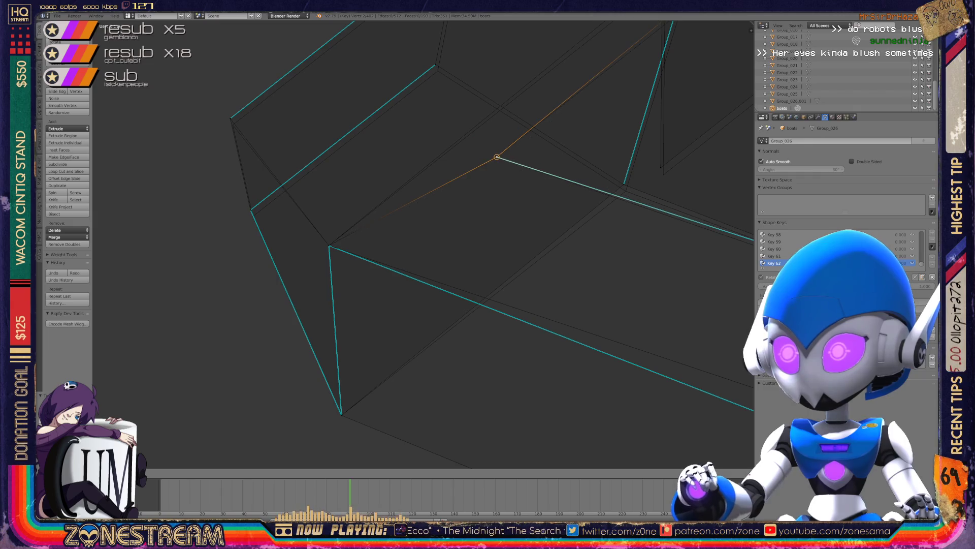
{"action": "middle_click_drag", "start_coordinate": [495, 150], "coordinate": [537, 186], "text": "shift"}
{"action": "right_click", "coordinate": [274, 155]}
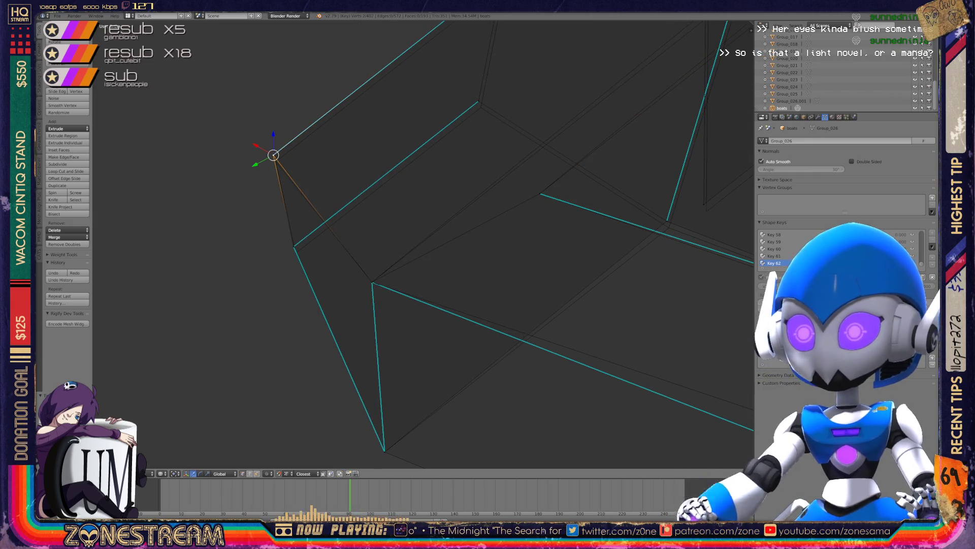
{"action": "key", "text": "g"}
{"action": "key", "text": "Return"}
Nudge the upper-middle rim vertex and the upper corner vertex slightly down.
{"action": "right_click", "coordinate": [293, 246]}
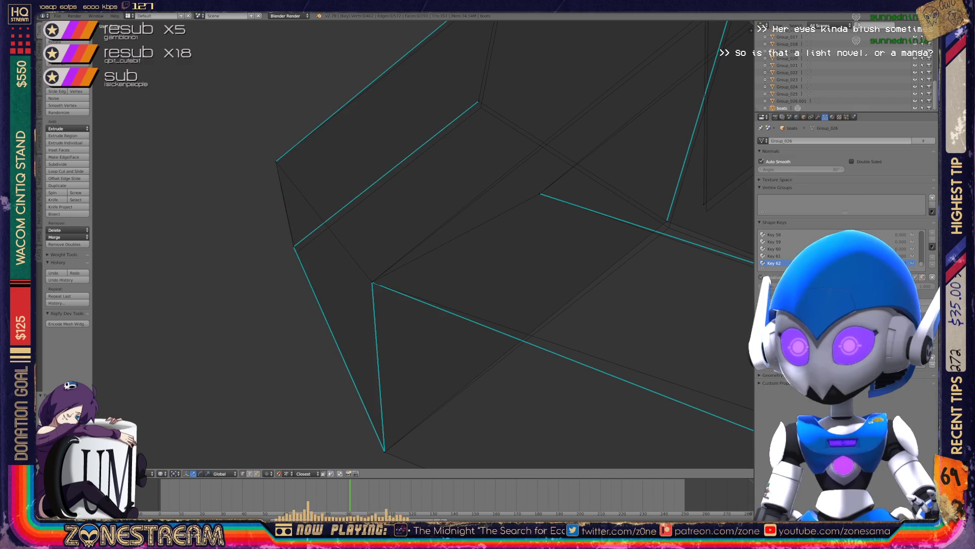
{"action": "middle_click_drag", "start_coordinate": [294, 247], "coordinate": [195, 325], "text": "shift"}
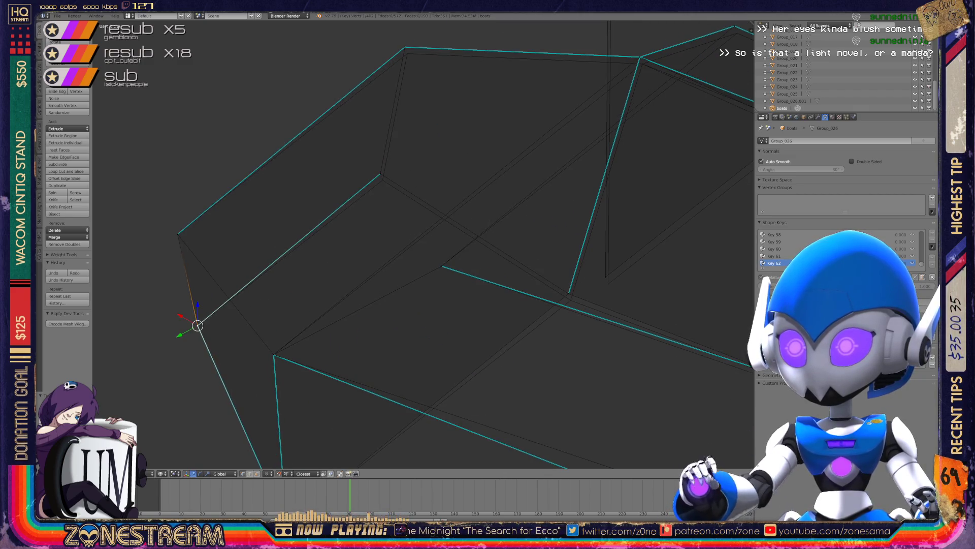
{"action": "right_click", "coordinate": [380, 174]}
{"action": "key", "text": "g"}
{"action": "key", "text": "Return"}
{"action": "middle_click_drag", "start_coordinate": [386, 178], "coordinate": [372, 246], "text": "shift"}
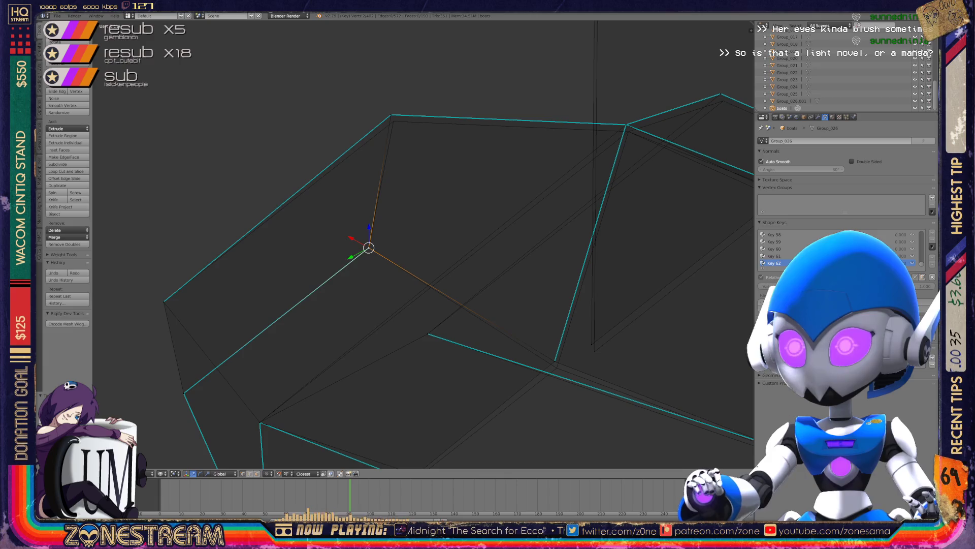
{"action": "right_click", "coordinate": [391, 114]}
{"action": "key", "text": "g"}
{"action": "key", "text": "Return"}
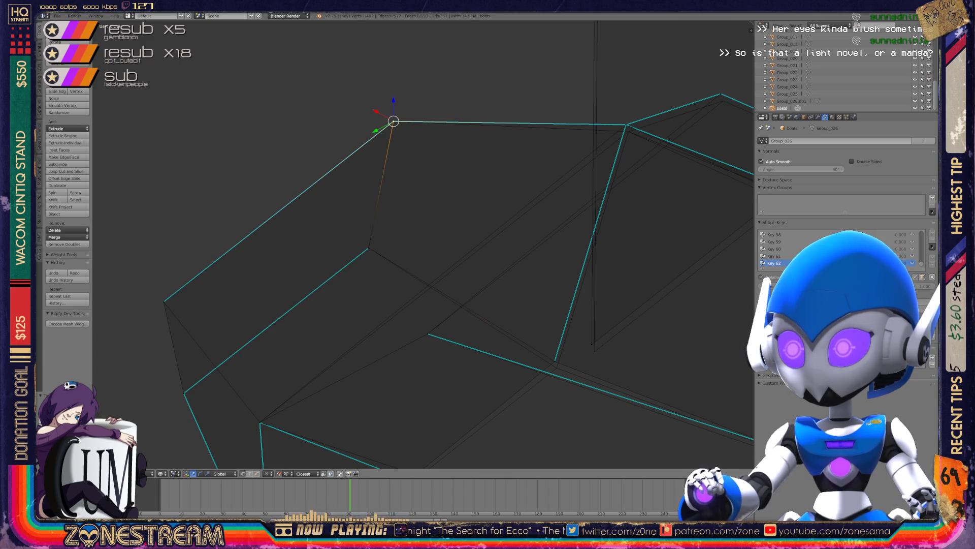
{"action": "middle_click_drag", "start_coordinate": [393, 122], "coordinate": [212, 65], "text": "shift"}
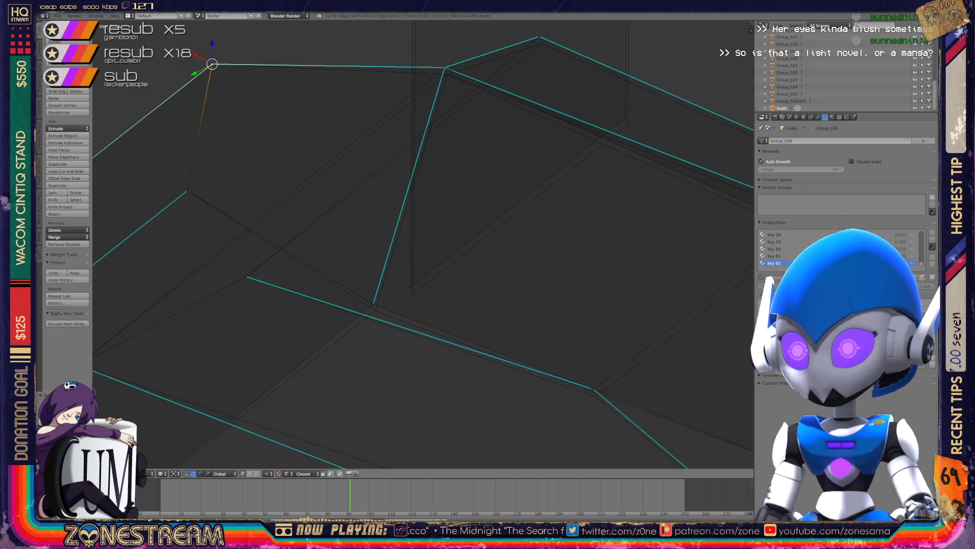
Nudge three inner-edge vertices slightly down and down-right.
{"action": "right_click", "coordinate": [410, 287]}
{"action": "right_click_drag", "start_coordinate": [410, 287], "coordinate": [413, 294]}
{"action": "right_click", "coordinate": [627, 125]}
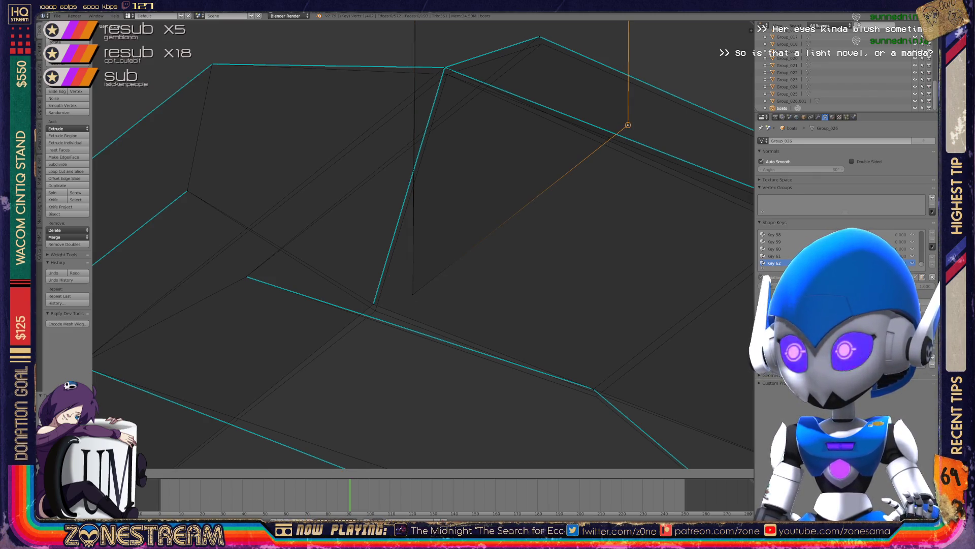
{"action": "right_click", "coordinate": [374, 304]}
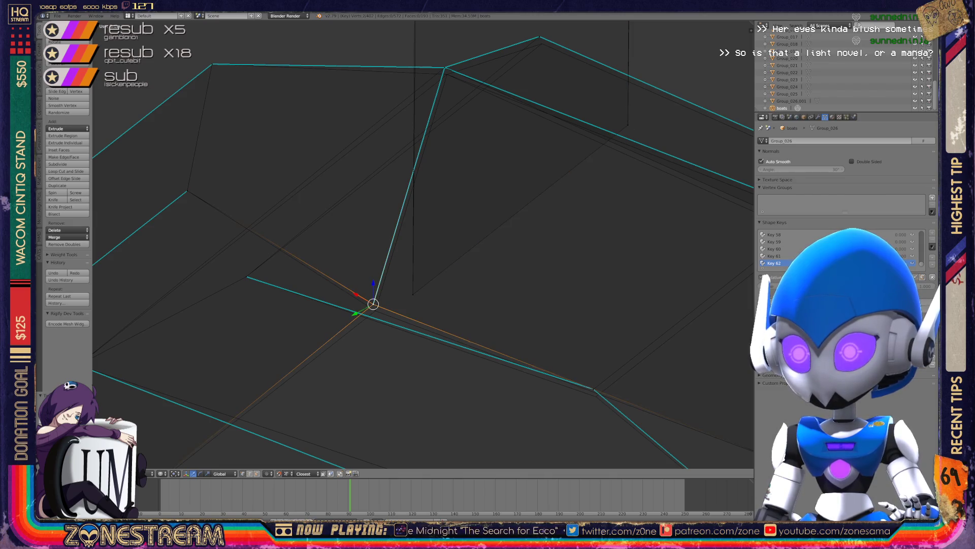
{"action": "right_click_drag", "start_coordinate": [374, 304], "coordinate": [376, 310]}
{"action": "middle_click_drag", "start_coordinate": [375, 309], "coordinate": [440, 287]}
{"action": "right_click", "coordinate": [374, 242]}
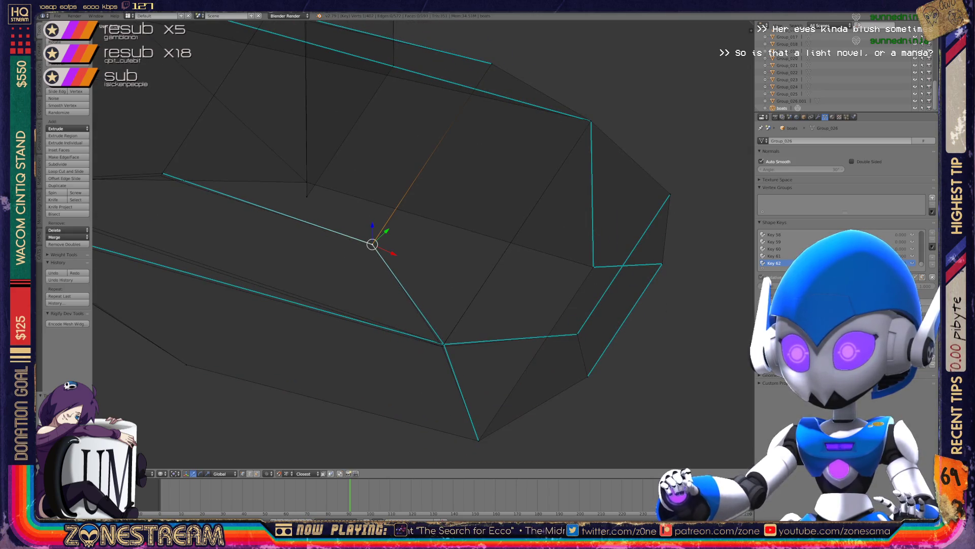
{"action": "right_click", "coordinate": [443, 344]}
{"action": "mouse_move", "coordinate": [443, 344]}
{"action": "left_mouse_down"}
{"action": "mouse_move", "coordinate": [446, 398]}
{"action": "mouse_move", "coordinate": [443, 346]}
{"action": "left_mouse_up"}
{"action": "mouse_move", "coordinate": [443, 347]}
{"action": "middle_mouse_down"}
{"action": "mouse_move", "coordinate": [647, 343]}
{"action": "mouse_move", "coordinate": [732, 366]}
{"action": "middle_mouse_up"}
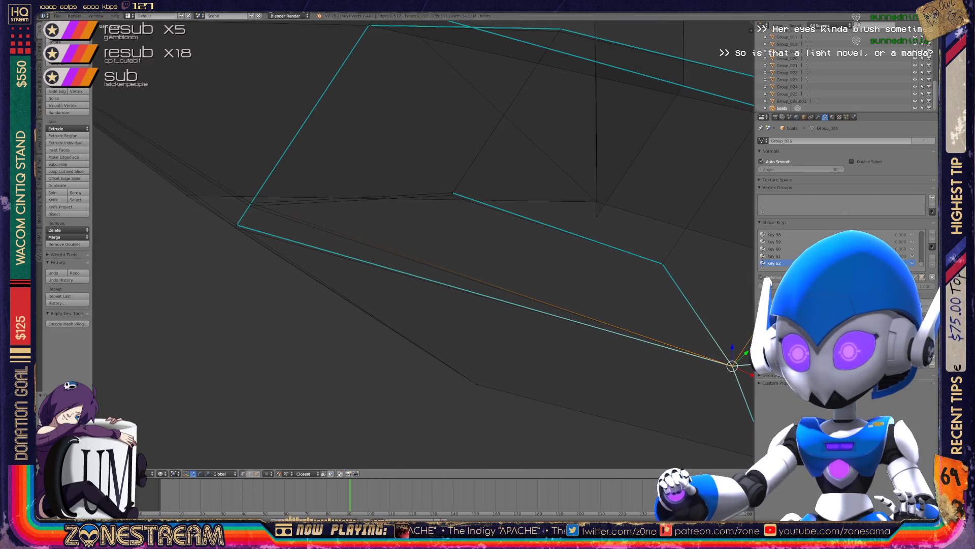
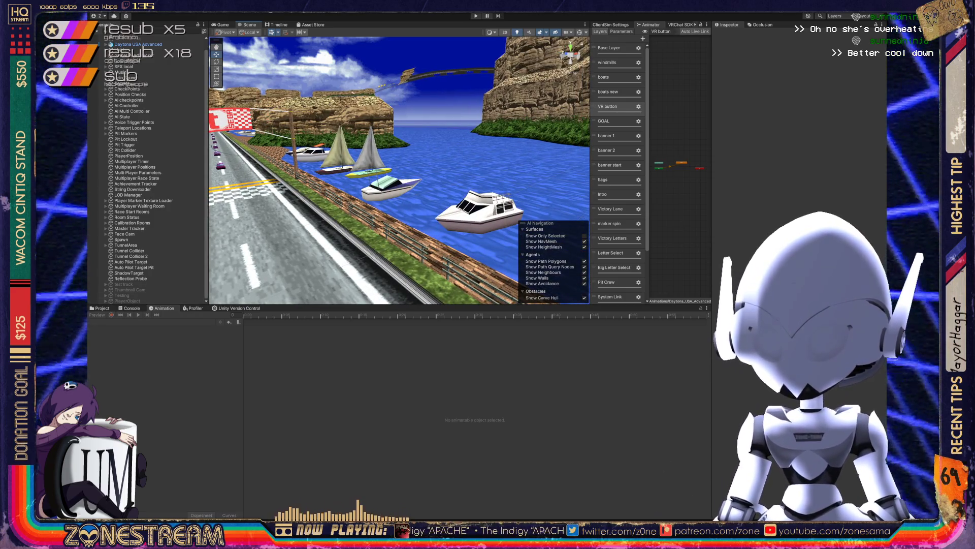
Expand Daytona_USA_Advanced, select VRCWorld, and play the boats new blend-shape animation preview.
{"action": "scroll", "coordinate": [148, 168], "scroll_direction": "up", "scroll_amount": 1}
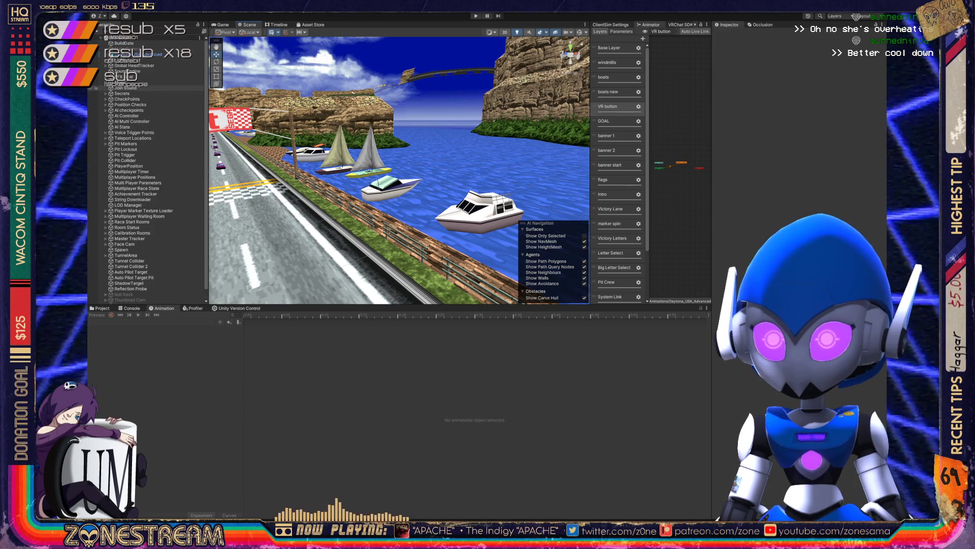
{"action": "left_click", "coordinate": [105, 54]}
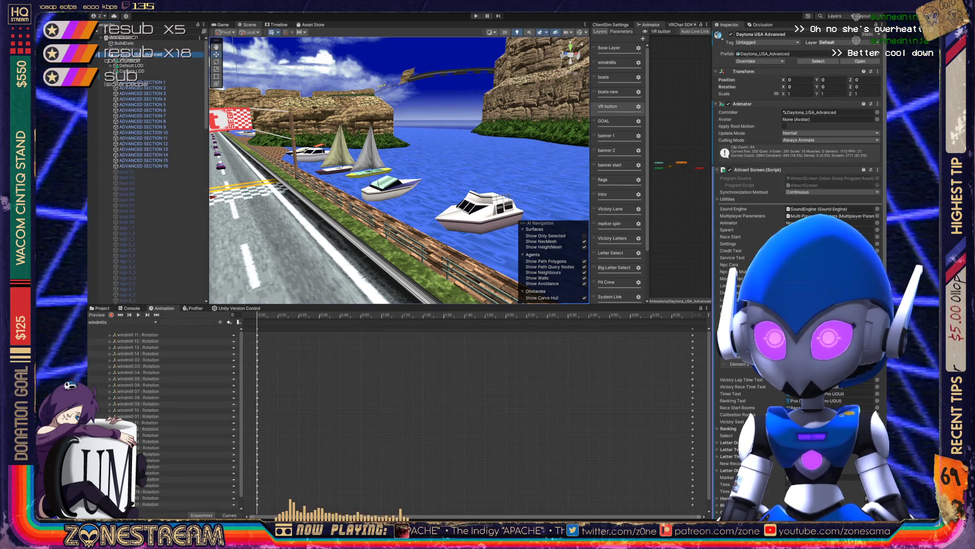
{"action": "left_click", "coordinate": [132, 60]}
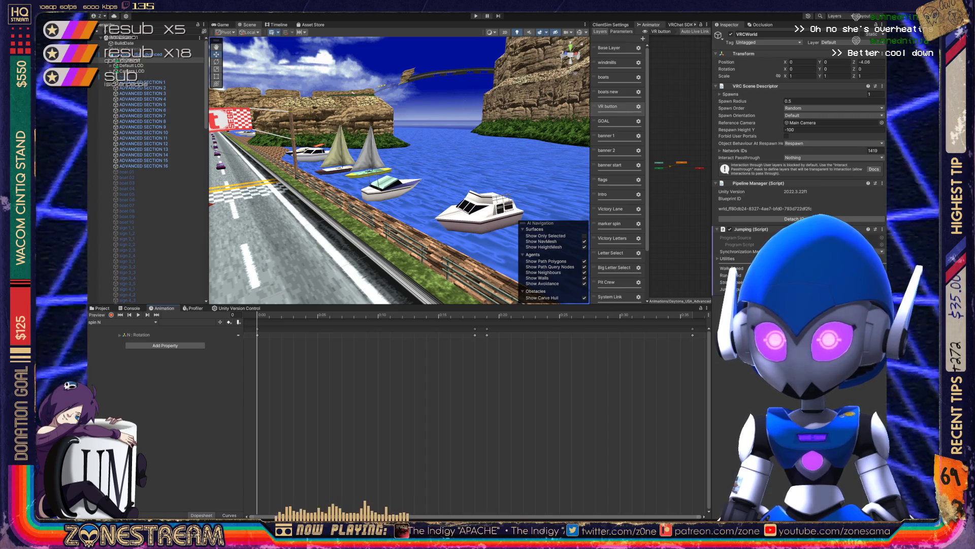
{"action": "key", "text": "space"}
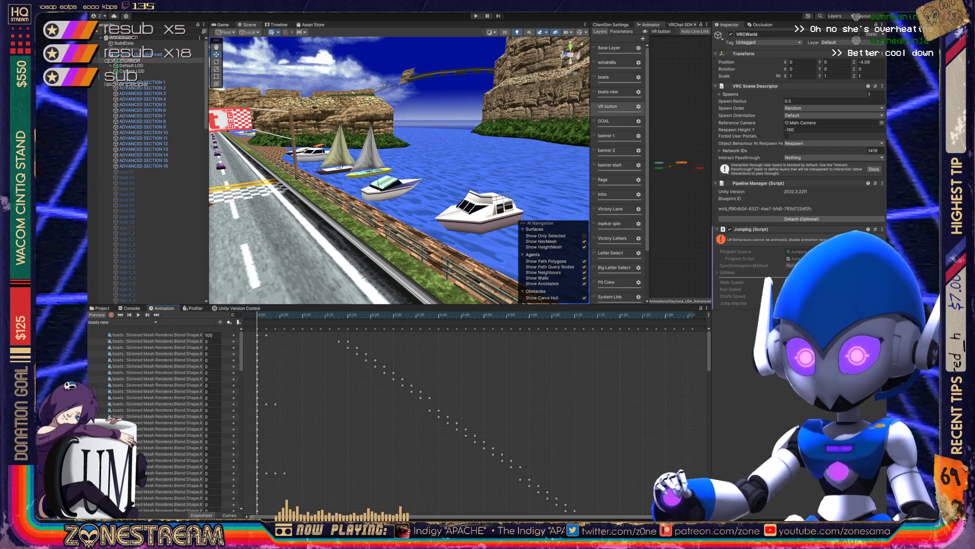
{"action": "key", "text": "space"}
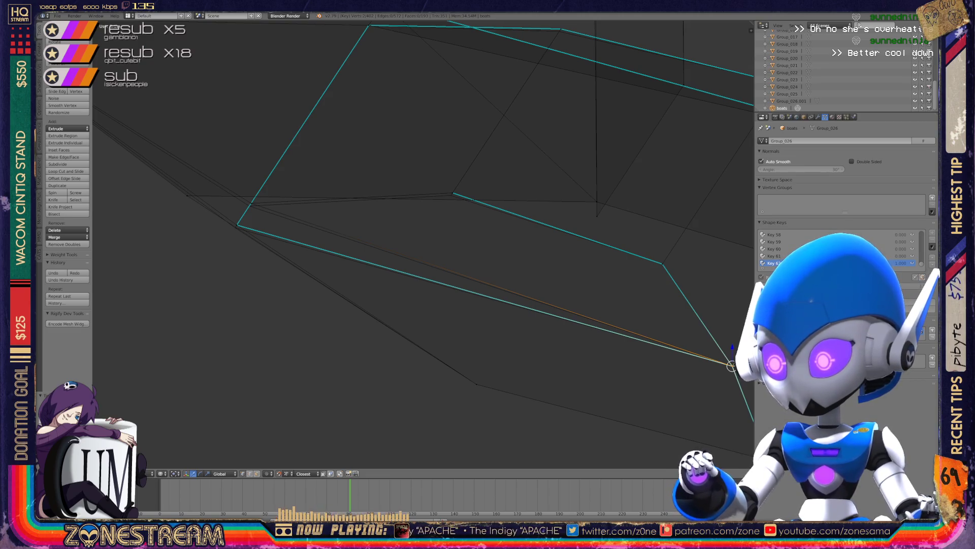
Move the stray hull-corner vertices back onto the hull edges while shape key Key 62 is active.
{"action": "right_click", "coordinate": [237, 225]}
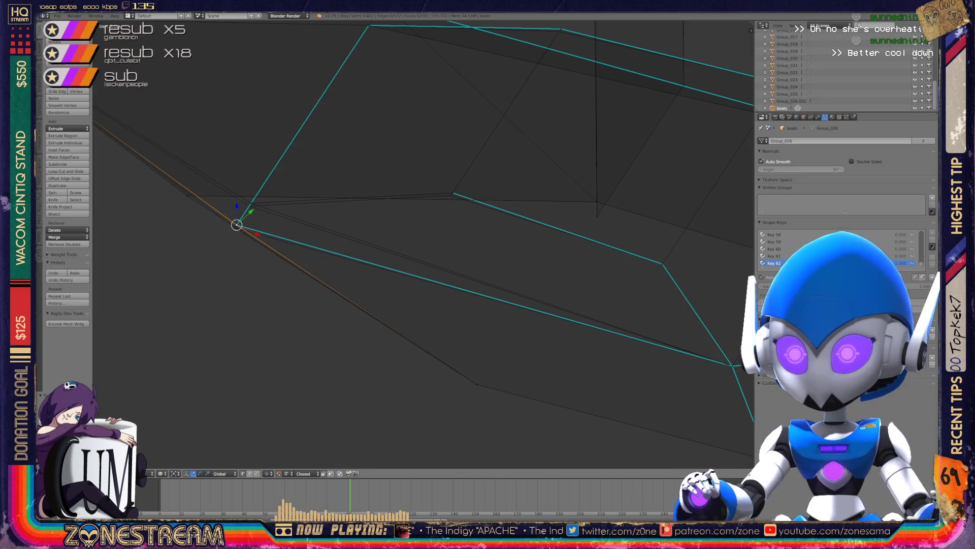
{"action": "key", "text": "g"}
{"action": "left_click", "coordinate": [235, 228]}
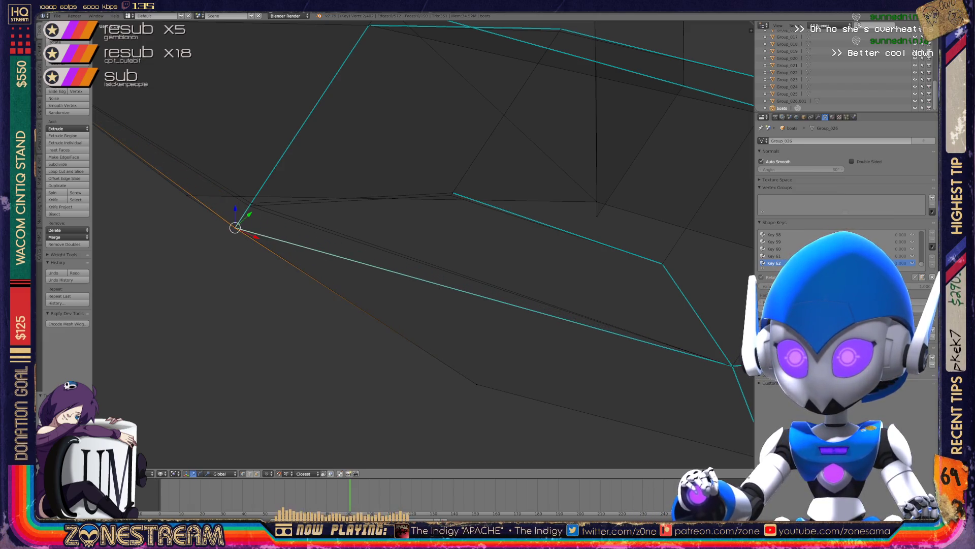
{"action": "left_click_drag", "start_coordinate": [235, 228], "coordinate": [250, 206]}
{"action": "left_click", "coordinate": [452, 193]}
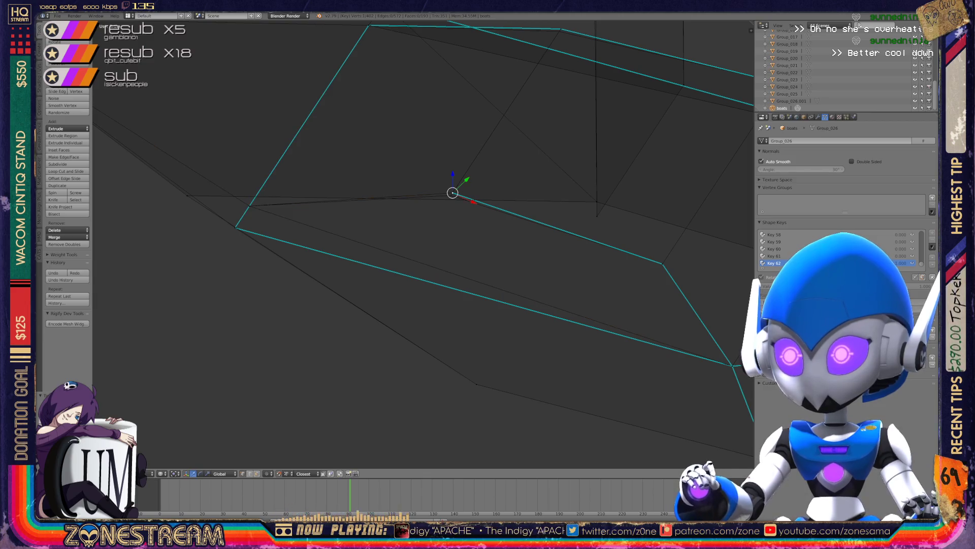
{"action": "key", "text": "g"}
{"action": "left_click", "coordinate": [451, 195]}
{"action": "mouse_move", "coordinate": [457, 254]}
{"action": "middle_mouse_down"}
{"action": "mouse_move", "coordinate": [498, 239]}
{"action": "mouse_move", "coordinate": [539, 264]}
{"action": "middle_mouse_up"}
{"action": "mouse_move", "coordinate": [386, 244]}
{"action": "middle_mouse_down"}
{"action": "mouse_move", "coordinate": [427, 226]}
{"action": "mouse_move", "coordinate": [434, 233]}
{"action": "middle_mouse_up"}
Recheck the boat's corner vertex from another angle, then return the hull to Object Mode.
{"action": "key", "text": "Tab"}
{"action": "scroll", "coordinate": [421, 243], "scroll_direction": "up", "scroll_amount": 5}
{"action": "key", "text": "Tab"}
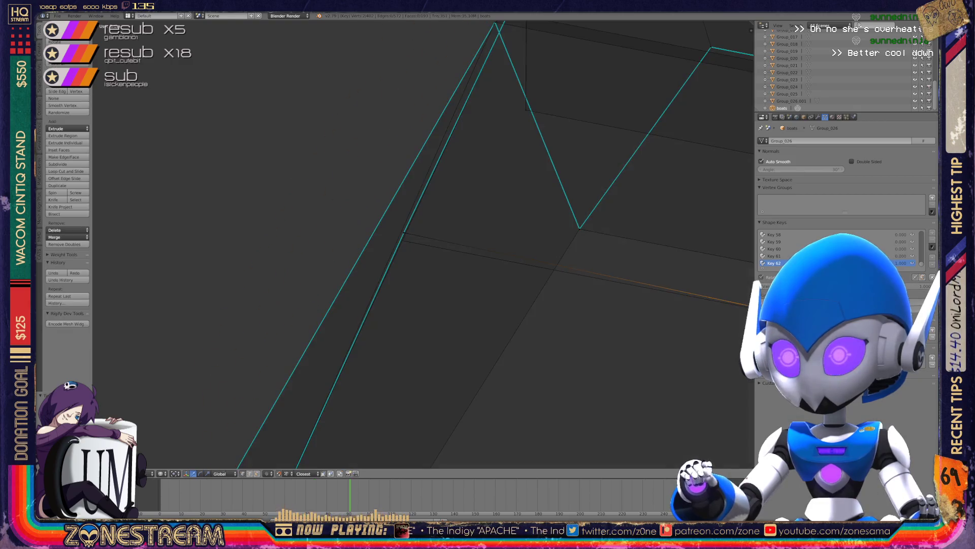
{"action": "left_click", "coordinate": [402, 240]}
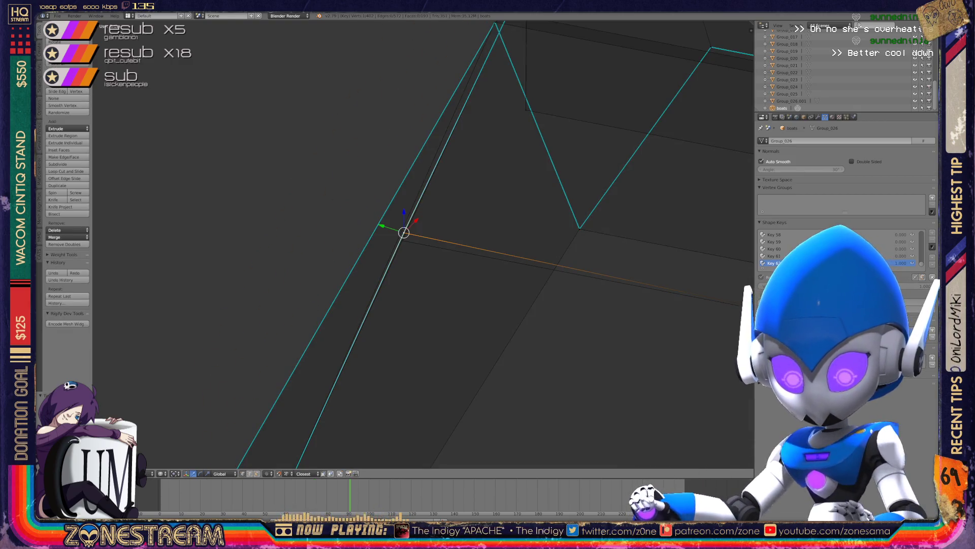
{"action": "scroll", "coordinate": [422, 239], "scroll_direction": "down", "scroll_amount": 5}
{"action": "mouse_move", "coordinate": [421, 238]}
{"action": "middle_mouse_down"}
{"action": "mouse_move", "coordinate": [457, 239]}
{"action": "mouse_move", "coordinate": [468, 222]}
{"action": "middle_mouse_up"}
{"action": "key", "text": "Tab"}
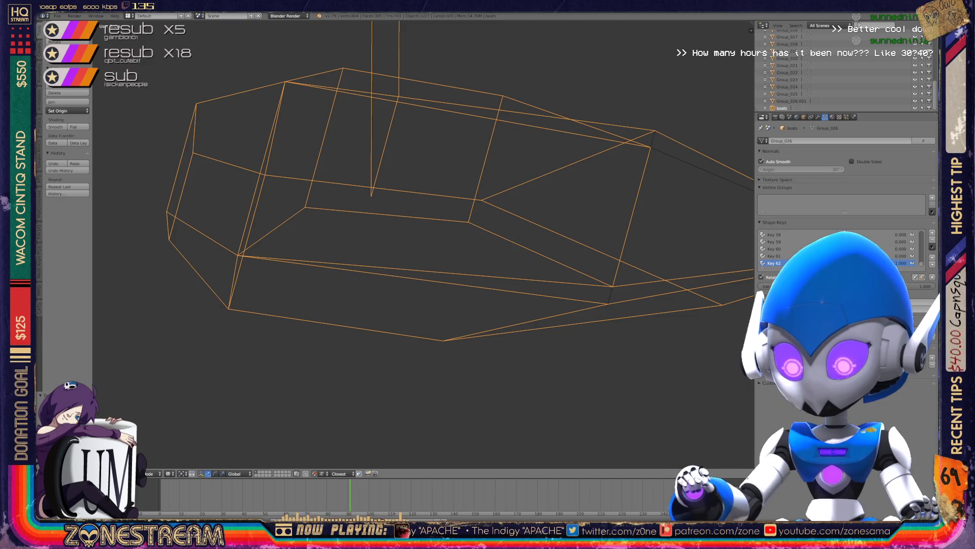
{"action": "middle_click_drag", "start_coordinate": [468, 222], "coordinate": [580, 162]}
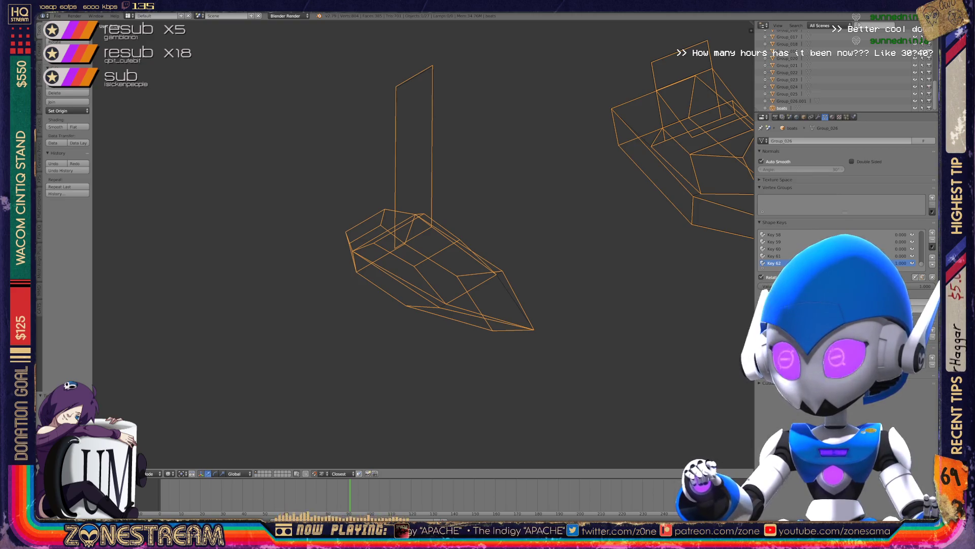
{"action": "middle_click_drag", "start_coordinate": [579, 161], "coordinate": [593, 153]}
{"action": "key", "text": "Tab"}
{"action": "scroll", "coordinate": [593, 153], "scroll_direction": "up", "scroll_amount": 2}
{"action": "scroll", "coordinate": [455, 305], "scroll_direction": "up", "scroll_amount": 5}
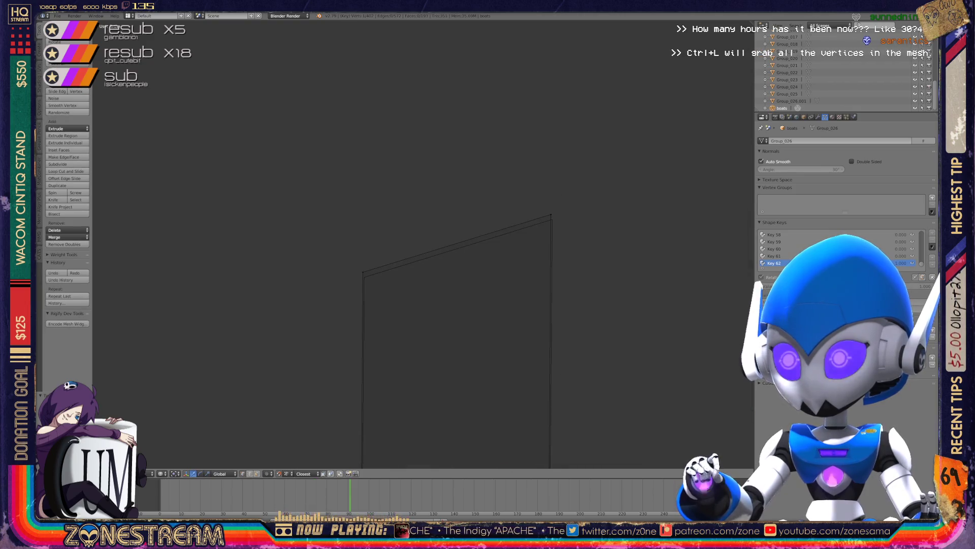
{"action": "right_click", "coordinate": [362, 272]}
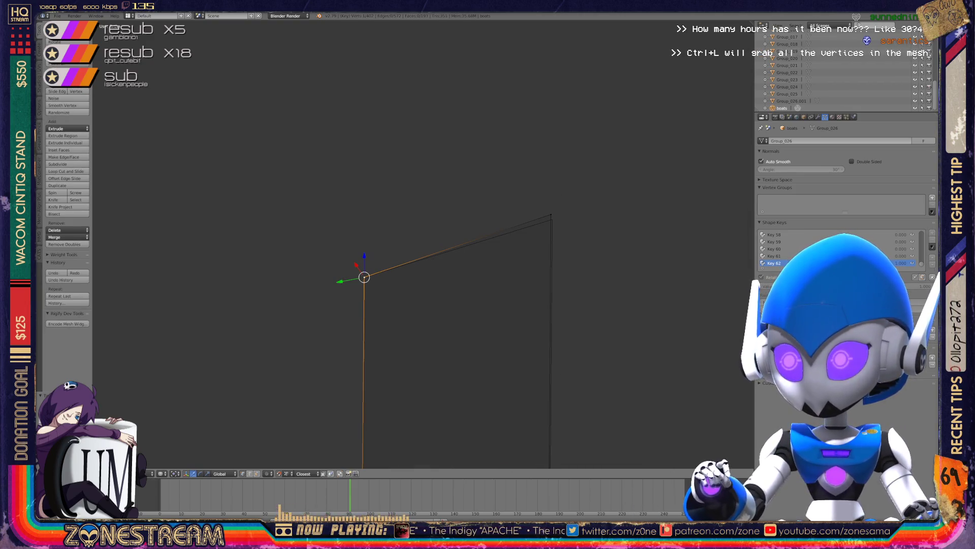
{"action": "right_click", "coordinate": [552, 220]}
{"action": "scroll", "coordinate": [425, 244], "scroll_direction": "down", "scroll_amount": 6}
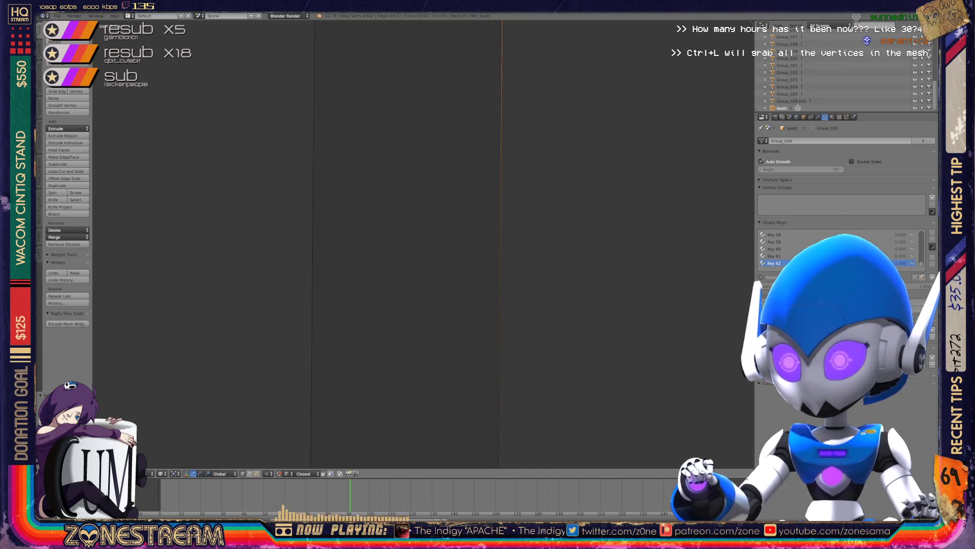
{"action": "middle_click_drag", "start_coordinate": [425, 243], "coordinate": [331, 218]}
{"action": "scroll", "coordinate": [424, 244], "scroll_direction": "down", "scroll_amount": 3}
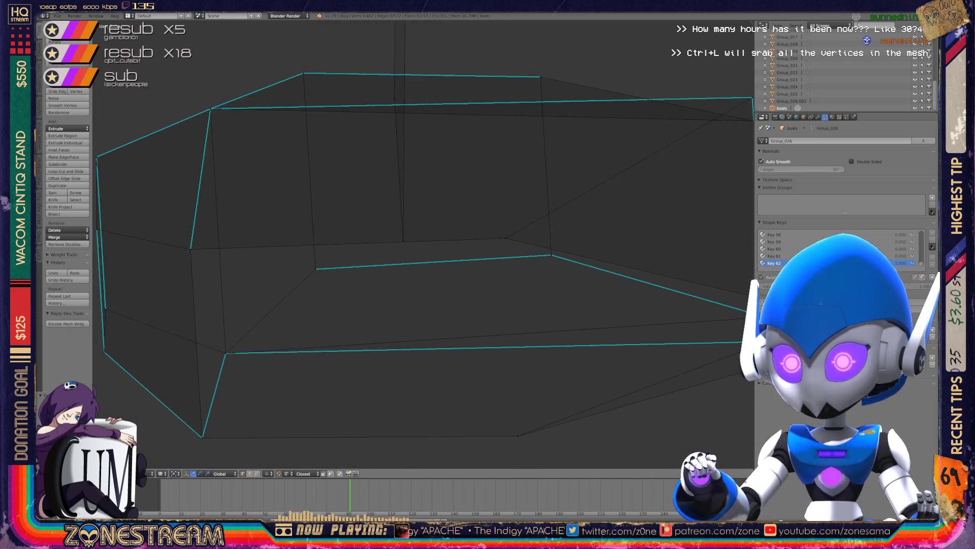
Re-enter Edit Mode on the hull piece and reposition a selected corner vertex.
{"action": "key", "text": "Tab"}
{"action": "scroll", "coordinate": [424, 244], "scroll_direction": "down", "scroll_amount": 2}
{"action": "key", "text": "Tab"}
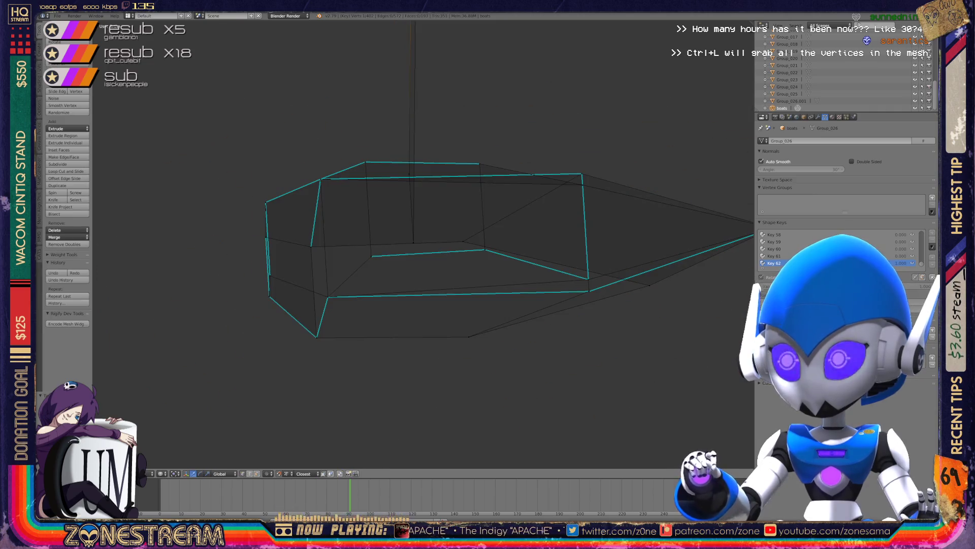
{"action": "scroll", "coordinate": [508, 228], "scroll_direction": "down", "scroll_amount": 4}
{"action": "scroll", "coordinate": [508, 229], "scroll_direction": "up", "scroll_amount": 5}
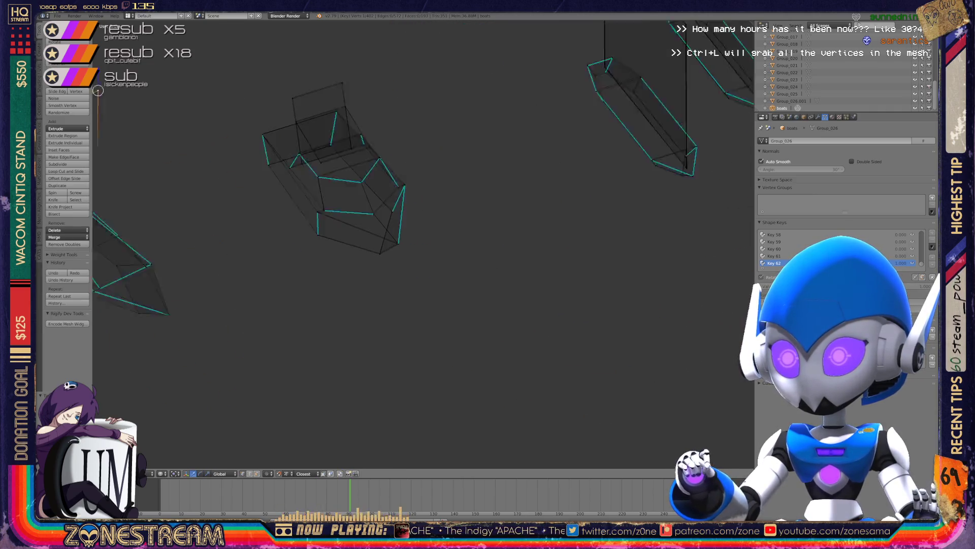
{"action": "scroll", "coordinate": [376, 214], "scroll_direction": "up", "scroll_amount": 3}
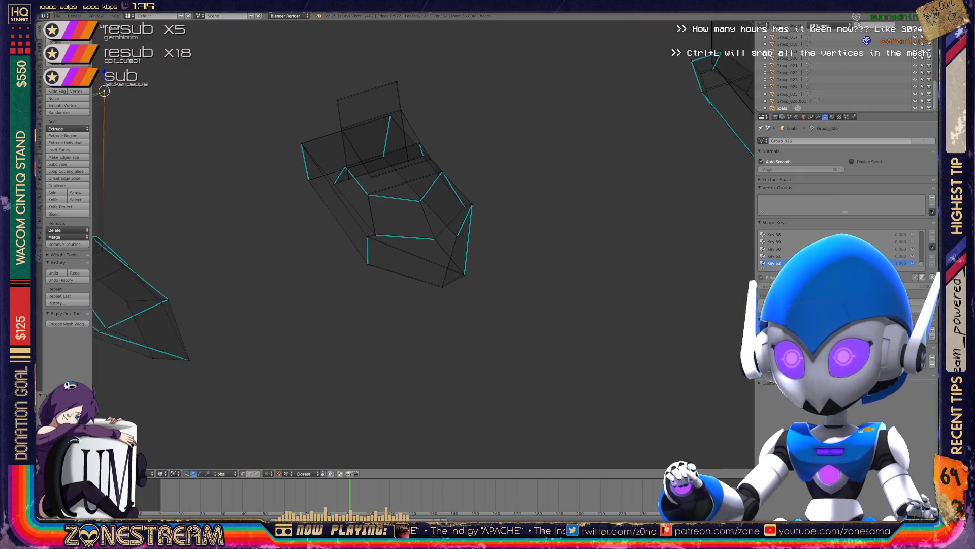
{"action": "middle_click_drag", "start_coordinate": [376, 213], "coordinate": [416, 244]}
{"action": "left_click_drag", "start_coordinate": [366, 229], "coordinate": [364, 200], "text": "shift"}
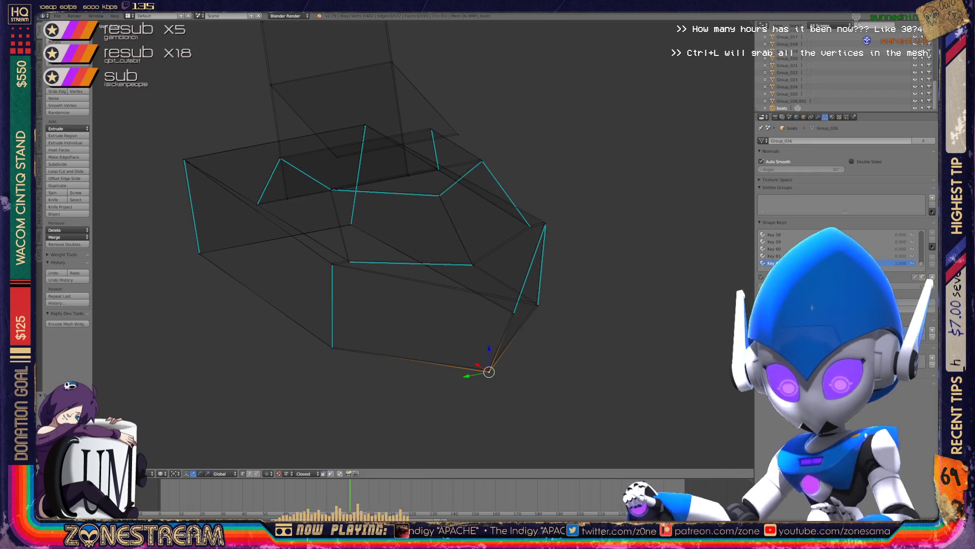
{"action": "key", "text": "g"}
{"action": "left_click", "coordinate": [488, 370]}
Move a corner vertex up to the hull edge and merge it with its neighbour at center.
{"action": "scroll", "coordinate": [423, 244], "scroll_direction": "up", "scroll_amount": 1}
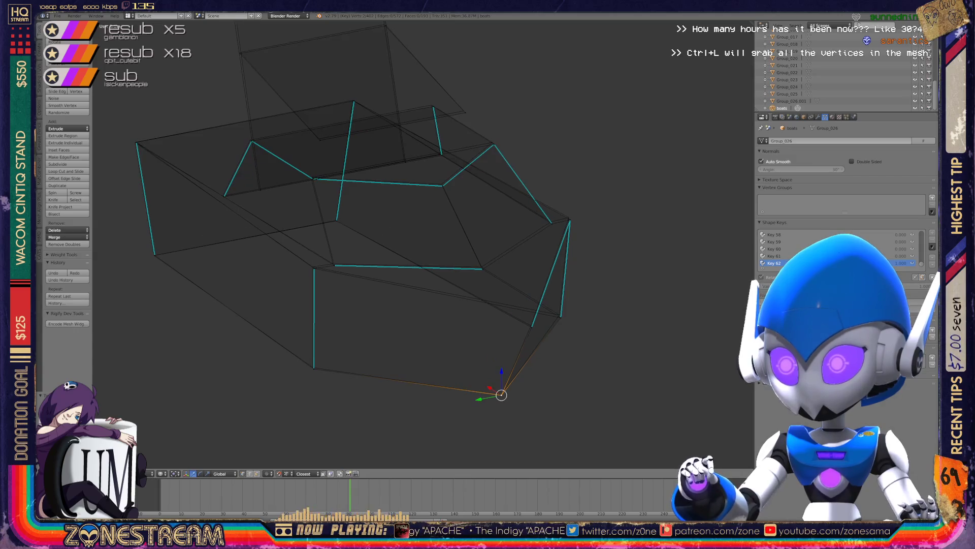
{"action": "key", "text": "g"}
{"action": "left_click", "coordinate": [531, 325]}
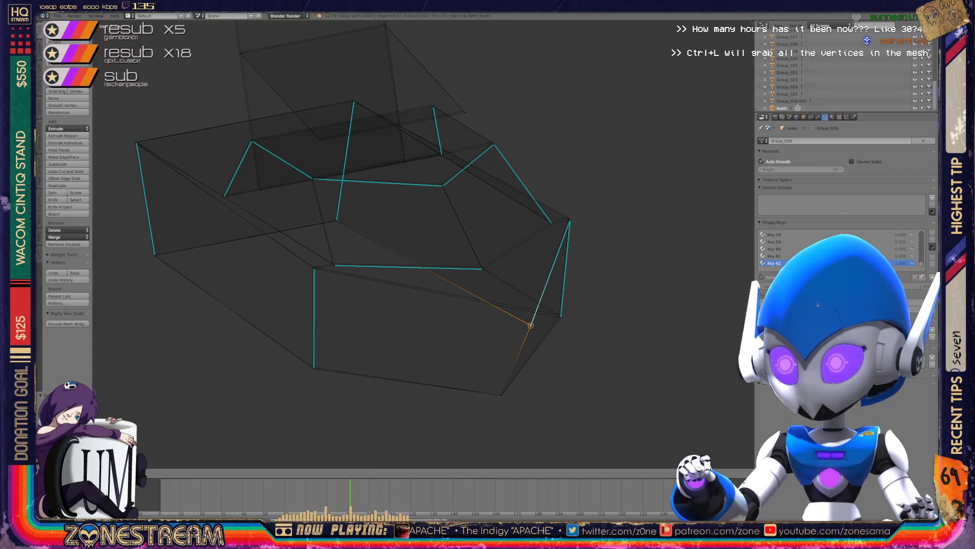
{"action": "left_click", "coordinate": [561, 317], "text": "shift"}
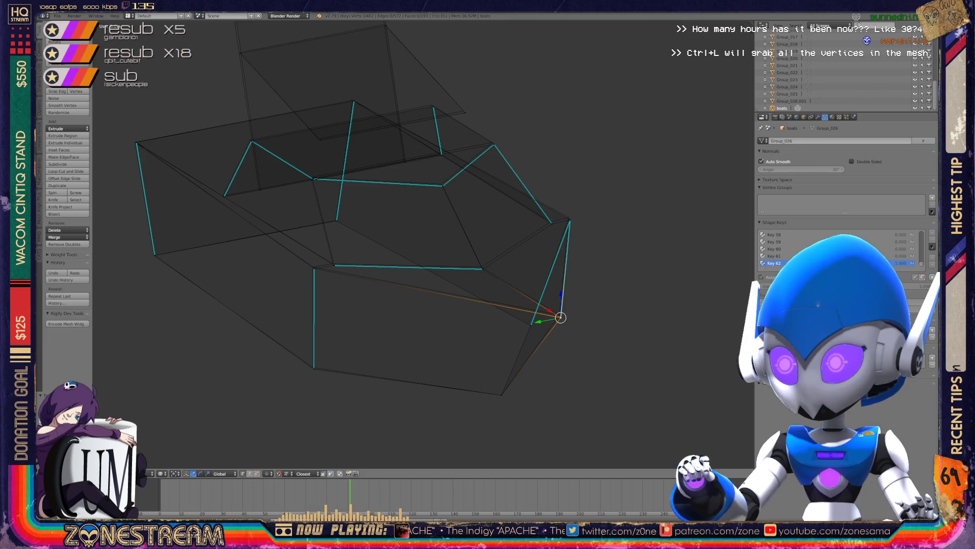
{"action": "key", "text": "alt+m"}
{"action": "left_click", "coordinate": [560, 317]}
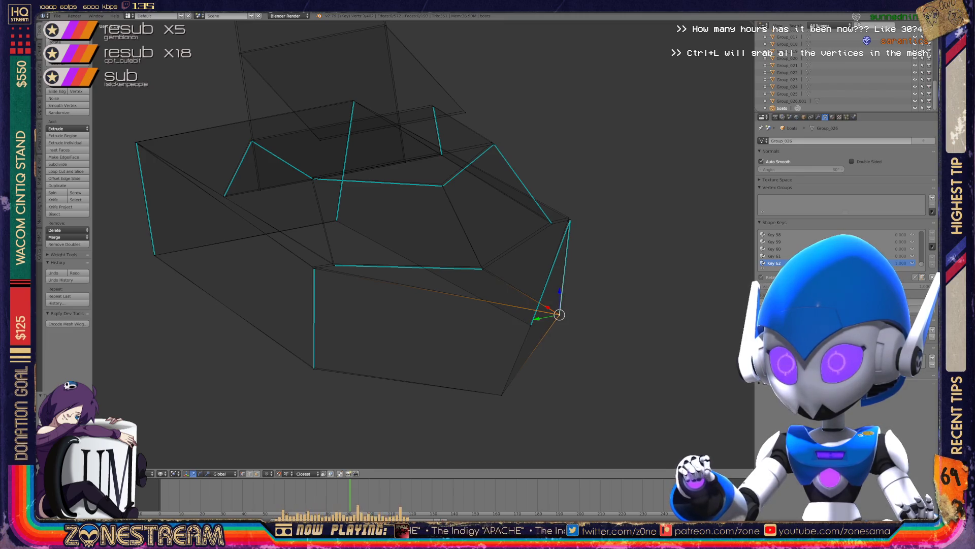
Nudge the vertices at both ends of the hull edge slightly back into place.
{"action": "left_click", "coordinate": [313, 367]}
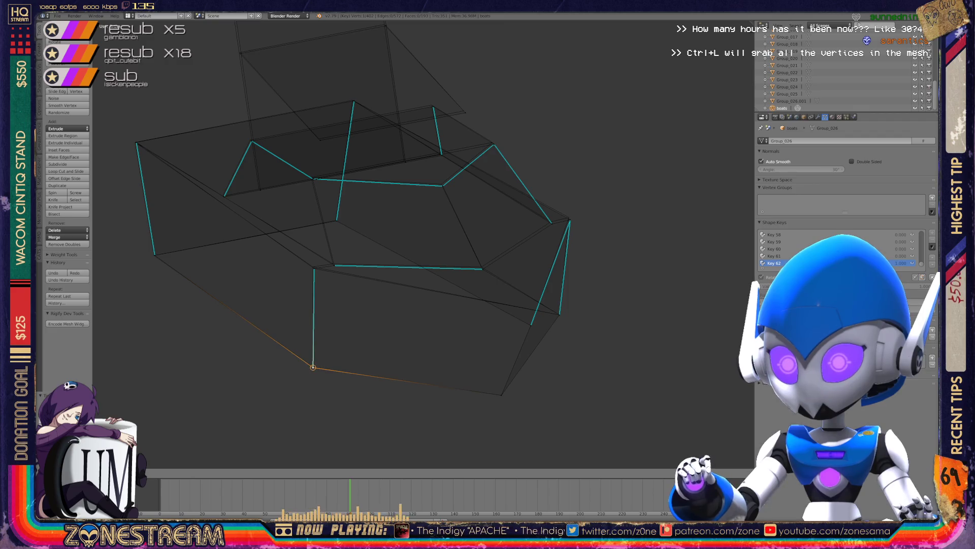
{"action": "scroll", "coordinate": [355, 254], "scroll_direction": "up", "scroll_amount": 4}
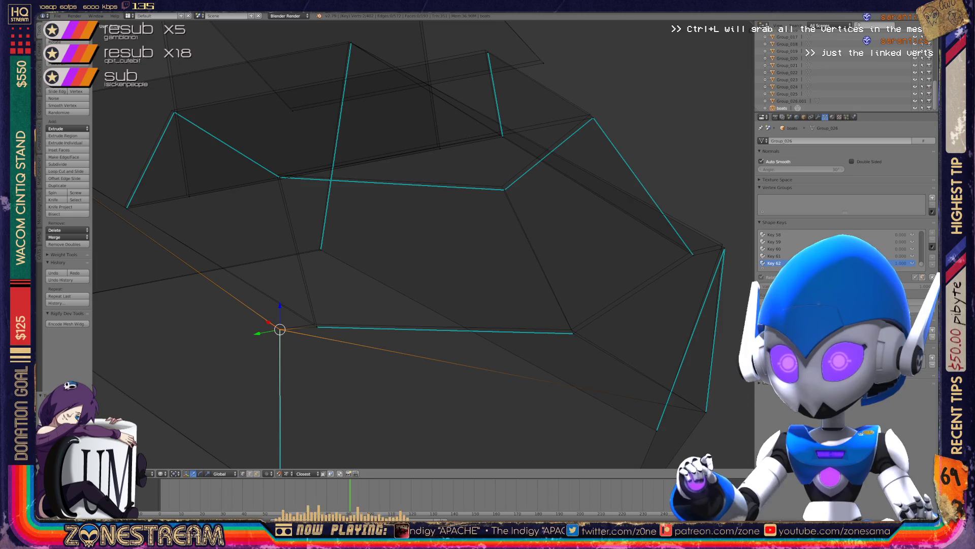
{"action": "left_click", "coordinate": [317, 327]}
{"action": "left_click_drag", "start_coordinate": [317, 327], "coordinate": [315, 323]}
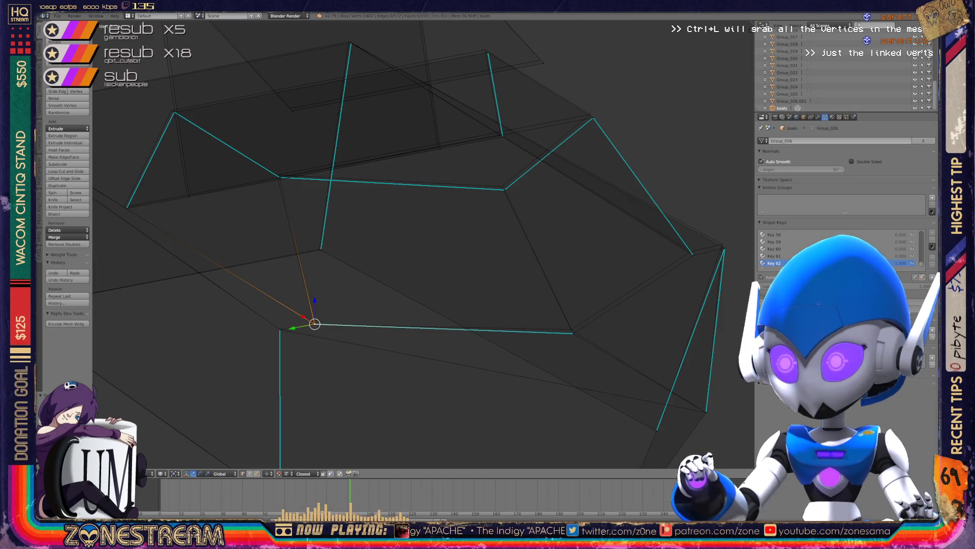
{"action": "left_click", "coordinate": [573, 334]}
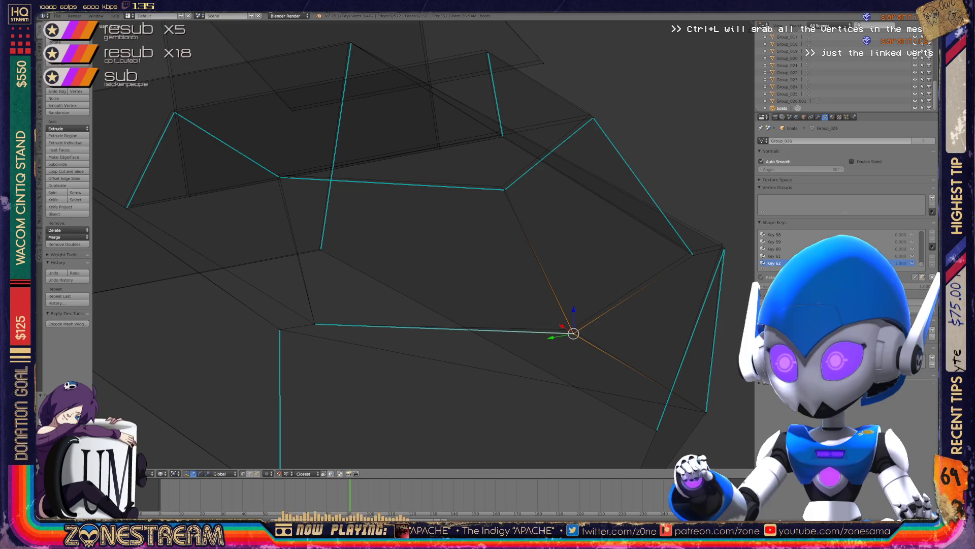
{"action": "left_click_drag", "start_coordinate": [573, 334], "coordinate": [571, 329]}
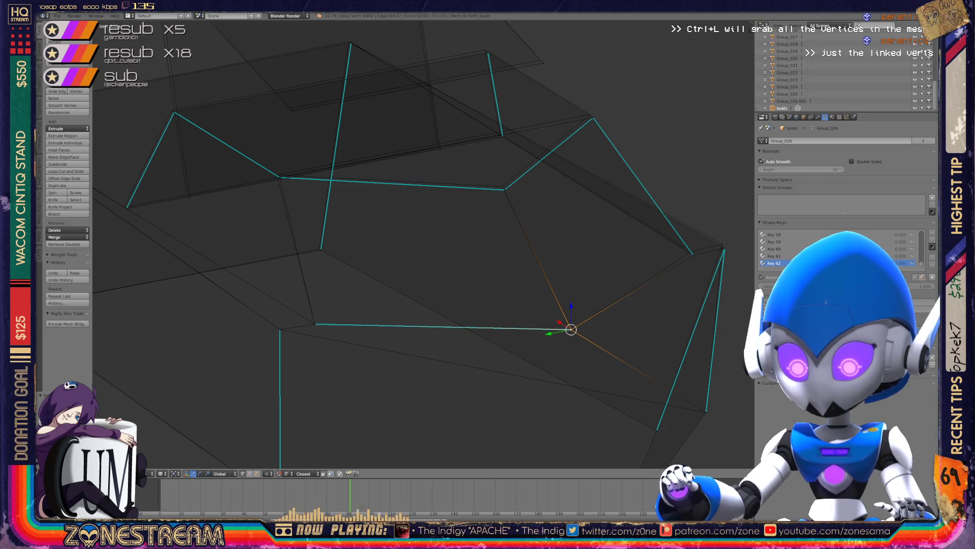
{"action": "mouse_move", "coordinate": [571, 329]}
{"action": "middle_mouse_down"}
{"action": "mouse_move", "coordinate": [593, 359]}
{"action": "mouse_move", "coordinate": [191, 349]}
{"action": "mouse_move", "coordinate": [220, 235]}
{"action": "mouse_move", "coordinate": [207, 235]}
{"action": "mouse_move", "coordinate": [431, 309]}
{"action": "middle_mouse_up"}
Shift another edge vertex into place and inspect the fixed corner.
{"action": "right_click", "coordinate": [453, 331]}
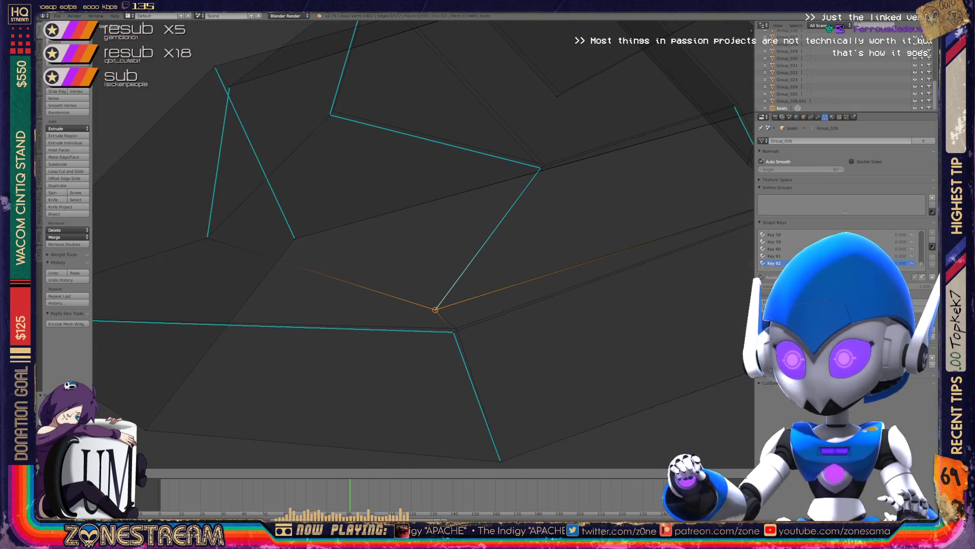
{"action": "key", "text": "g"}
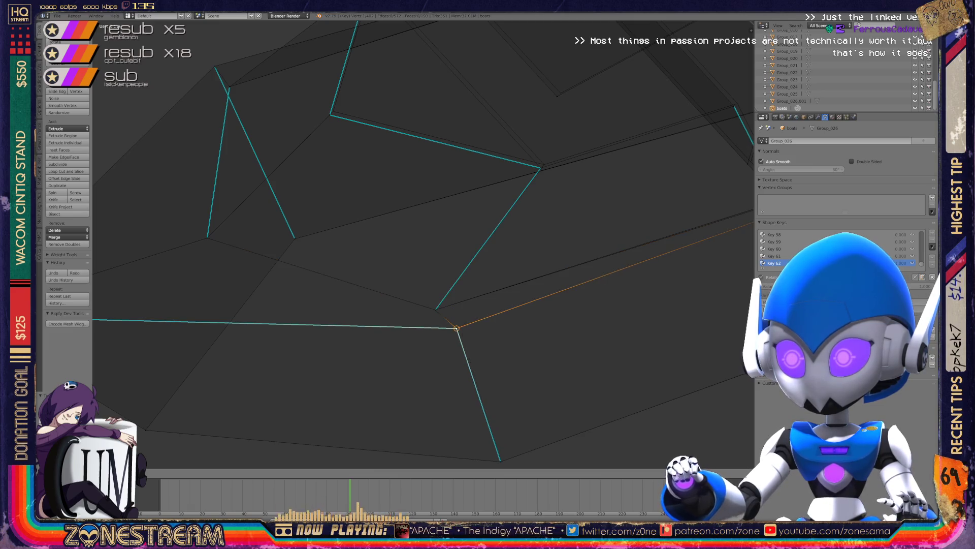
{"action": "left_click", "coordinate": [456, 328]}
{"action": "mouse_move", "coordinate": [456, 329]}
{"action": "middle_mouse_down"}
{"action": "mouse_move", "coordinate": [370, 342]}
{"action": "mouse_move", "coordinate": [277, 392]}
{"action": "mouse_move", "coordinate": [386, 325]}
{"action": "mouse_move", "coordinate": [376, 310]}
{"action": "mouse_move", "coordinate": [405, 282]}
{"action": "mouse_move", "coordinate": [450, 274]}
{"action": "mouse_move", "coordinate": [500, 335]}
{"action": "middle_mouse_up"}
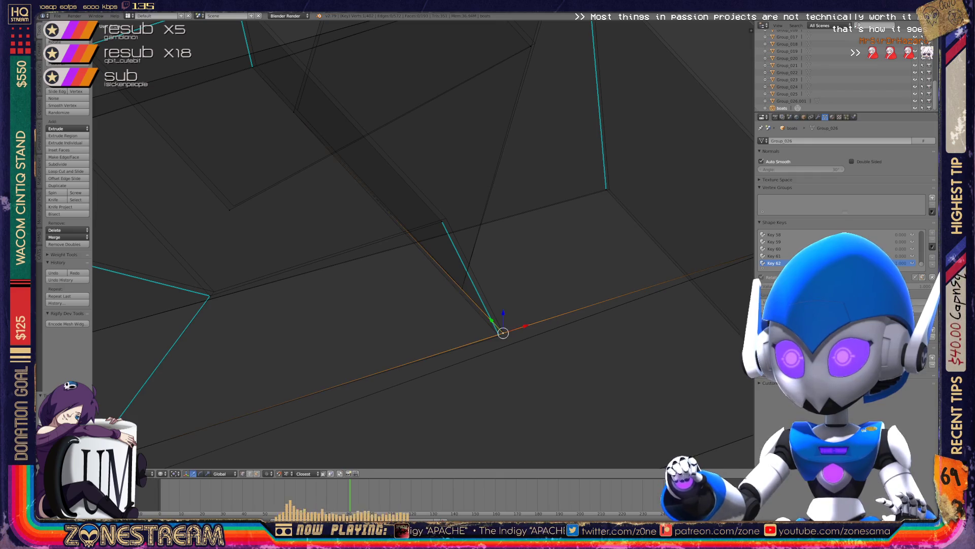
{"action": "scroll", "coordinate": [422, 244], "scroll_direction": "down", "scroll_amount": 3}
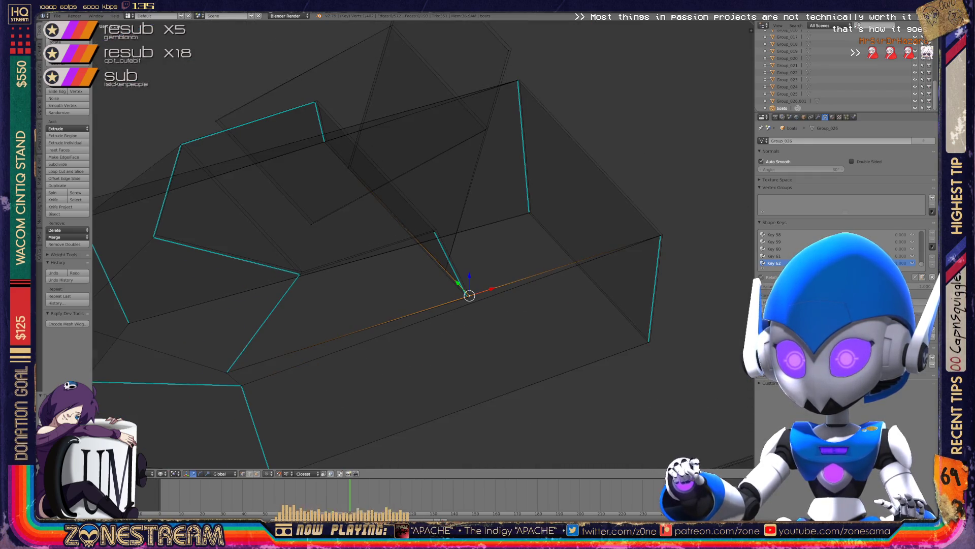
Switch to face selection, select the connected mesh piece, then deselect it.
{"action": "key", "text": "ctrl+Tab"}
{"action": "key", "text": "3"}
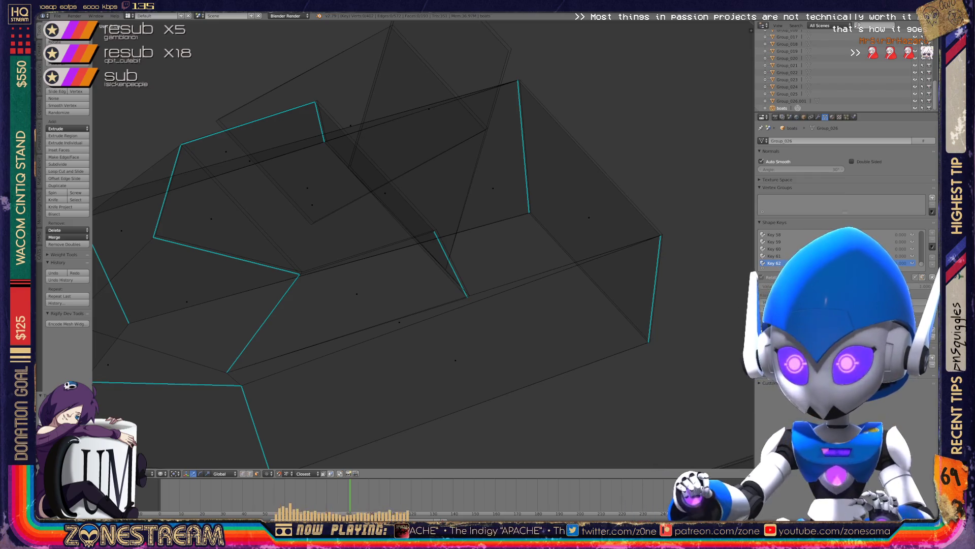
{"action": "key", "text": "l"}
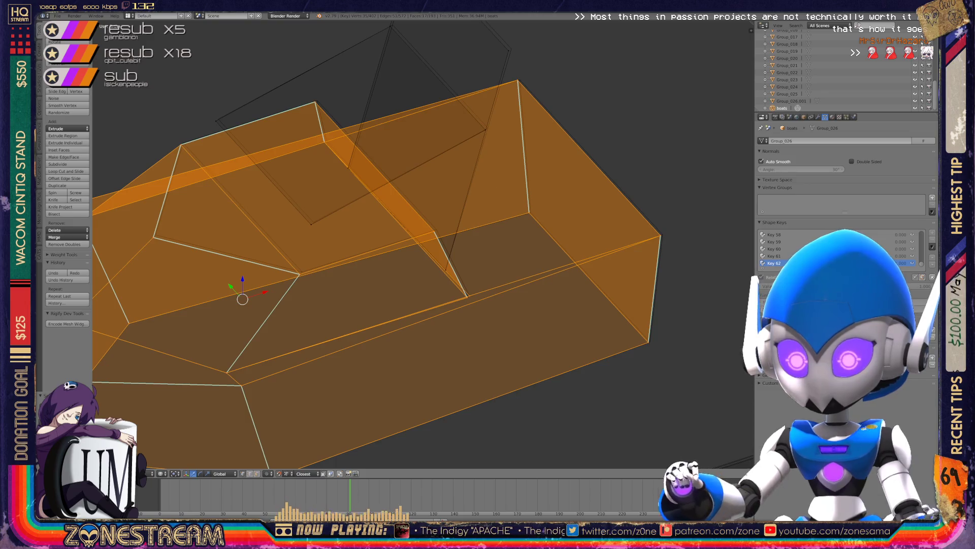
{"action": "key", "text": "a"}
{"action": "scroll", "coordinate": [422, 244], "scroll_direction": "up", "scroll_amount": 3}
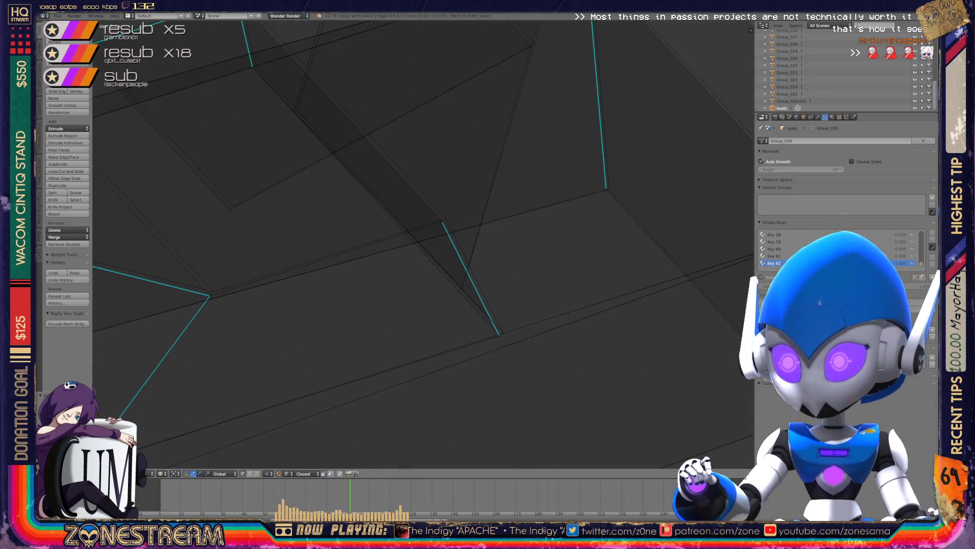
Pick out the overlapping corner vertices at the gap and the upper corner vertex.
{"action": "right_click", "coordinate": [500, 334]}
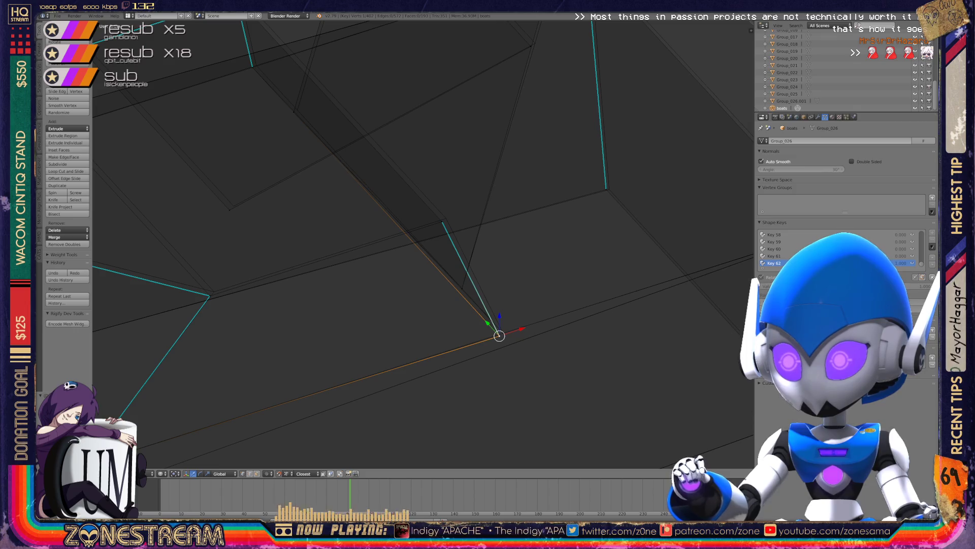
{"action": "right_click", "coordinate": [503, 332]}
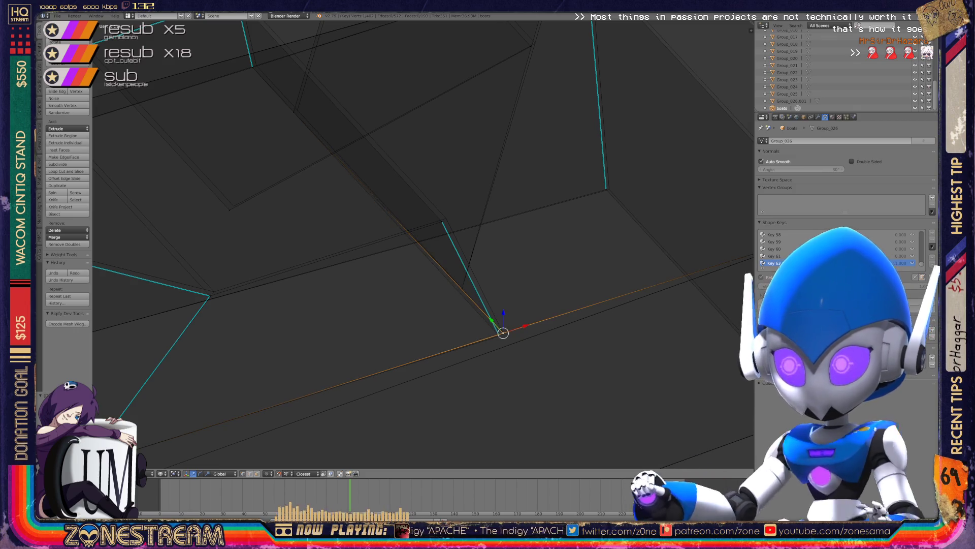
{"action": "key", "text": "a"}
{"action": "right_click", "coordinate": [500, 336]}
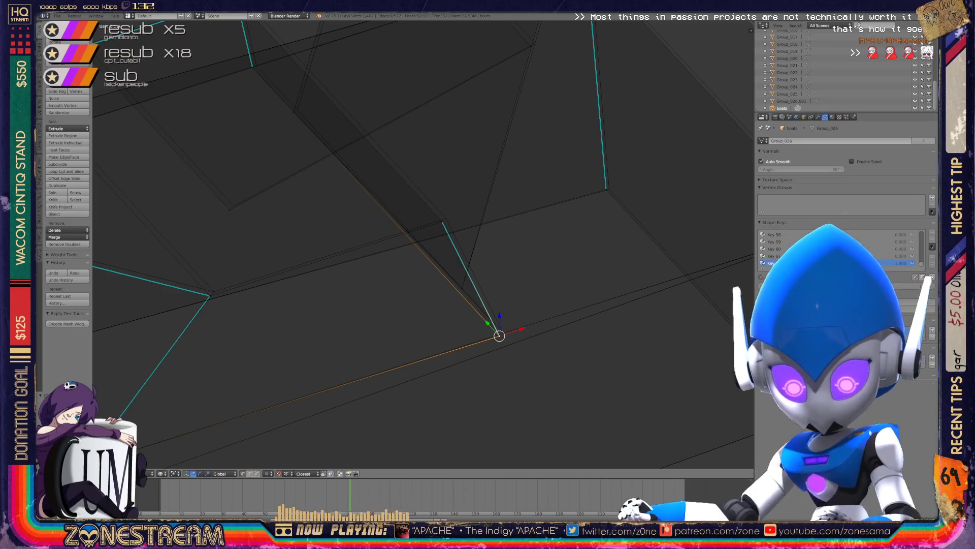
{"action": "key", "text": "a"}
{"action": "right_click", "coordinate": [503, 333]}
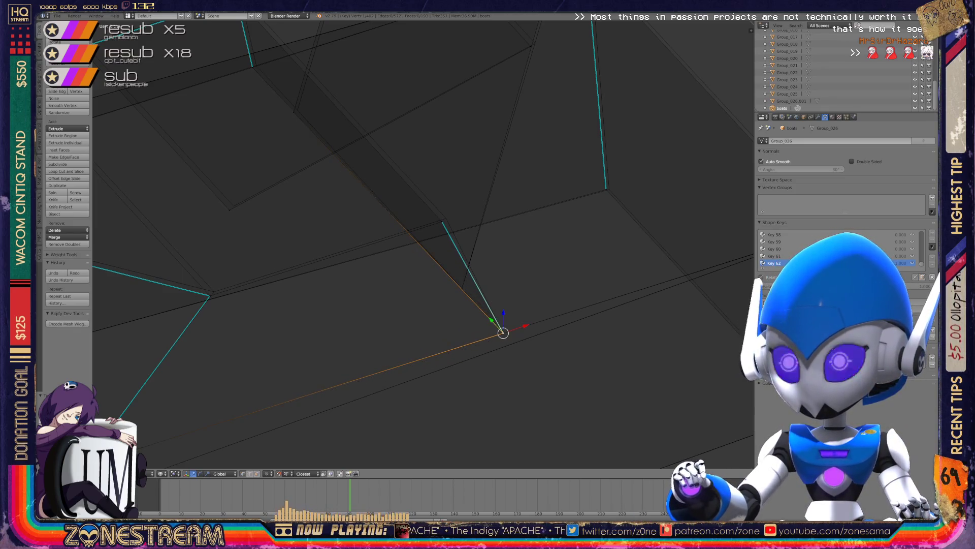
{"action": "right_click", "coordinate": [446, 218]}
{"action": "right_click", "coordinate": [446, 218], "text": "shift"}
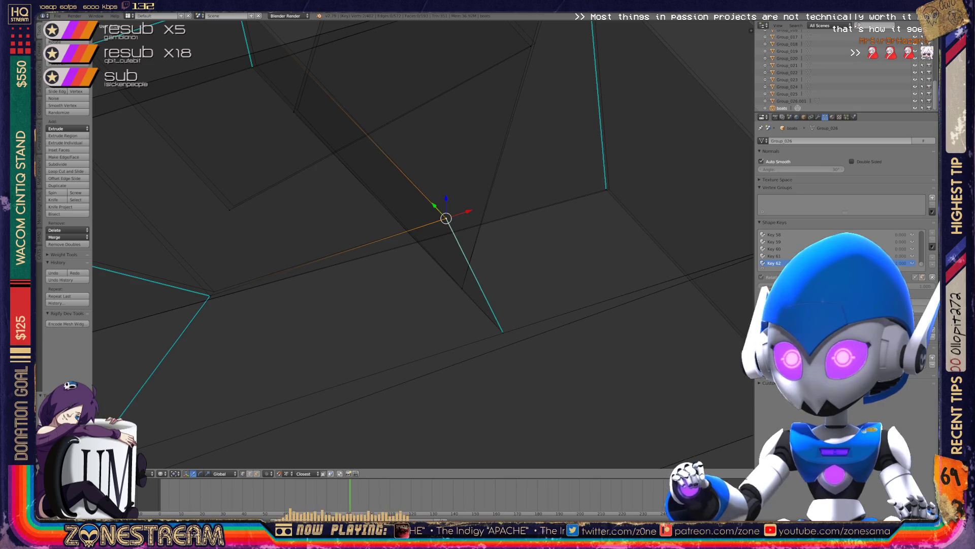
Move the lower corner vertex onto its neighbouring corner and check the mesh.
{"action": "middle_click_drag", "start_coordinate": [355, 203], "coordinate": [442, 291], "text": "shift"}
{"action": "right_click", "coordinate": [314, 296]}
{"action": "right_click_drag", "start_coordinate": [314, 296], "coordinate": [294, 382]}
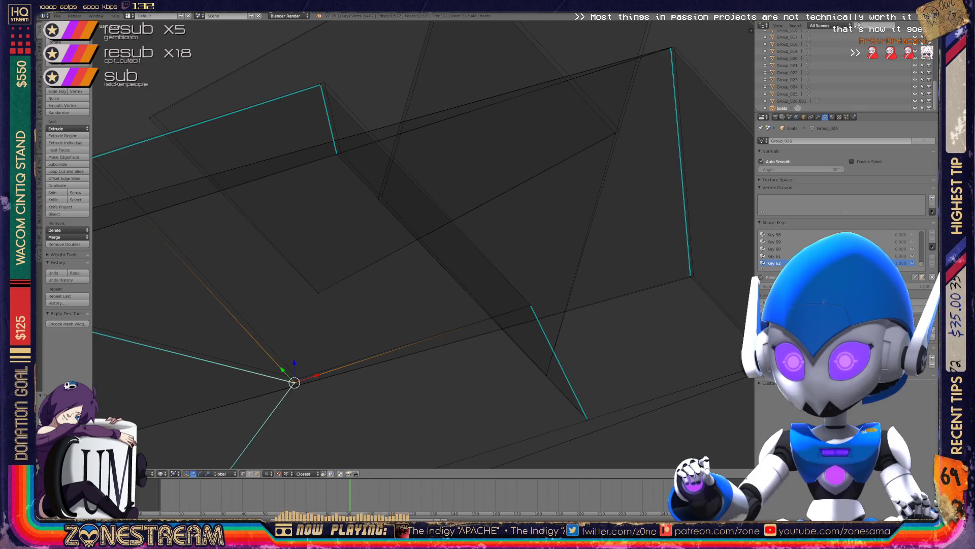
{"action": "right_click", "coordinate": [294, 382]}
{"action": "scroll", "coordinate": [421, 243], "scroll_direction": "down", "scroll_amount": 3}
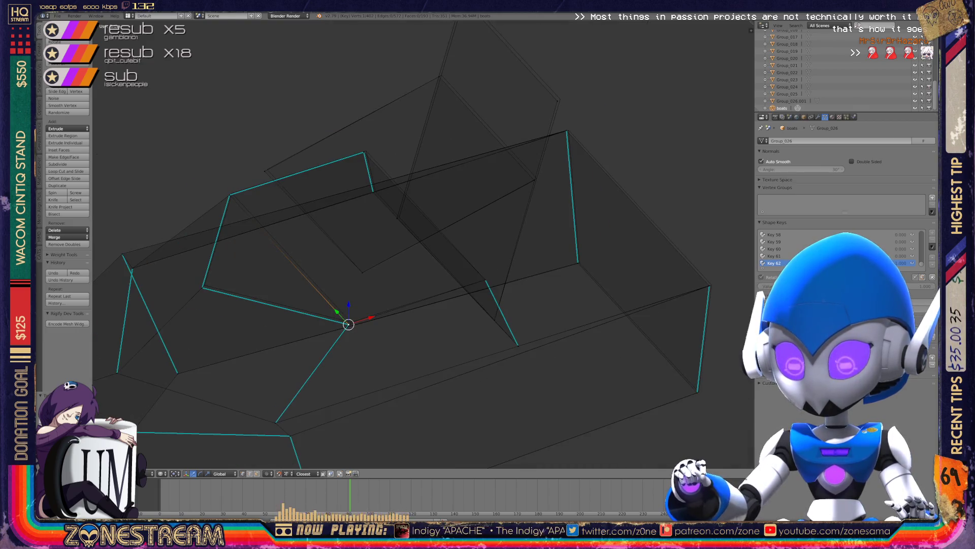
{"action": "mouse_move", "coordinate": [422, 244]}
{"action": "middle_mouse_down"}
{"action": "mouse_move", "coordinate": [361, 224]}
{"action": "mouse_move", "coordinate": [432, 214]}
{"action": "middle_mouse_up"}
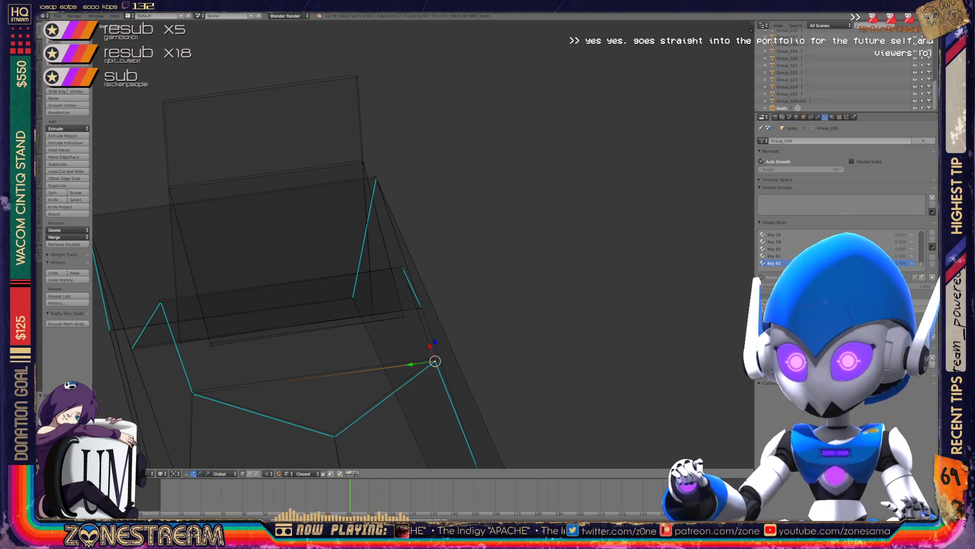
{"action": "scroll", "coordinate": [127, 376], "scroll_direction": "up", "scroll_amount": 3}
Move two more corner vertices onto their matching corner and the mesh peak.
{"action": "right_click", "coordinate": [274, 324]}
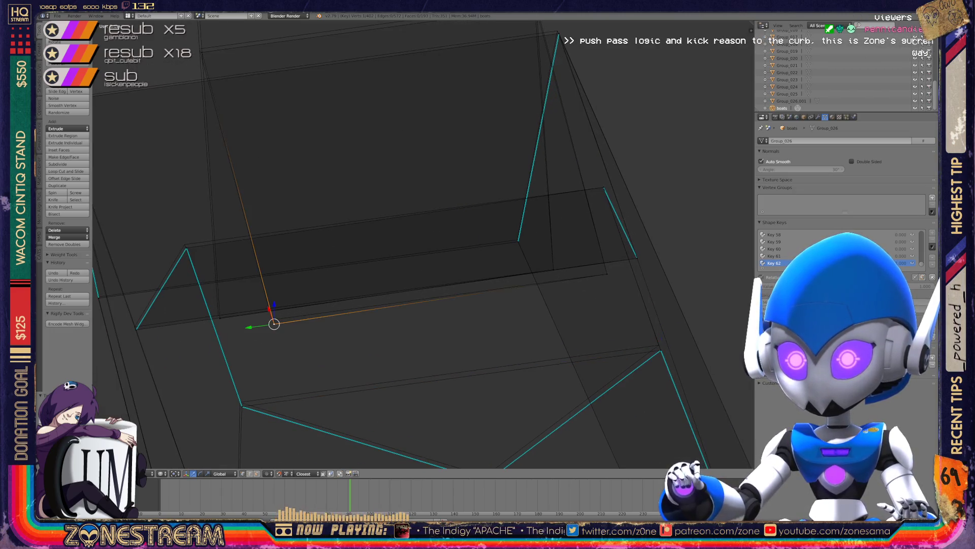
{"action": "mouse_move", "coordinate": [355, 265]}
{"action": "middle_mouse_down"}
{"action": "mouse_move", "coordinate": [406, 251]}
{"action": "mouse_move", "coordinate": [386, 249]}
{"action": "mouse_move", "coordinate": [427, 229]}
{"action": "mouse_move", "coordinate": [323, 329]}
{"action": "middle_mouse_up"}
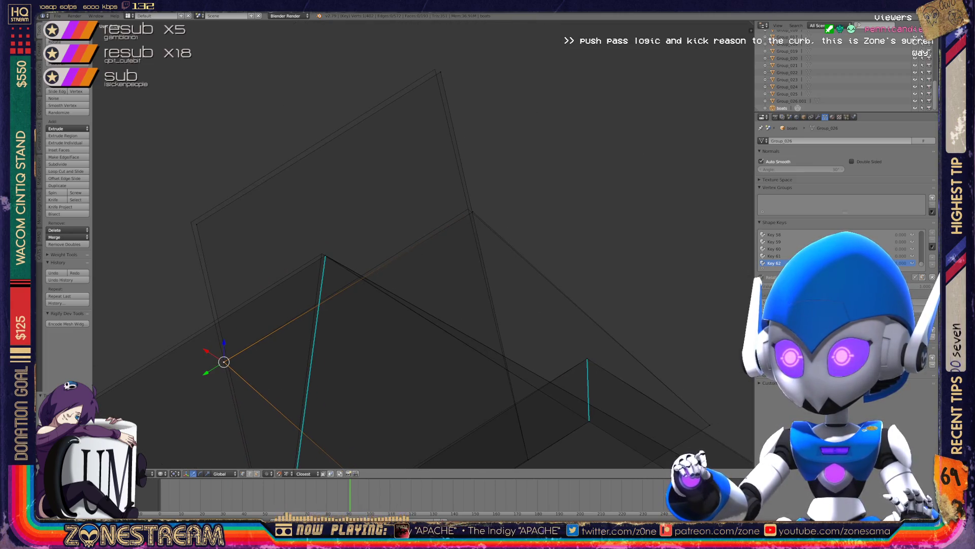
{"action": "left_click_drag", "start_coordinate": [224, 361], "coordinate": [468, 208]}
{"action": "middle_click_drag", "start_coordinate": [468, 209], "coordinate": [591, 225], "text": "shift"}
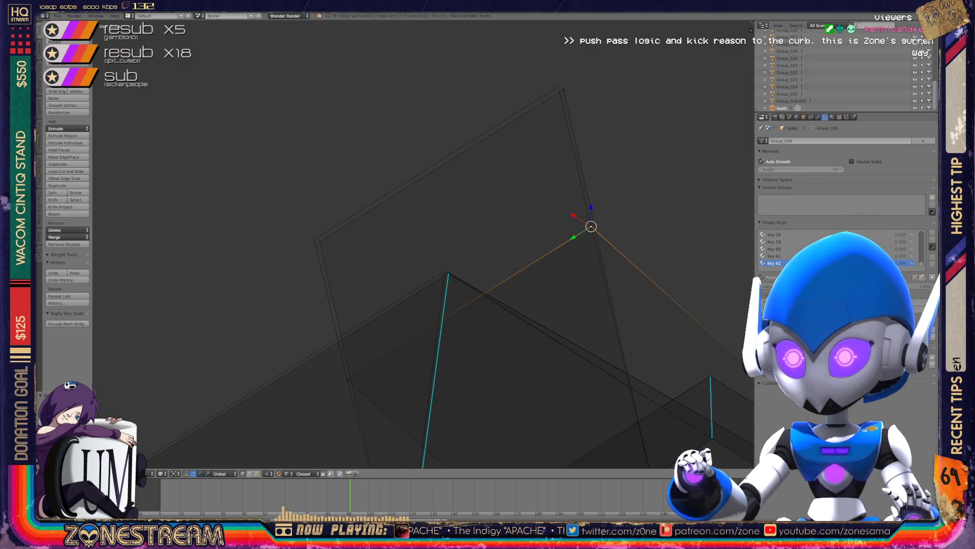
{"action": "right_click", "coordinate": [315, 239]}
{"action": "middle_click_drag", "start_coordinate": [315, 240], "coordinate": [247, 310], "text": "shift"}
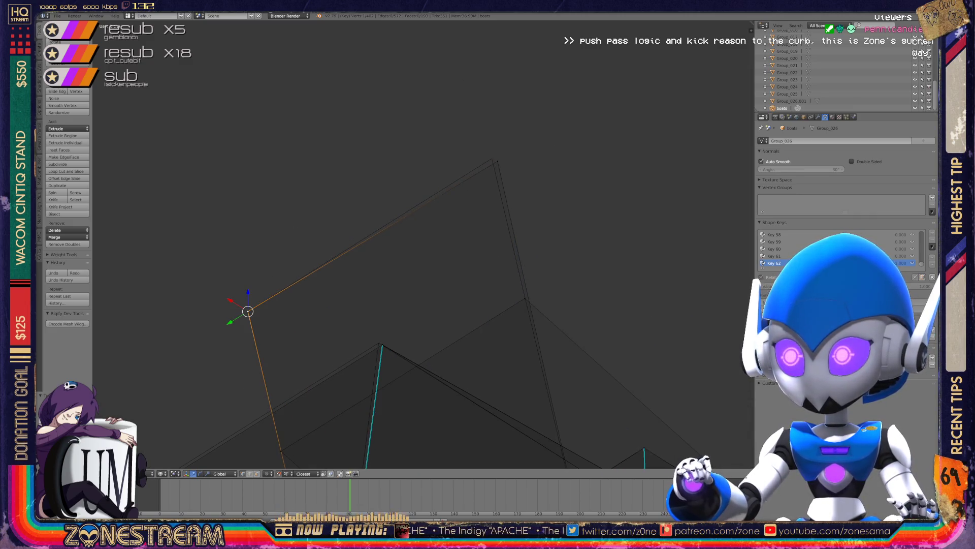
{"action": "left_click_drag", "start_coordinate": [247, 311], "coordinate": [495, 157]}
{"action": "mouse_move", "coordinate": [495, 157]}
{"action": "middle_mouse_down"}
{"action": "mouse_move", "coordinate": [416, 203]}
{"action": "mouse_move", "coordinate": [529, 75]}
{"action": "middle_mouse_up"}
Shift the lower end of the cyan edge into place and select its top vertex.
{"action": "right_click", "coordinate": [437, 312]}
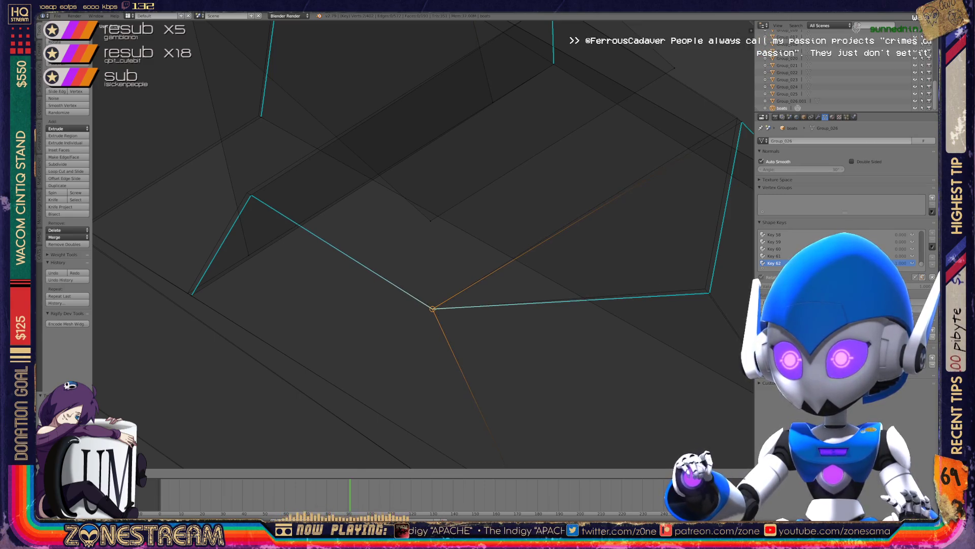
{"action": "scroll", "coordinate": [423, 244], "scroll_direction": "down", "scroll_amount": 3}
{"action": "scroll", "coordinate": [423, 244], "scroll_direction": "up", "scroll_amount": 5}
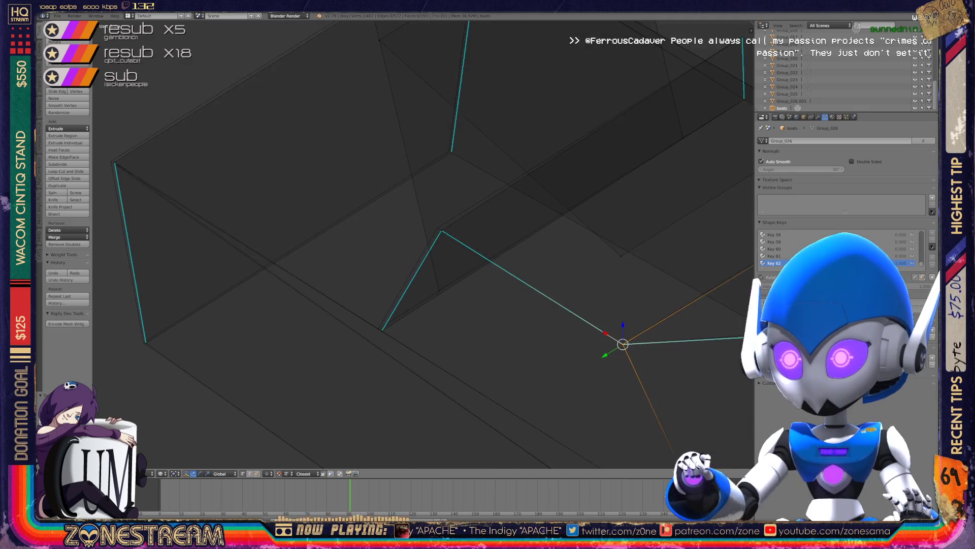
{"action": "right_click", "coordinate": [337, 421]}
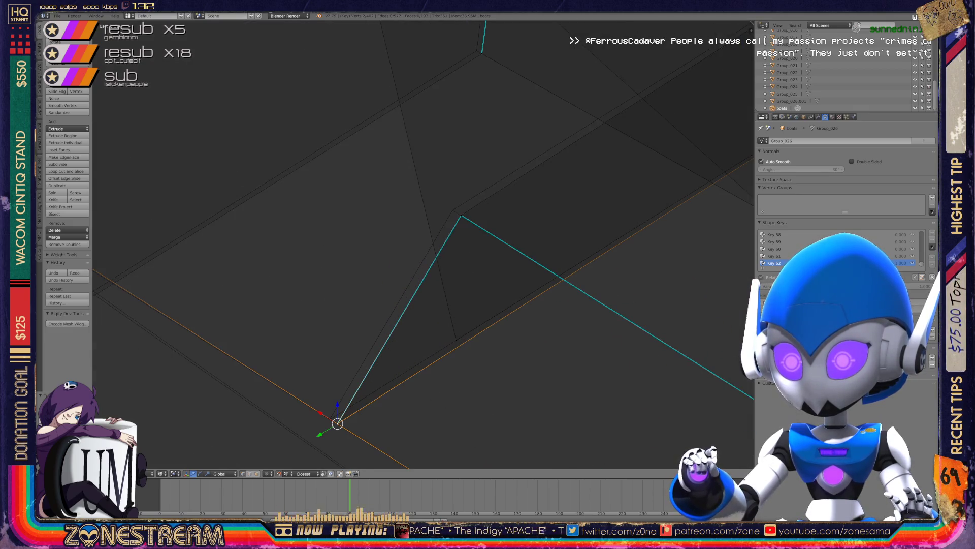
{"action": "key", "text": "g"}
{"action": "left_click", "coordinate": [329, 419]}
{"action": "right_click", "coordinate": [453, 210]}
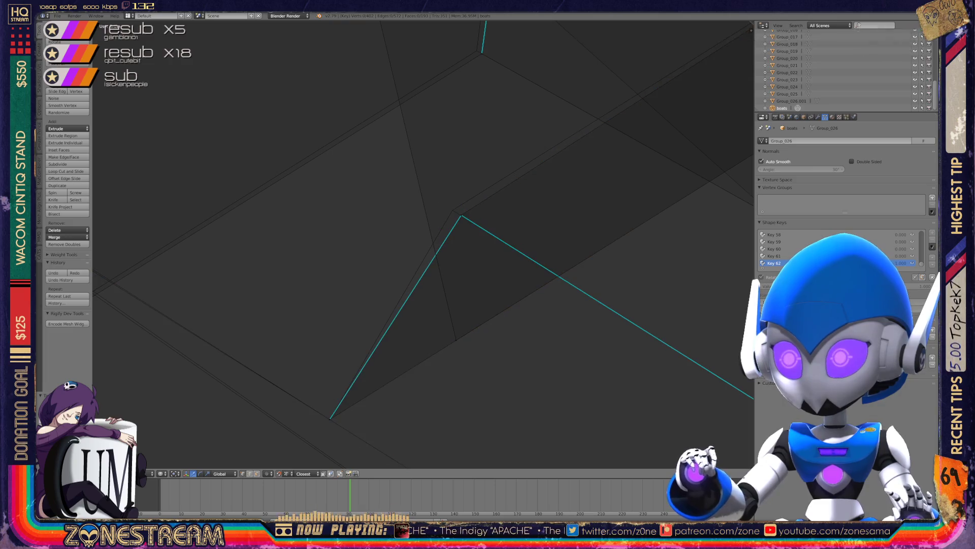
{"action": "scroll", "coordinate": [423, 244], "scroll_direction": "down", "scroll_amount": 5}
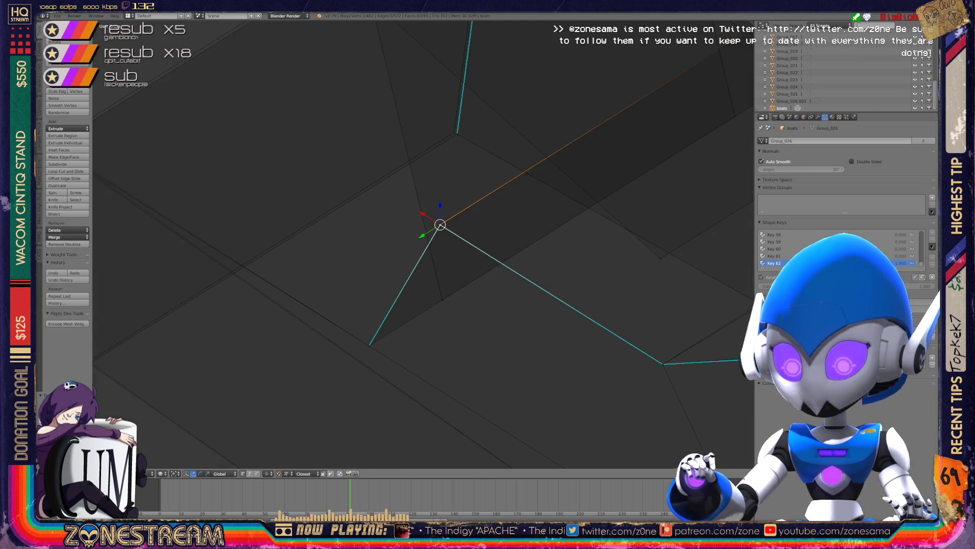
{"action": "mouse_move", "coordinate": [457, 254]}
{"action": "middle_mouse_down"}
{"action": "mouse_move", "coordinate": [401, 226]}
{"action": "mouse_move", "coordinate": [412, 238]}
{"action": "mouse_move", "coordinate": [386, 214]}
{"action": "middle_mouse_up"}
{"action": "scroll", "coordinate": [422, 244], "scroll_direction": "down", "scroll_amount": 5}
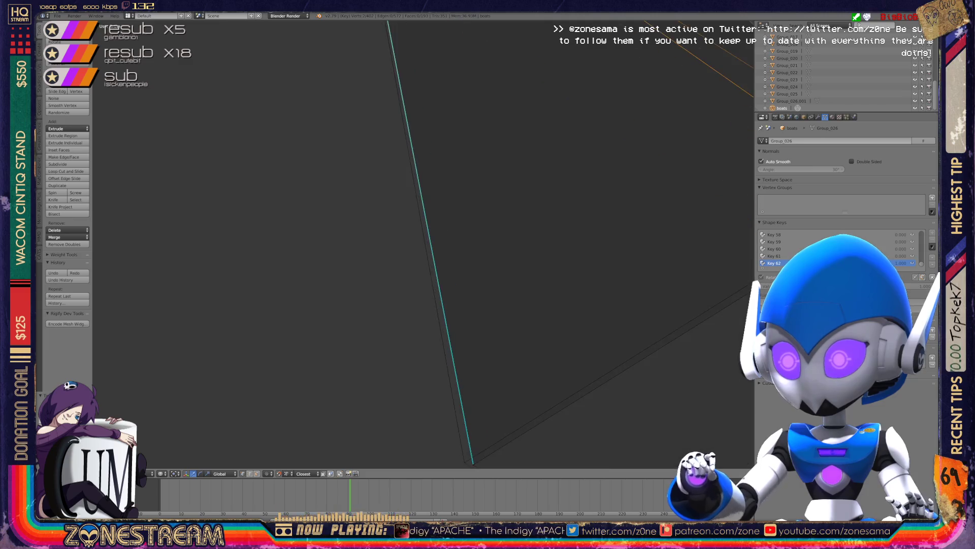
{"action": "scroll", "coordinate": [422, 254], "scroll_direction": "down", "scroll_amount": 5}
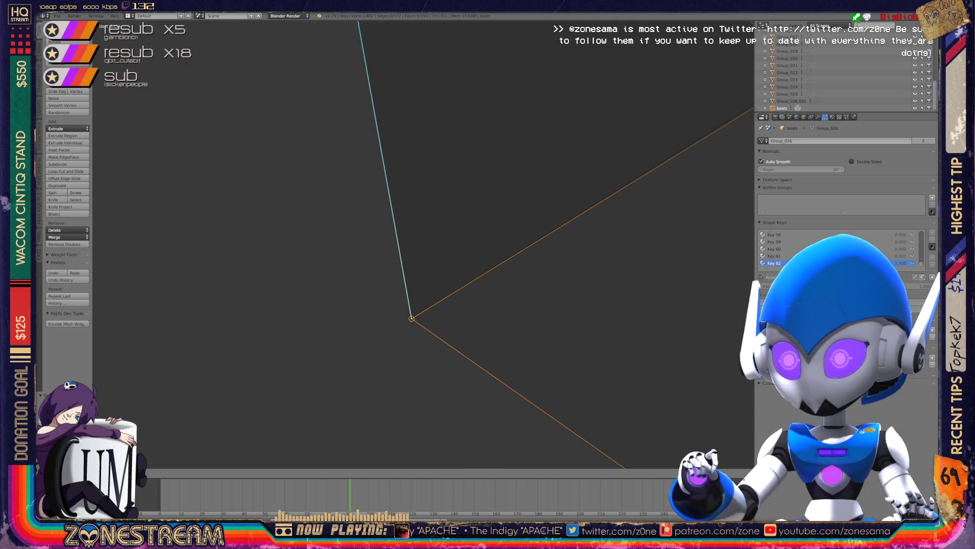
{"action": "scroll", "coordinate": [422, 244], "scroll_direction": "down", "scroll_amount": 5}
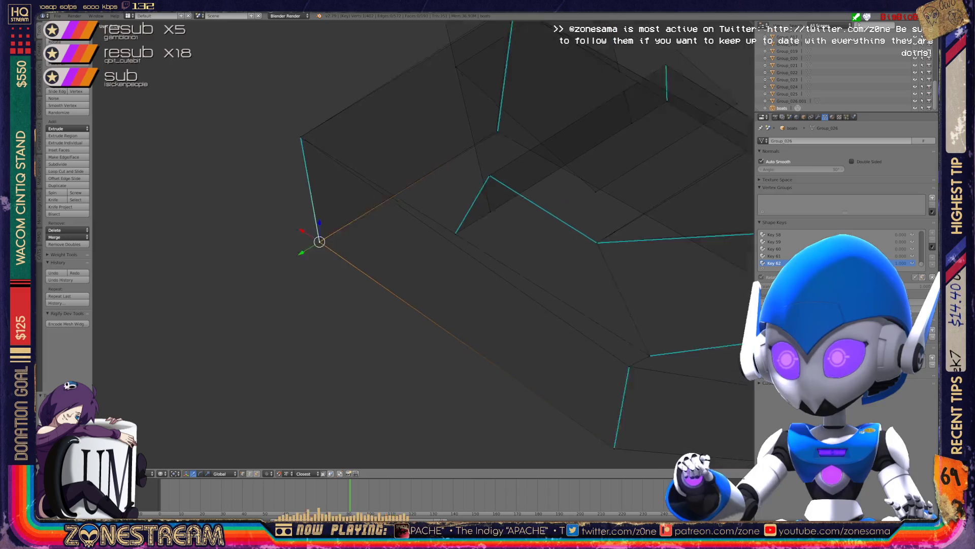
{"action": "scroll", "coordinate": [422, 244], "scroll_direction": "up", "scroll_amount": 6}
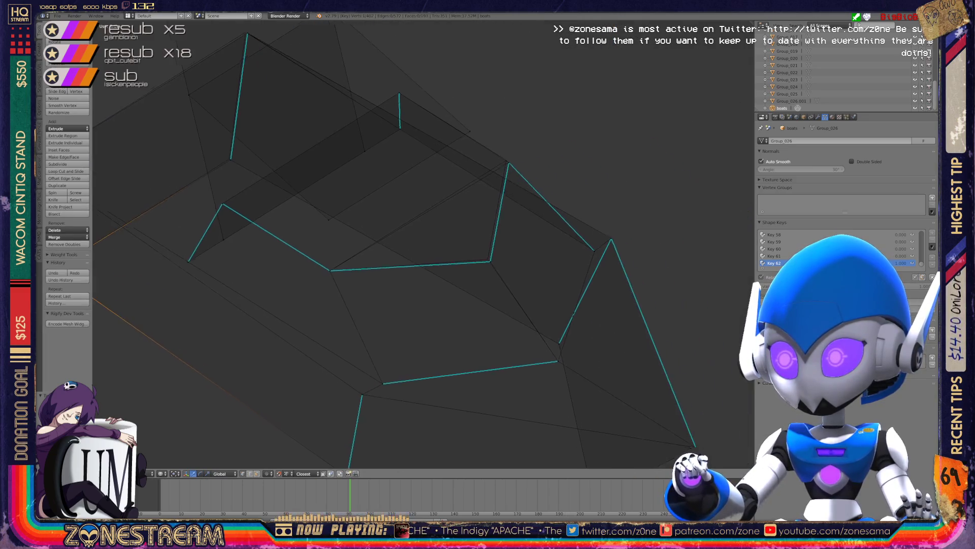
{"action": "key", "text": "a"}
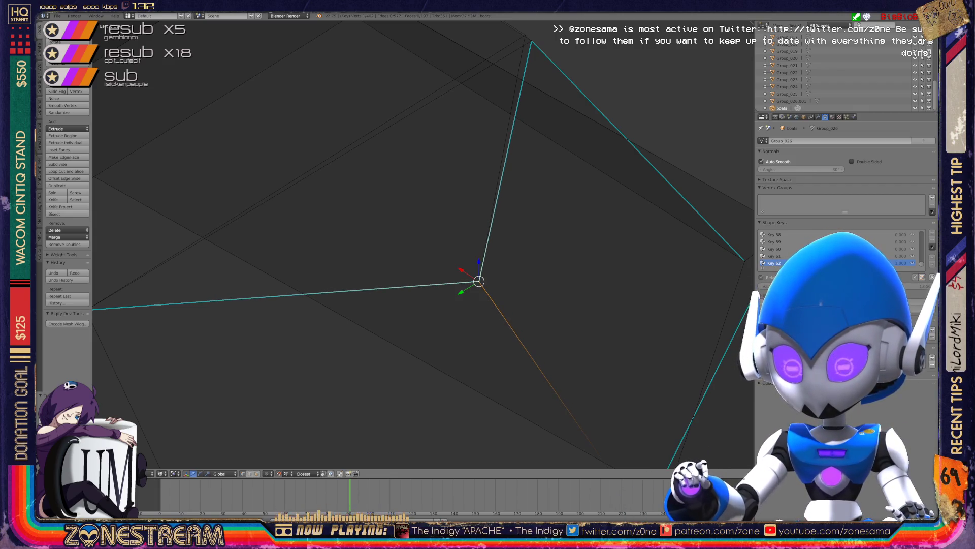
{"action": "mouse_move", "coordinate": [485, 287]}
{"action": "middle_mouse_down", "text": "shift"}
{"action": "mouse_move", "coordinate": [436, 375]}
{"action": "mouse_move", "coordinate": [430, 448]}
{"action": "middle_mouse_up", "text": "shift"}
{"action": "right_click", "coordinate": [482, 207]}
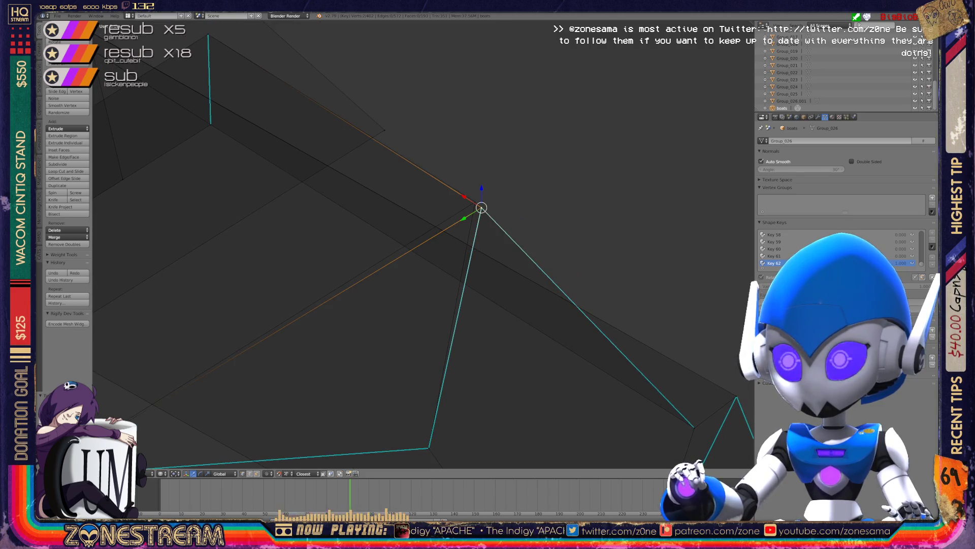
{"action": "right_click_drag", "start_coordinate": [482, 208], "coordinate": [475, 202]}
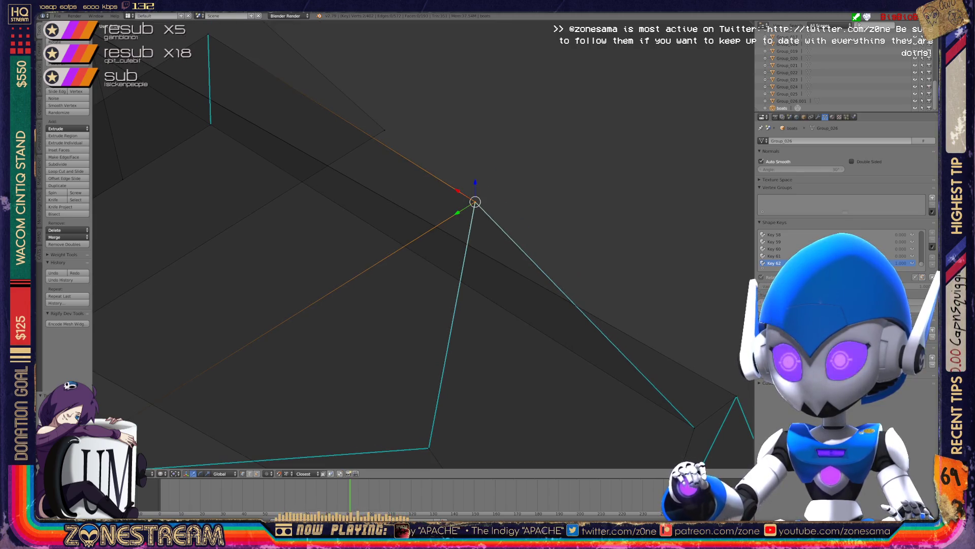
{"action": "mouse_move", "coordinate": [479, 203]}
{"action": "middle_mouse_down"}
{"action": "mouse_move", "coordinate": [451, 224]}
{"action": "mouse_move", "coordinate": [383, 218]}
{"action": "mouse_move", "coordinate": [327, 325]}
{"action": "mouse_move", "coordinate": [304, 335]}
{"action": "middle_mouse_up"}
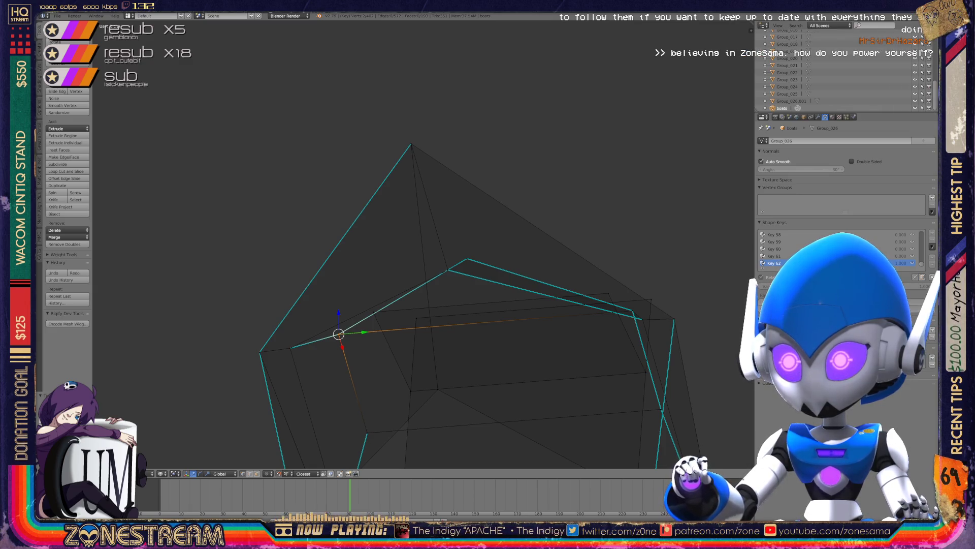
{"action": "mouse_move", "coordinate": [339, 334]}
{"action": "middle_mouse_down"}
{"action": "mouse_move", "coordinate": [392, 279]}
{"action": "mouse_move", "coordinate": [416, 288]}
{"action": "mouse_move", "coordinate": [300, 188]}
{"action": "middle_mouse_up"}
{"action": "scroll", "coordinate": [300, 188], "scroll_direction": "up", "scroll_amount": 3}
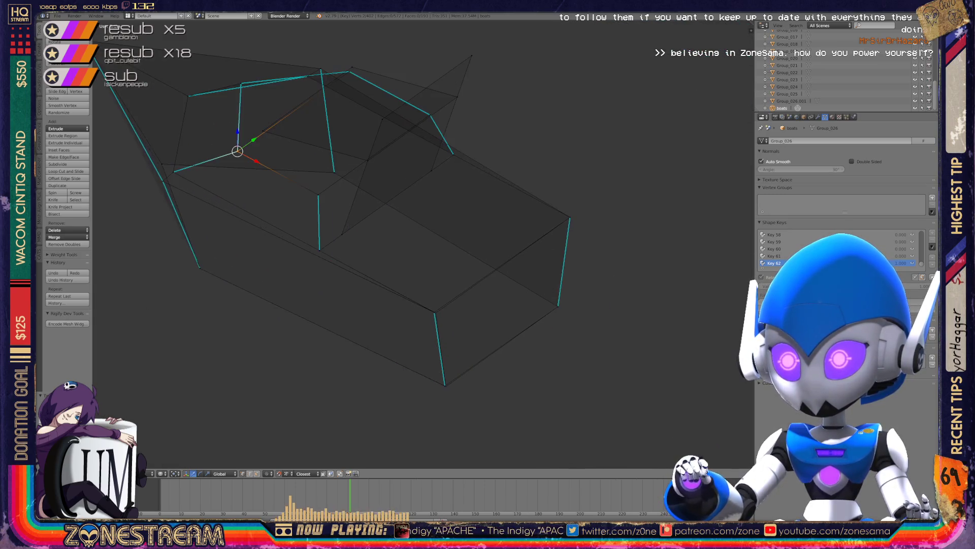
{"action": "scroll", "coordinate": [356, 229], "scroll_direction": "up", "scroll_amount": 5}
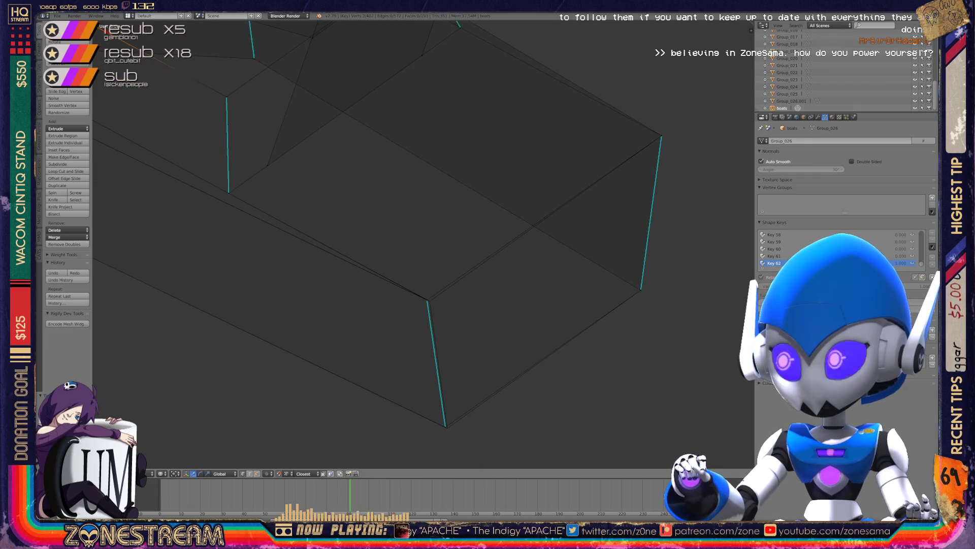
{"action": "scroll", "coordinate": [423, 244], "scroll_direction": "up", "scroll_amount": 5}
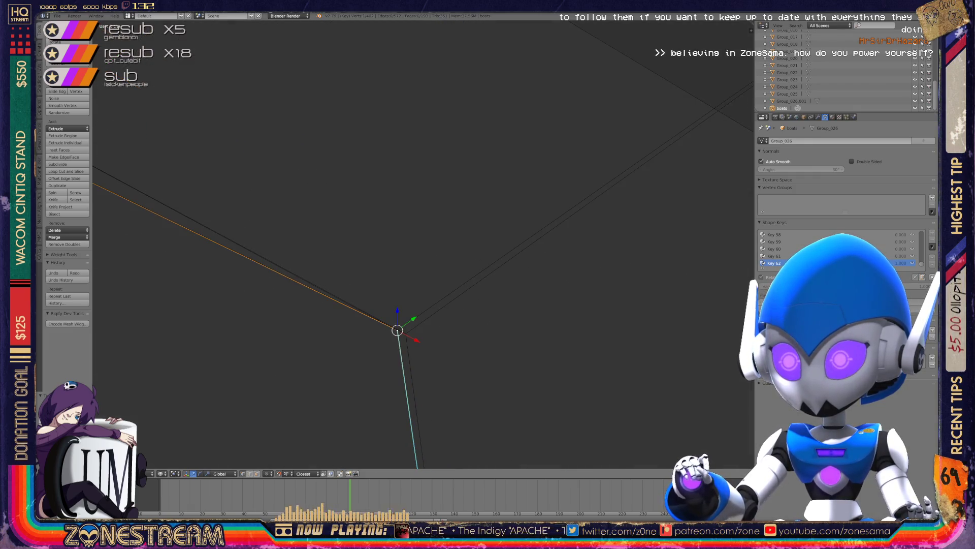
{"action": "key", "text": "ctrl+KP_Add"}
{"action": "scroll", "coordinate": [424, 244], "scroll_direction": "down", "scroll_amount": 5}
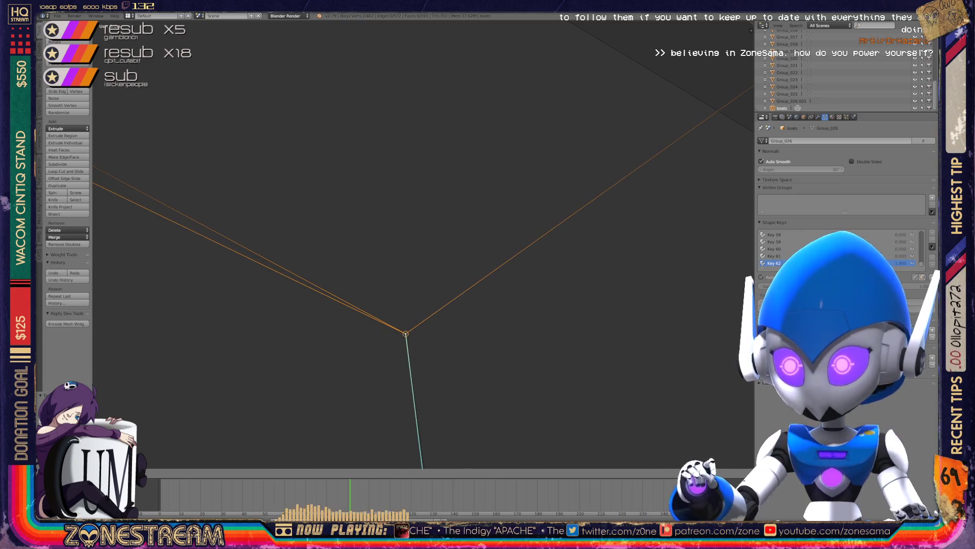
{"action": "scroll", "coordinate": [439, 359], "scroll_direction": "up", "scroll_amount": 5}
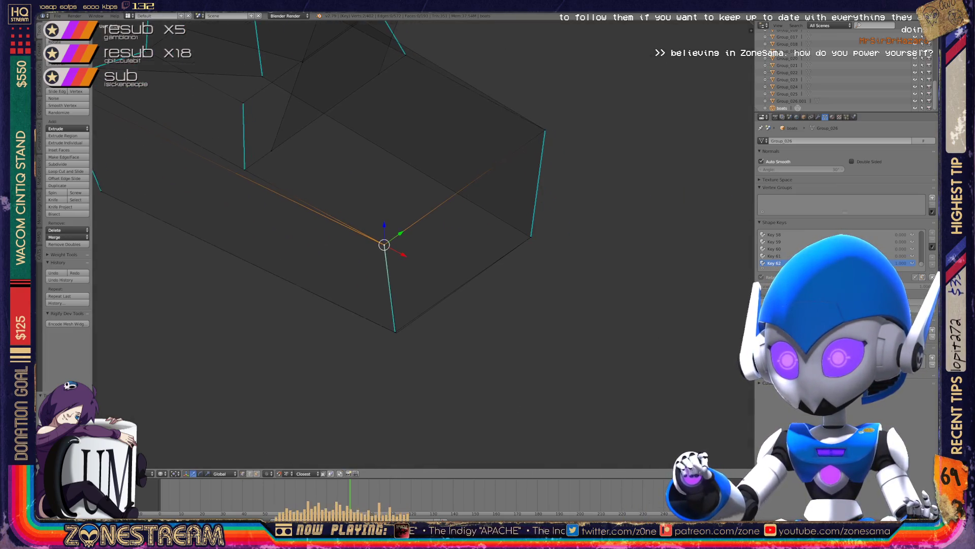
{"action": "scroll", "coordinate": [412, 404], "scroll_direction": "up", "scroll_amount": 3}
{"action": "right_click", "coordinate": [412, 404]}
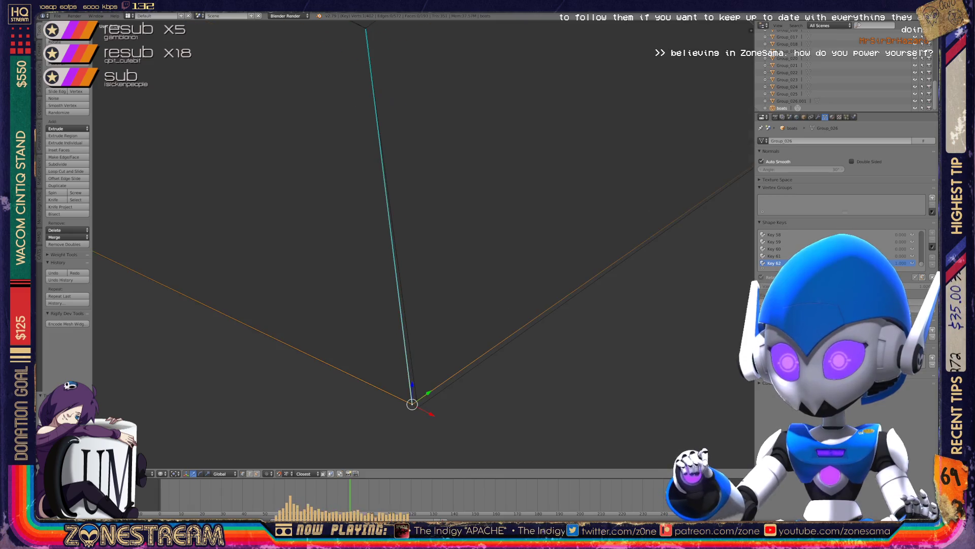
{"action": "scroll", "coordinate": [412, 404], "scroll_direction": "down", "scroll_amount": 5}
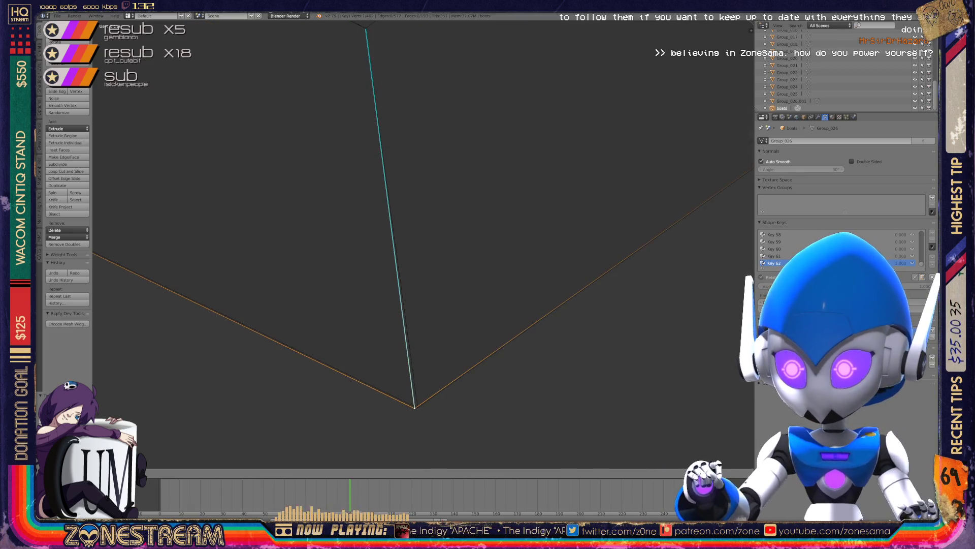
{"action": "mouse_move", "coordinate": [420, 309]}
{"action": "middle_mouse_down"}
{"action": "mouse_move", "coordinate": [257, 298]}
{"action": "mouse_move", "coordinate": [307, 174]}
{"action": "mouse_move", "coordinate": [188, 105]}
{"action": "mouse_move", "coordinate": [218, 61]}
{"action": "mouse_move", "coordinate": [152, 213]}
{"action": "middle_mouse_up"}
{"action": "scroll", "coordinate": [422, 244], "scroll_direction": "down", "scroll_amount": 5}
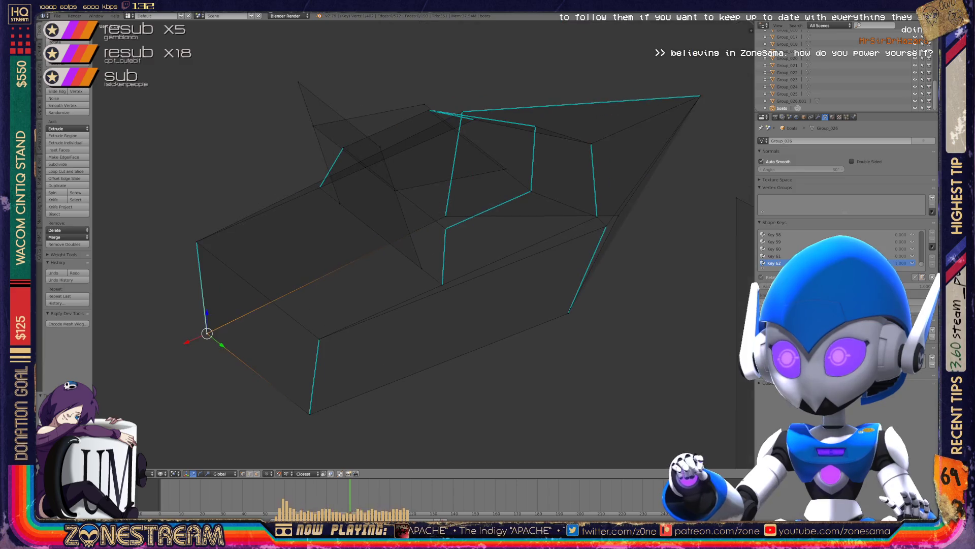
{"action": "key", "text": "Tab"}
{"action": "mouse_move", "coordinate": [421, 244]}
{"action": "middle_mouse_down"}
{"action": "mouse_move", "coordinate": [355, 244]}
{"action": "mouse_move", "coordinate": [386, 254]}
{"action": "mouse_move", "coordinate": [473, 224]}
{"action": "middle_mouse_up"}
{"action": "scroll", "coordinate": [421, 244], "scroll_direction": "up", "scroll_amount": 4}
{"action": "key", "text": "Tab"}
{"action": "scroll", "coordinate": [422, 244], "scroll_direction": "down", "scroll_amount": 4}
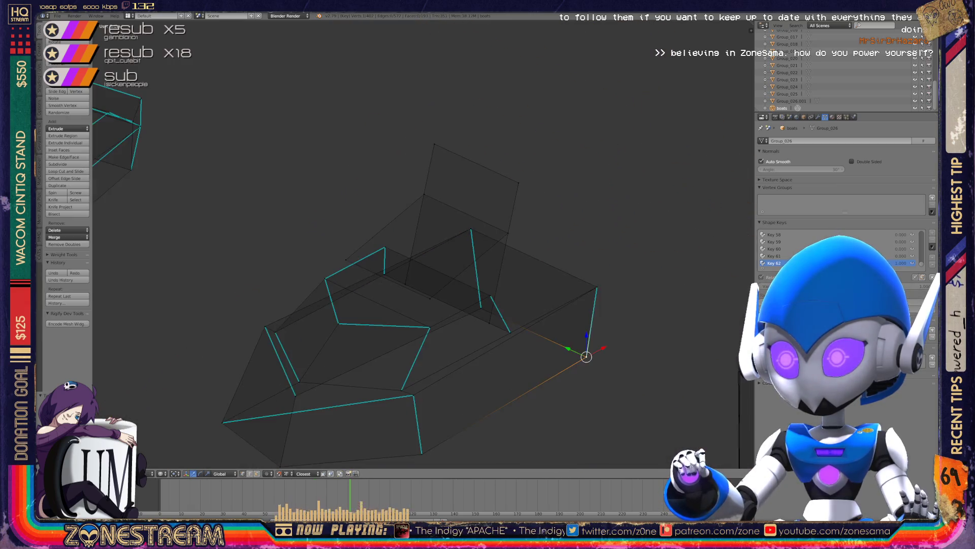
{"action": "mouse_move", "coordinate": [422, 244]}
{"action": "middle_mouse_down"}
{"action": "mouse_move", "coordinate": [361, 223]}
{"action": "mouse_move", "coordinate": [417, 241]}
{"action": "mouse_move", "coordinate": [371, 256]}
{"action": "mouse_move", "coordinate": [363, 239]}
{"action": "middle_mouse_up"}
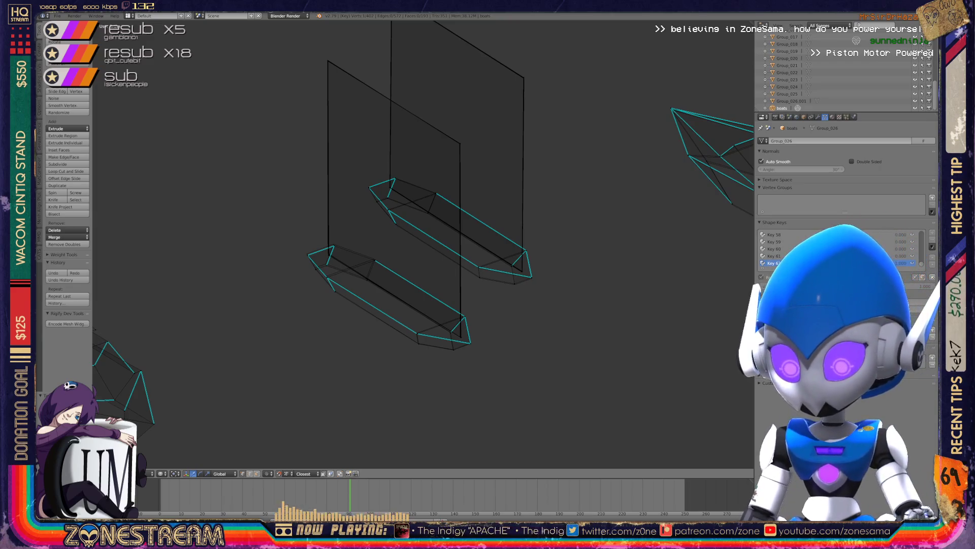
Nudge a pair of hull vertices and the hull-end corner vertex into place.
{"action": "scroll", "coordinate": [423, 244], "scroll_direction": "up", "scroll_amount": 2}
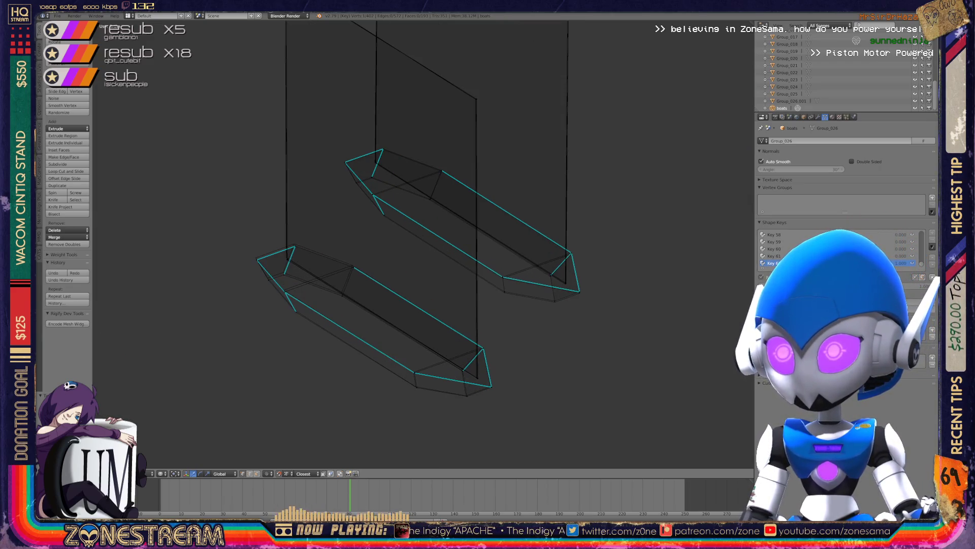
{"action": "scroll", "coordinate": [426, 374], "scroll_direction": "up", "scroll_amount": 3}
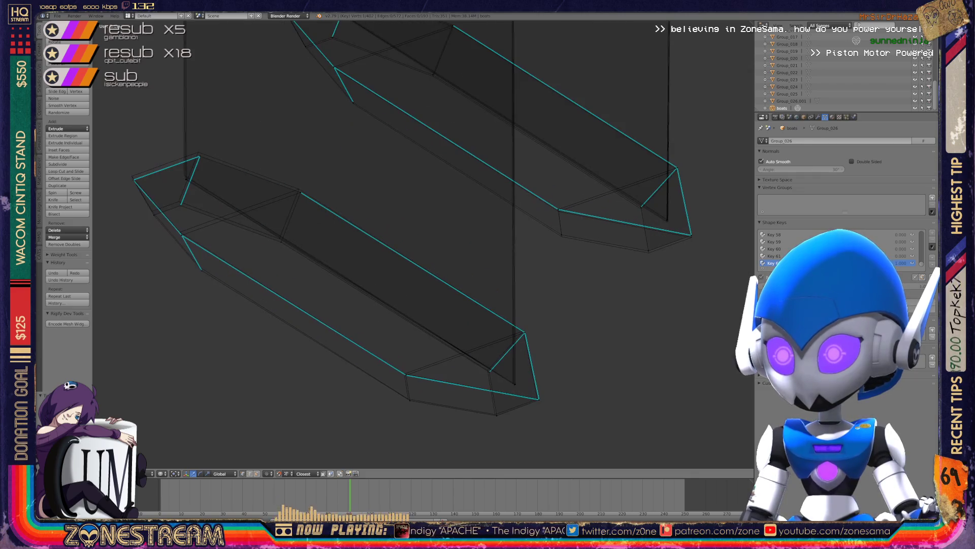
{"action": "middle_click_drag", "start_coordinate": [423, 396], "coordinate": [409, 358], "text": "shift"}
{"action": "right_click", "coordinate": [395, 359], "text": "shift"}
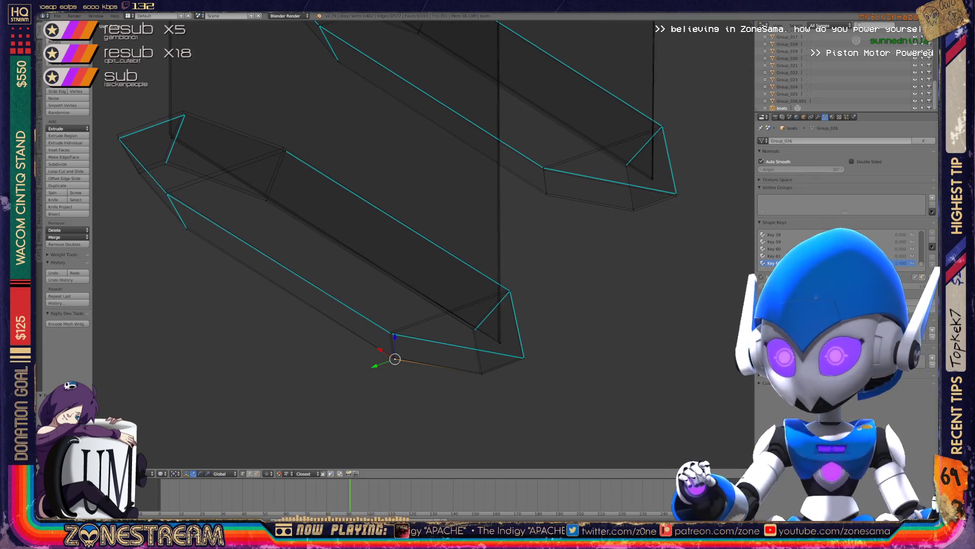
{"action": "key", "text": "g"}
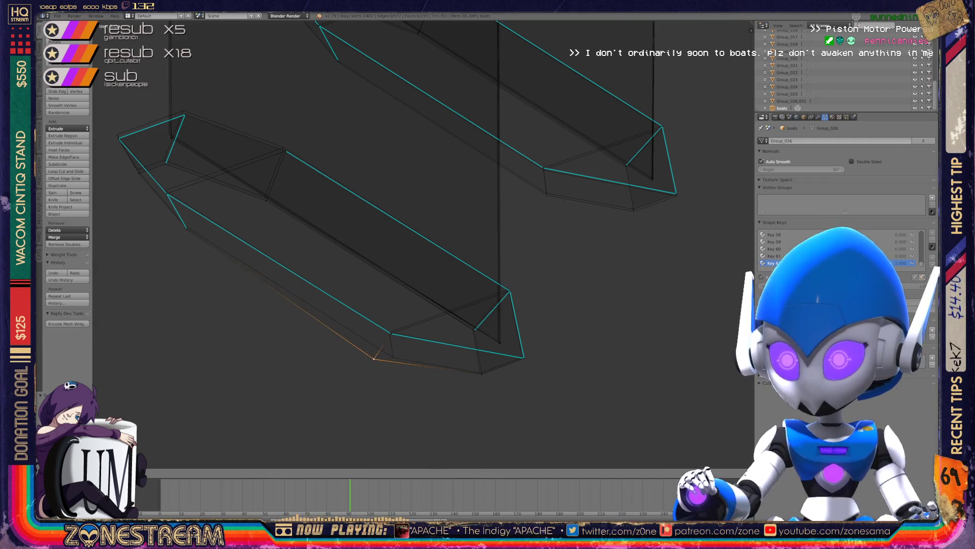
{"action": "key", "text": "Return"}
{"action": "right_click", "coordinate": [481, 372]}
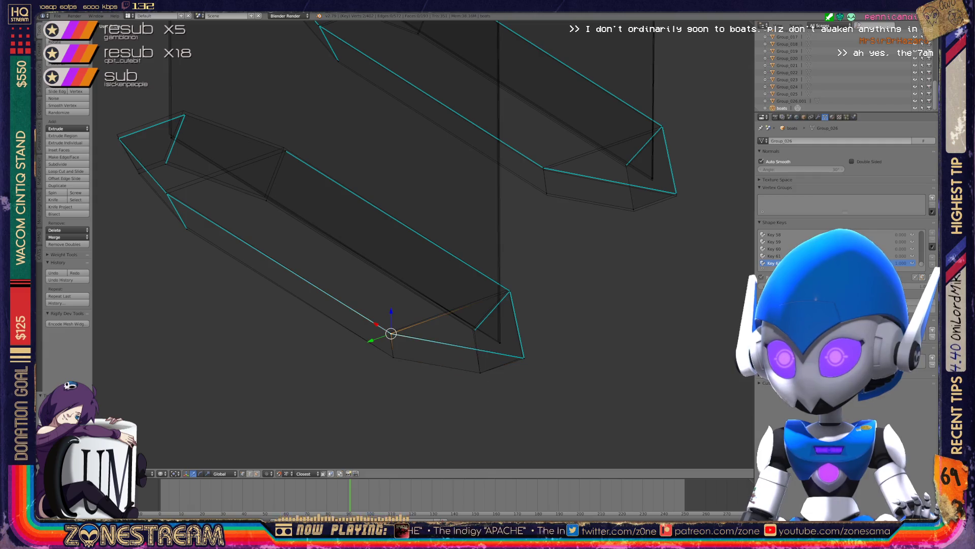
{"action": "key", "text": "g"}
{"action": "key", "text": "Return"}
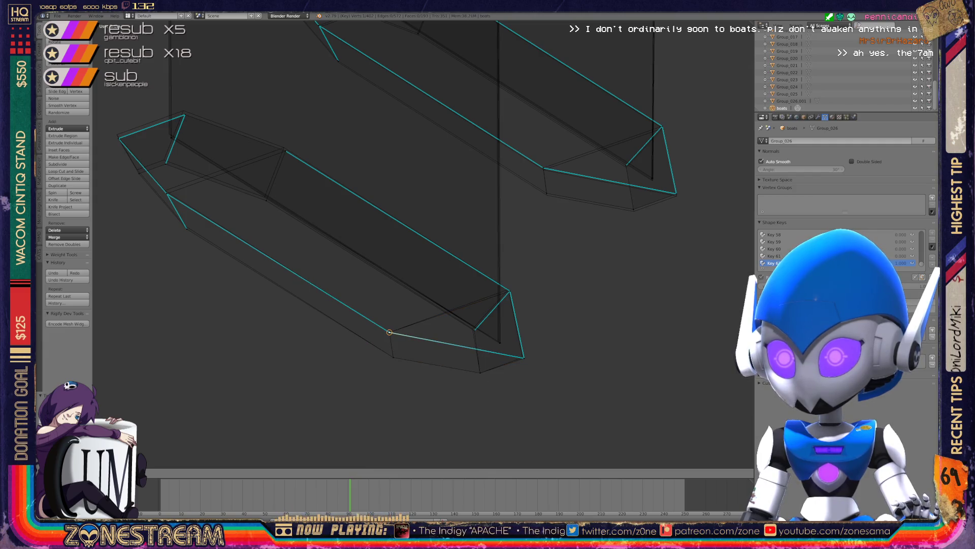
Move the outer corner vertex at the boat's end and select the next misplaced vertex.
{"action": "scroll", "coordinate": [528, 346], "scroll_direction": "up", "scroll_amount": 7}
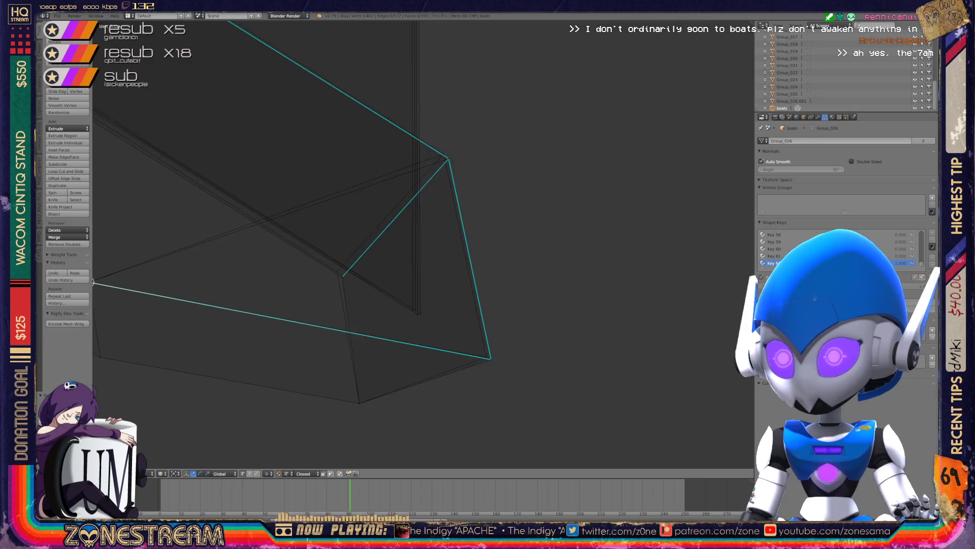
{"action": "right_click", "coordinate": [320, 277]}
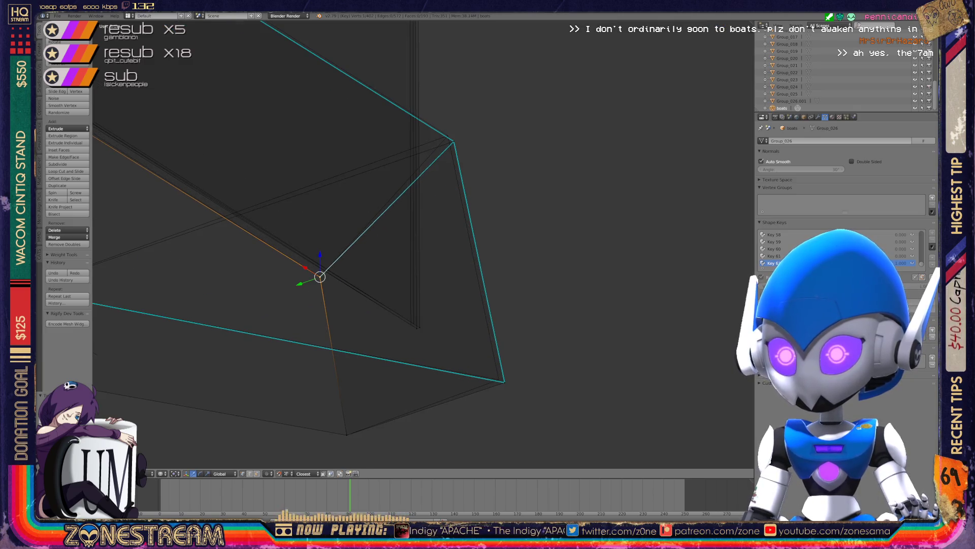
{"action": "right_click", "coordinate": [504, 382]}
{"action": "key", "text": "g"}
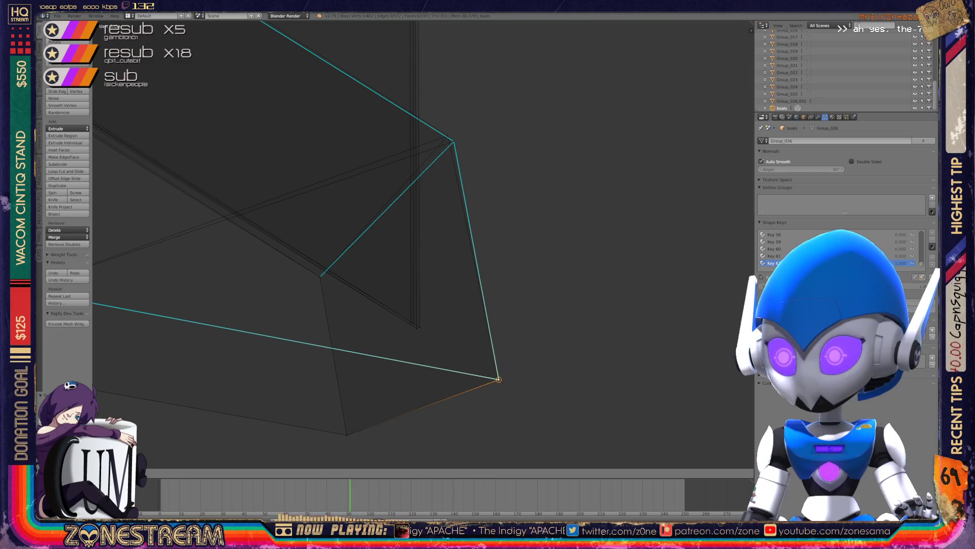
{"action": "left_click", "coordinate": [499, 379]}
{"action": "right_click", "coordinate": [417, 325]}
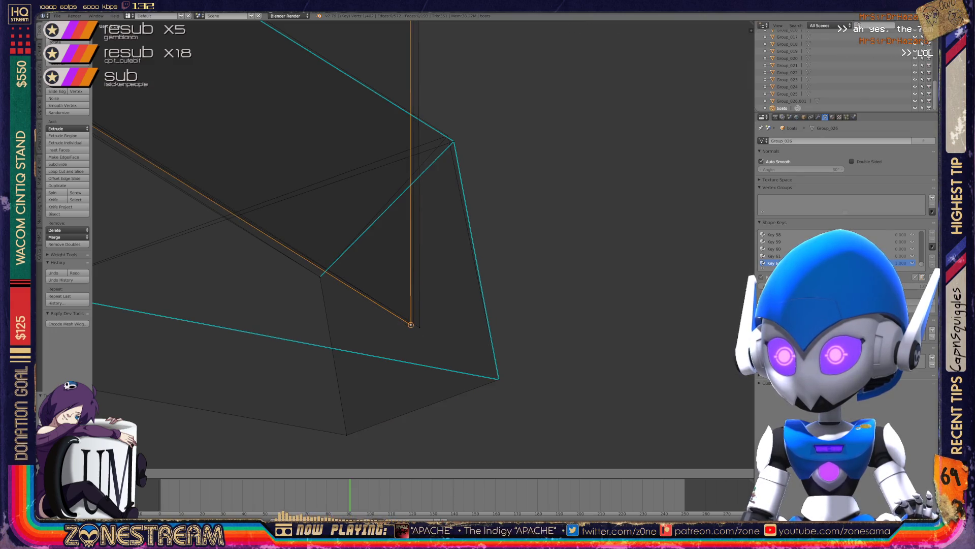
{"action": "middle_click_drag", "start_coordinate": [419, 326], "coordinate": [444, 403], "text": "shift"}
Move the upper corner vertex up-left and pull the next vertex onto its neighbouring corner.
{"action": "right_click", "coordinate": [476, 219]}
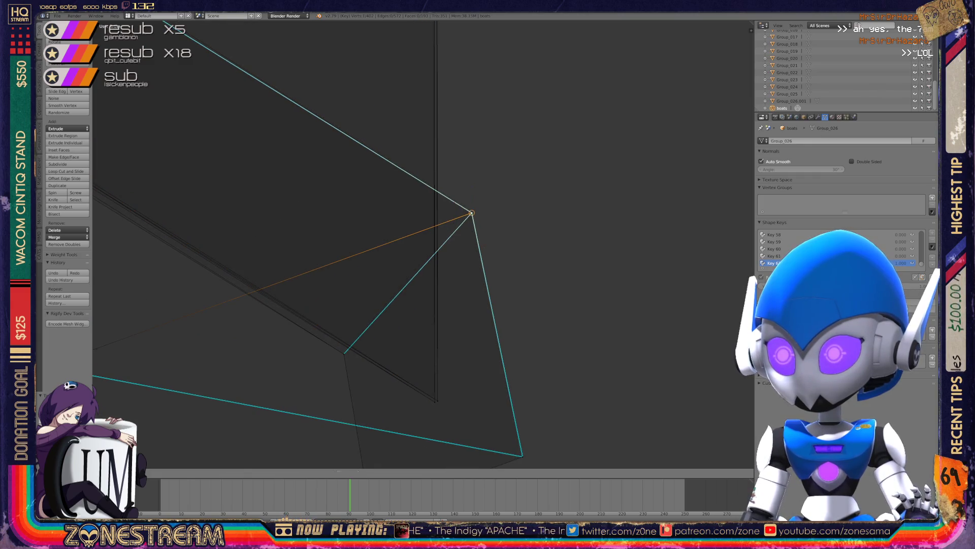
{"action": "mouse_move", "coordinate": [479, 212]}
{"action": "middle_mouse_down", "text": "shift"}
{"action": "mouse_move", "coordinate": [526, 207]}
{"action": "mouse_move", "coordinate": [513, 213]}
{"action": "mouse_move", "coordinate": [554, 218]}
{"action": "mouse_move", "coordinate": [650, 198]}
{"action": "middle_mouse_up", "text": "shift"}
{"action": "scroll", "coordinate": [422, 244], "scroll_direction": "up", "scroll_amount": 3}
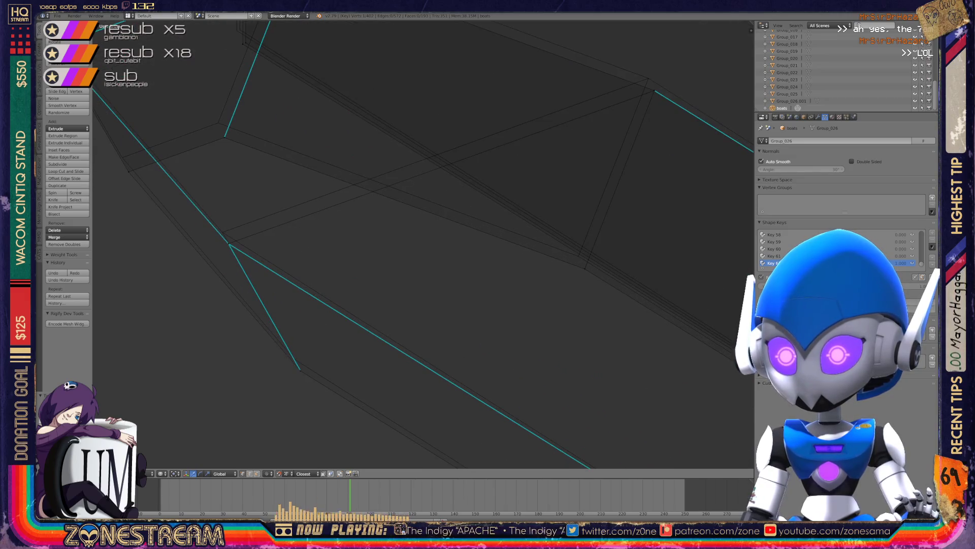
{"action": "key", "text": "g"}
{"action": "left_click", "coordinate": [287, 354]}
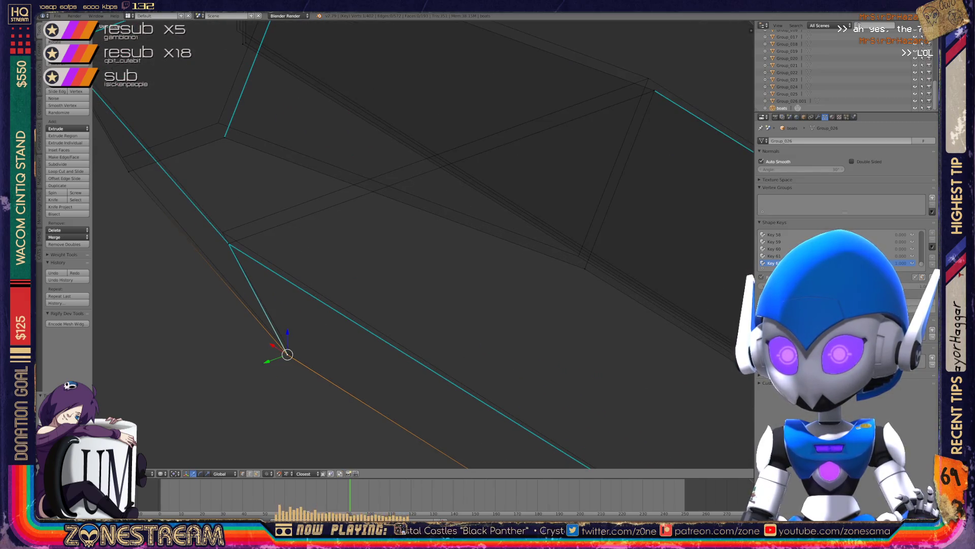
{"action": "right_click", "coordinate": [228, 243]}
{"action": "right_click_drag", "start_coordinate": [228, 244], "coordinate": [223, 232]}
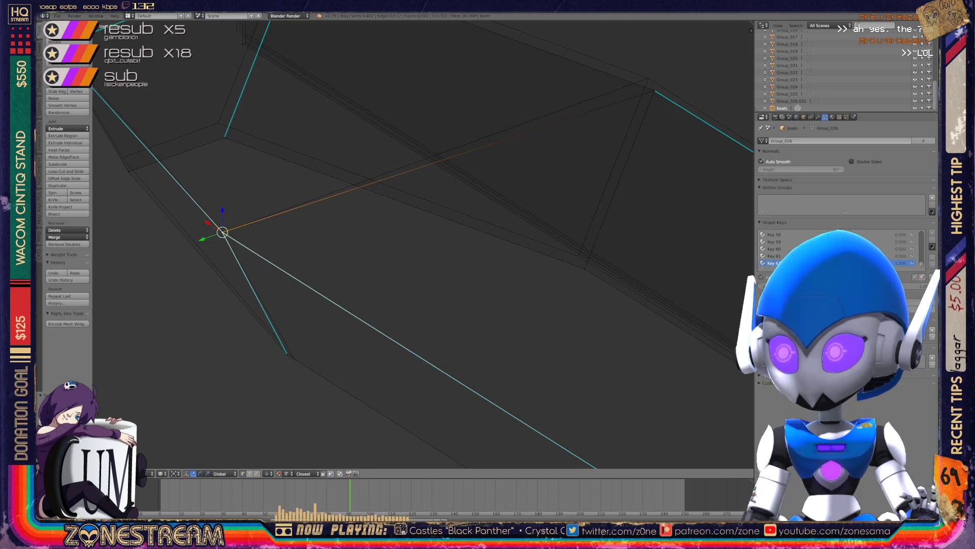
Move the far top corner vertex up-left into place.
{"action": "right_click", "coordinate": [578, 256]}
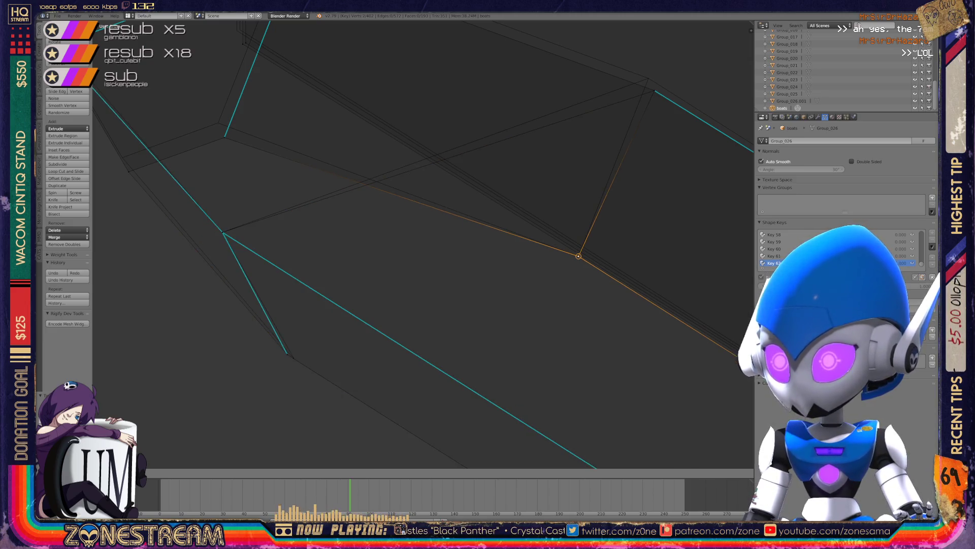
{"action": "right_click", "coordinate": [654, 90]}
{"action": "right_click_drag", "start_coordinate": [655, 91], "coordinate": [647, 80]}
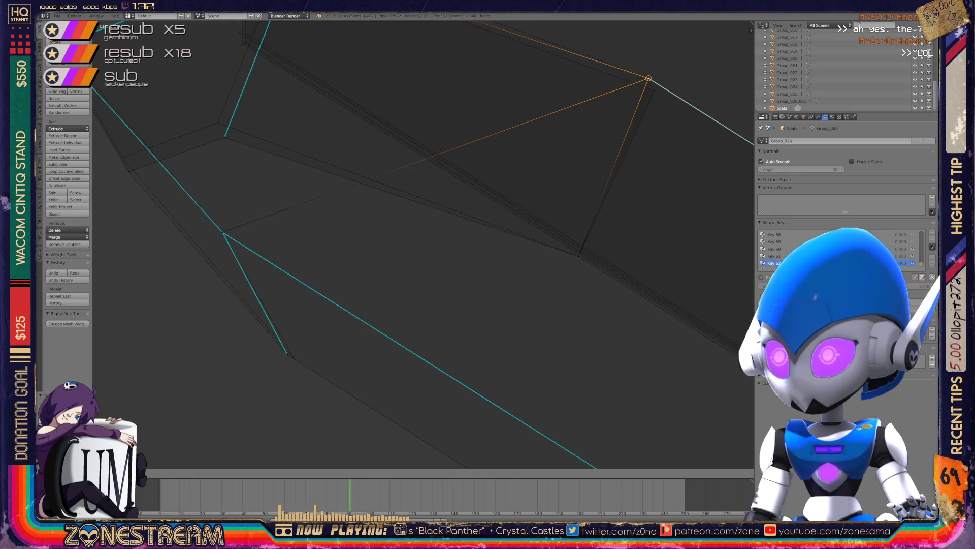
{"action": "right_click", "coordinate": [649, 79]}
{"action": "scroll", "coordinate": [424, 244], "scroll_direction": "down", "scroll_amount": 3}
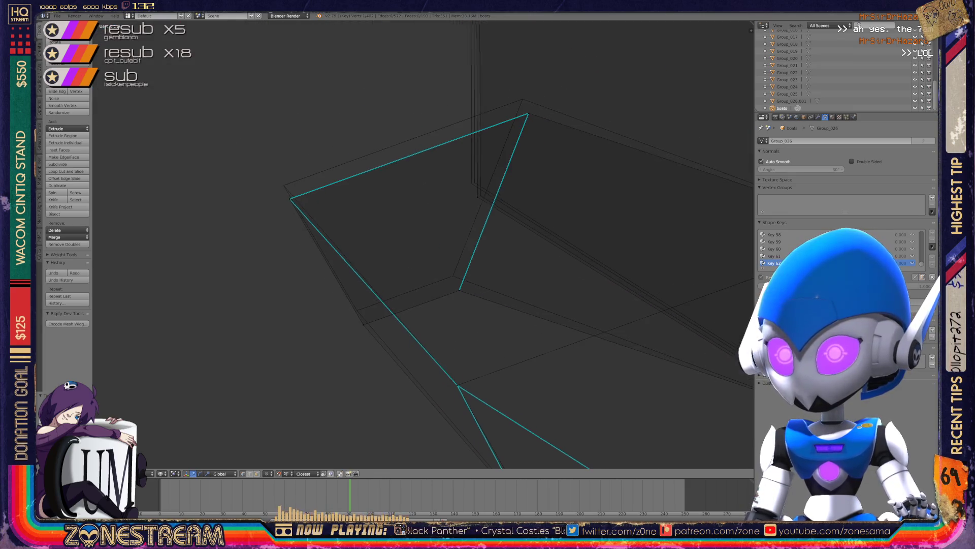
Raise an inner-edge vertex and move the lower and top vertices onto the mesh corners.
{"action": "right_click", "coordinate": [459, 290]}
{"action": "right_click_drag", "start_coordinate": [460, 289], "coordinate": [455, 277]}
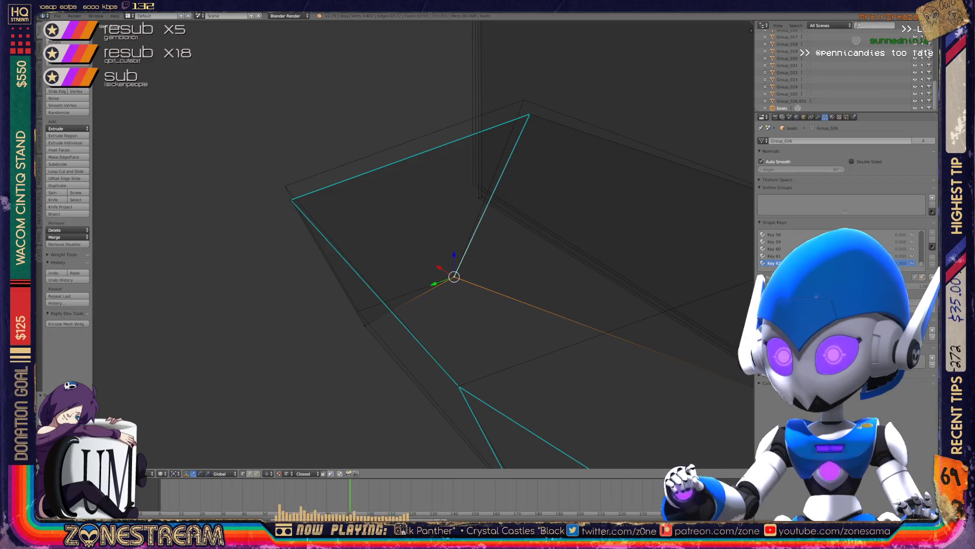
{"action": "right_click", "coordinate": [365, 325]}
{"action": "right_click_drag", "start_coordinate": [365, 325], "coordinate": [285, 187]}
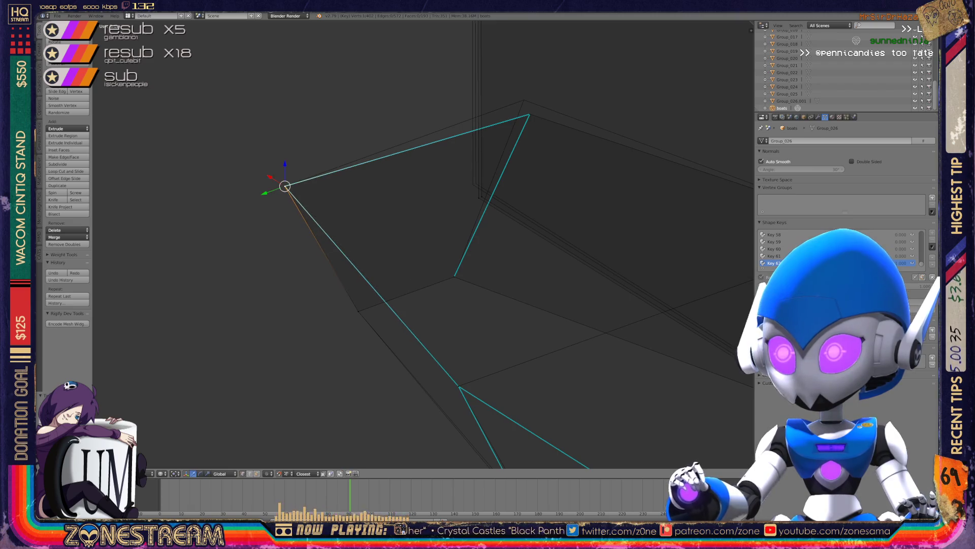
{"action": "right_click_drag", "start_coordinate": [529, 115], "coordinate": [524, 100]}
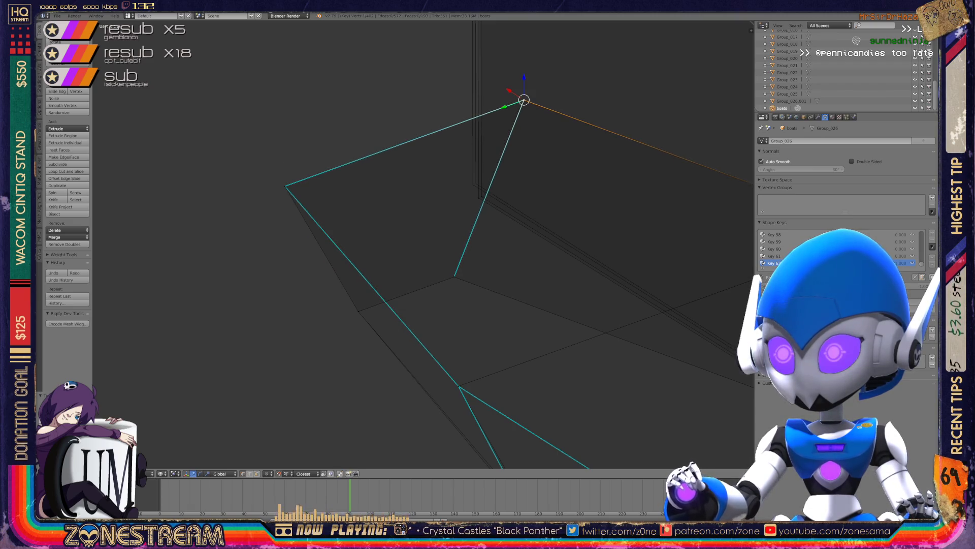
Inspect the whole boat mesh and select the tall plane's corner vertex.
{"action": "right_click", "coordinate": [476, 184]}
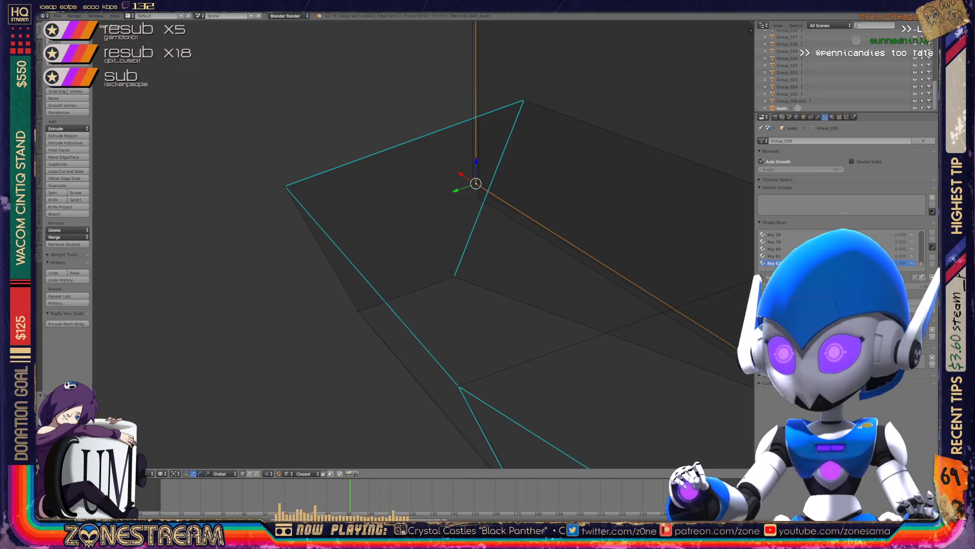
{"action": "middle_click_drag", "start_coordinate": [457, 254], "coordinate": [437, 224]}
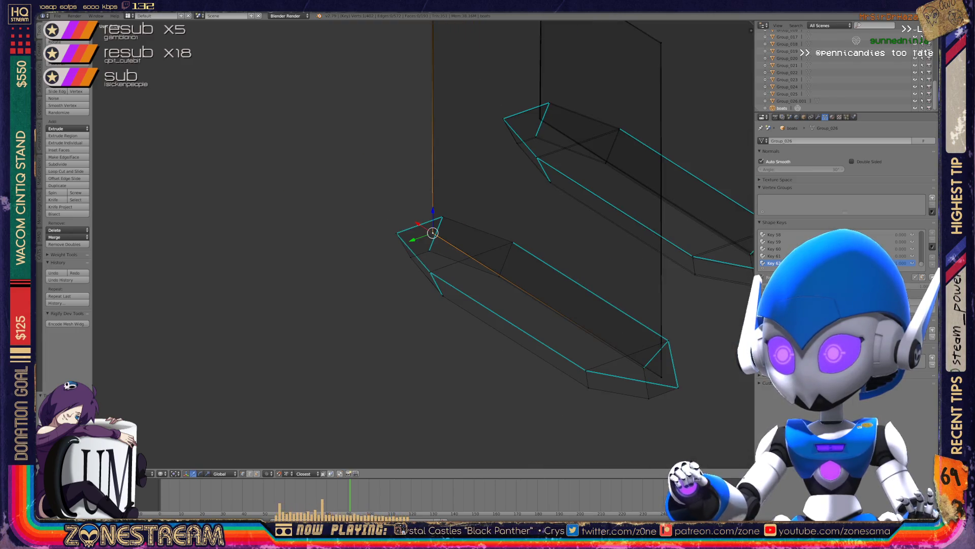
{"action": "scroll", "coordinate": [422, 243], "scroll_direction": "up", "scroll_amount": 10}
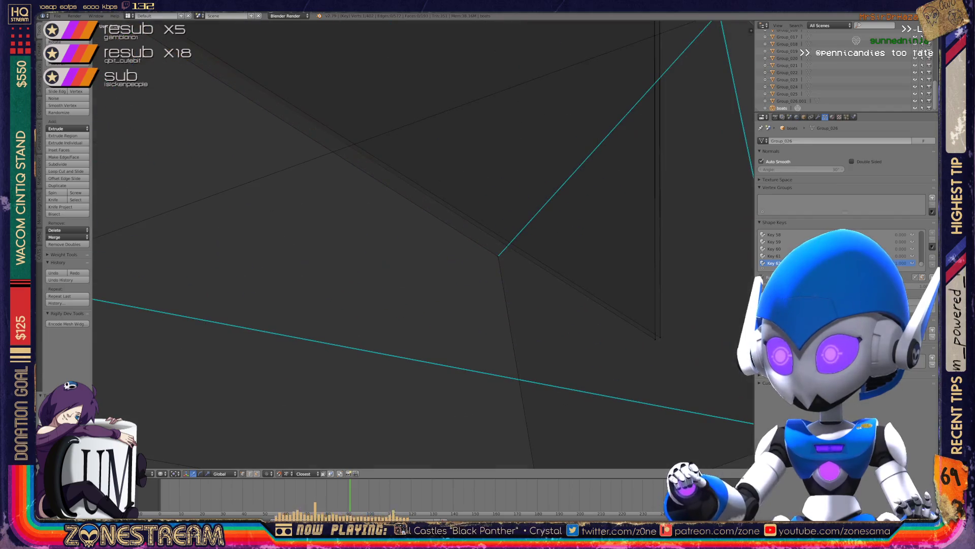
{"action": "scroll", "coordinate": [421, 244], "scroll_direction": "down", "scroll_amount": 10}
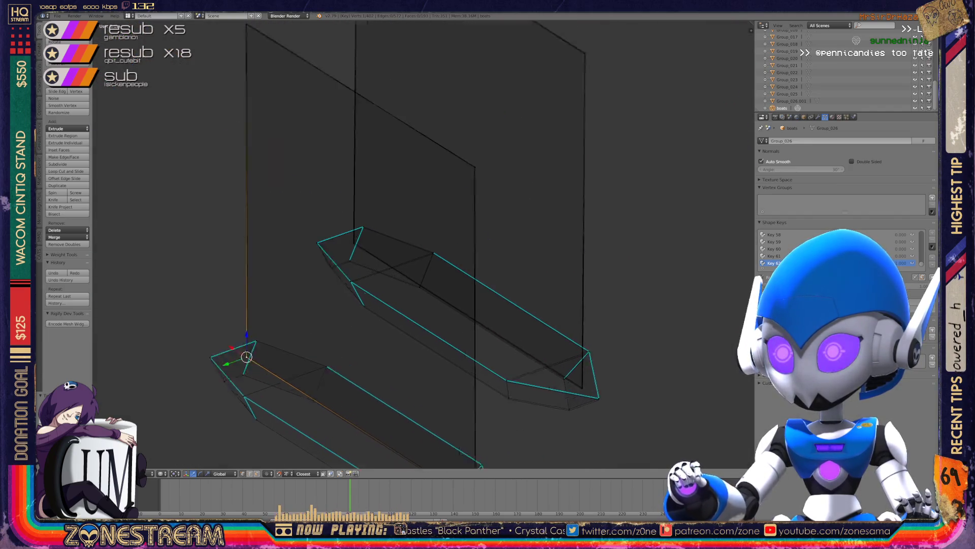
{"action": "scroll", "coordinate": [422, 244], "scroll_direction": "up", "scroll_amount": 8}
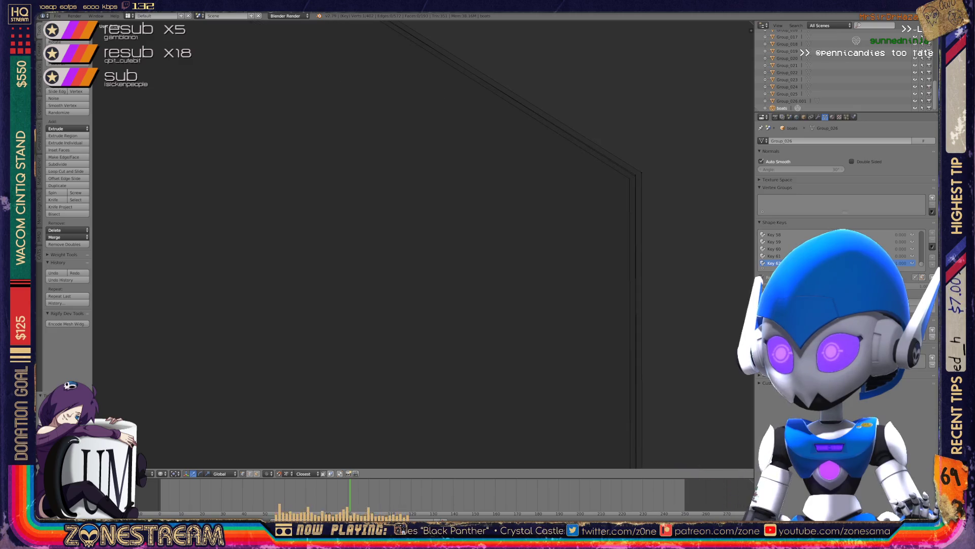
{"action": "right_click", "coordinate": [635, 177]}
{"action": "left_click", "coordinate": [635, 176]}
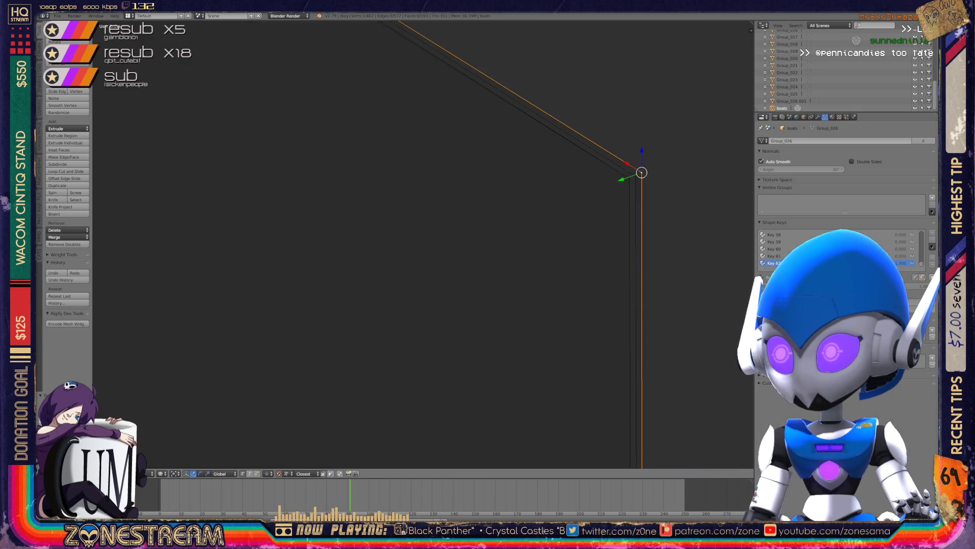
{"action": "middle_click_drag", "start_coordinate": [422, 243], "coordinate": [543, 202]}
Frame the hull corner and nudge the first misplaced vertex slightly lower into place.
{"action": "key", "text": "KP_Decimal"}
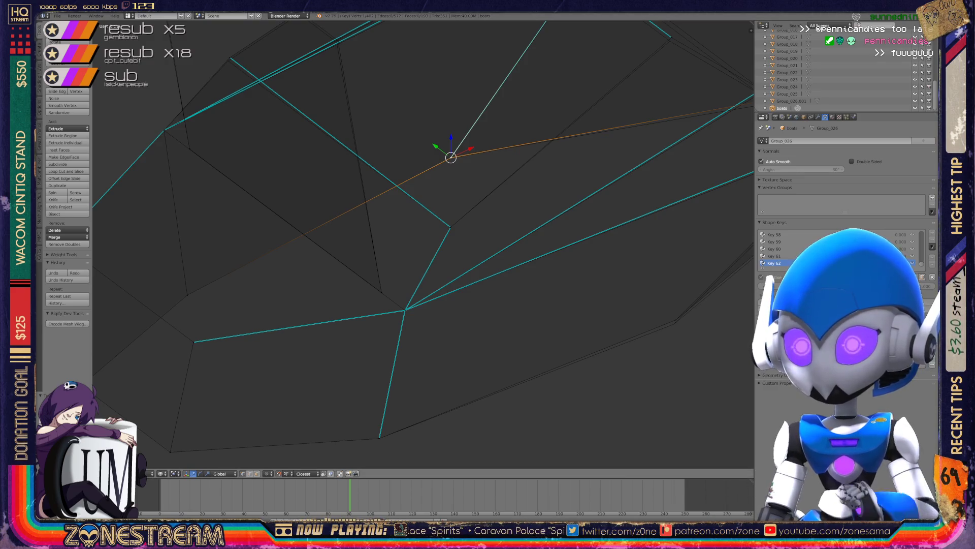
{"action": "middle_click_drag", "start_coordinate": [457, 254], "coordinate": [541, 373], "text": "shift"}
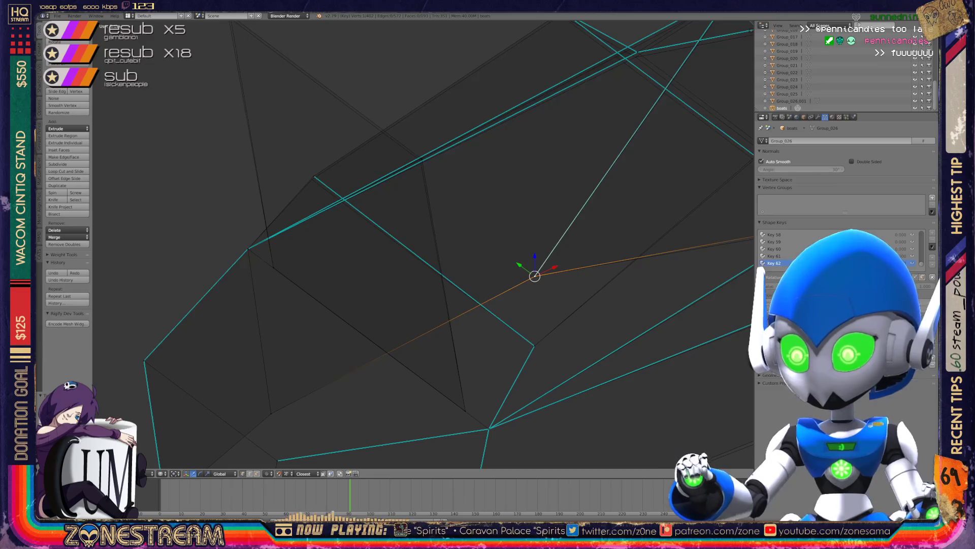
{"action": "right_click", "coordinate": [420, 161]}
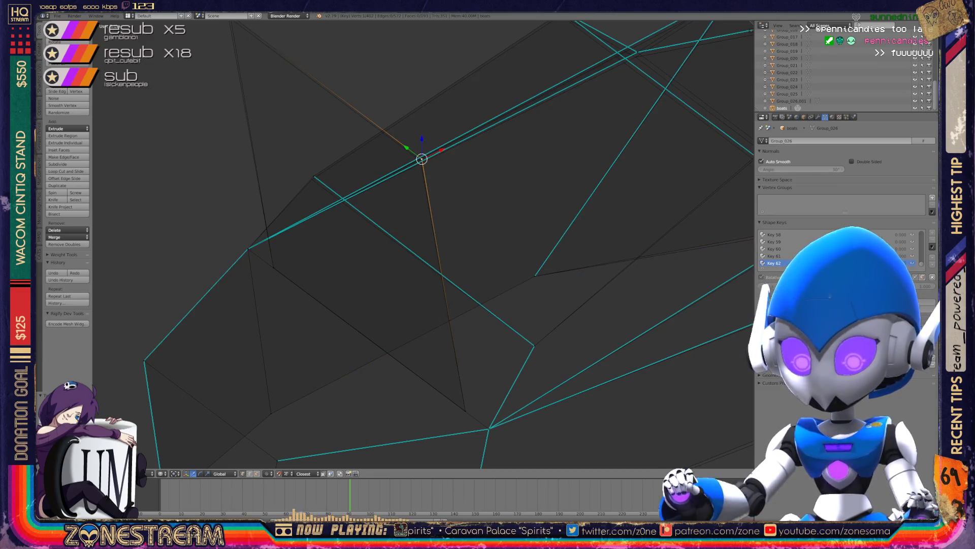
{"action": "middle_click_drag", "start_coordinate": [458, 254], "coordinate": [366, 199]}
{"action": "right_click", "coordinate": [395, 277]}
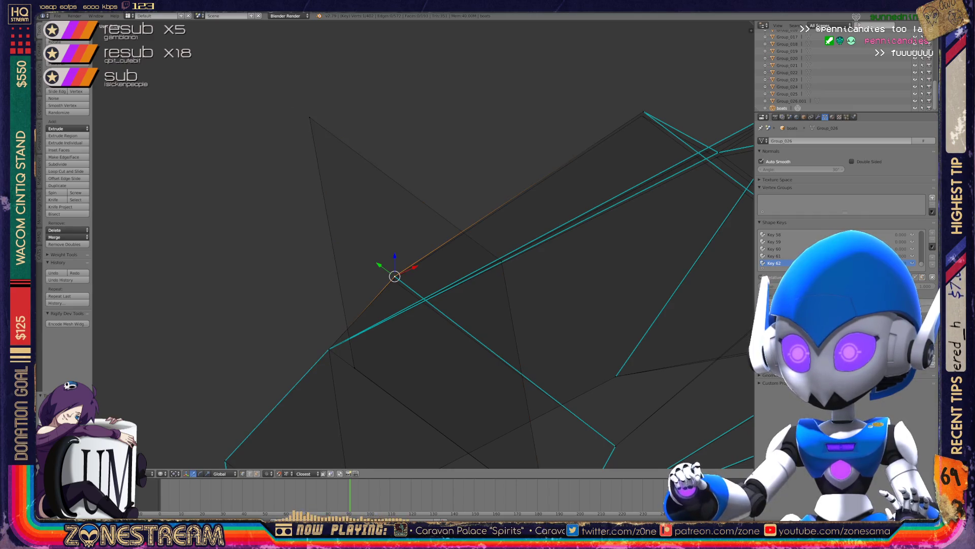
{"action": "key", "text": "g"}
{"action": "left_click", "coordinate": [393, 279]}
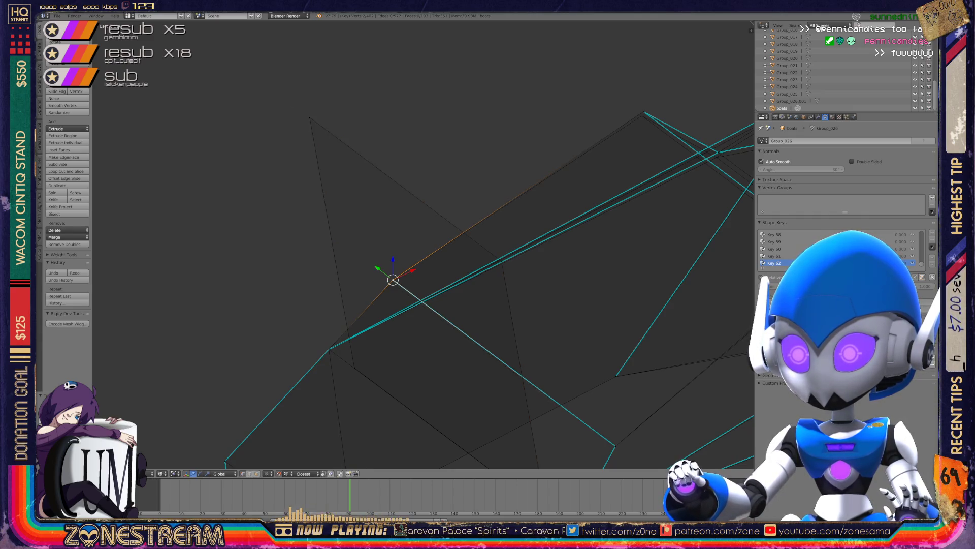
Nudge the next two stray vertices on the hull edge into their corrected spots.
{"action": "mouse_move", "coordinate": [406, 254]}
{"action": "middle_mouse_down", "text": "shift"}
{"action": "mouse_move", "coordinate": [203, 152]}
{"action": "mouse_move", "coordinate": [152, 244]}
{"action": "middle_mouse_up", "text": "shift"}
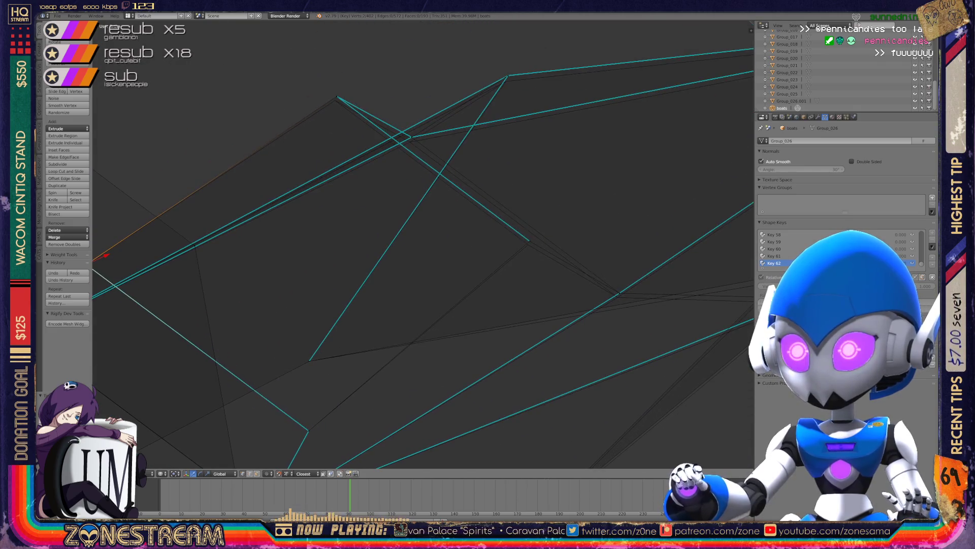
{"action": "right_click", "coordinate": [530, 241]}
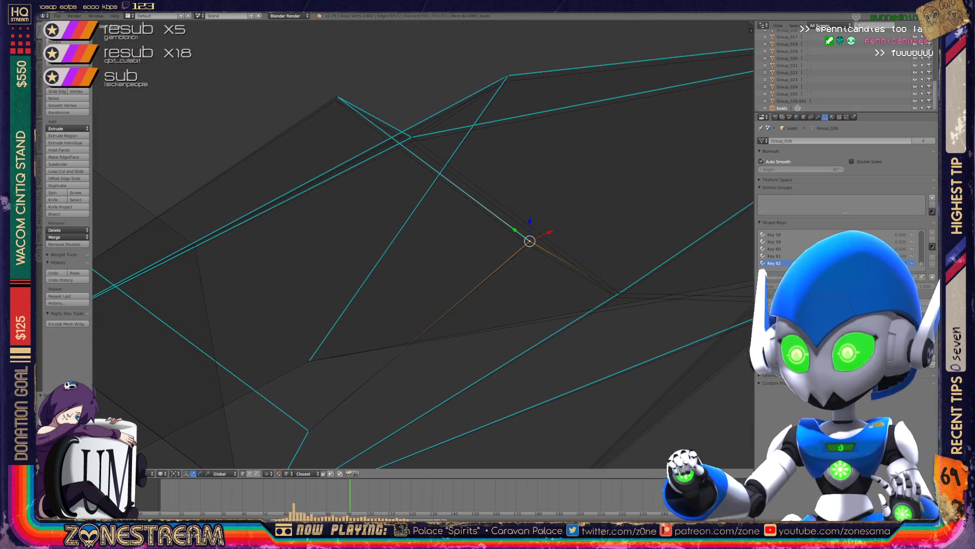
{"action": "key", "text": "g"}
{"action": "left_click", "coordinate": [528, 244]}
{"action": "right_click", "coordinate": [619, 293]}
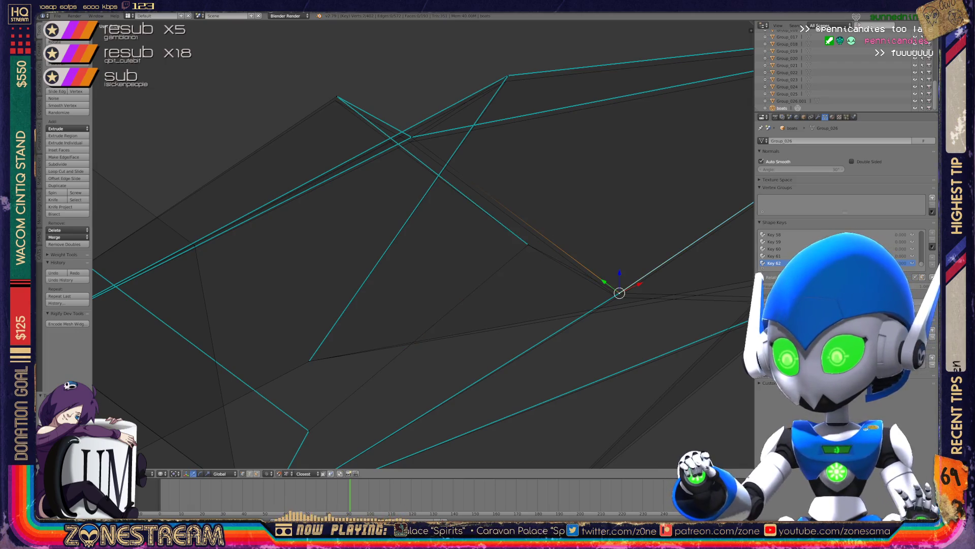
{"action": "key", "text": "g"}
{"action": "left_click", "coordinate": [618, 297]}
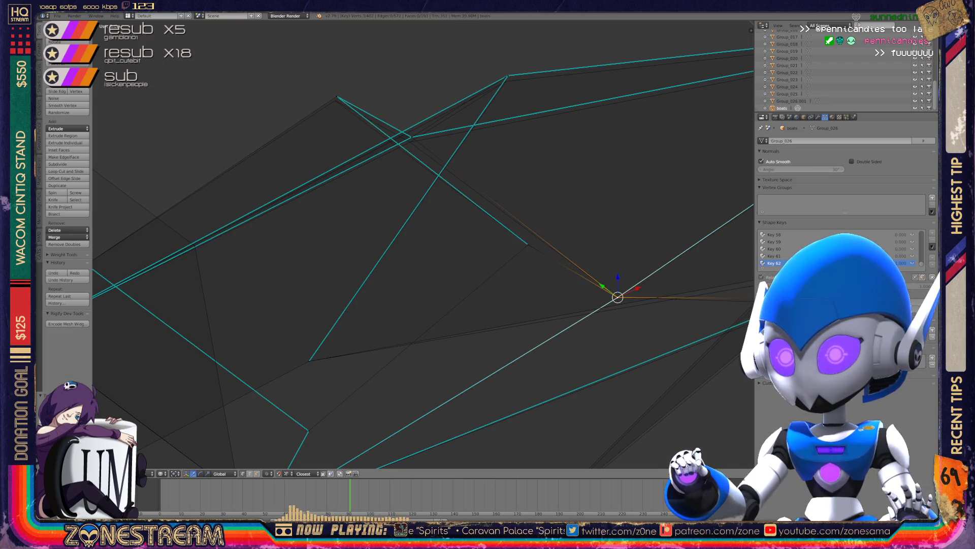
Shift the two upper hull-edge vertices down and merge the loose vertex onto its neighbour above.
{"action": "right_click", "coordinate": [337, 97]}
{"action": "key", "text": "g"}
{"action": "left_click", "coordinate": [335, 100]}
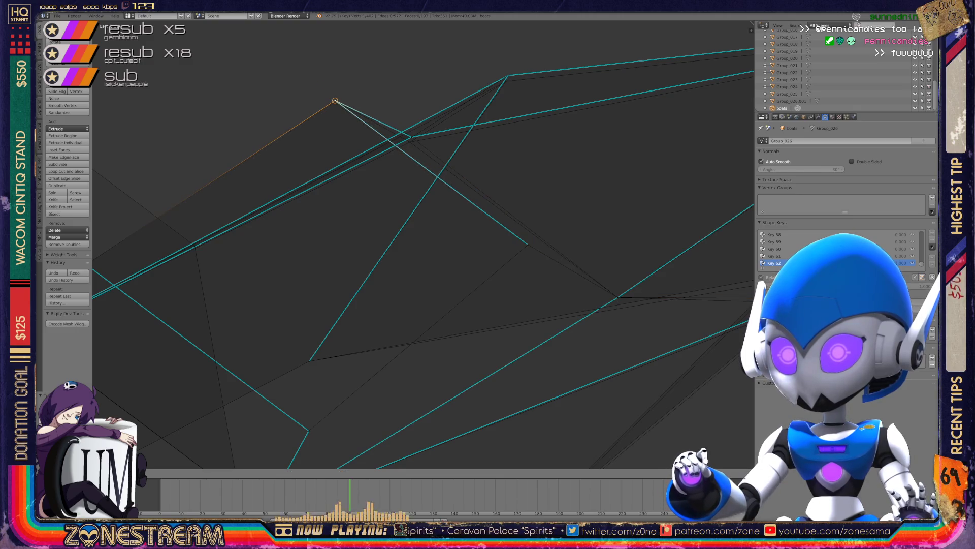
{"action": "right_click", "coordinate": [409, 135]}
{"action": "key", "text": "g"}
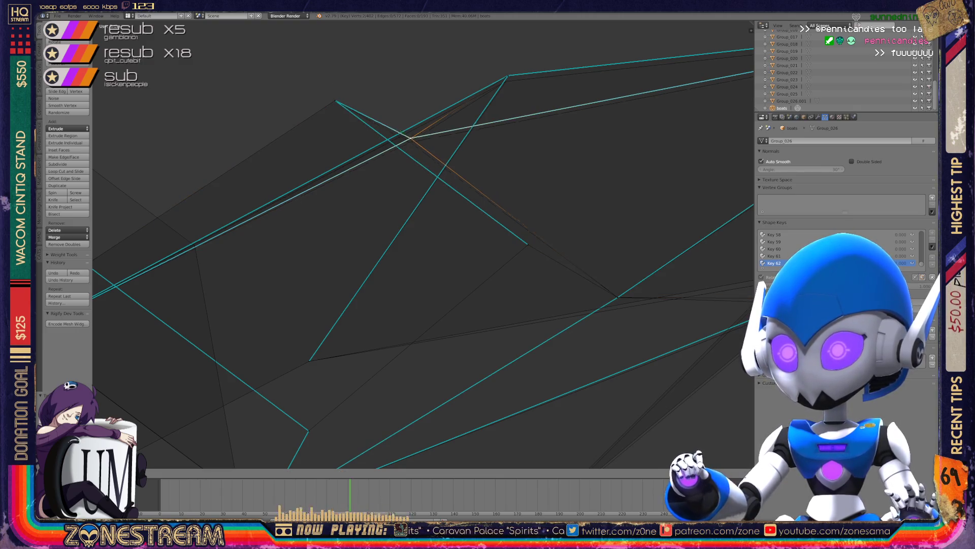
{"action": "left_click", "coordinate": [409, 142]}
{"action": "key", "text": "g"}
{"action": "left_click", "coordinate": [507, 81]}
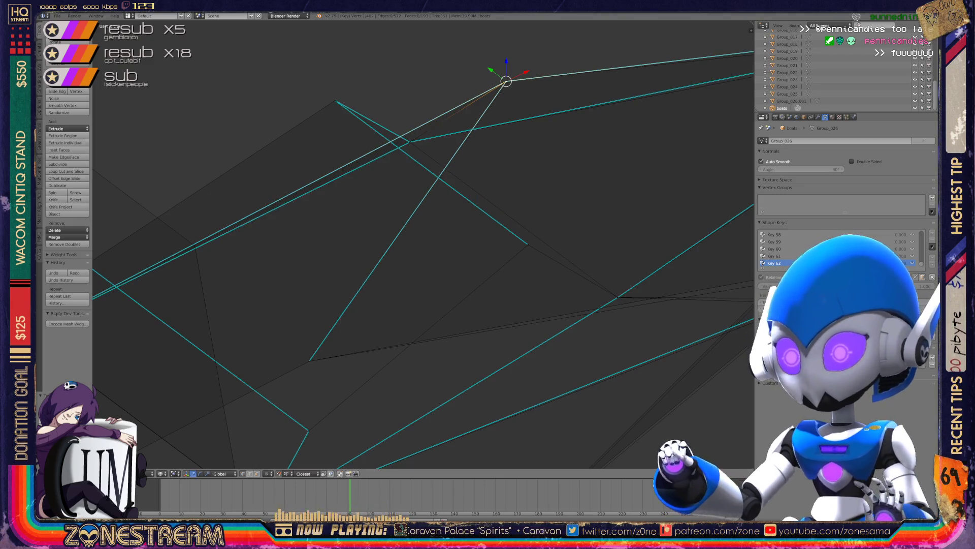
Reposition a lower hull vertex and set the edge corner vertex slightly lower.
{"action": "middle_click_drag", "start_coordinate": [421, 244], "coordinate": [475, 229]}
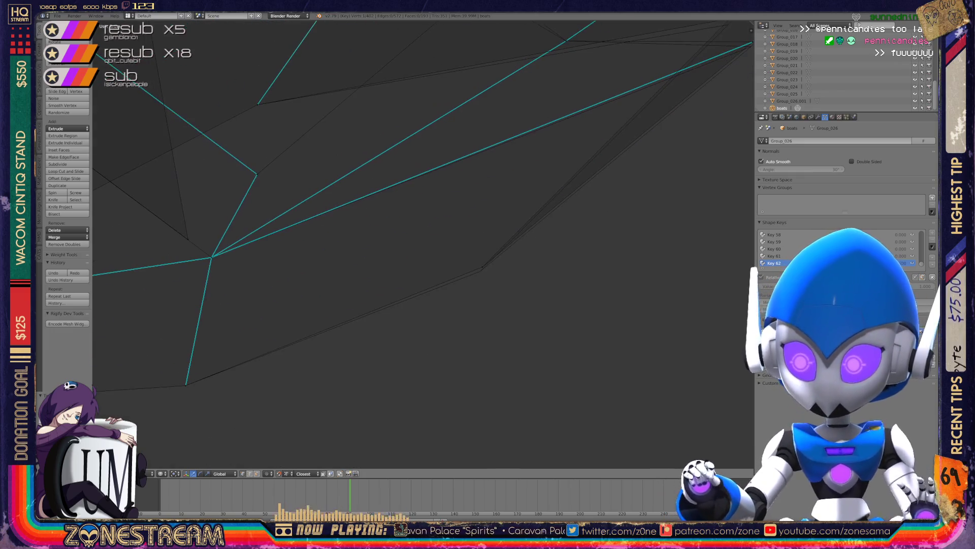
{"action": "right_click", "coordinate": [482, 267]}
{"action": "key", "text": "g"}
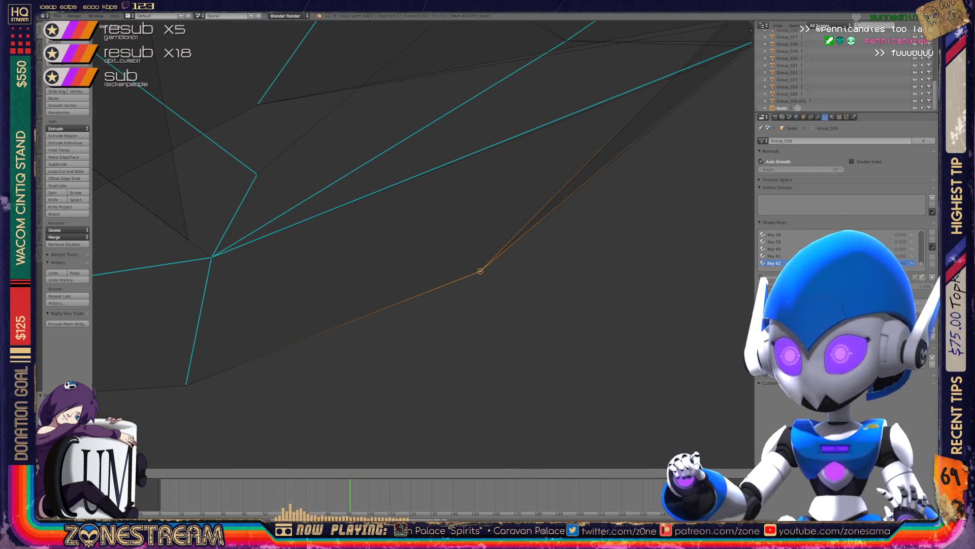
{"action": "middle_click_drag", "start_coordinate": [480, 271], "coordinate": [422, 251]}
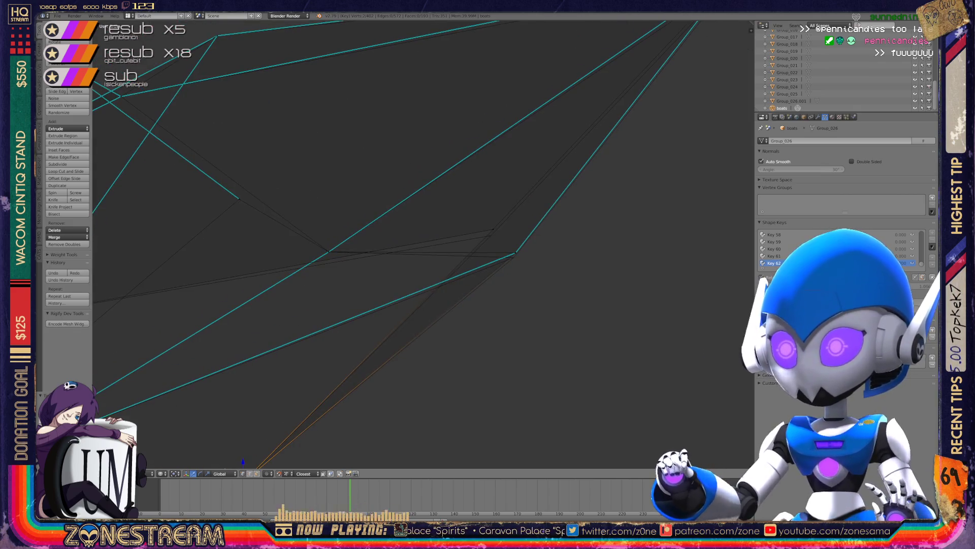
{"action": "key", "text": "g"}
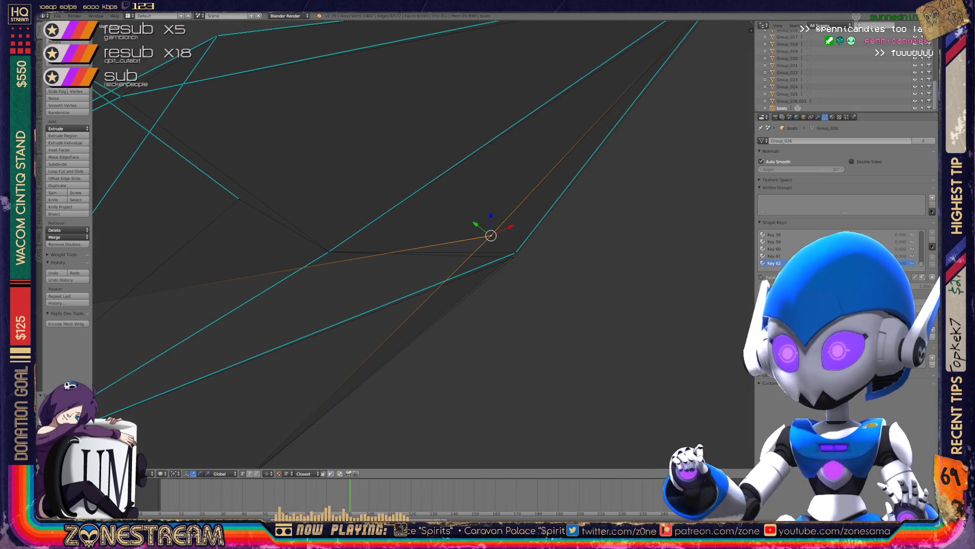
{"action": "right_click", "coordinate": [515, 251]}
{"action": "key", "text": "g"}
{"action": "left_click", "coordinate": [514, 257]}
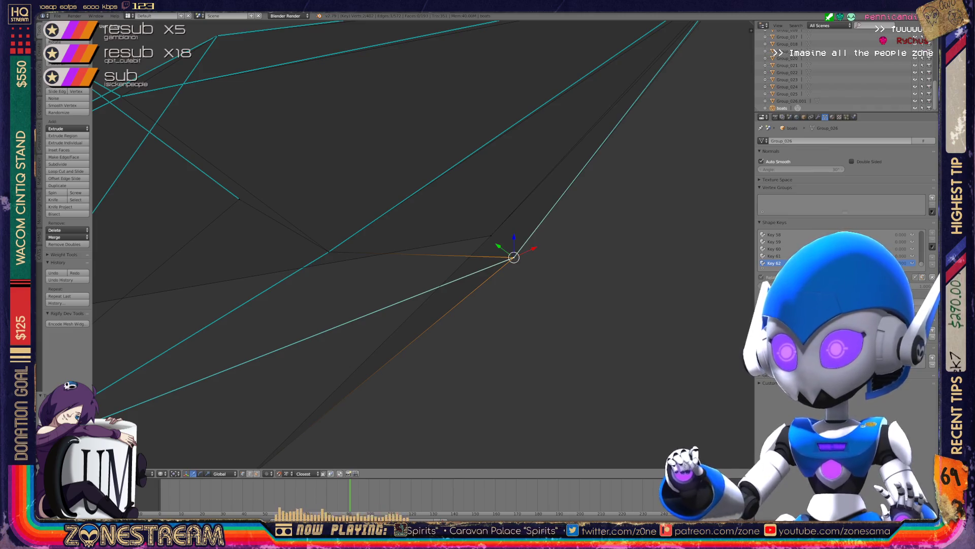
Move the hull's pointed tip vertex down and review the hull.
{"action": "middle_click_drag", "start_coordinate": [514, 257], "coordinate": [473, 335]}
{"action": "right_click", "coordinate": [645, 153]}
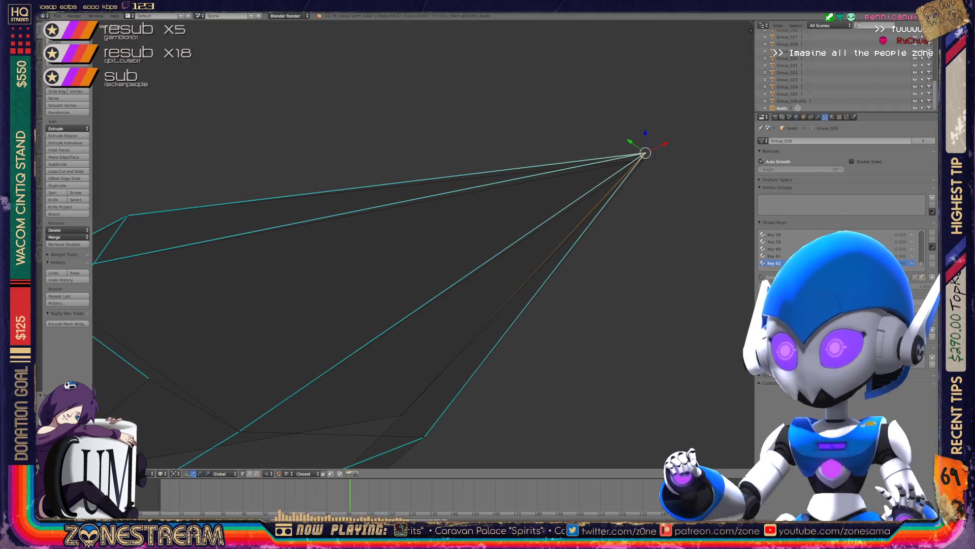
{"action": "key", "text": "g"}
{"action": "middle_click_drag", "start_coordinate": [508, 254], "coordinate": [478, 274]}
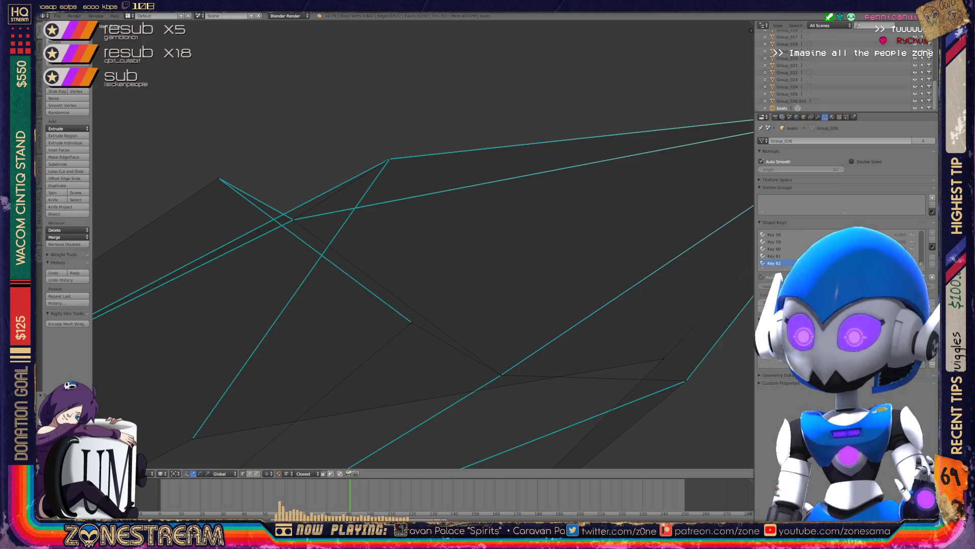
Switch to the boat at upper right and enter Edit Mode on its hull.
{"action": "key", "text": "Tab"}
{"action": "scroll", "coordinate": [422, 244], "scroll_direction": "down", "scroll_amount": 8}
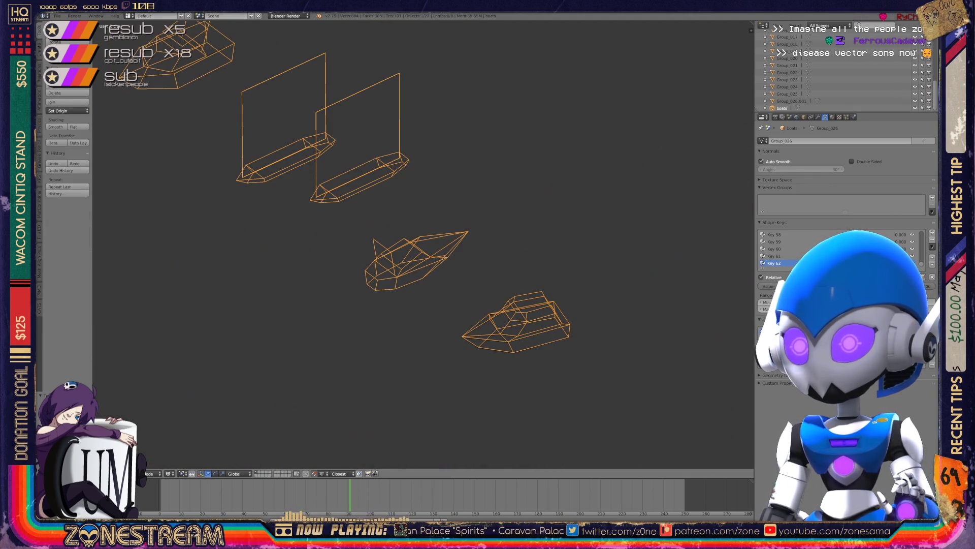
{"action": "middle_click_drag", "start_coordinate": [421, 243], "coordinate": [442, 193]}
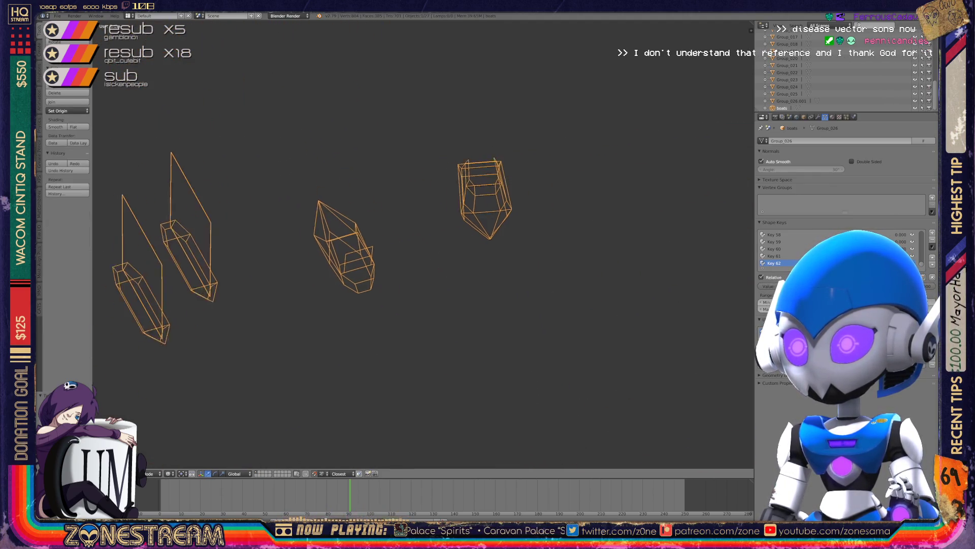
{"action": "key", "text": "KP_Decimal"}
{"action": "key", "text": "Tab"}
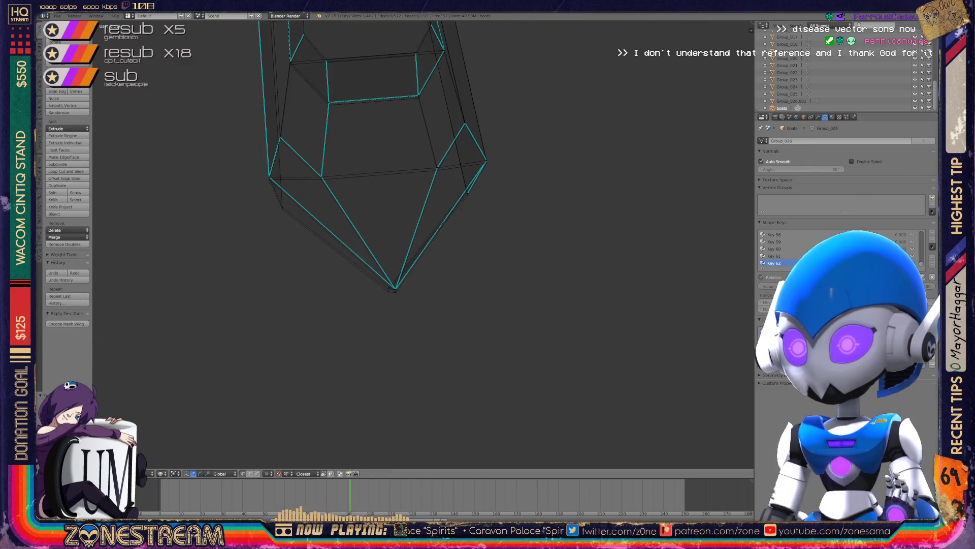
{"action": "scroll", "coordinate": [366, 203], "scroll_direction": "up", "scroll_amount": 5}
Move the hull's bottom tip vertex left and nudge the side vertices into line.
{"action": "right_click", "coordinate": [365, 336]}
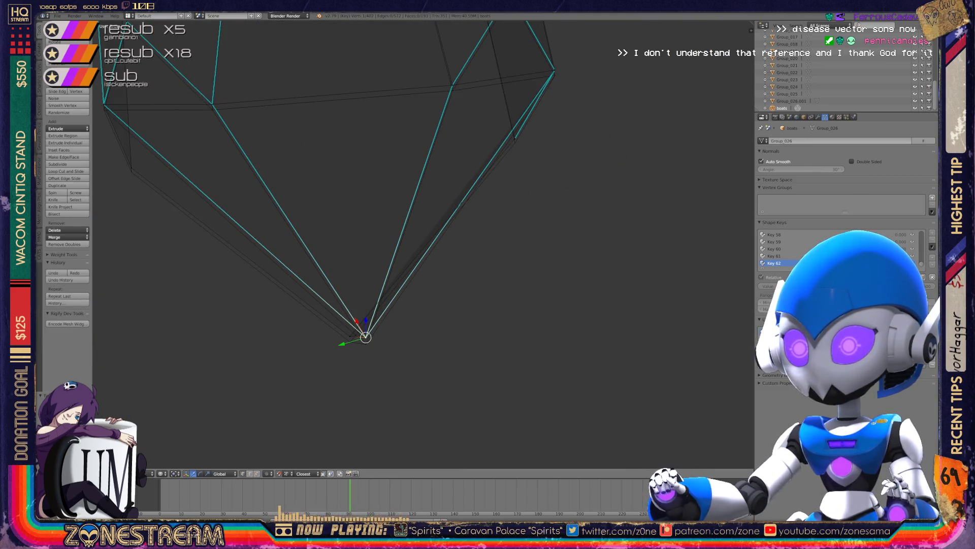
{"action": "right_click", "coordinate": [365, 336], "text": "shift"}
{"action": "right_click", "coordinate": [365, 336]}
{"action": "left_click_drag", "start_coordinate": [365, 336], "coordinate": [349, 336]}
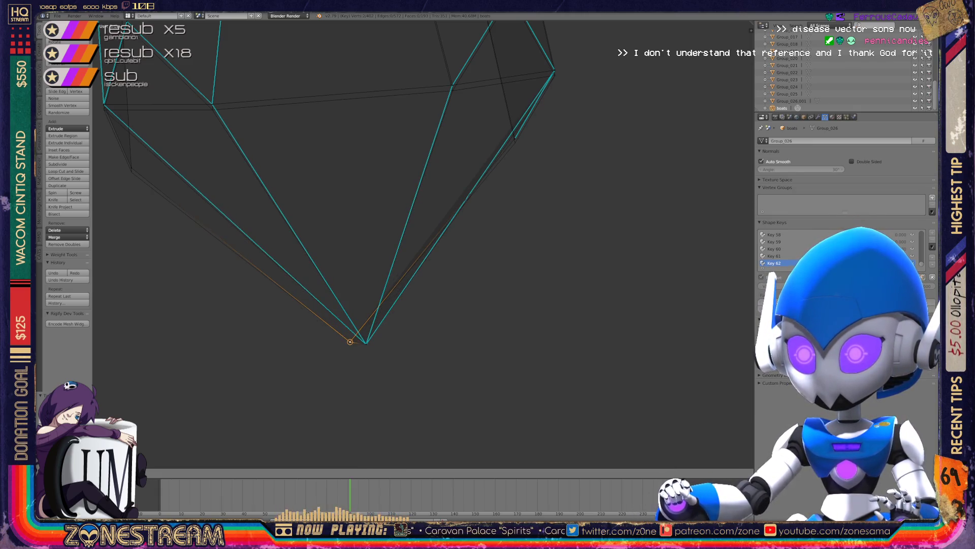
{"action": "middle_click_drag", "start_coordinate": [407, 228], "coordinate": [559, 335], "text": "shift"}
{"action": "right_click", "coordinate": [364, 209]}
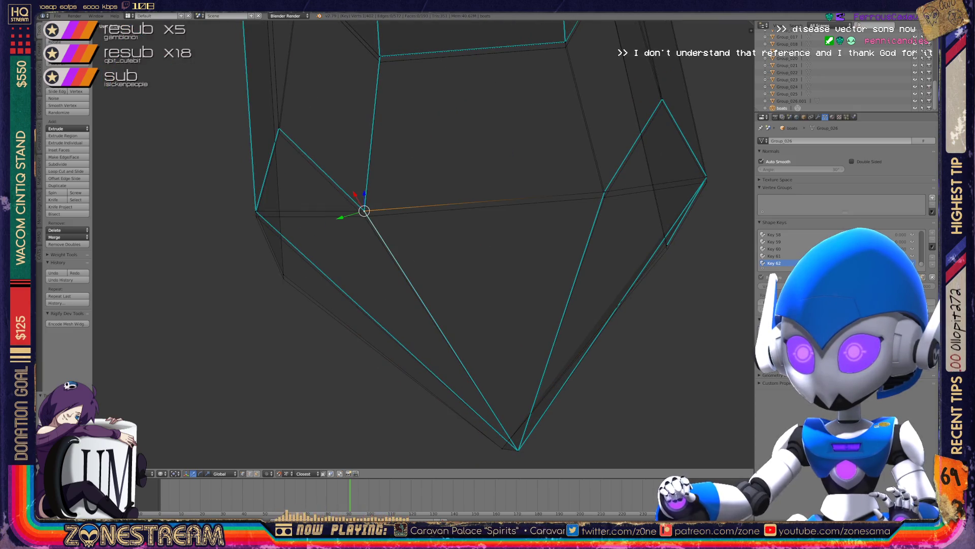
{"action": "left_click_drag", "start_coordinate": [364, 210], "coordinate": [364, 217]}
{"action": "right_click", "coordinate": [604, 192]}
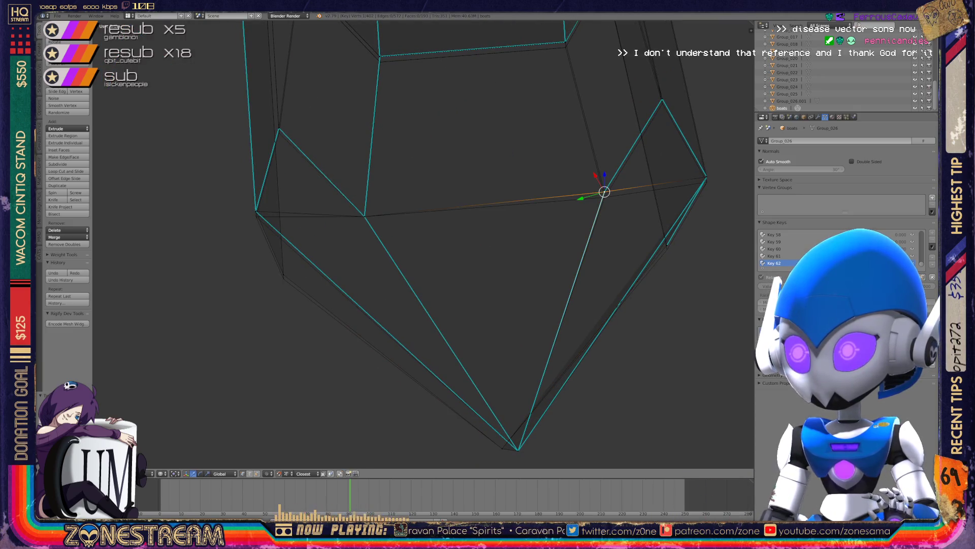
{"action": "key", "text": "Return"}
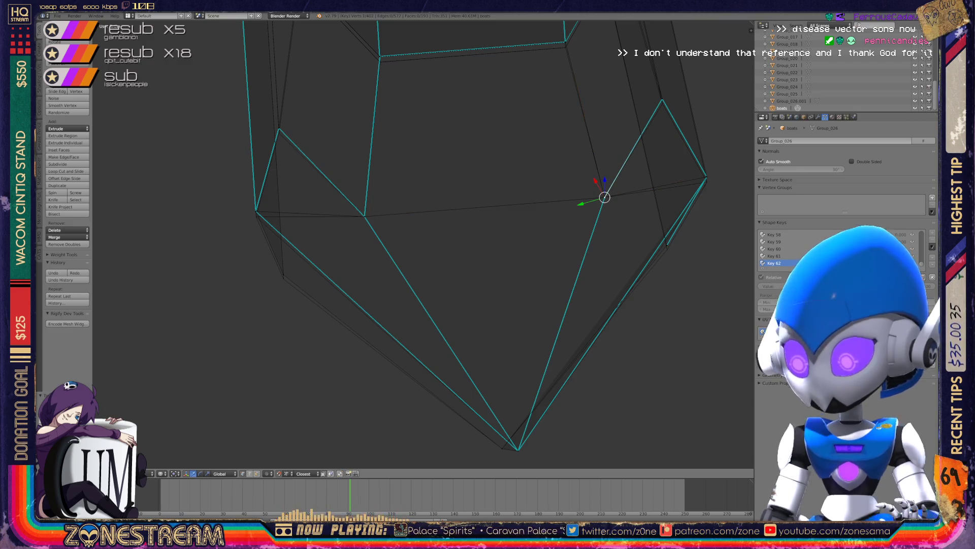
Centre the view on the chosen vertex and nudge it slightly.
{"action": "key", "text": "KP_Decimal"}
{"action": "scroll", "coordinate": [423, 244], "scroll_direction": "up", "scroll_amount": 3}
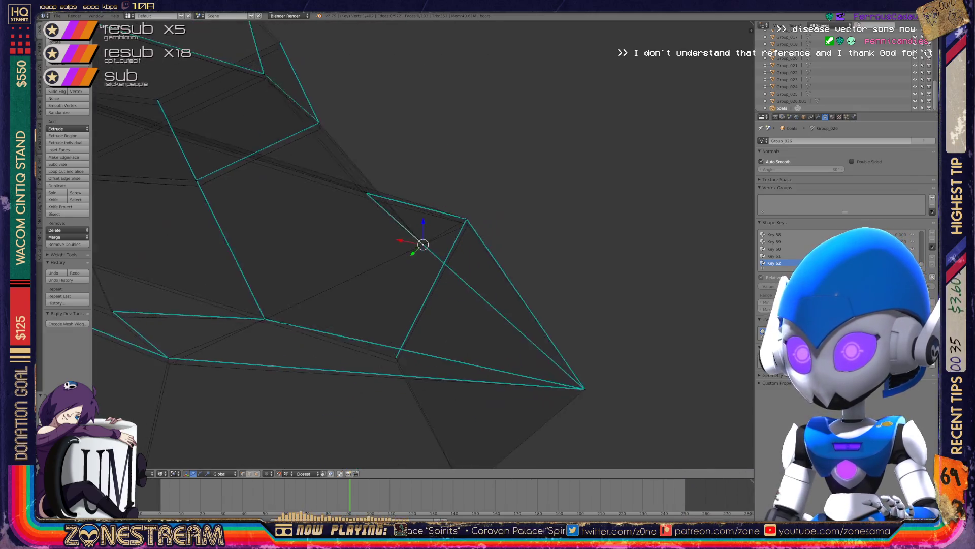
{"action": "middle_click_drag", "start_coordinate": [423, 245], "coordinate": [495, 210]}
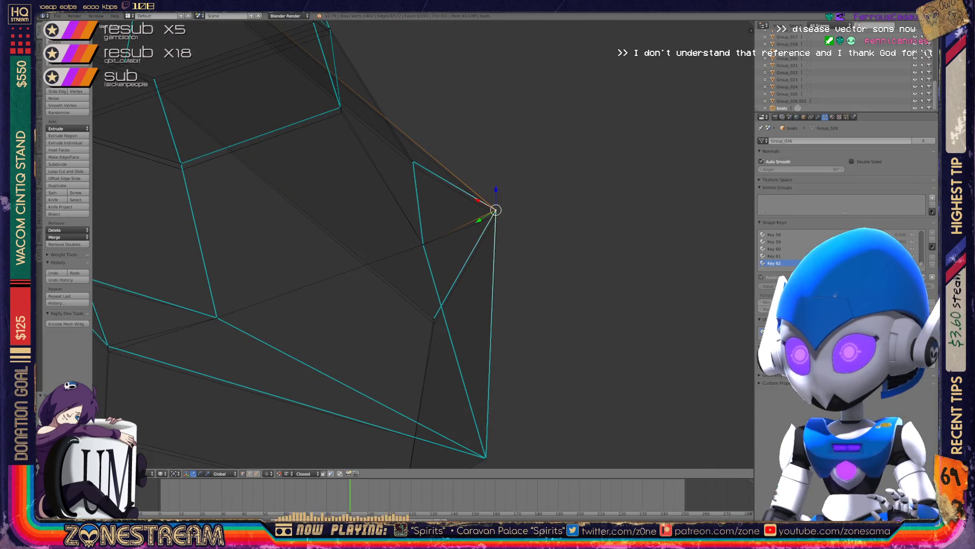
{"action": "key", "text": "g"}
{"action": "key", "text": "Return"}
Nudge the vertices along the hull's lower edge into their new positions.
{"action": "right_click", "coordinate": [433, 318]}
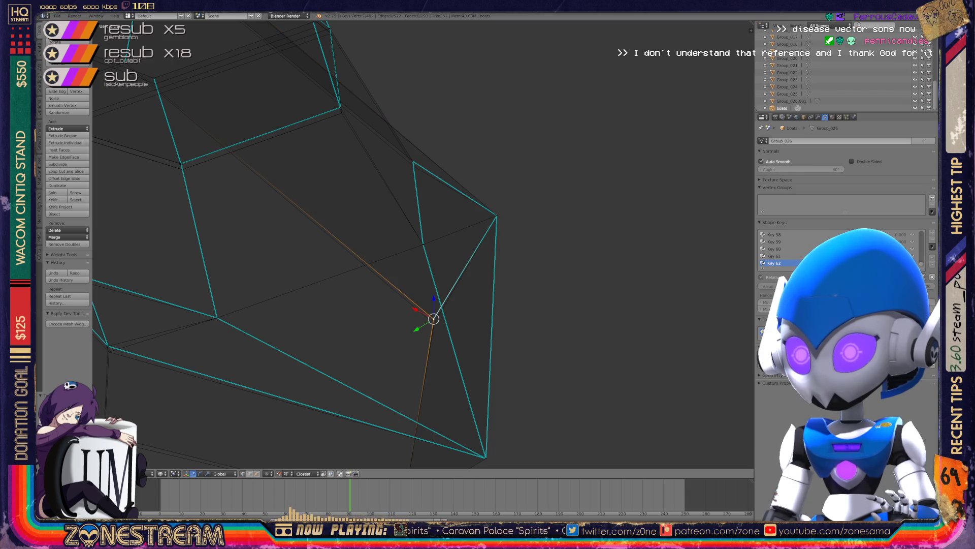
{"action": "middle_click_drag", "start_coordinate": [433, 319], "coordinate": [622, 244], "text": "shift"}
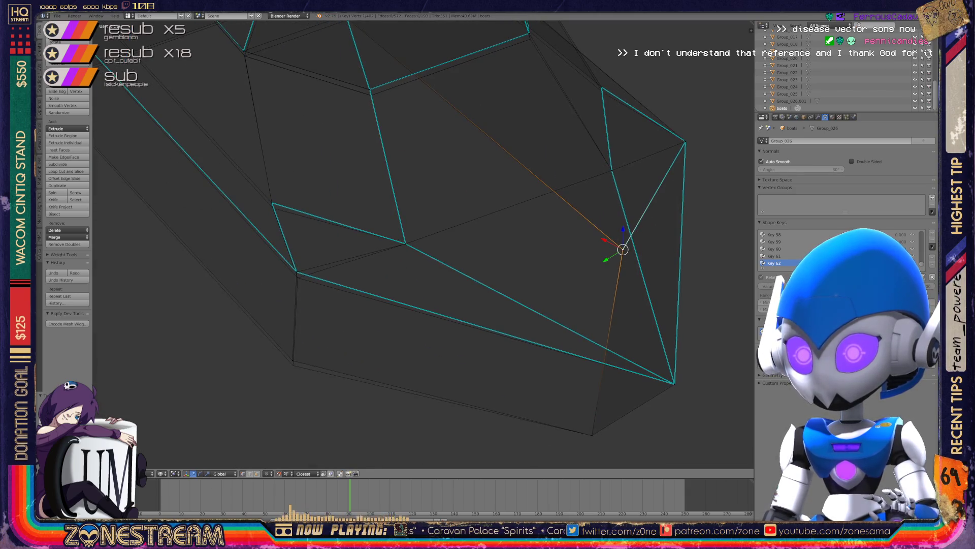
{"action": "right_click", "coordinate": [292, 360]}
{"action": "key", "text": "g"}
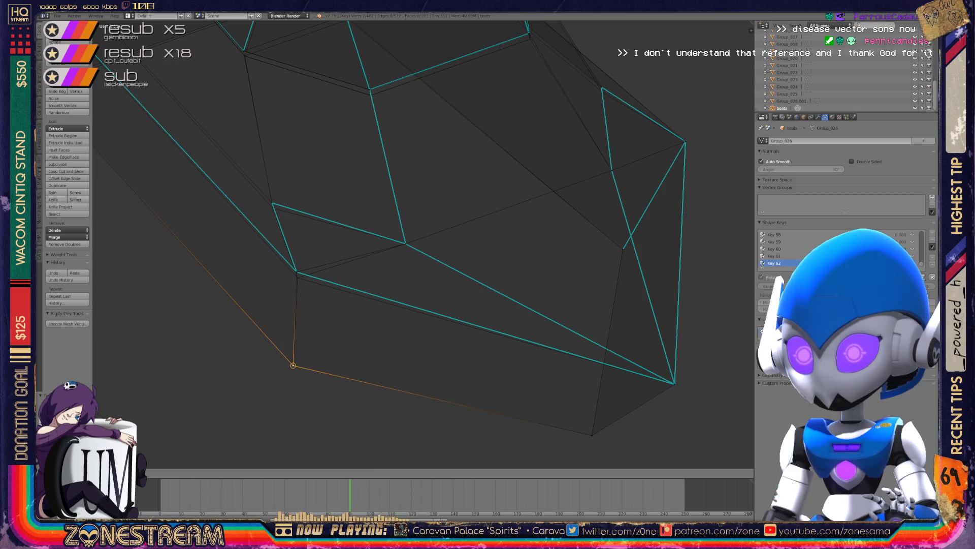
{"action": "right_click", "coordinate": [297, 273]}
{"action": "key", "text": "g"}
{"action": "left_click", "coordinate": [297, 277]}
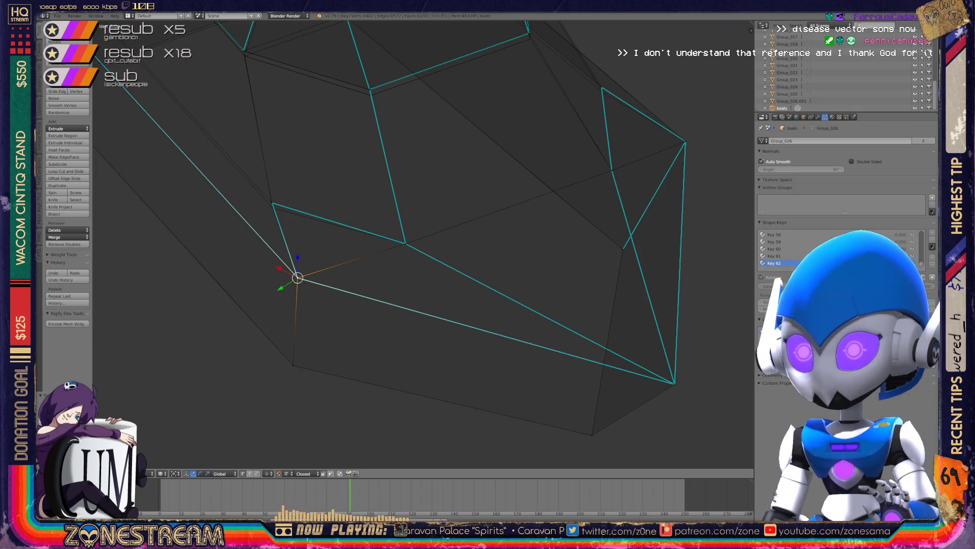
Nudge the upper-left corner vertex and its neighbour into line.
{"action": "middle_click_drag", "start_coordinate": [297, 277], "coordinate": [325, 331], "text": "shift"}
{"action": "right_click", "coordinate": [299, 258]}
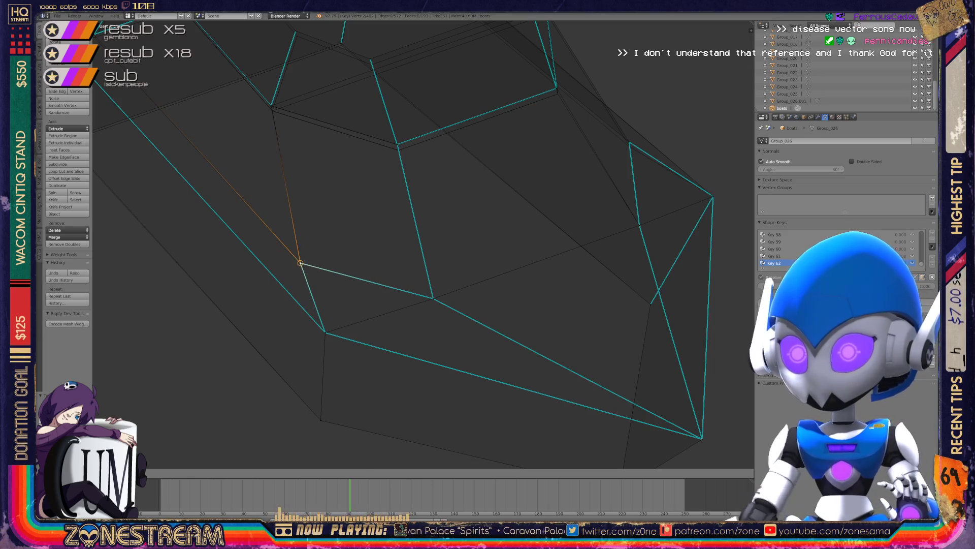
{"action": "middle_click_drag", "start_coordinate": [299, 257], "coordinate": [358, 373], "text": "shift"}
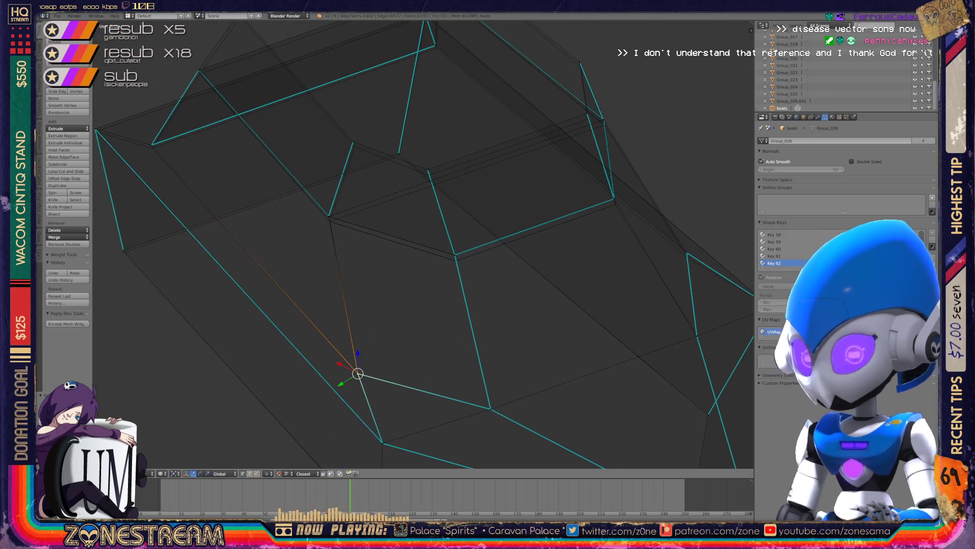
{"action": "middle_click_drag", "start_coordinate": [359, 374], "coordinate": [555, 409], "text": "shift"}
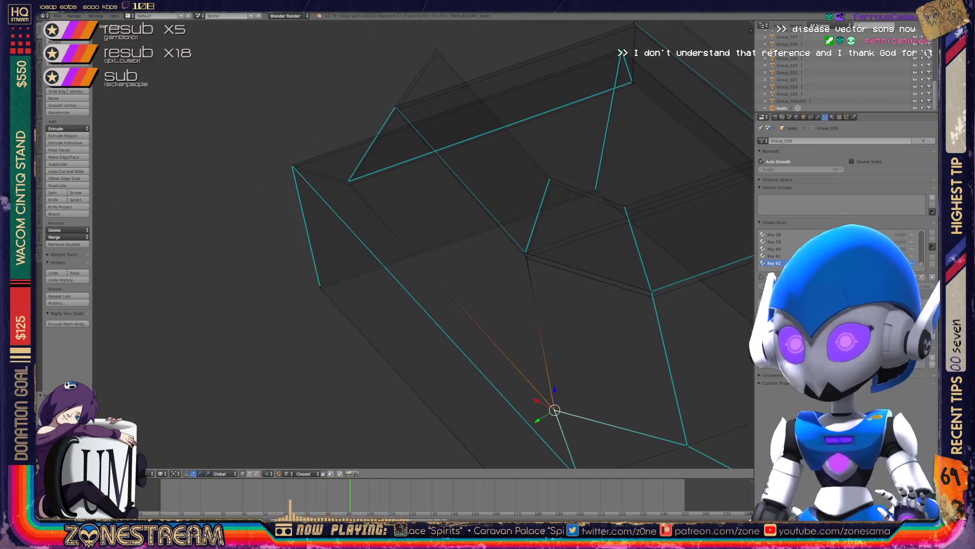
{"action": "right_click", "coordinate": [321, 288]}
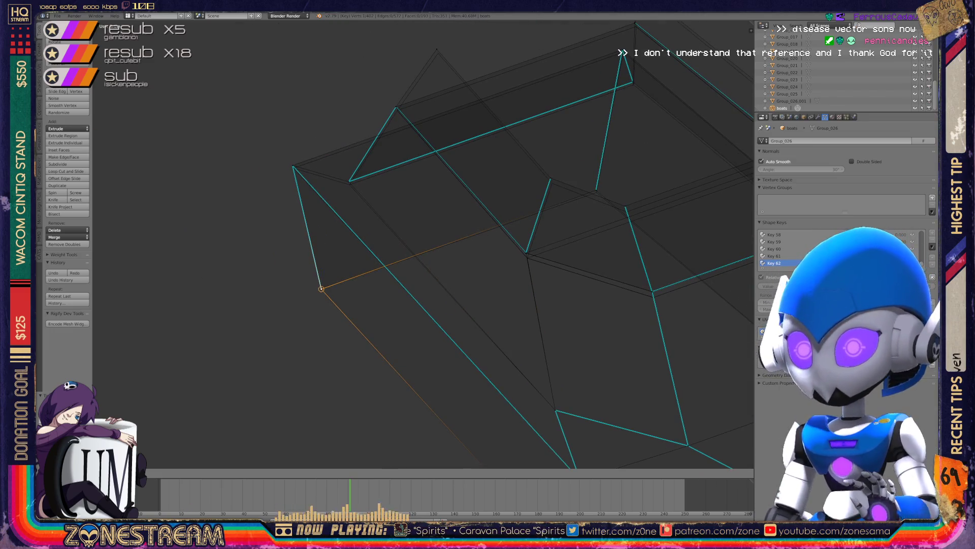
{"action": "right_click", "coordinate": [292, 165]}
{"action": "key", "text": "g"}
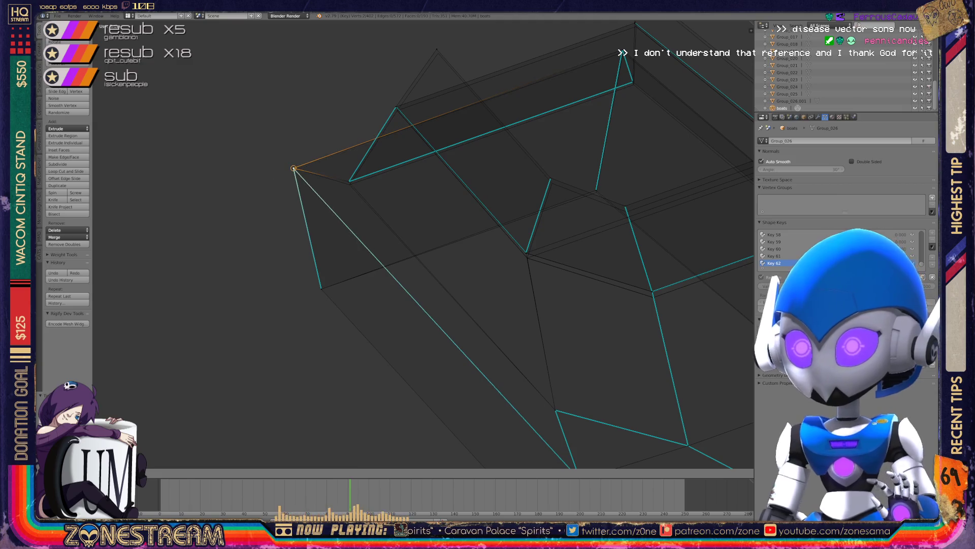
{"action": "right_click", "coordinate": [348, 181]}
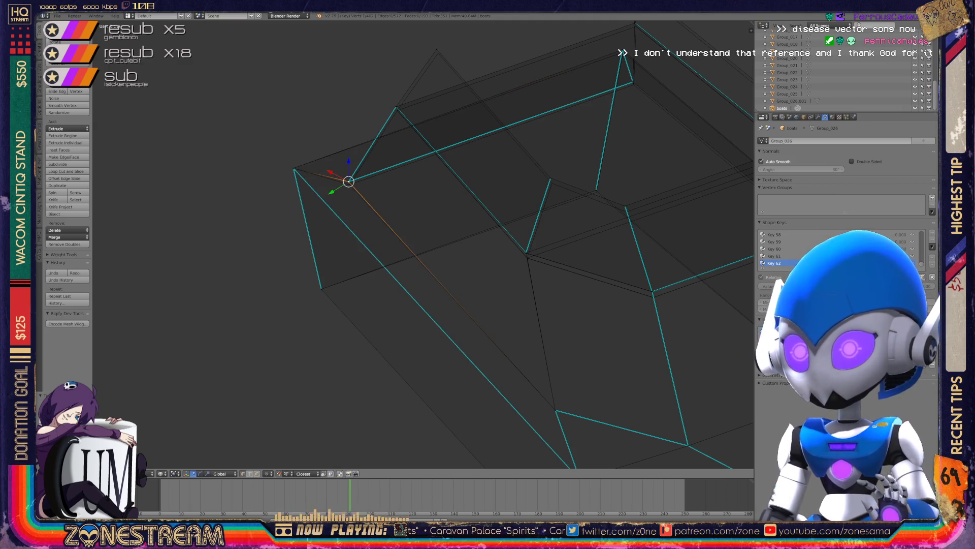
{"action": "left_click_drag", "start_coordinate": [349, 181], "coordinate": [349, 185]}
Move the inner corner vertex right into place and check it from another angle.
{"action": "right_click", "coordinate": [438, 52]}
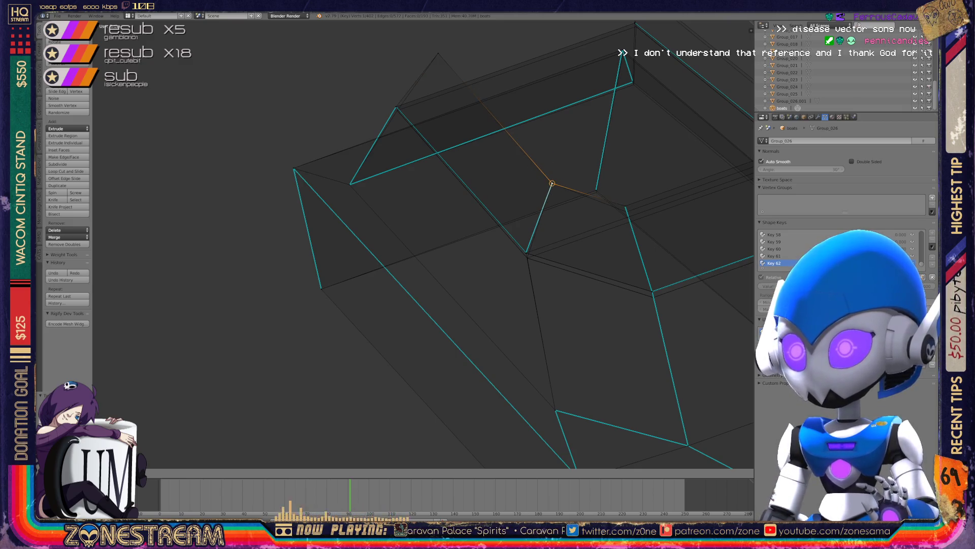
{"action": "mouse_move", "coordinate": [551, 178]}
{"action": "middle_mouse_down", "text": "shift"}
{"action": "mouse_move", "coordinate": [512, 196]}
{"action": "mouse_move", "coordinate": [370, 218]}
{"action": "middle_mouse_up", "text": "shift"}
{"action": "right_click", "coordinate": [444, 240]}
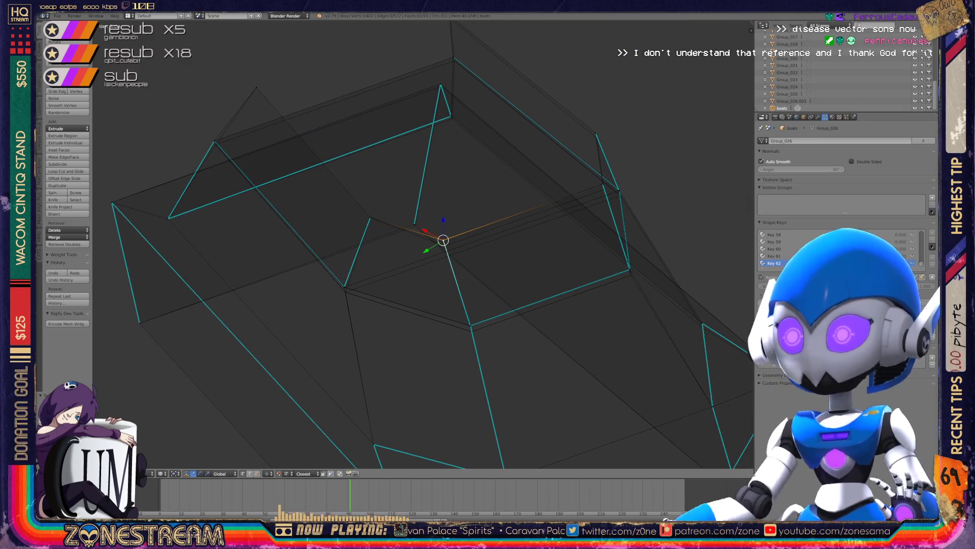
{"action": "mouse_move", "coordinate": [443, 240]}
{"action": "middle_mouse_down"}
{"action": "mouse_move", "coordinate": [424, 250]}
{"action": "mouse_move", "coordinate": [367, 229]}
{"action": "middle_mouse_up"}
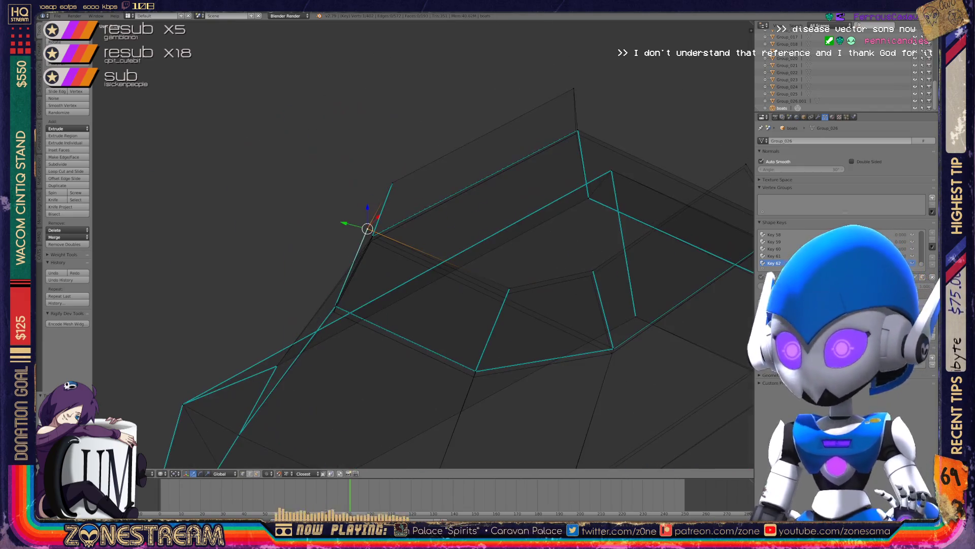
{"action": "right_click", "coordinate": [508, 290]}
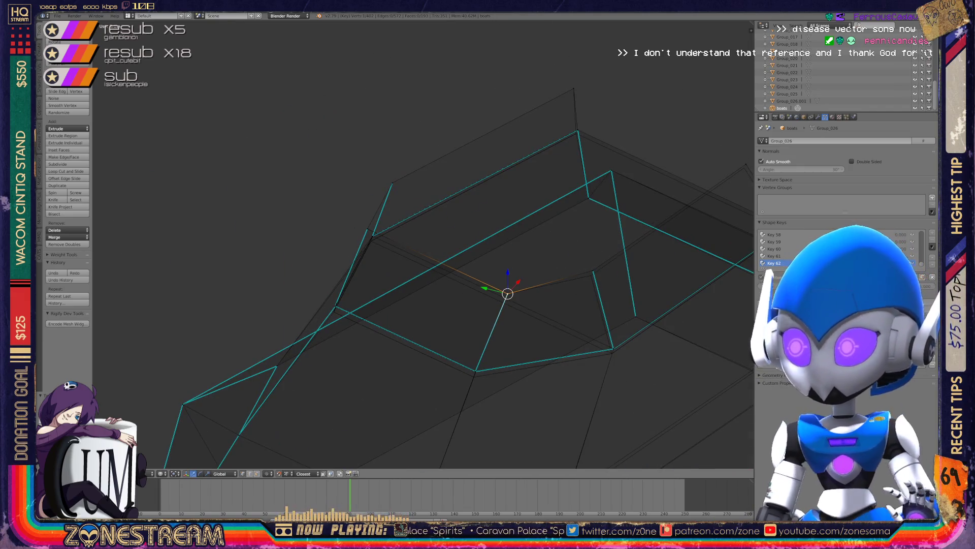
{"action": "key", "text": "g"}
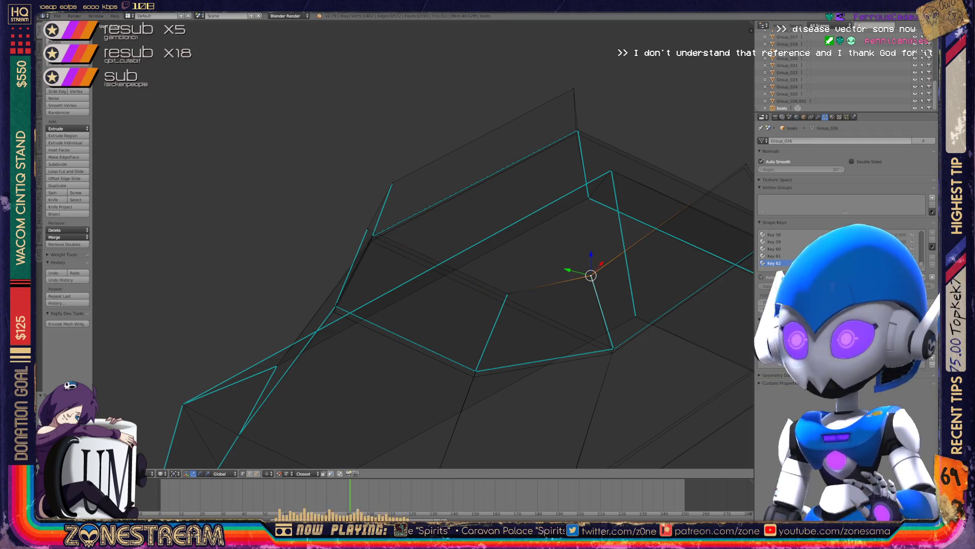
{"action": "mouse_move", "coordinate": [590, 275]}
{"action": "middle_mouse_down"}
{"action": "mouse_move", "coordinate": [381, 305]}
{"action": "mouse_move", "coordinate": [273, 245]}
{"action": "middle_mouse_up"}
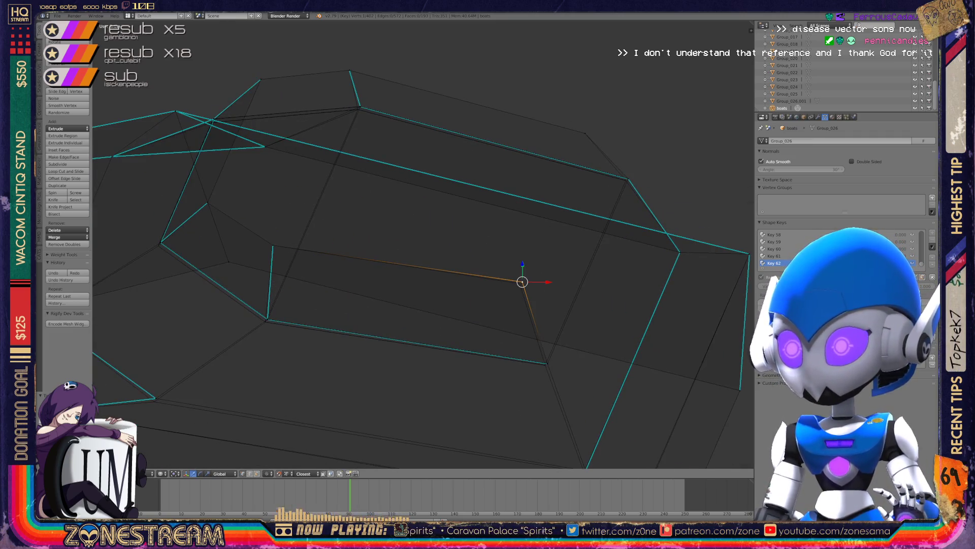
Nudge the chosen vertex into line with its neighbouring edges.
{"action": "key", "text": "g"}
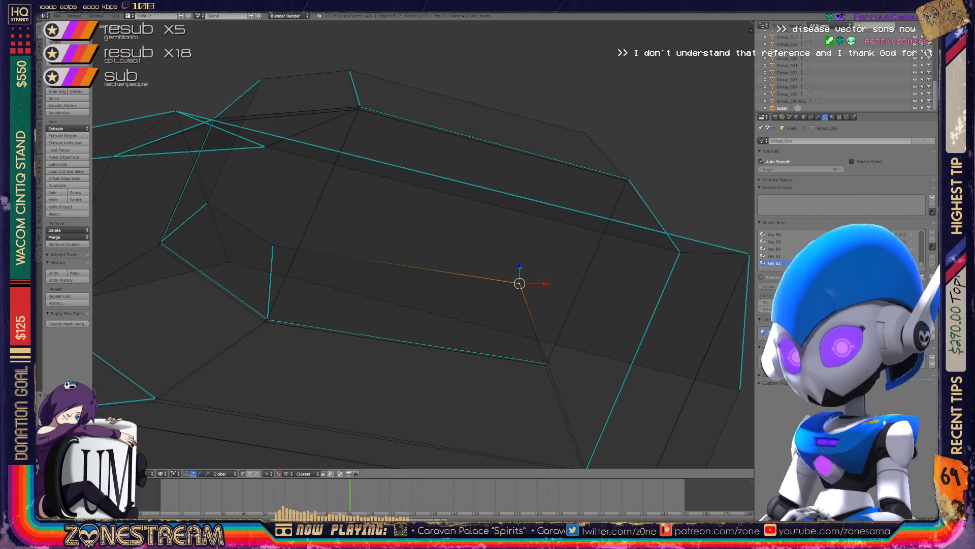
{"action": "mouse_move", "coordinate": [519, 283]}
{"action": "middle_mouse_down", "text": "shift"}
{"action": "mouse_move", "coordinate": [578, 213]}
{"action": "mouse_move", "coordinate": [608, 207]}
{"action": "middle_mouse_up", "text": "shift"}
{"action": "right_click", "coordinate": [245, 322]}
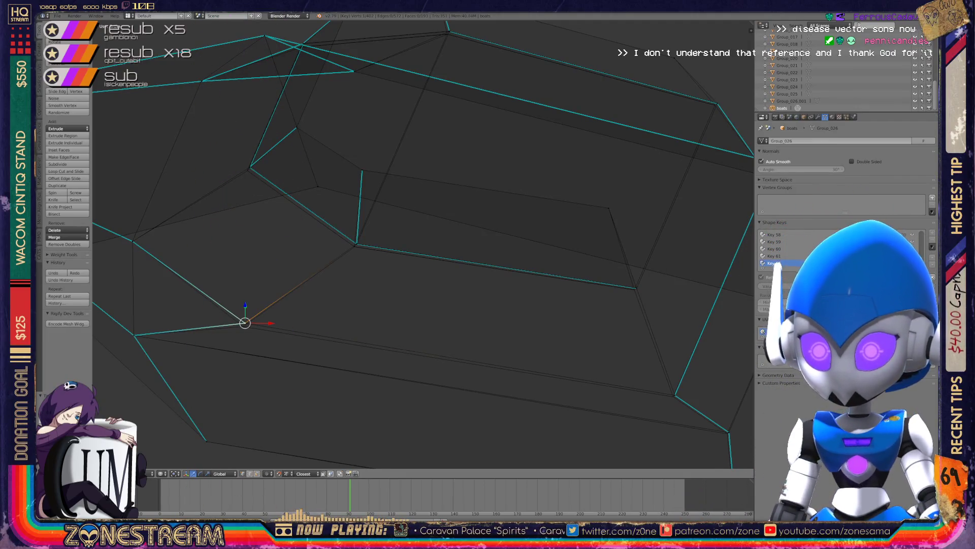
Inspect the edges at the lower left and centre on the lower-right corner vertex.
{"action": "right_click", "coordinate": [188, 331]}
{"action": "right_click", "coordinate": [355, 349]}
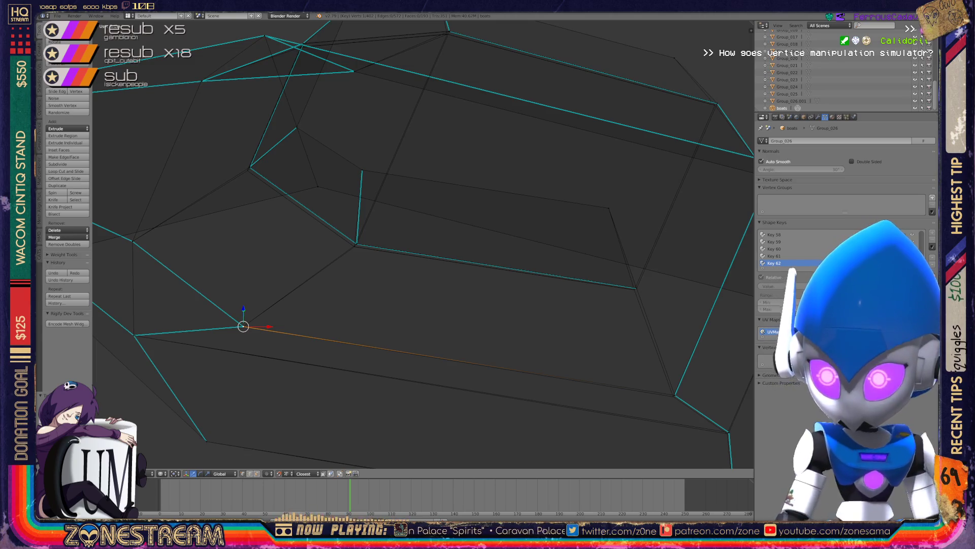
{"action": "right_click", "coordinate": [675, 395]}
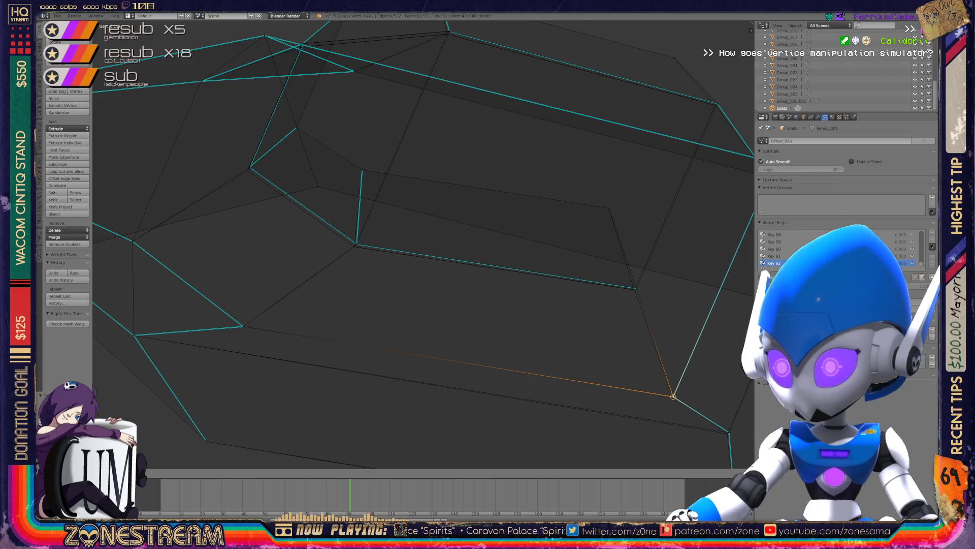
{"action": "scroll", "coordinate": [674, 395], "scroll_direction": "up", "scroll_amount": 3}
{"action": "mouse_move", "coordinate": [612, 342]}
{"action": "middle_mouse_down", "text": "shift"}
{"action": "mouse_move", "coordinate": [457, 283]}
{"action": "mouse_move", "coordinate": [533, 359]}
{"action": "mouse_move", "coordinate": [452, 265]}
{"action": "mouse_move", "coordinate": [465, 277]}
{"action": "middle_mouse_up", "text": "shift"}
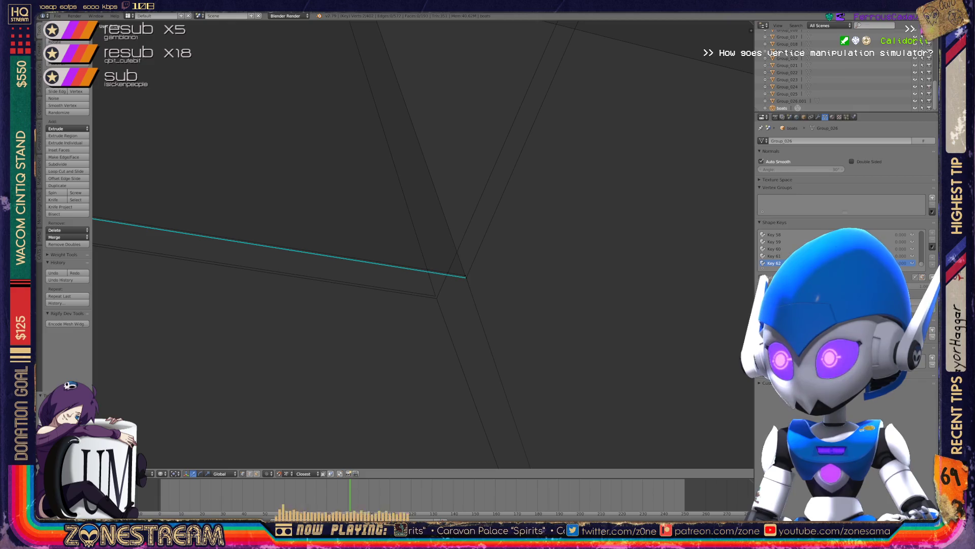
Drag the edge-junction vertex and nearby vertices onto the junction.
{"action": "right_click", "coordinate": [465, 278]}
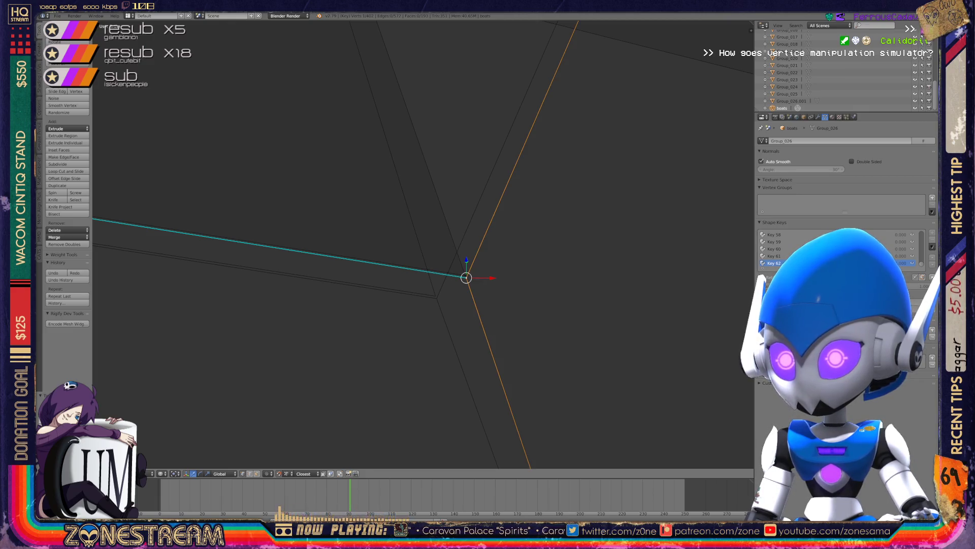
{"action": "right_click_drag", "start_coordinate": [466, 278], "coordinate": [435, 296]}
{"action": "right_click", "coordinate": [465, 276]}
{"action": "right_click", "coordinate": [465, 275]}
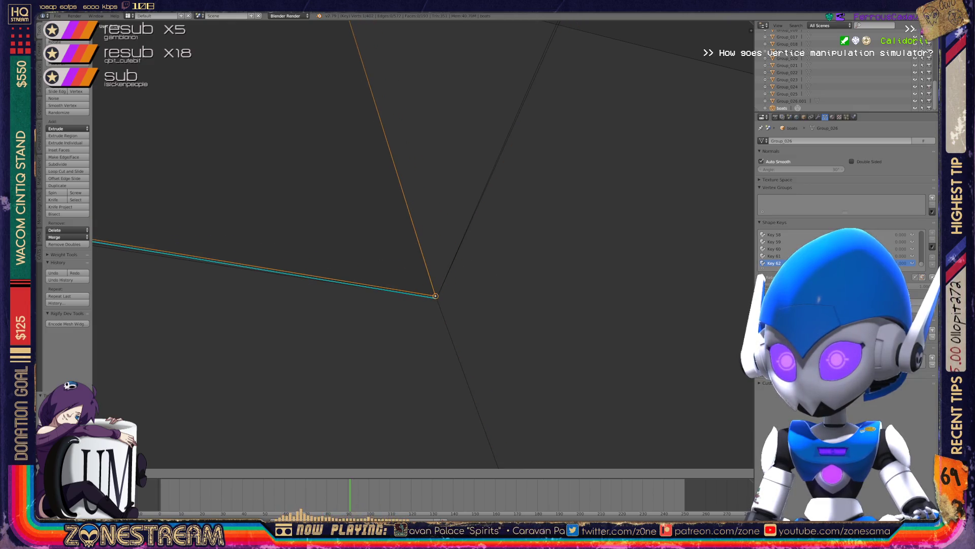
{"action": "mouse_move", "coordinate": [434, 296]}
{"action": "middle_mouse_down"}
{"action": "mouse_move", "coordinate": [425, 254]}
{"action": "mouse_move", "coordinate": [437, 249]}
{"action": "mouse_move", "coordinate": [406, 239]}
{"action": "mouse_move", "coordinate": [421, 229]}
{"action": "mouse_move", "coordinate": [418, 245]}
{"action": "middle_mouse_up"}
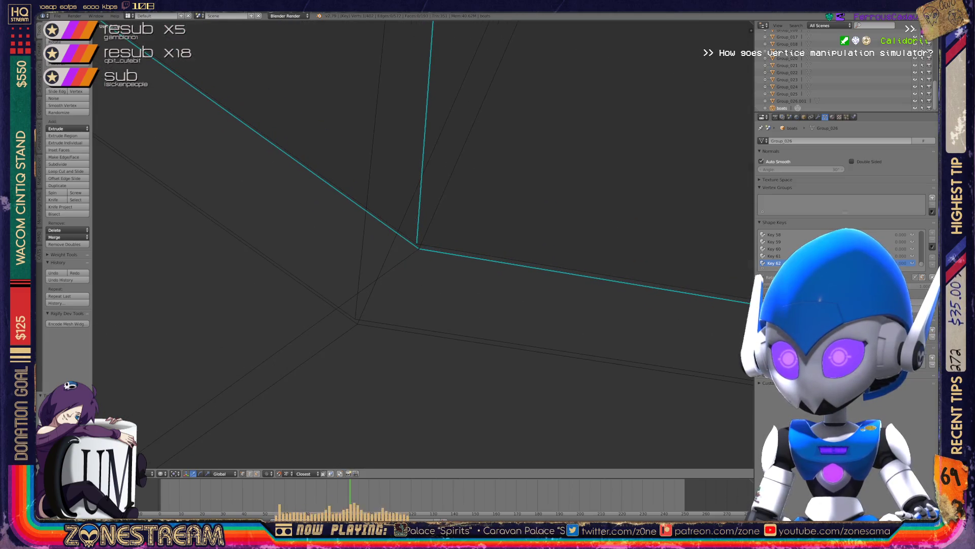
Move both junction vertices onto the dark vertex below-left.
{"action": "right_click", "coordinate": [418, 245]}
{"action": "mouse_move", "coordinate": [420, 248]}
{"action": "right_mouse_down"}
{"action": "mouse_move", "coordinate": [375, 315]}
{"action": "mouse_move", "coordinate": [357, 323]}
{"action": "right_mouse_up"}
{"action": "right_click", "coordinate": [417, 243]}
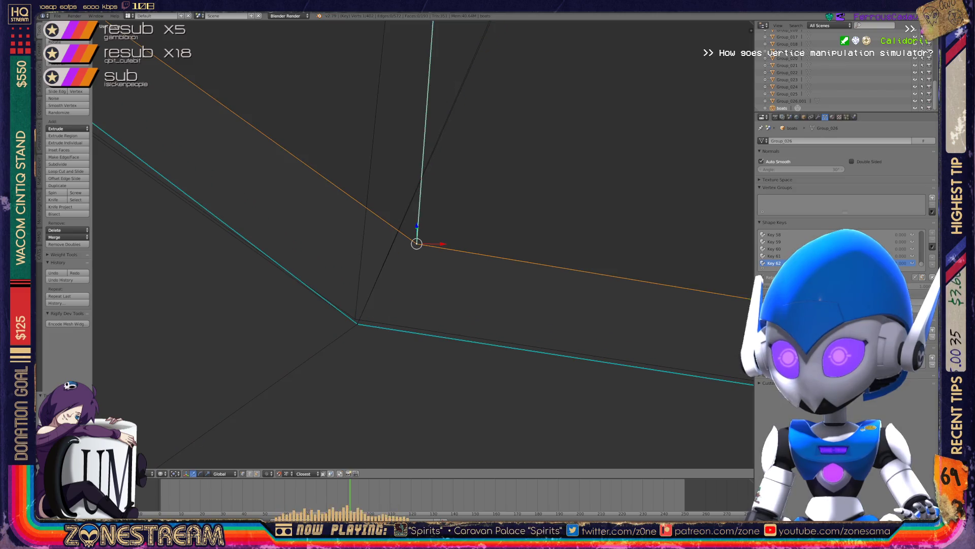
{"action": "right_click_drag", "start_coordinate": [416, 244], "coordinate": [356, 319]}
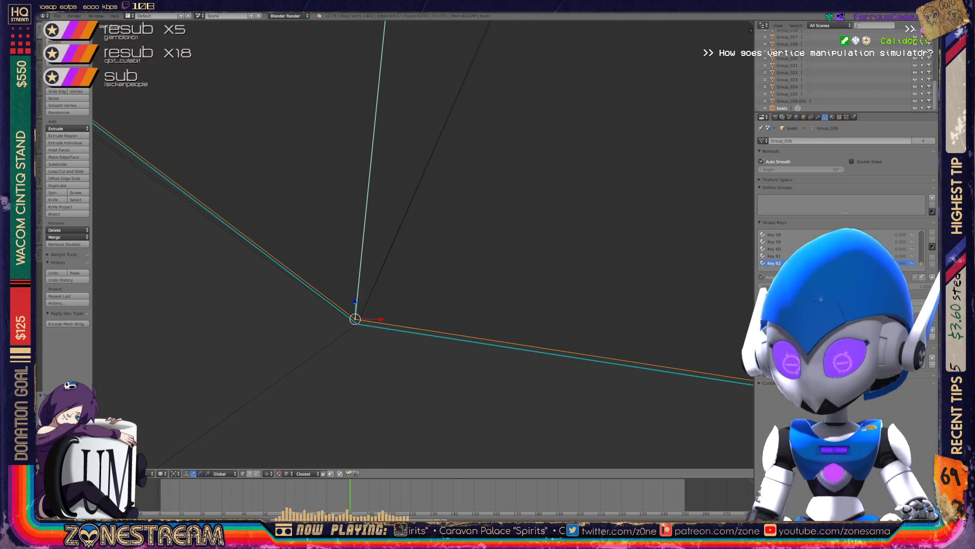
Move a stray vertex in another part of the boat mesh down-left into place.
{"action": "middle_click_drag", "start_coordinate": [355, 319], "coordinate": [383, 288], "text": "shift"}
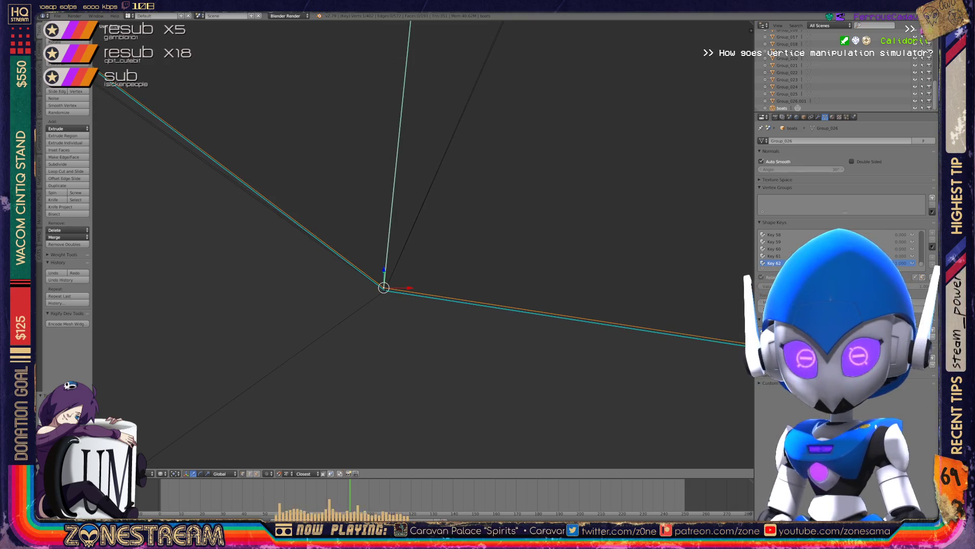
{"action": "mouse_move", "coordinate": [384, 288]}
{"action": "middle_mouse_down", "text": "shift"}
{"action": "mouse_move", "coordinate": [417, 250]}
{"action": "mouse_move", "coordinate": [519, 228]}
{"action": "middle_mouse_up", "text": "shift"}
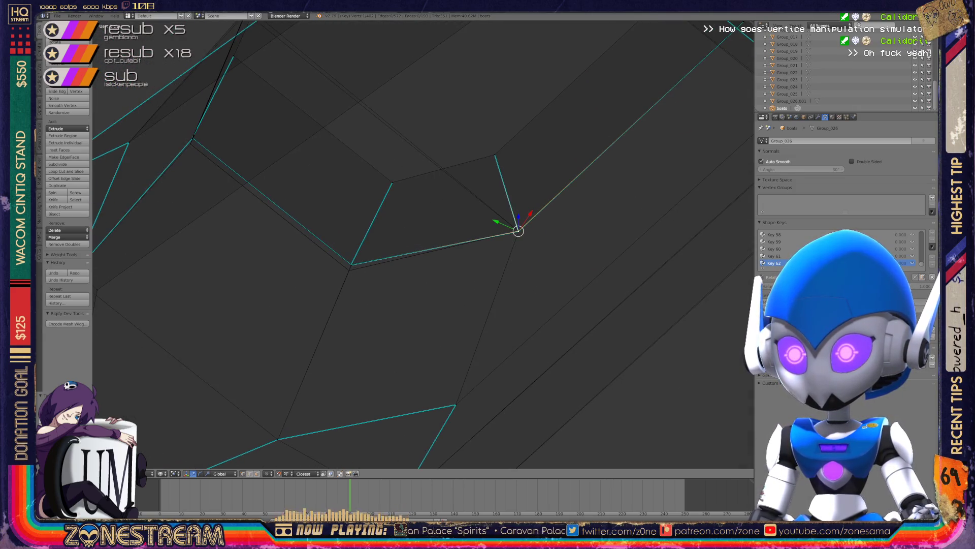
{"action": "scroll", "coordinate": [518, 229], "scroll_direction": "up", "scroll_amount": 4}
{"action": "mouse_move", "coordinate": [620, 214]}
{"action": "middle_mouse_down", "text": "shift"}
{"action": "mouse_move", "coordinate": [718, 181]}
{"action": "mouse_move", "coordinate": [720, 164]}
{"action": "mouse_move", "coordinate": [711, 167]}
{"action": "mouse_move", "coordinate": [724, 147]}
{"action": "middle_mouse_up", "text": "shift"}
{"action": "key", "text": "a"}
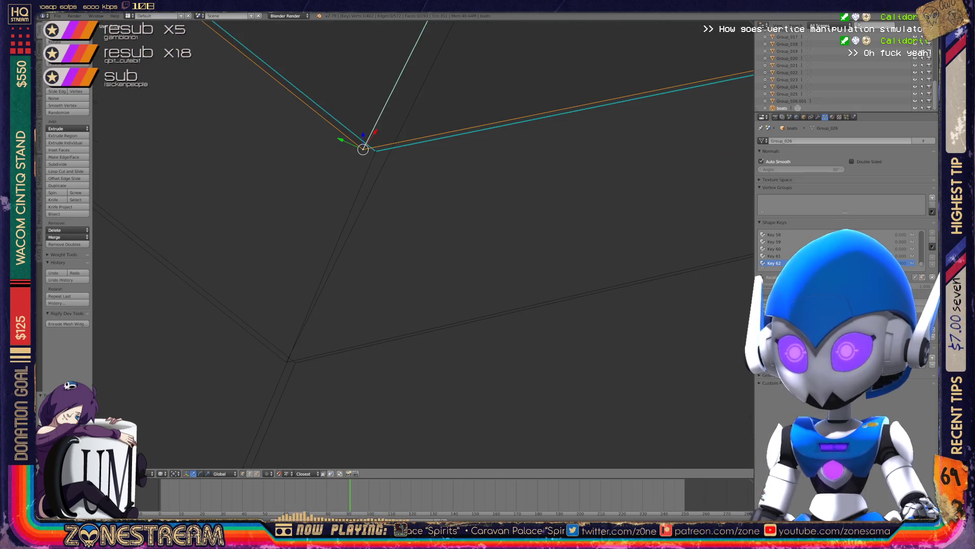
{"action": "key", "text": "a"}
{"action": "key", "text": "a"}
{"action": "left_click_drag", "start_coordinate": [362, 149], "coordinate": [286, 361]}
{"action": "key", "text": "ctrl+z"}
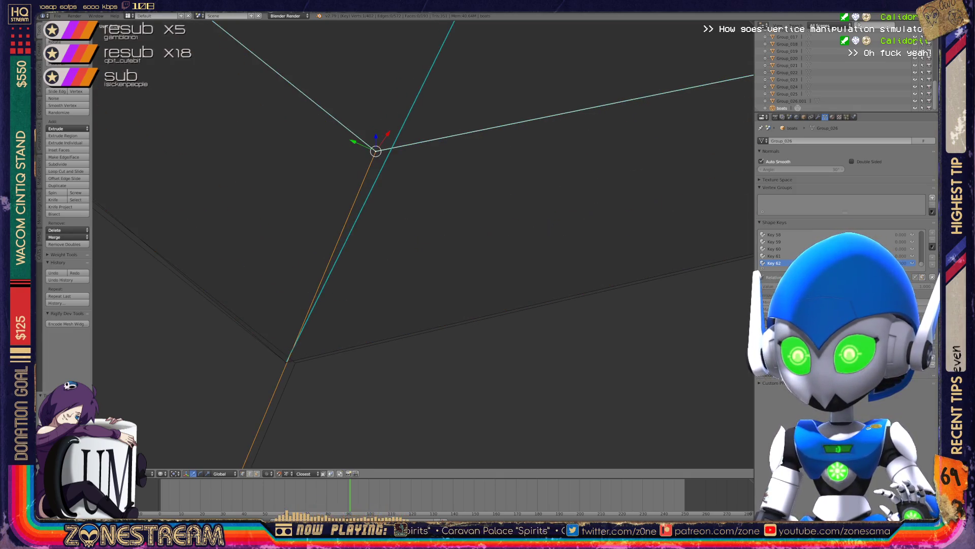
{"action": "mouse_move", "coordinate": [377, 151]}
{"action": "left_mouse_down"}
{"action": "mouse_move", "coordinate": [305, 355]}
{"action": "mouse_move", "coordinate": [292, 359]}
{"action": "left_mouse_up"}
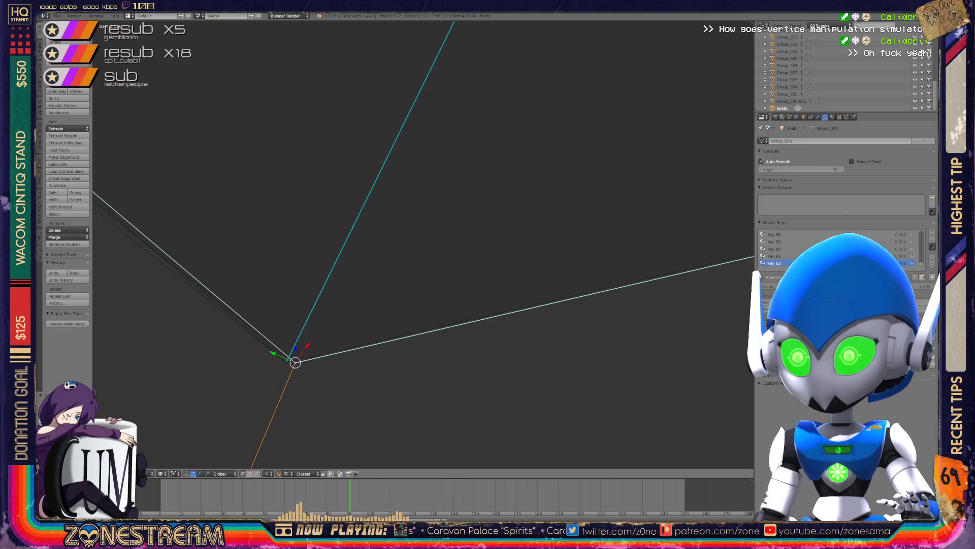
{"action": "mouse_move", "coordinate": [356, 305]}
{"action": "middle_mouse_down"}
{"action": "mouse_move", "coordinate": [468, 234]}
{"action": "mouse_move", "coordinate": [437, 243]}
{"action": "mouse_move", "coordinate": [424, 226]}
{"action": "middle_mouse_up"}
Snap the next stray vertex onto its neighbouring vertex.
{"action": "right_click", "coordinate": [363, 97]}
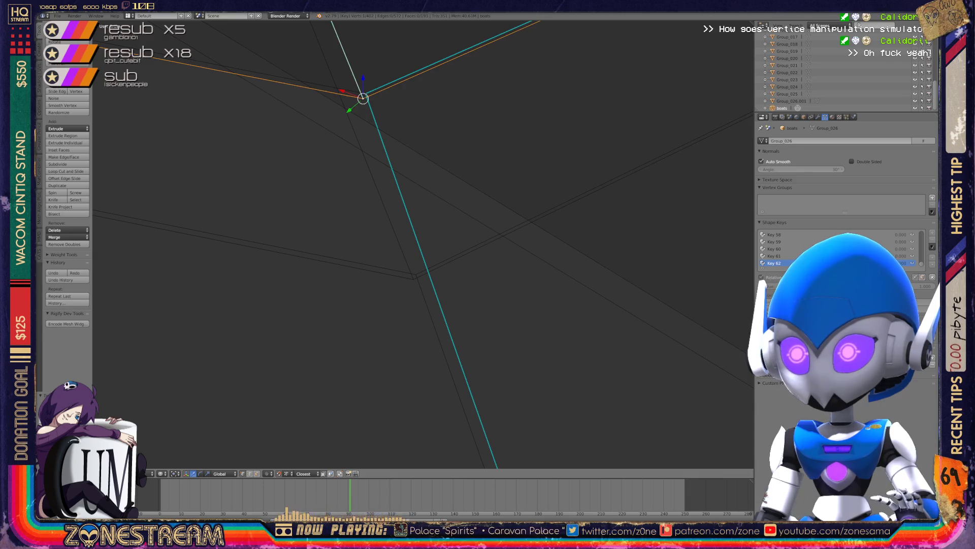
{"action": "left_click_drag", "start_coordinate": [364, 96], "coordinate": [414, 279]}
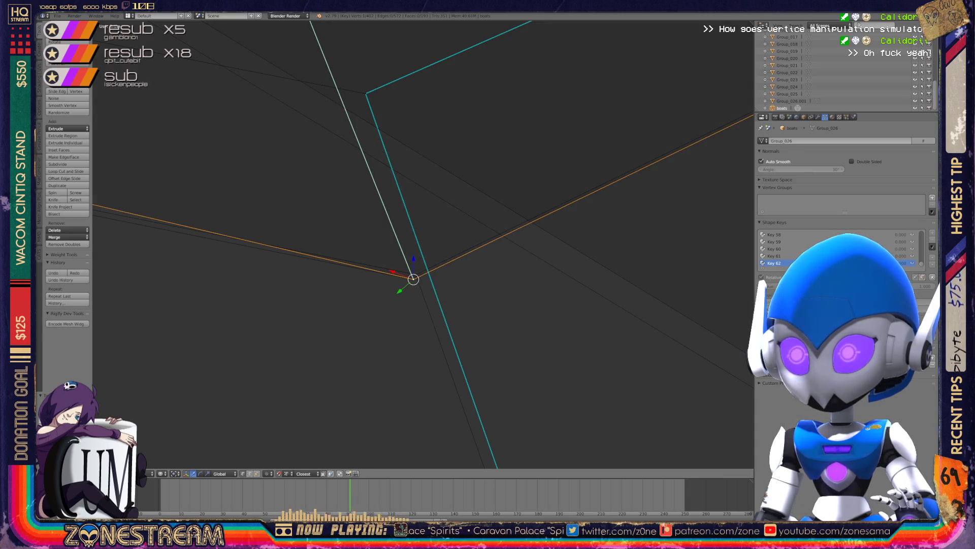
{"action": "mouse_move", "coordinate": [414, 279]}
{"action": "middle_mouse_down"}
{"action": "mouse_move", "coordinate": [366, 92]}
{"action": "mouse_move", "coordinate": [411, 276]}
{"action": "mouse_move", "coordinate": [447, 244]}
{"action": "mouse_move", "coordinate": [528, 224]}
{"action": "mouse_move", "coordinate": [544, 193]}
{"action": "mouse_move", "coordinate": [508, 184]}
{"action": "middle_mouse_up"}
{"action": "key", "text": "KP_Decimal"}
{"action": "scroll", "coordinate": [423, 247], "scroll_direction": "down", "scroll_amount": 5}
Slide the vertex along its edge twice with Shift+V.
{"action": "key", "text": "shift+v"}
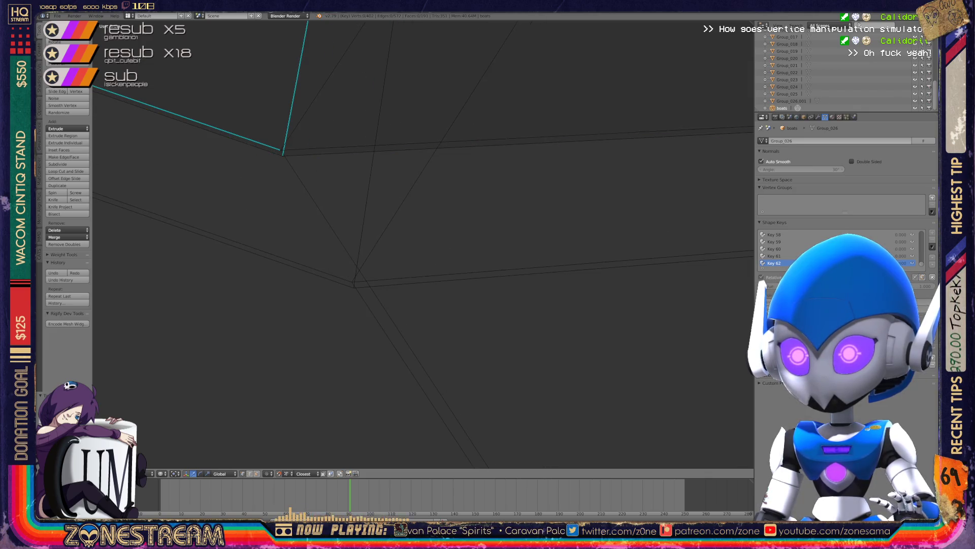
{"action": "left_click", "coordinate": [353, 287]}
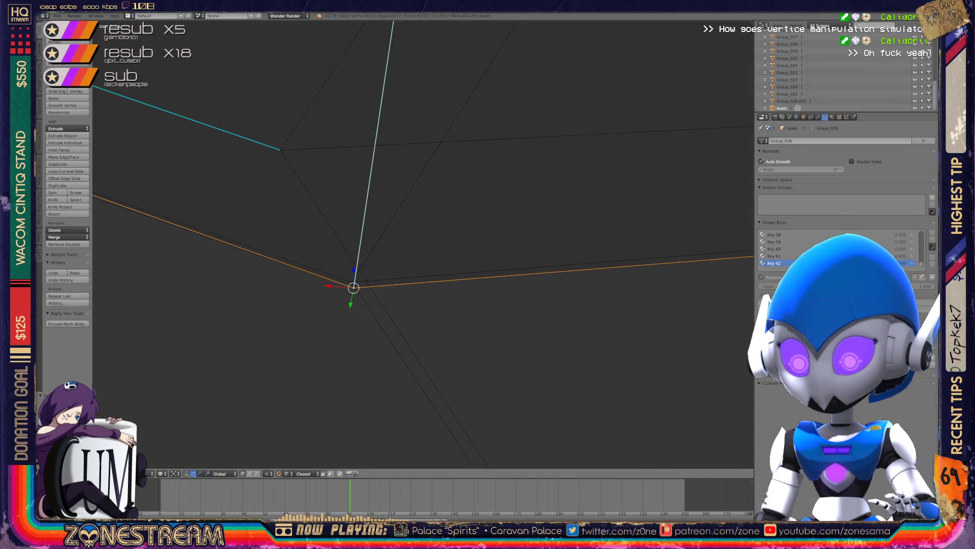
{"action": "key", "text": "shift+v"}
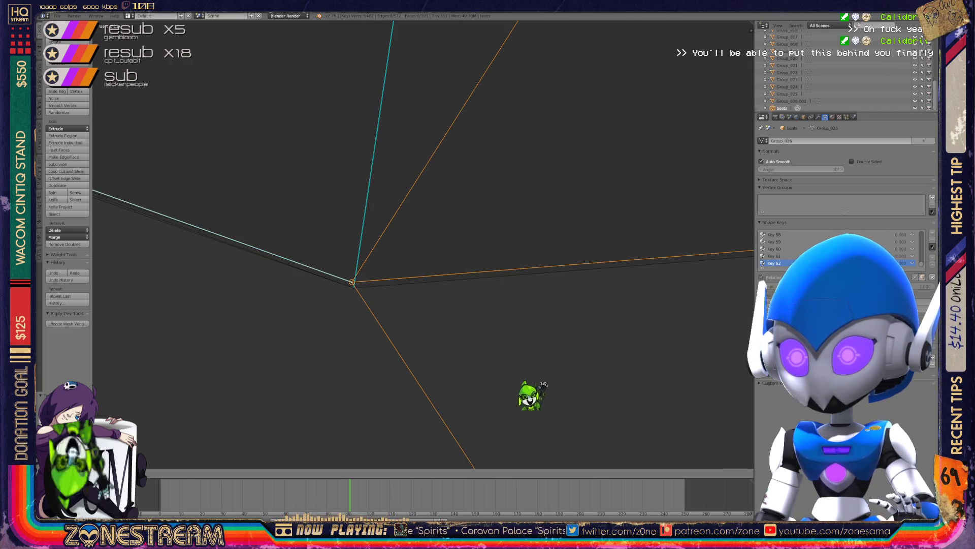
{"action": "left_click", "coordinate": [354, 288]}
{"action": "mouse_move", "coordinate": [353, 288]}
{"action": "middle_mouse_down", "text": "shift"}
{"action": "mouse_move", "coordinate": [374, 270]}
{"action": "mouse_move", "coordinate": [265, 257]}
{"action": "mouse_move", "coordinate": [370, 301]}
{"action": "mouse_move", "coordinate": [359, 311]}
{"action": "middle_mouse_up", "text": "shift"}
{"action": "scroll", "coordinate": [374, 270], "scroll_direction": "down", "scroll_amount": 8}
{"action": "scroll", "coordinate": [345, 259], "scroll_direction": "up", "scroll_amount": 8}
Select the coincident vertices at the mesh corner.
{"action": "right_click", "coordinate": [360, 315]}
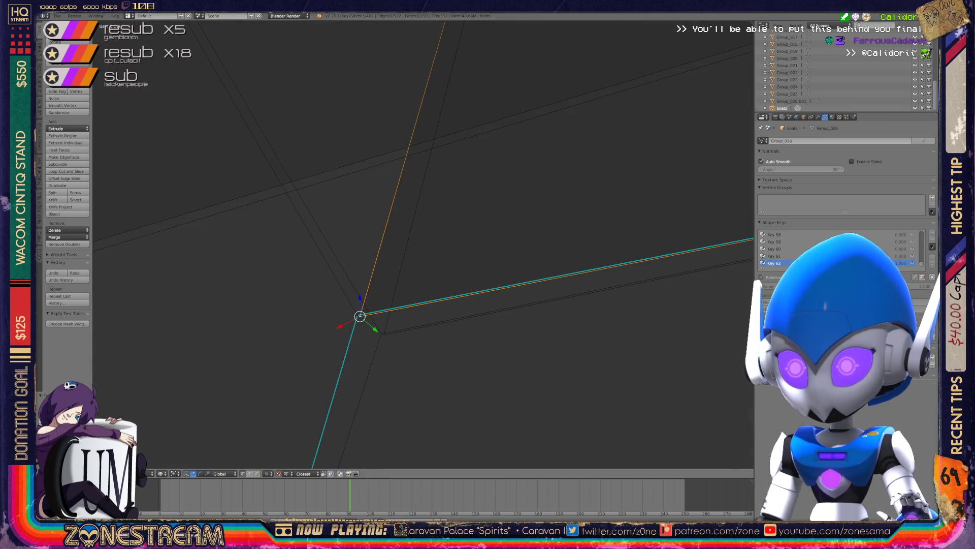
{"action": "key", "text": "a"}
{"action": "key", "text": "ctrl+z"}
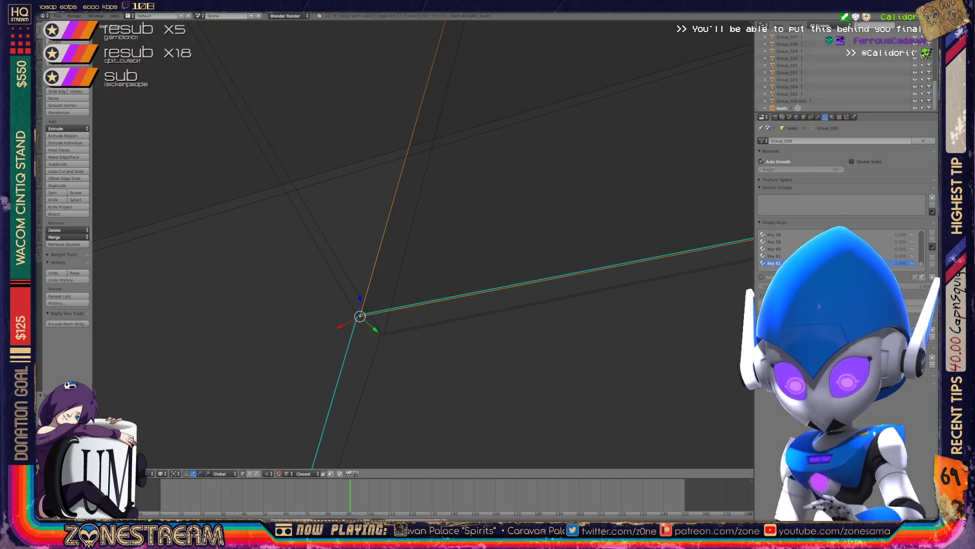
{"action": "right_click", "coordinate": [383, 333]}
{"action": "right_click", "coordinate": [358, 315]}
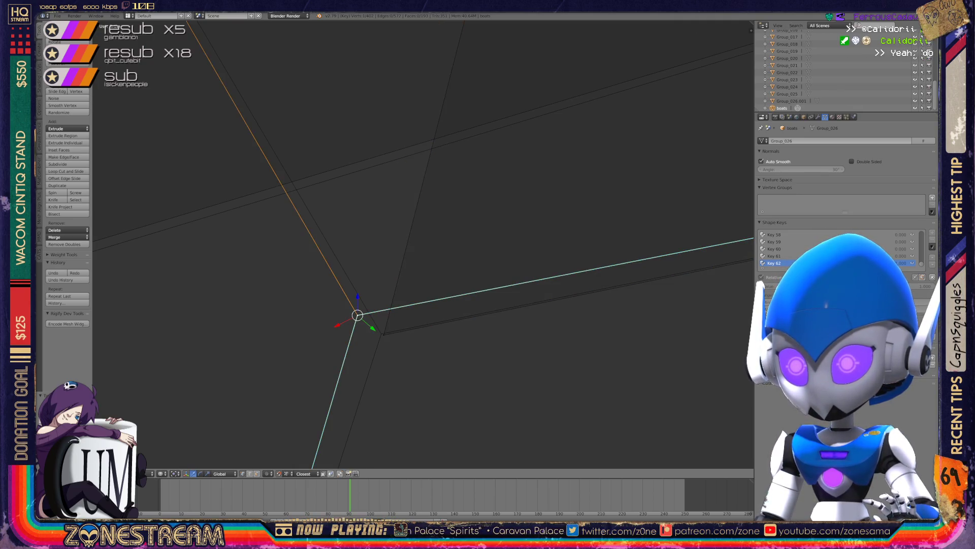
{"action": "mouse_move", "coordinate": [357, 315]}
{"action": "middle_mouse_down"}
{"action": "mouse_move", "coordinate": [381, 330]}
{"action": "mouse_move", "coordinate": [414, 283]}
{"action": "mouse_move", "coordinate": [418, 256]}
{"action": "mouse_move", "coordinate": [668, 153]}
{"action": "middle_mouse_up"}
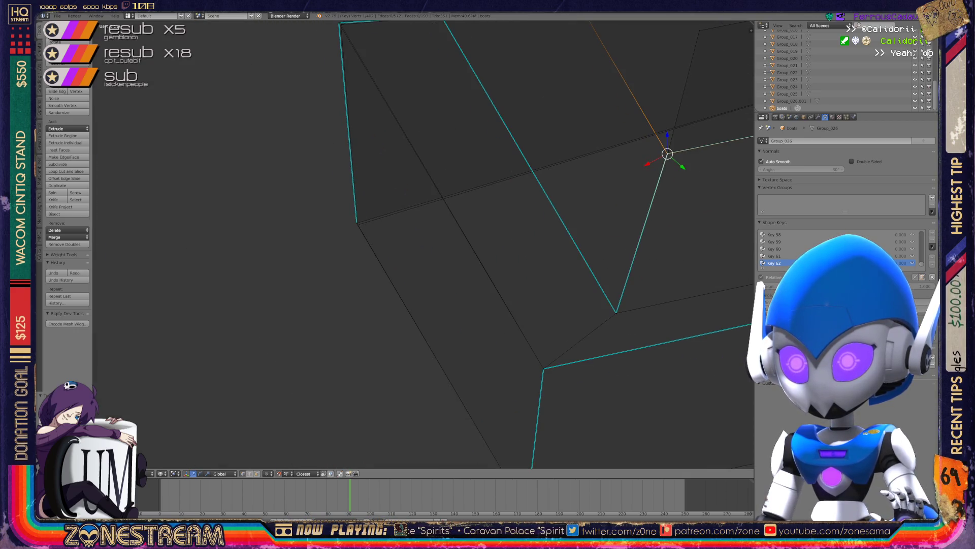
Nudge another corner vertex along Z into place and select the next corner.
{"action": "right_click", "coordinate": [357, 223]}
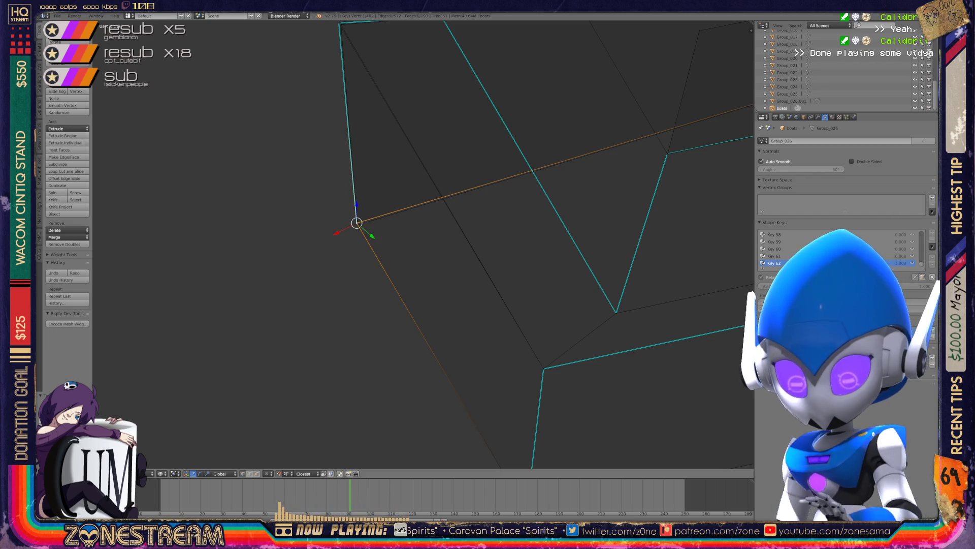
{"action": "left_click_drag", "start_coordinate": [357, 206], "coordinate": [357, 202]}
{"action": "scroll", "coordinate": [356, 224], "scroll_direction": "down", "scroll_amount": 1}
{"action": "mouse_move", "coordinate": [355, 222]}
{"action": "middle_mouse_down", "text": "shift"}
{"action": "mouse_move", "coordinate": [379, 227]}
{"action": "mouse_move", "coordinate": [413, 334]}
{"action": "middle_mouse_up", "text": "shift"}
{"action": "scroll", "coordinate": [422, 243], "scroll_direction": "up", "scroll_amount": 5}
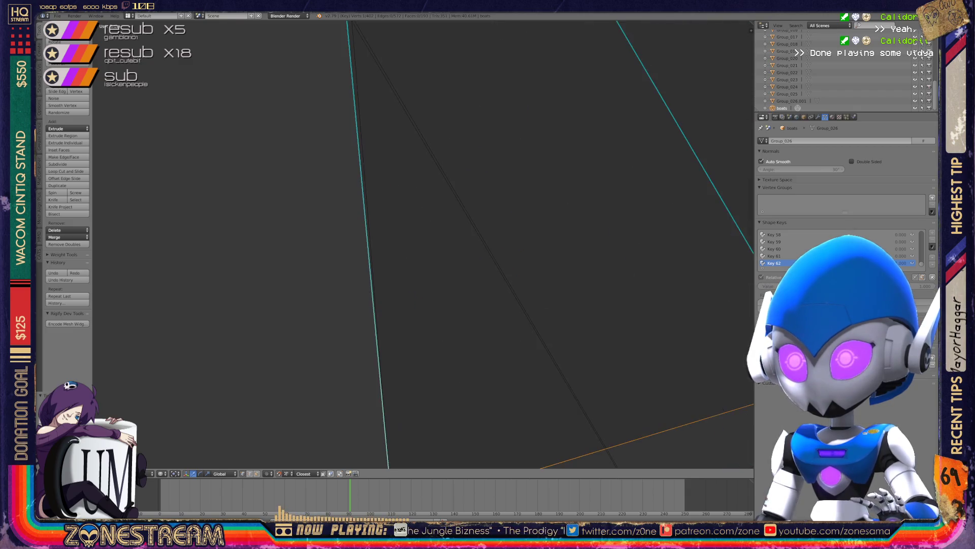
{"action": "right_click", "coordinate": [426, 177]}
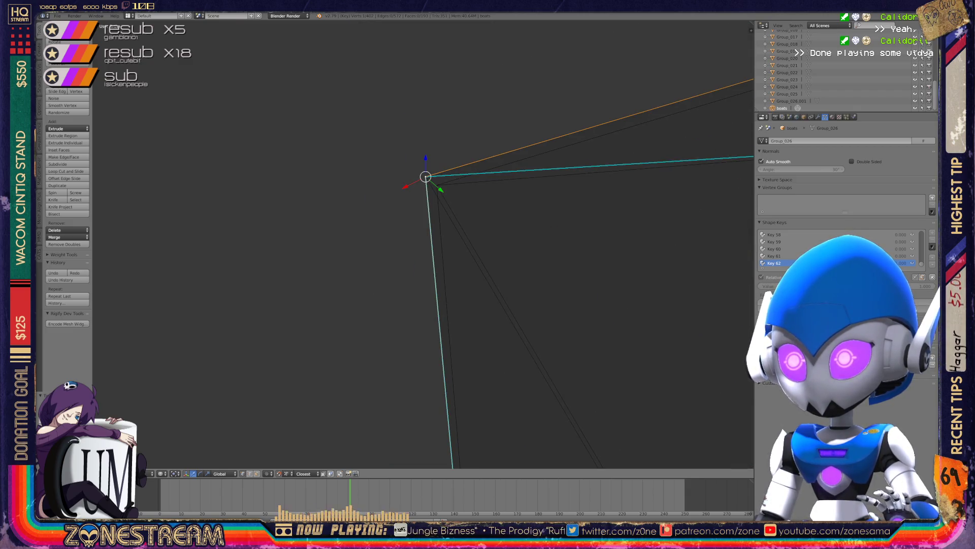
{"action": "scroll", "coordinate": [428, 221], "scroll_direction": "down", "scroll_amount": 3}
{"action": "key", "text": "Tab"}
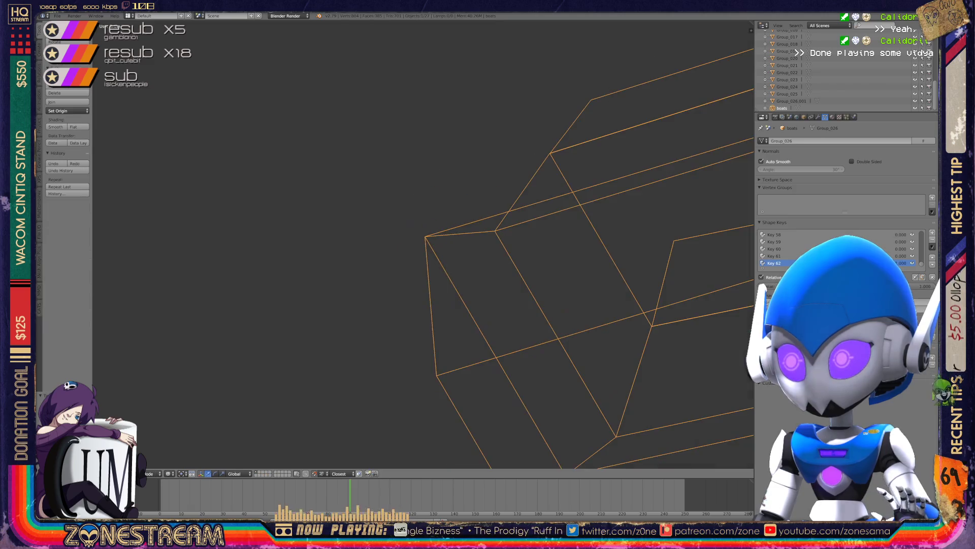
{"action": "middle_click_drag", "start_coordinate": [428, 221], "coordinate": [467, 203]}
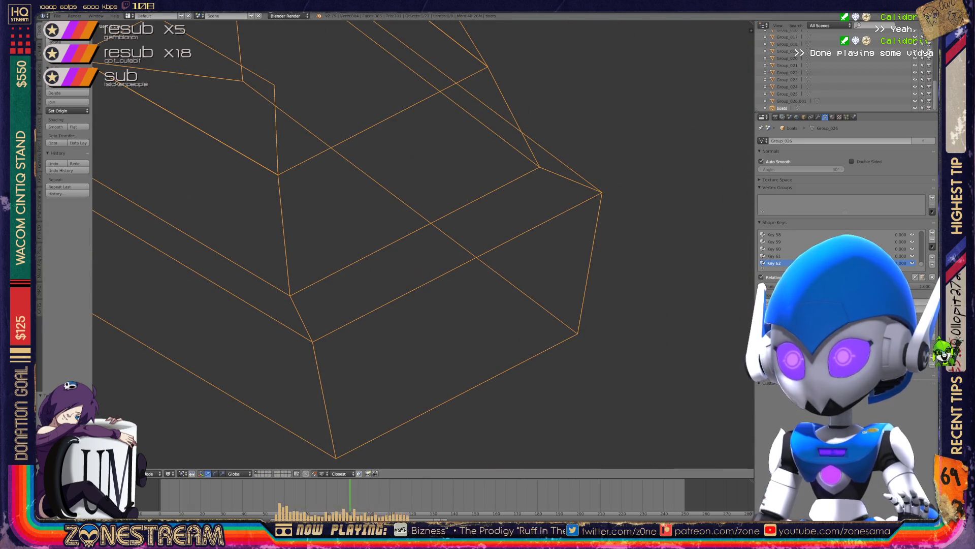
{"action": "scroll", "coordinate": [422, 244], "scroll_direction": "down", "scroll_amount": 4}
{"action": "mouse_move", "coordinate": [422, 244]}
{"action": "middle_mouse_down"}
{"action": "mouse_move", "coordinate": [447, 234]}
{"action": "mouse_move", "coordinate": [457, 214]}
{"action": "mouse_move", "coordinate": [355, 203]}
{"action": "mouse_move", "coordinate": [99, 86]}
{"action": "mouse_move", "coordinate": [99, 43]}
{"action": "mouse_move", "coordinate": [100, 291]}
{"action": "middle_mouse_up"}
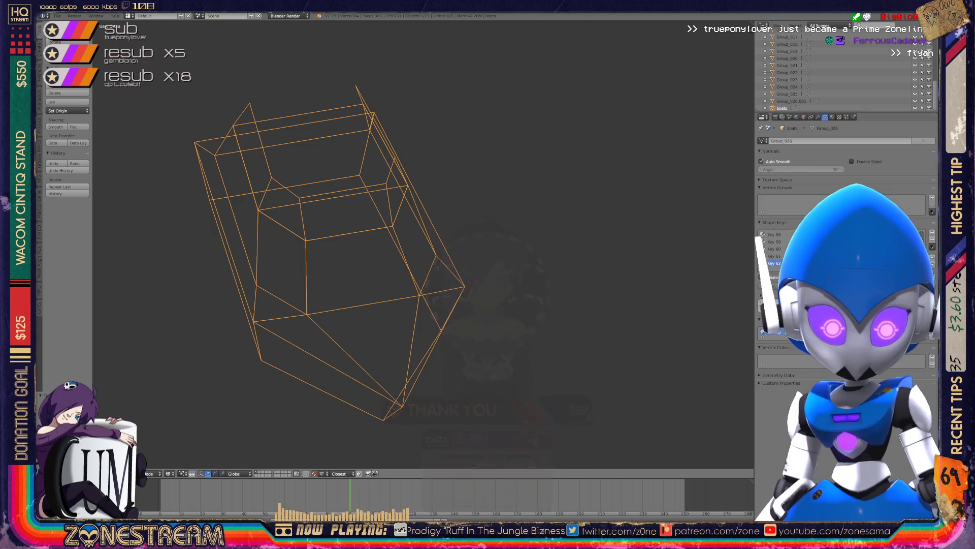
{"action": "mouse_move", "coordinate": [356, 243]}
{"action": "middle_mouse_down"}
{"action": "mouse_move", "coordinate": [396, 218]}
{"action": "mouse_move", "coordinate": [462, 247]}
{"action": "middle_mouse_up"}
{"action": "scroll", "coordinate": [391, 244], "scroll_direction": "up", "scroll_amount": 2}
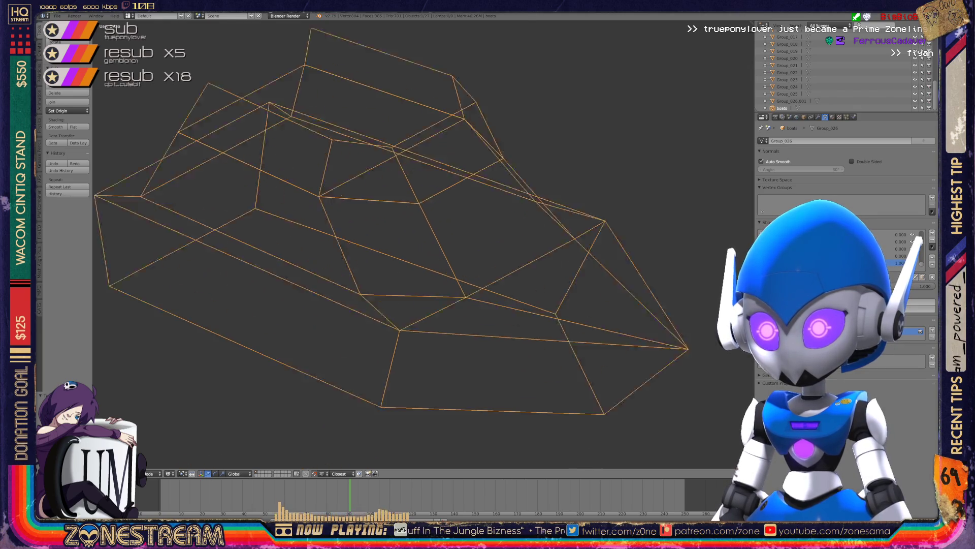
{"action": "scroll", "coordinate": [391, 244], "scroll_direction": "up", "scroll_amount": 3}
{"action": "scroll", "coordinate": [391, 244], "scroll_direction": "down", "scroll_amount": 5}
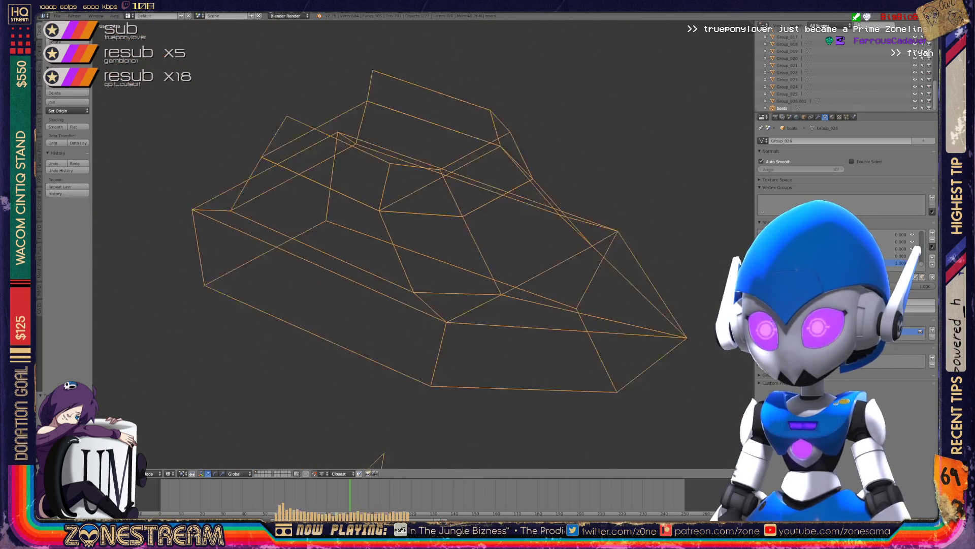
{"action": "key", "text": "Tab"}
{"action": "scroll", "coordinate": [391, 244], "scroll_direction": "down", "scroll_amount": 3}
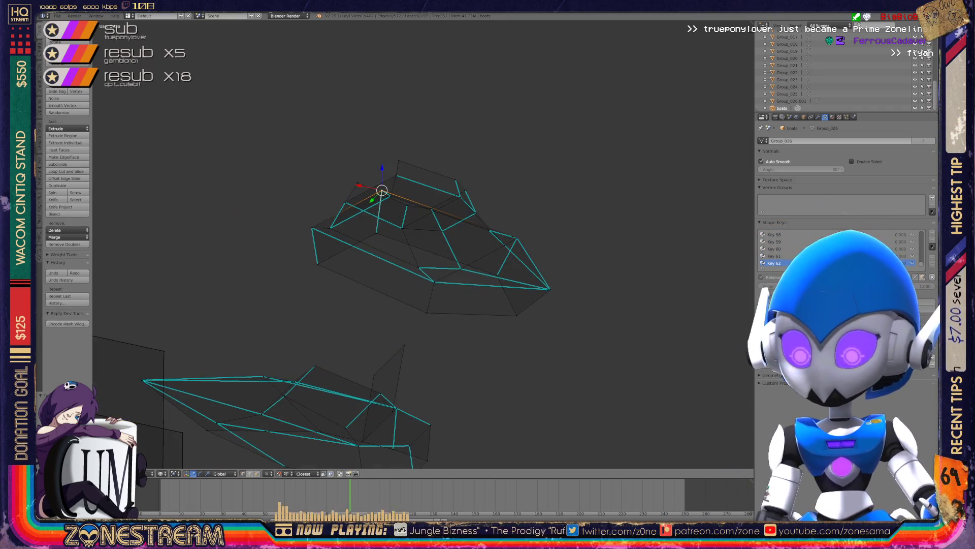
{"action": "scroll", "coordinate": [391, 243], "scroll_direction": "down", "scroll_amount": 3}
{"action": "key", "text": "Tab"}
{"action": "scroll", "coordinate": [391, 243], "scroll_direction": "down", "scroll_amount": 5}
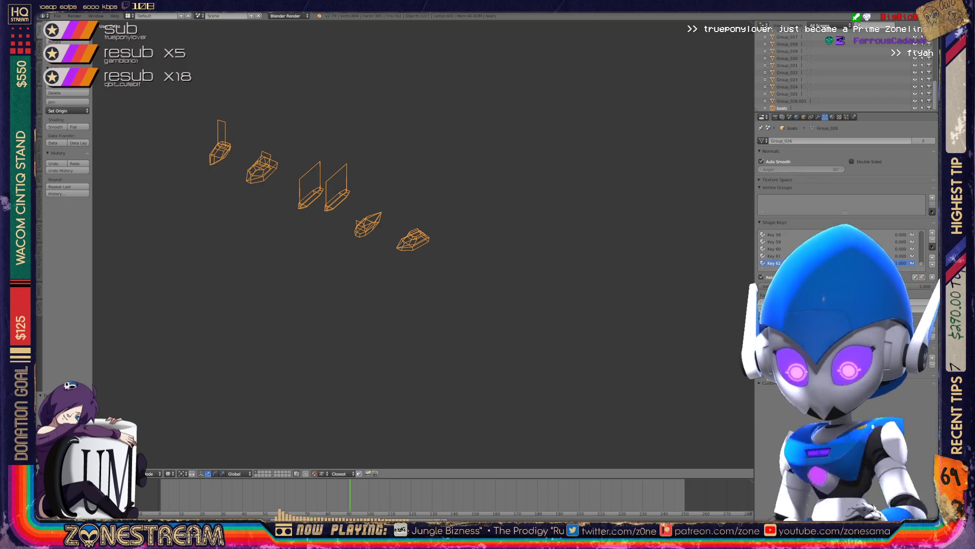
Delete every object in the scene except the boats object.
{"action": "key", "text": "a"}
{"action": "key", "text": "a"}
{"action": "key", "text": "bracketright"}
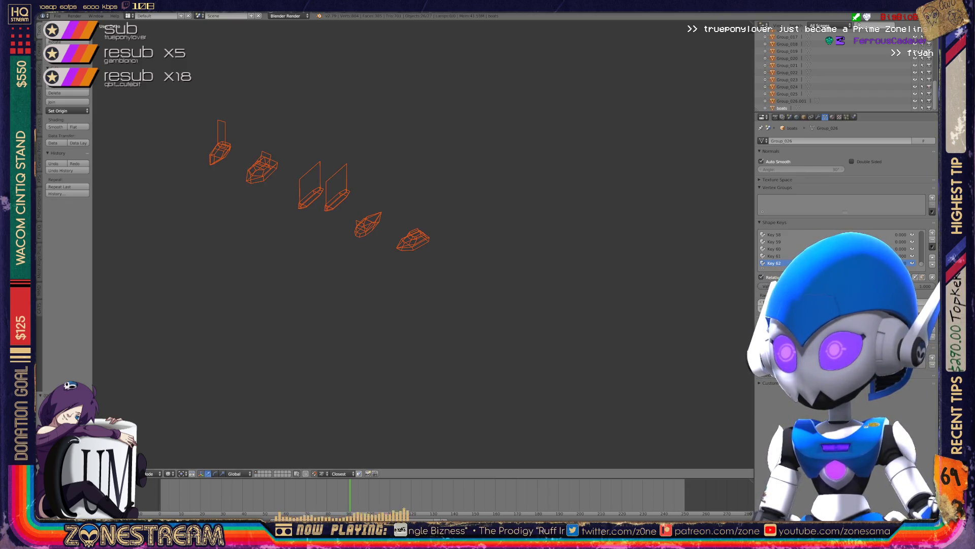
{"action": "key", "text": "x"}
{"action": "left_click", "coordinate": [464, 256]}
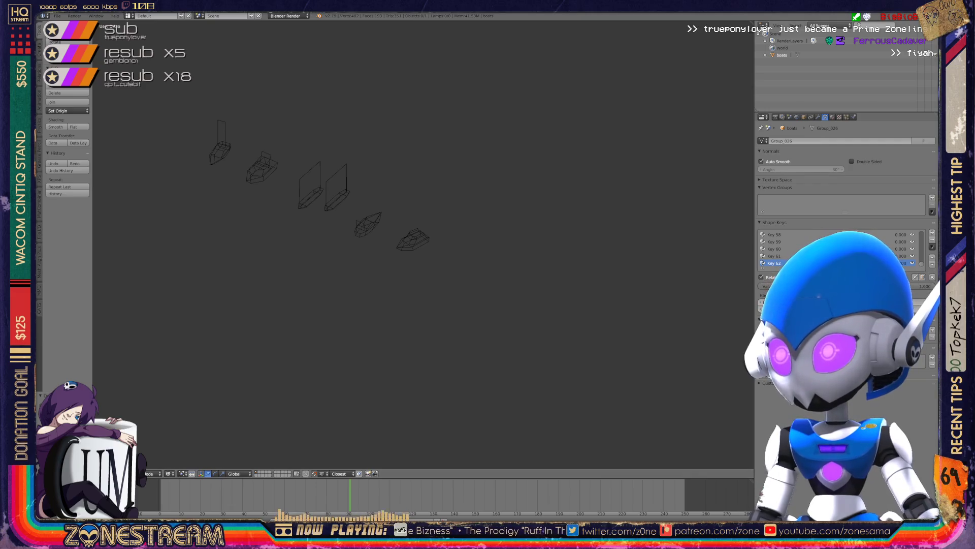
Purge the orphaned meshes and materials, then show all scenes in the outliner again.
{"action": "left_click", "coordinate": [828, 25]}
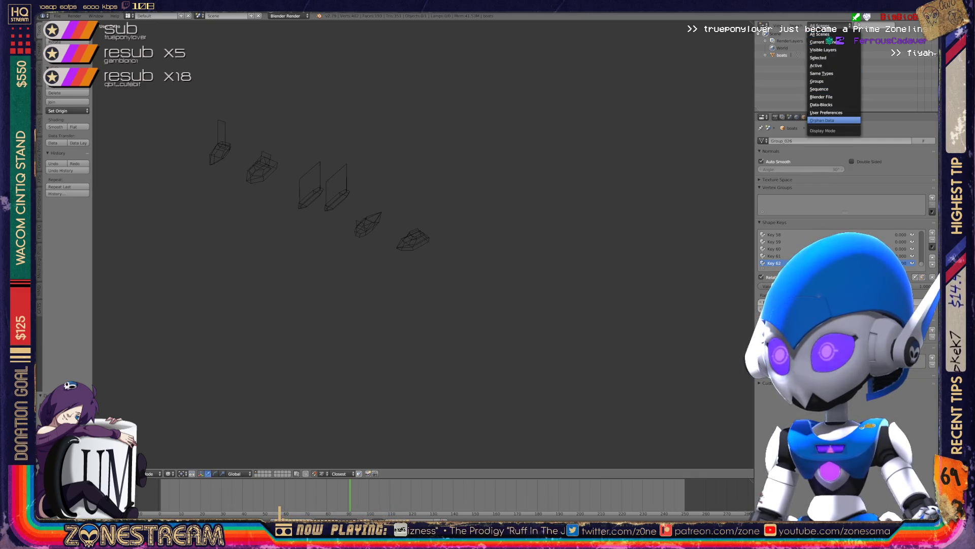
{"action": "left_click", "coordinate": [822, 121]}
{"action": "left_click", "coordinate": [925, 25]}
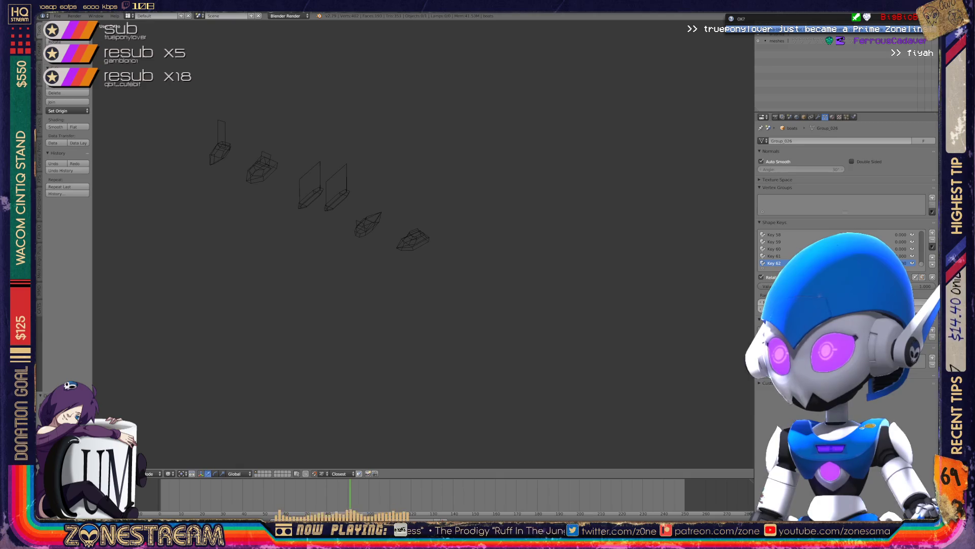
{"action": "key", "text": "Return"}
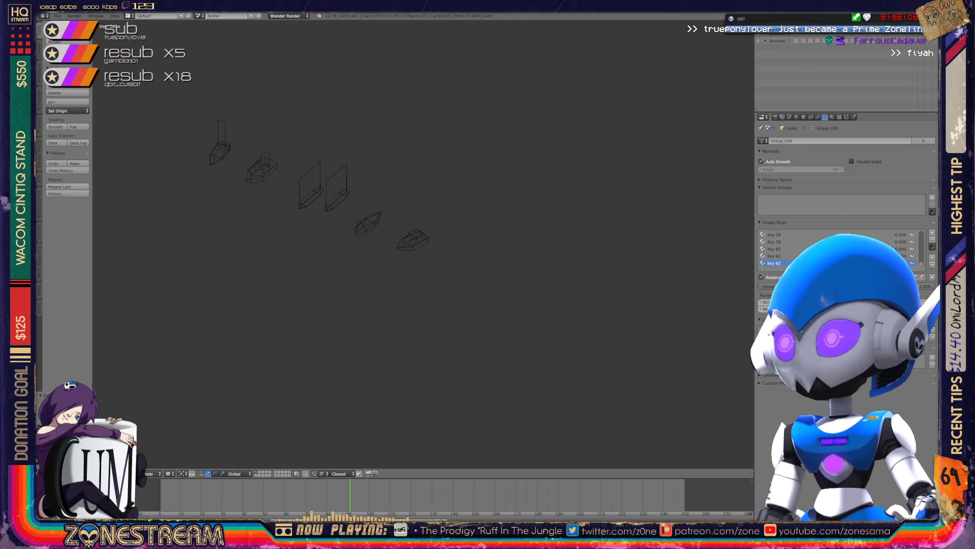
{"action": "key", "text": "Return"}
{"action": "key", "text": "Return"}
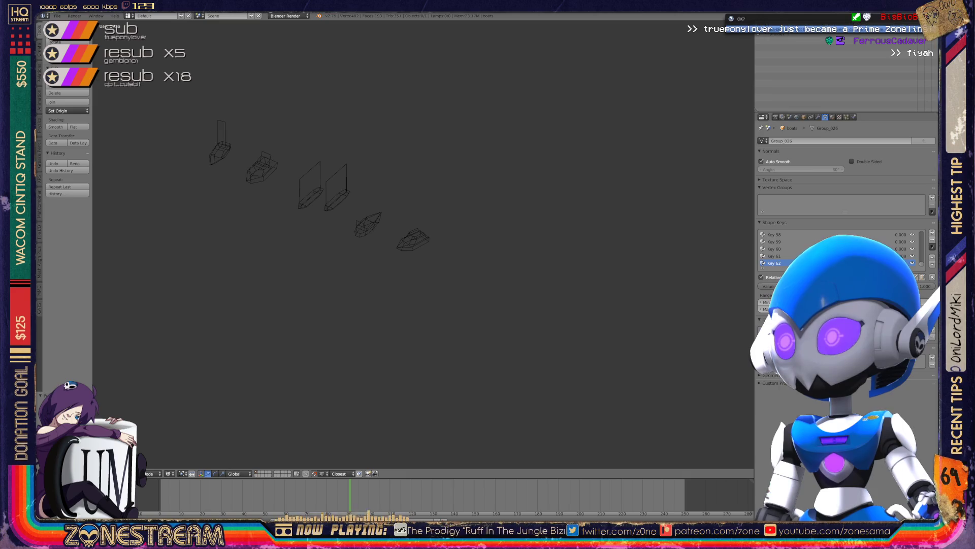
{"action": "left_click", "coordinate": [833, 25]}
{"action": "left_click", "coordinate": [820, 34]}
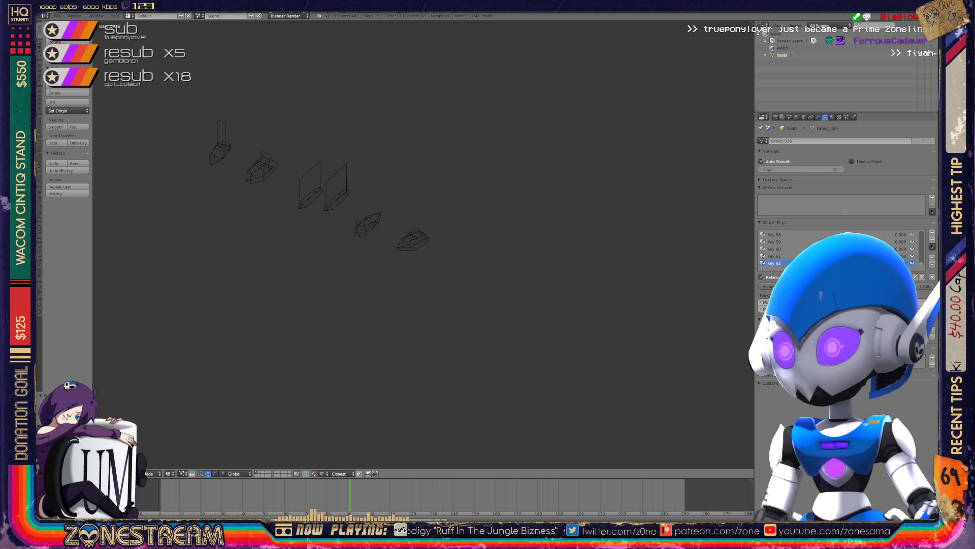
Add a new shape key, Key 63, to the boats mesh.
{"action": "scroll", "coordinate": [422, 244], "scroll_direction": "down", "scroll_amount": 3}
{"action": "middle_click_drag", "start_coordinate": [422, 244], "coordinate": [577, 283], "text": "shift"}
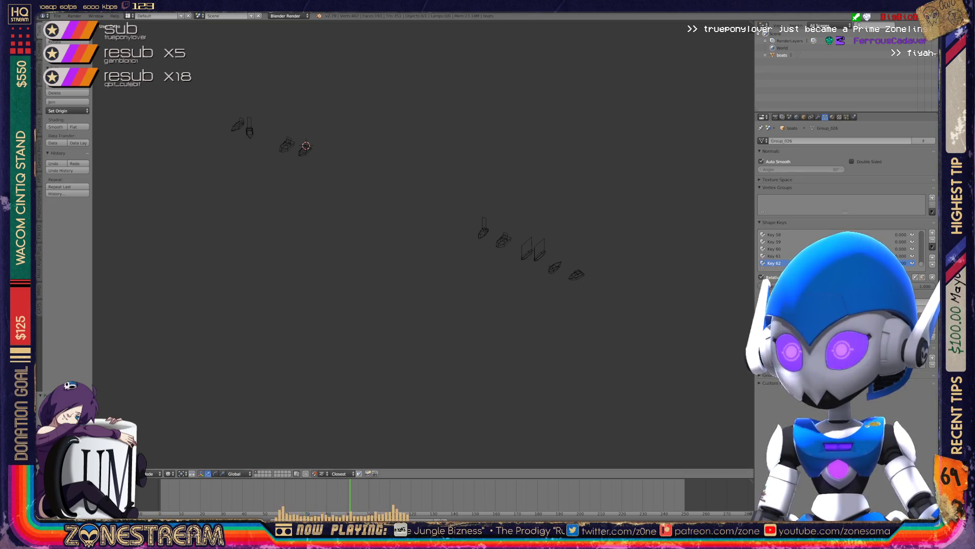
{"action": "mouse_move", "coordinate": [406, 254]}
{"action": "middle_mouse_down"}
{"action": "mouse_move", "coordinate": [346, 259]}
{"action": "mouse_move", "coordinate": [427, 248]}
{"action": "middle_mouse_up"}
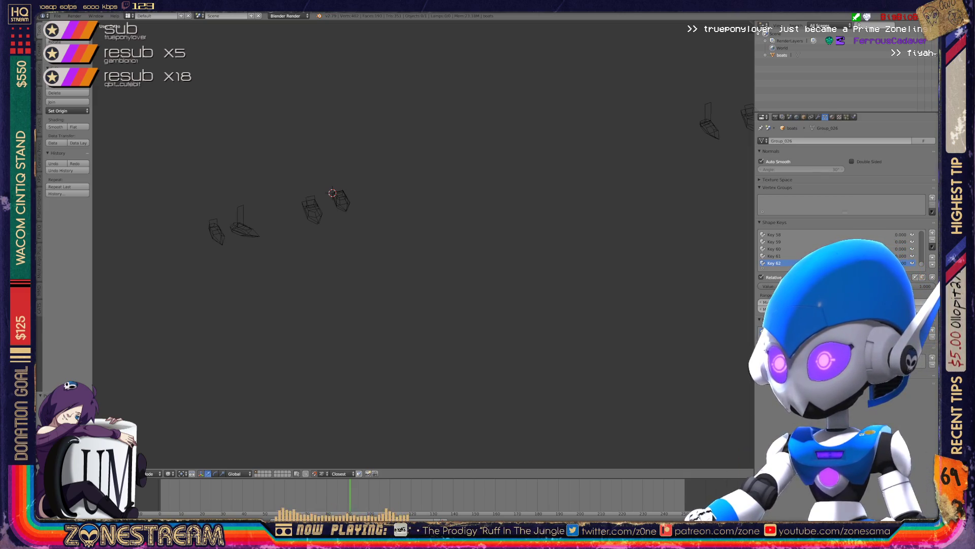
{"action": "left_click", "coordinate": [932, 232]}
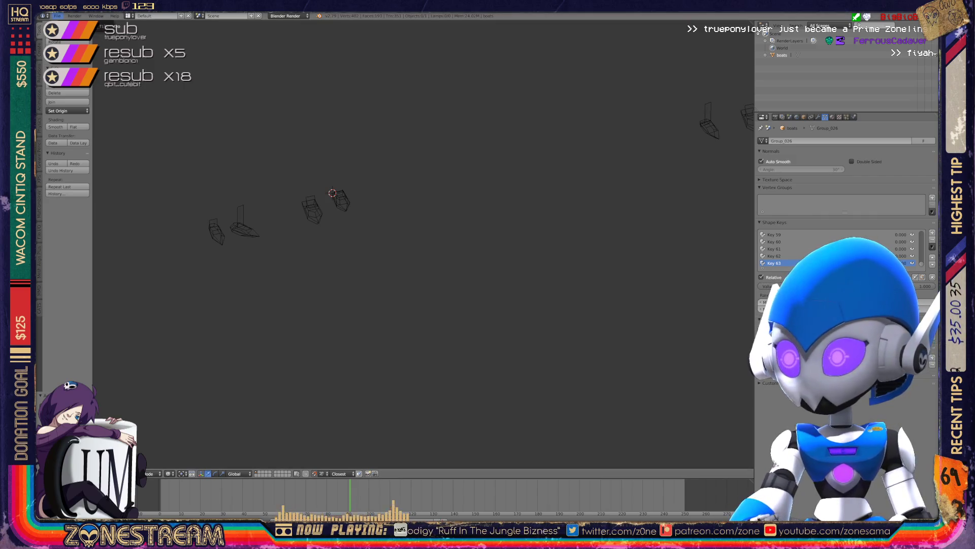
Import the boat .obj files from the poly-testfix folder as Wavefront OBJ.
{"action": "left_click", "coordinate": [57, 15]}
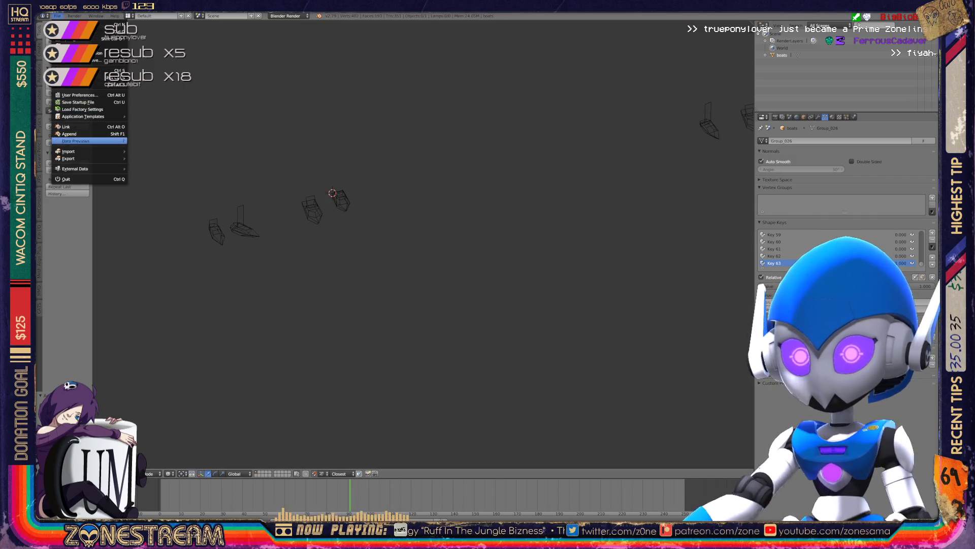
{"action": "mouse_move", "coordinate": [71, 151]}
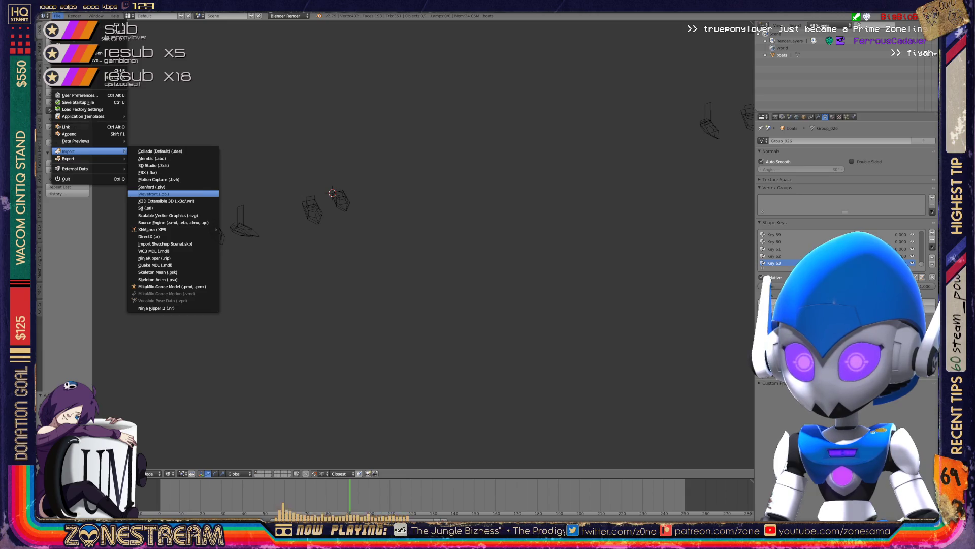
{"action": "left_click", "coordinate": [152, 194]}
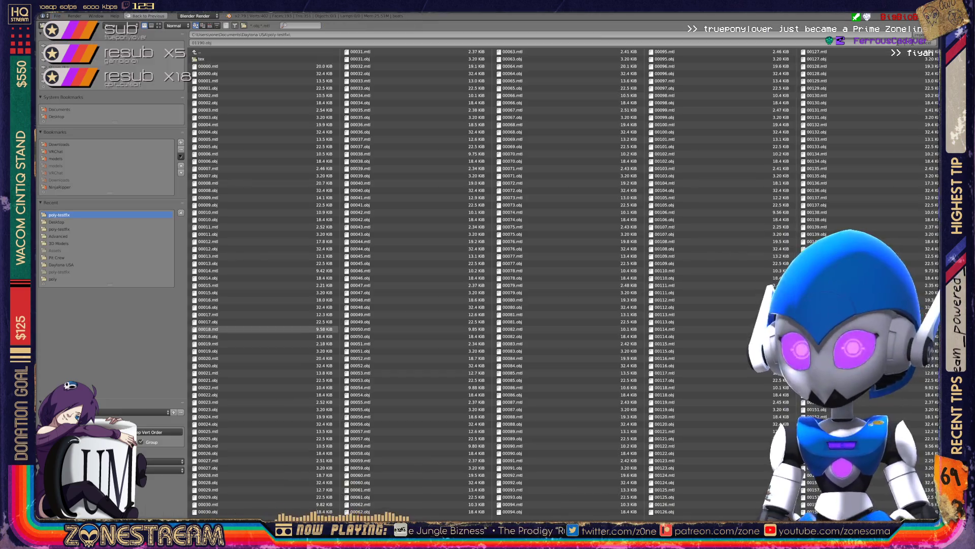
{"action": "scroll", "coordinate": [564, 279], "scroll_direction": "down", "scroll_amount": 15}
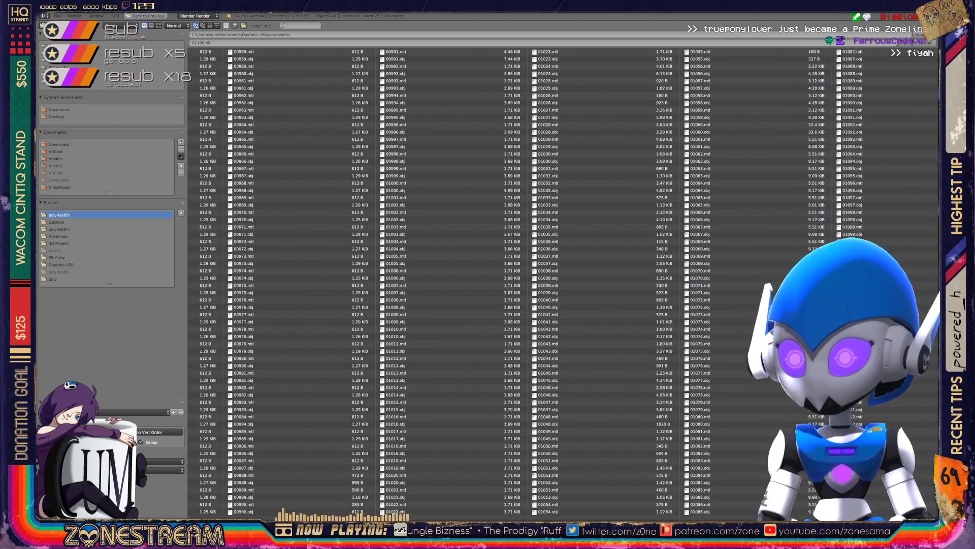
{"action": "scroll", "coordinate": [457, 337], "scroll_direction": "up", "scroll_amount": 1}
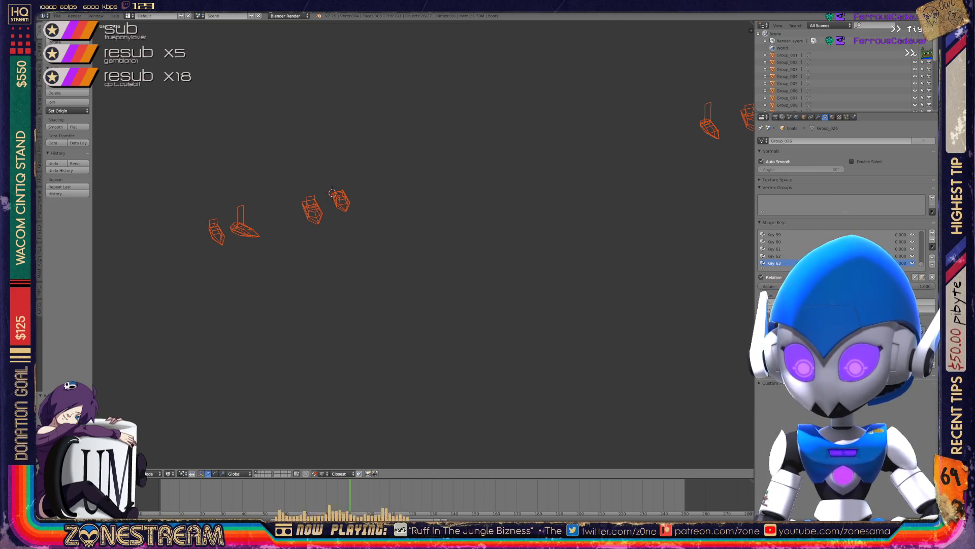
Select the imported boat objects, frame them and enter Edit Mode zoomed in.
{"action": "scroll", "coordinate": [423, 244], "scroll_direction": "down", "scroll_amount": 6}
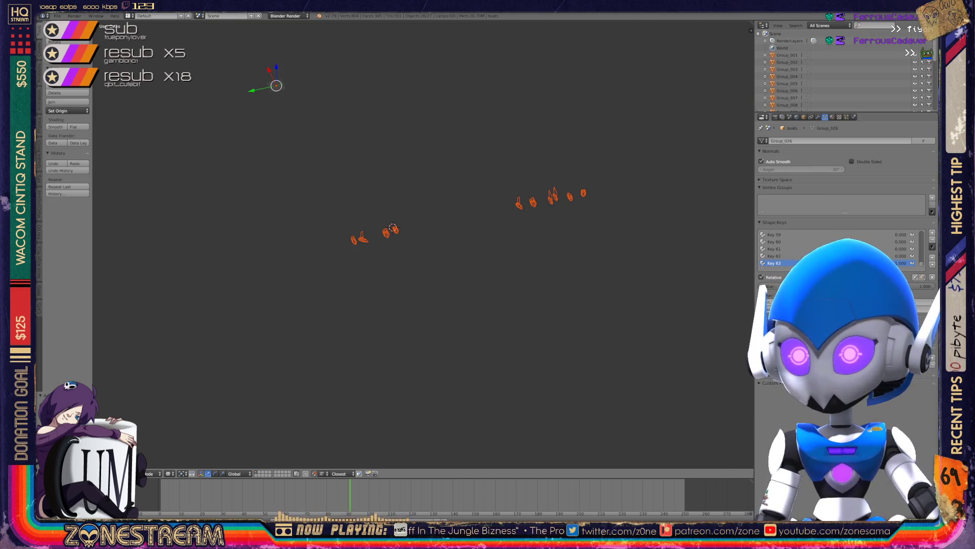
{"action": "scroll", "coordinate": [228, 259], "scroll_direction": "up", "scroll_amount": 4}
{"action": "scroll", "coordinate": [838, 71], "scroll_direction": "down", "scroll_amount": 3}
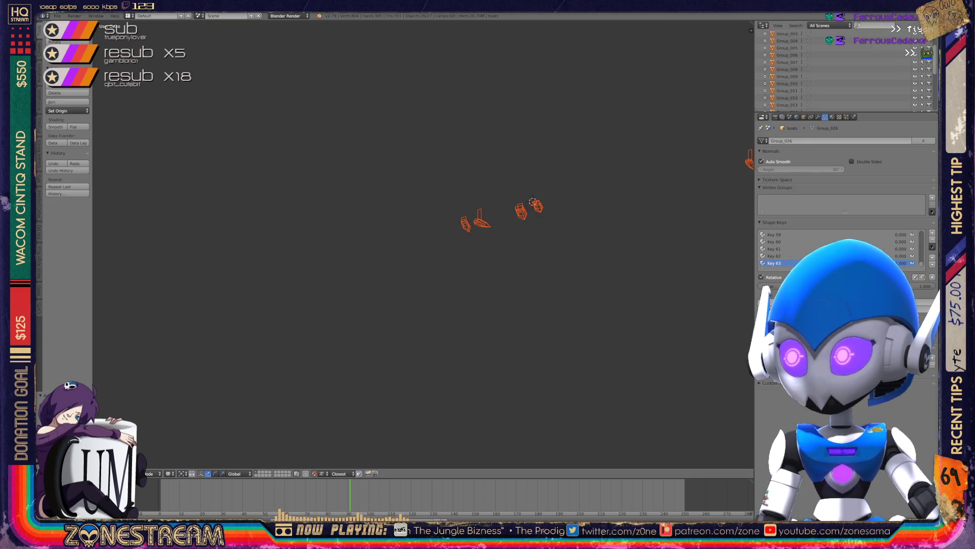
{"action": "scroll", "coordinate": [839, 72], "scroll_direction": "down", "scroll_amount": 5}
{"action": "left_click", "coordinate": [782, 108]}
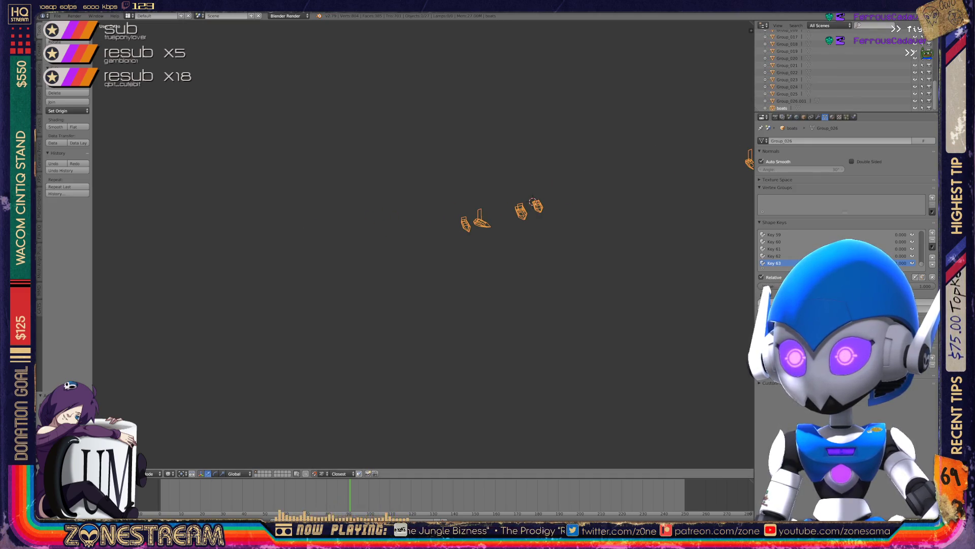
{"action": "key", "text": "KP_Decimal"}
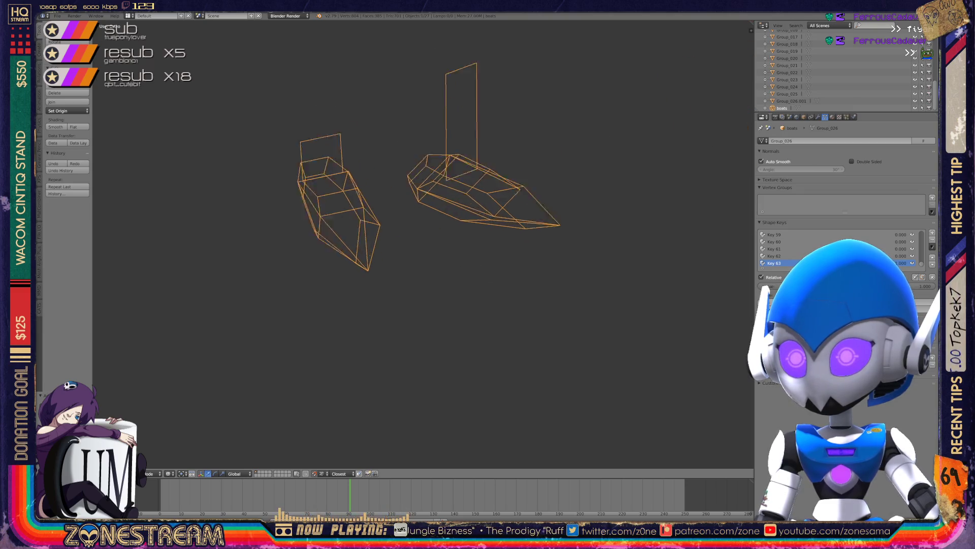
{"action": "key", "text": "Tab"}
{"action": "scroll", "coordinate": [421, 244], "scroll_direction": "up", "scroll_amount": 5}
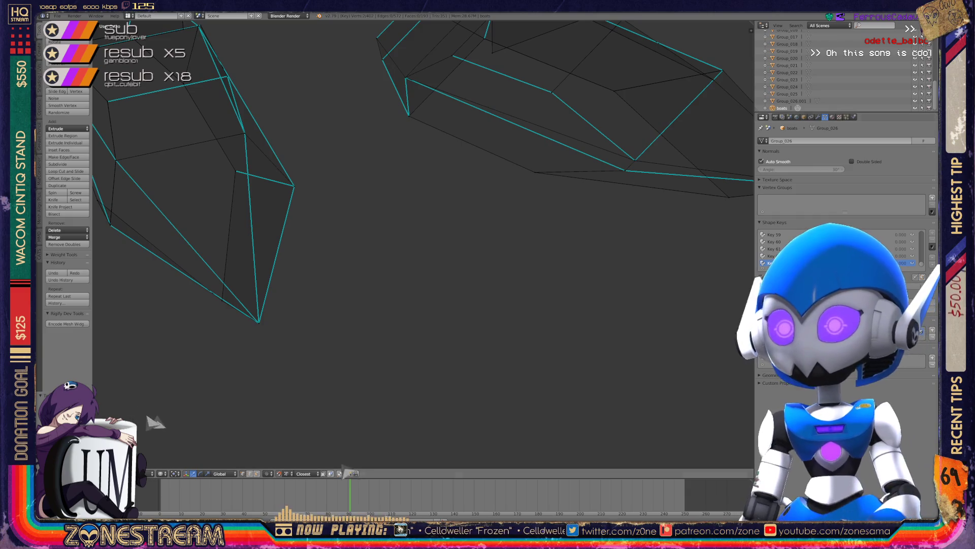
Set the last shape key's value to 1.000 and inspect the hull's apex, corner and middle vertices.
{"action": "left_click_drag", "start_coordinate": [884, 262], "coordinate": [930, 263]}
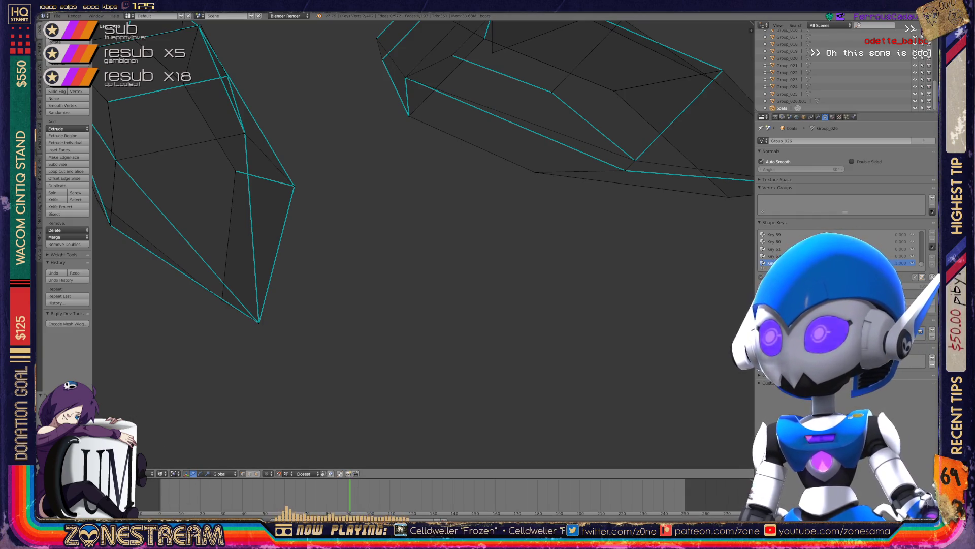
{"action": "middle_click_drag", "start_coordinate": [422, 244], "coordinate": [483, 224]}
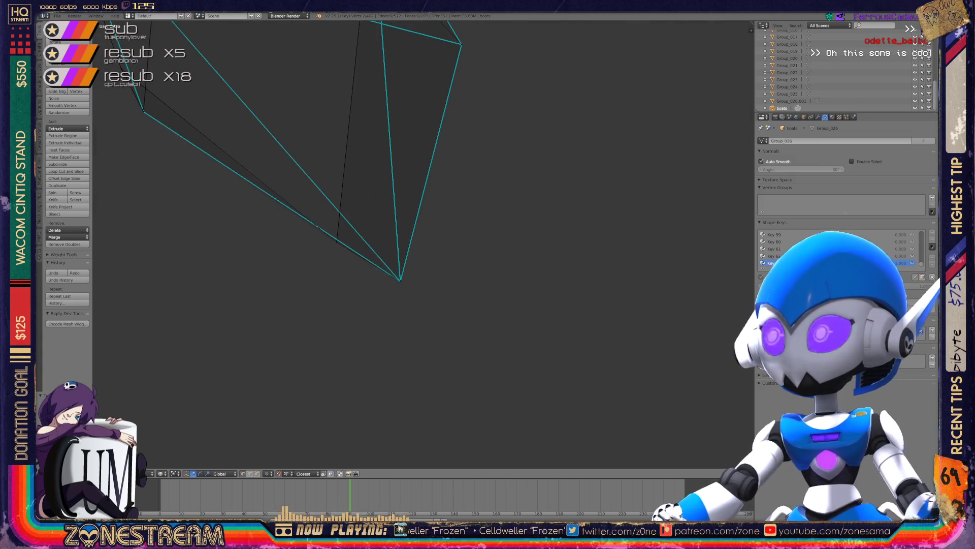
{"action": "middle_click_drag", "start_coordinate": [422, 243], "coordinate": [437, 198]}
{"action": "right_click", "coordinate": [404, 186]}
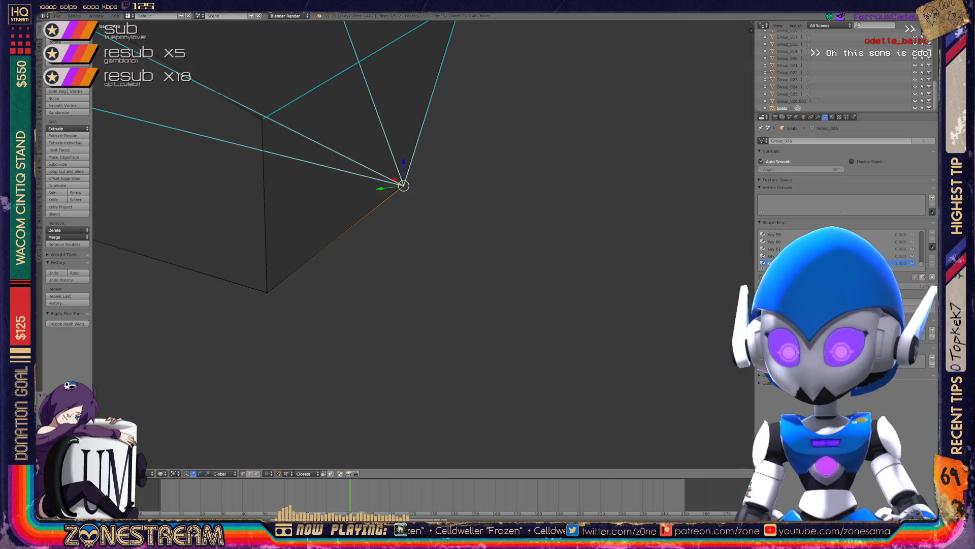
{"action": "right_click", "coordinate": [267, 292]}
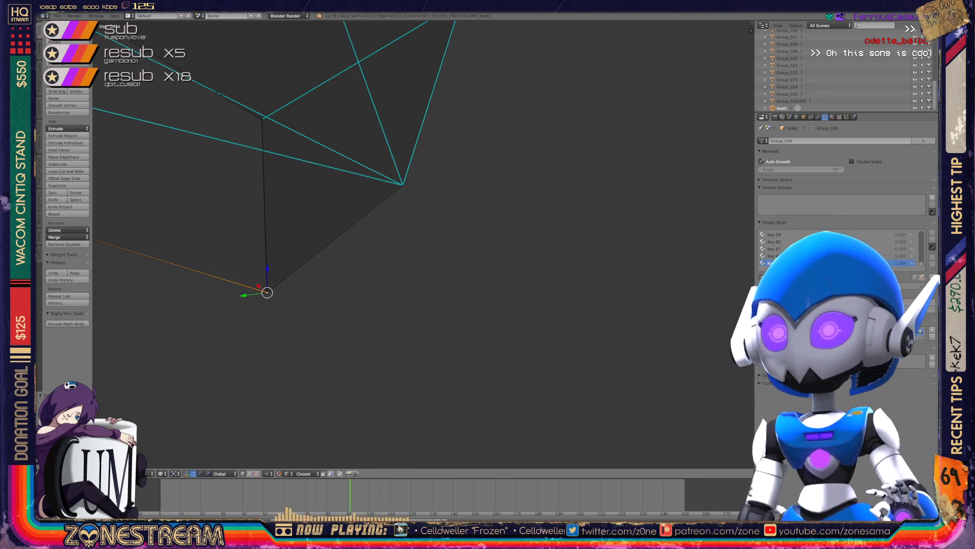
{"action": "middle_click_drag", "start_coordinate": [267, 292], "coordinate": [361, 388], "text": "shift"}
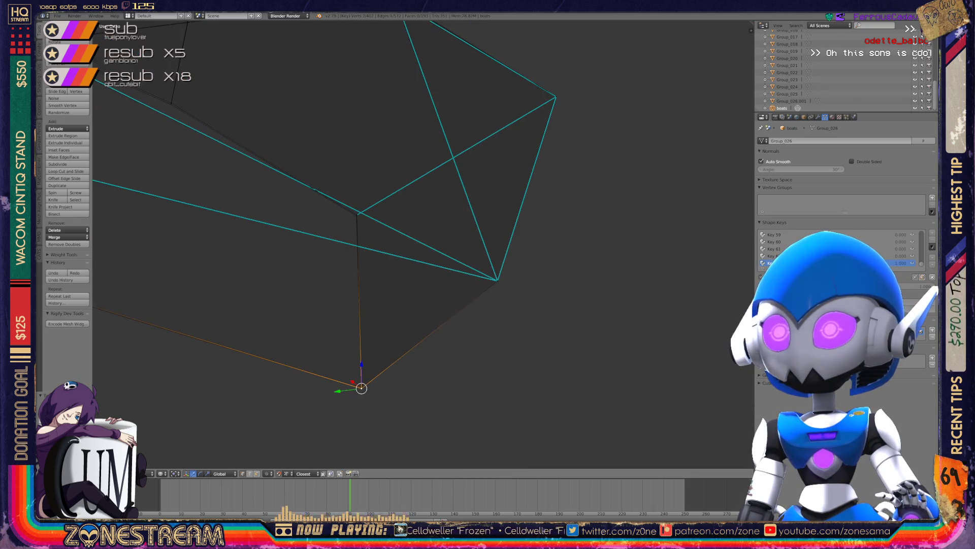
{"action": "right_click", "coordinate": [359, 214]}
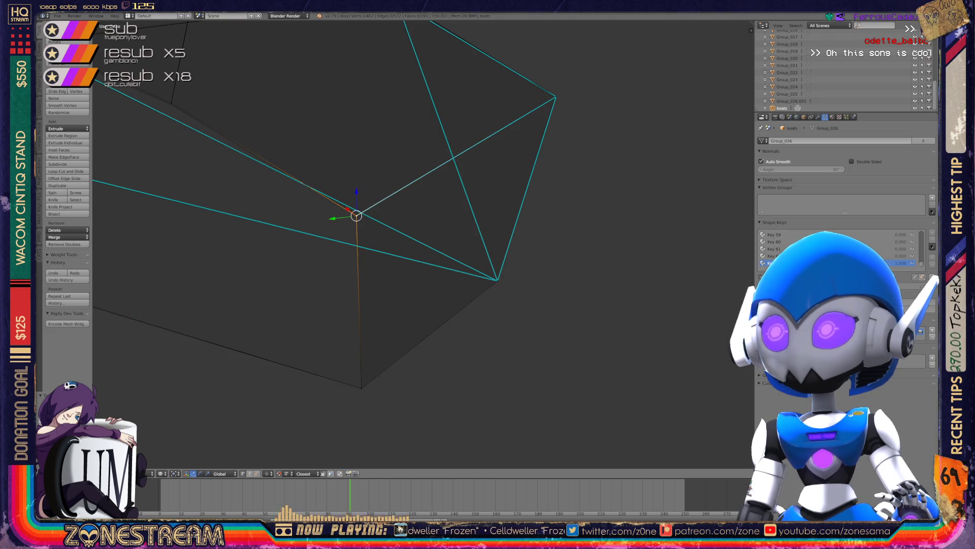
{"action": "middle_click_drag", "start_coordinate": [358, 213], "coordinate": [341, 250], "text": "shift"}
{"action": "right_click", "coordinate": [541, 132]}
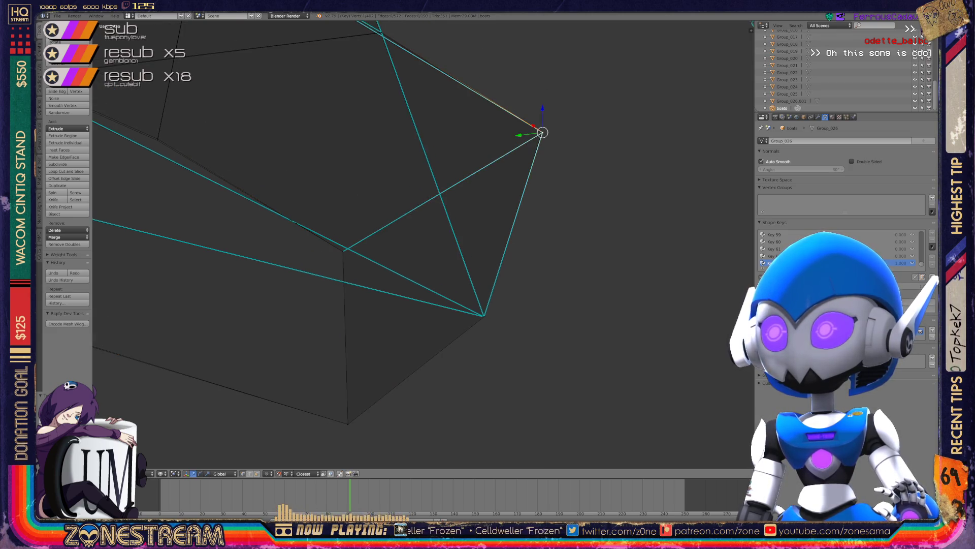
Show the move gizmo and check further hull vertices down to the edge junction.
{"action": "key", "text": "ctrl+space"}
{"action": "scroll", "coordinate": [422, 244], "scroll_direction": "down", "scroll_amount": 4}
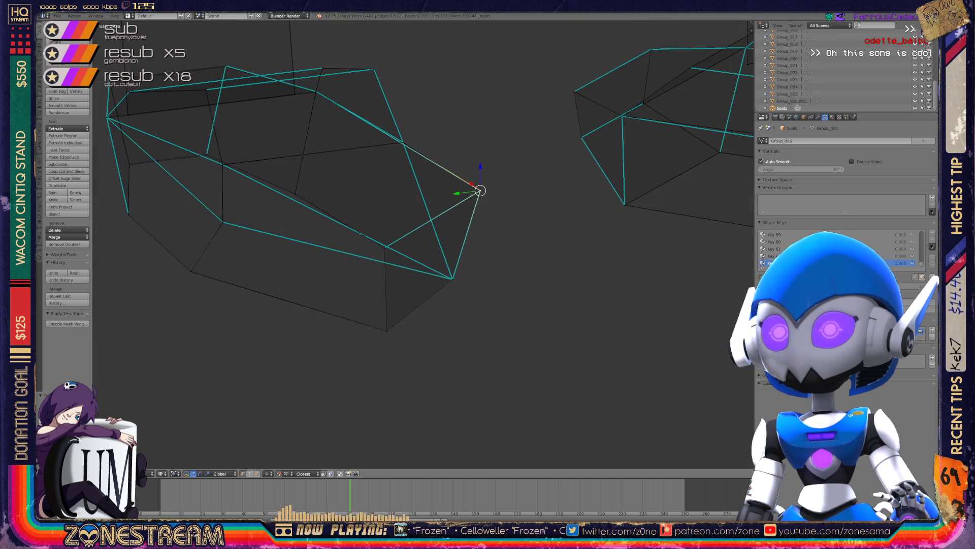
{"action": "scroll", "coordinate": [422, 244], "scroll_direction": "up", "scroll_amount": 4}
{"action": "mouse_move", "coordinate": [423, 244]}
{"action": "middle_mouse_down"}
{"action": "mouse_move", "coordinate": [406, 239]}
{"action": "mouse_move", "coordinate": [457, 228]}
{"action": "middle_mouse_up"}
{"action": "right_click", "coordinate": [311, 250]}
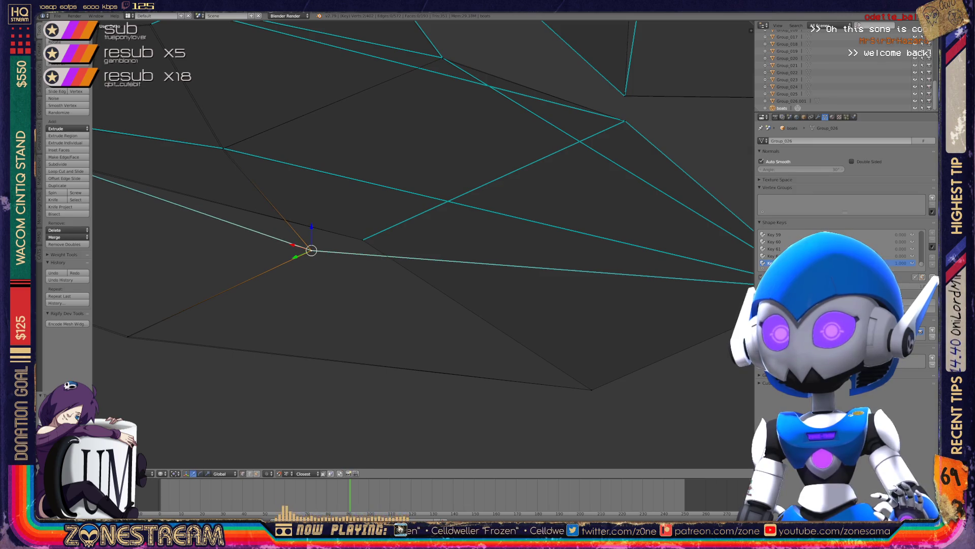
{"action": "right_click", "coordinate": [127, 336]}
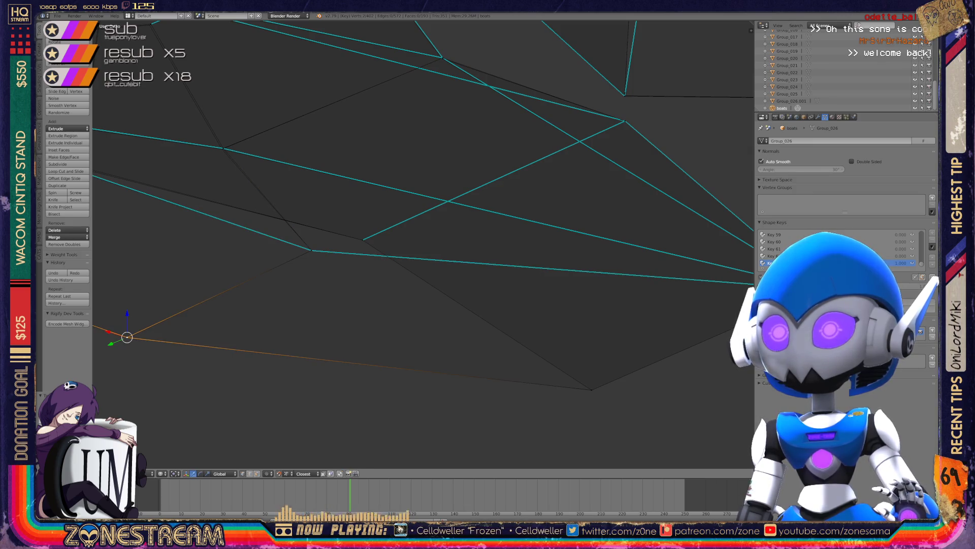
{"action": "middle_click_drag", "start_coordinate": [423, 244], "coordinate": [466, 283], "text": "shift"}
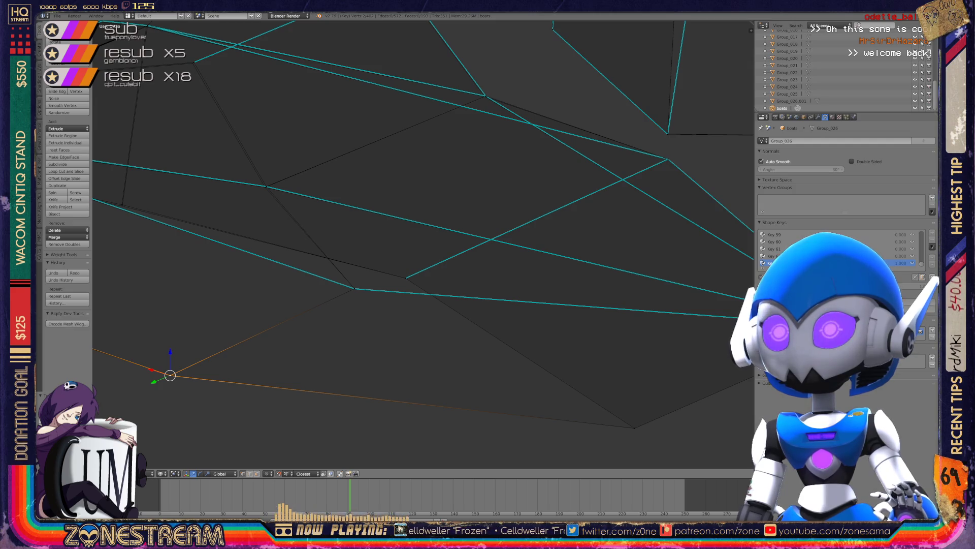
{"action": "right_click", "coordinate": [265, 187]}
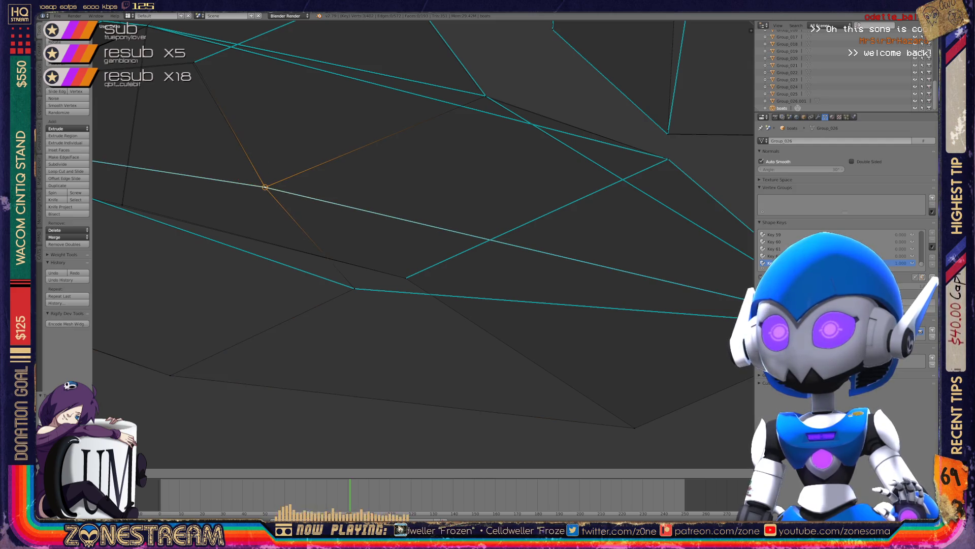
{"action": "mouse_move", "coordinate": [422, 244]}
{"action": "middle_mouse_down"}
{"action": "mouse_move", "coordinate": [447, 224]}
{"action": "mouse_move", "coordinate": [407, 264]}
{"action": "mouse_move", "coordinate": [392, 228]}
{"action": "middle_mouse_up"}
{"action": "middle_click_drag", "start_coordinate": [550, 234], "coordinate": [416, 243], "text": "shift"}
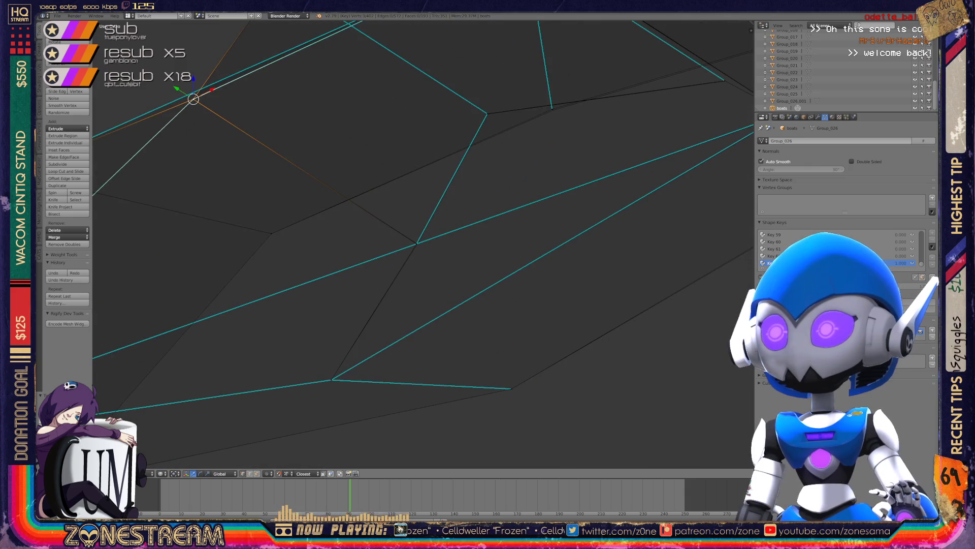
Slide the upper-left hull vertex along its edge with Shift+V and inspect the result.
{"action": "right_click", "coordinate": [417, 243]}
{"action": "key", "text": "shift+v"}
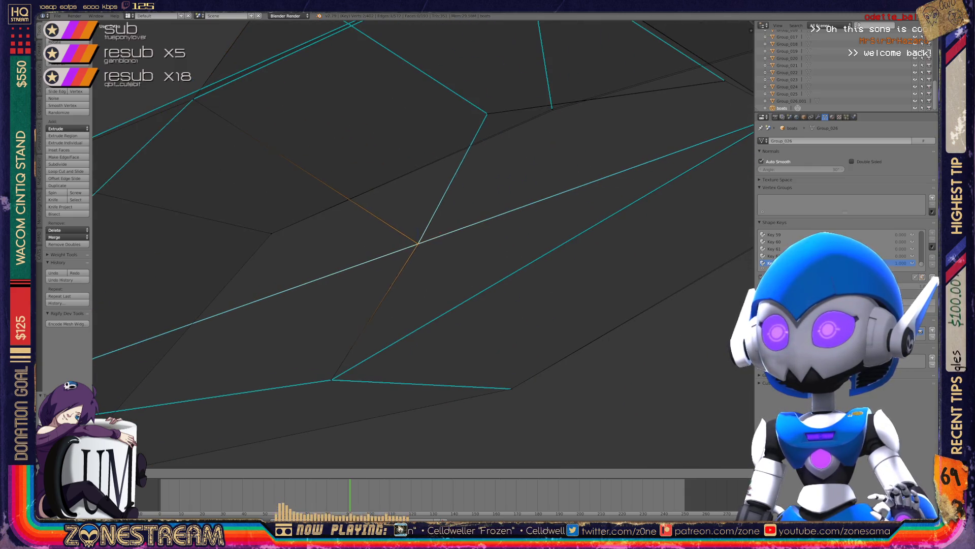
{"action": "key", "text": "Return"}
{"action": "mouse_move", "coordinate": [417, 243]}
{"action": "middle_mouse_down"}
{"action": "mouse_move", "coordinate": [432, 265]}
{"action": "mouse_move", "coordinate": [455, 260]}
{"action": "middle_mouse_up"}
{"action": "scroll", "coordinate": [667, 110], "scroll_direction": "up", "scroll_amount": 2}
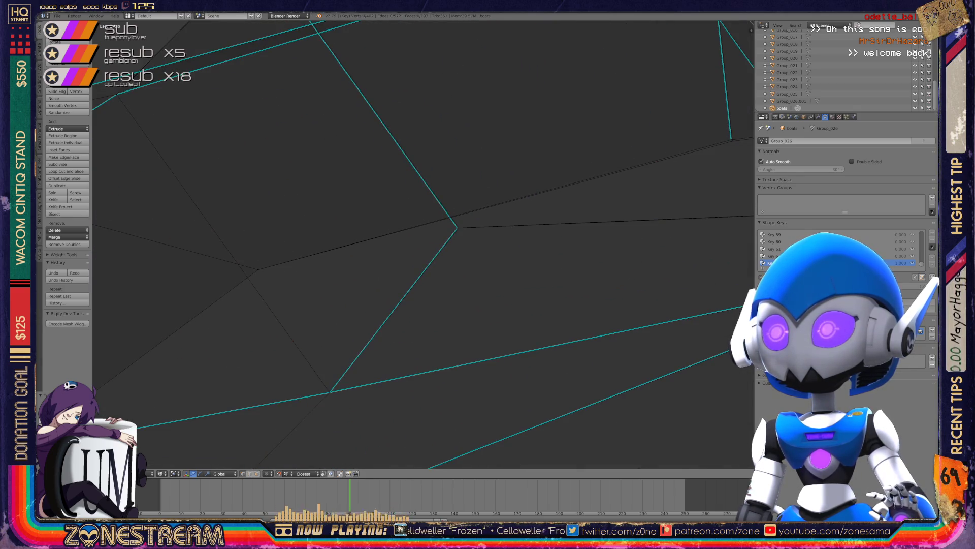
{"action": "right_click", "coordinate": [459, 227]}
{"action": "mouse_move", "coordinate": [455, 260]}
{"action": "middle_mouse_down"}
{"action": "mouse_move", "coordinate": [488, 238]}
{"action": "mouse_move", "coordinate": [458, 218]}
{"action": "mouse_move", "coordinate": [486, 203]}
{"action": "mouse_move", "coordinate": [465, 223]}
{"action": "mouse_move", "coordinate": [465, 210]}
{"action": "mouse_move", "coordinate": [508, 218]}
{"action": "mouse_move", "coordinate": [554, 203]}
{"action": "mouse_move", "coordinate": [584, 213]}
{"action": "mouse_move", "coordinate": [569, 219]}
{"action": "mouse_move", "coordinate": [579, 224]}
{"action": "middle_mouse_up"}
Find the stray hull vertex and merge it onto its lower neighbour with Alt+M.
{"action": "right_click", "coordinate": [339, 232]}
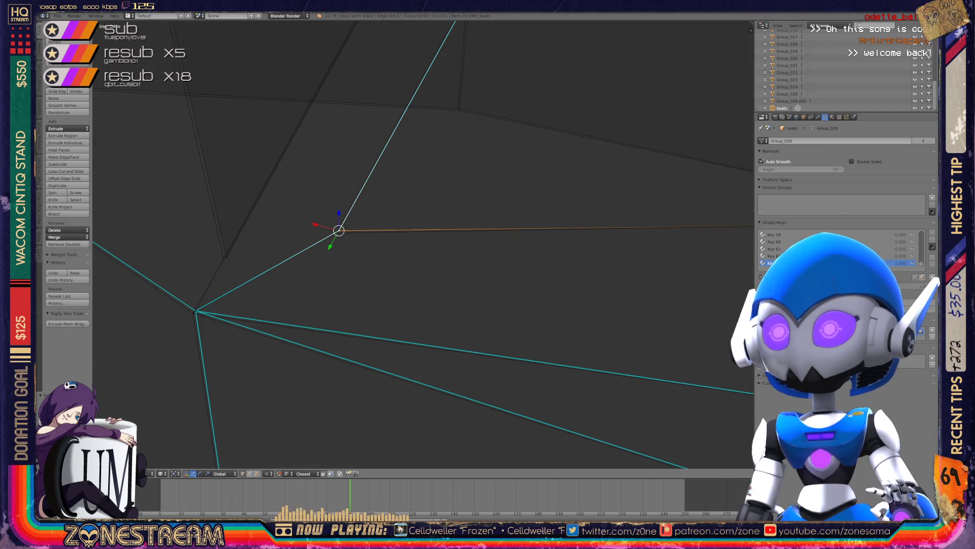
{"action": "middle_click_drag", "start_coordinate": [457, 254], "coordinate": [538, 213], "text": "shift"}
{"action": "right_click", "coordinate": [275, 270]}
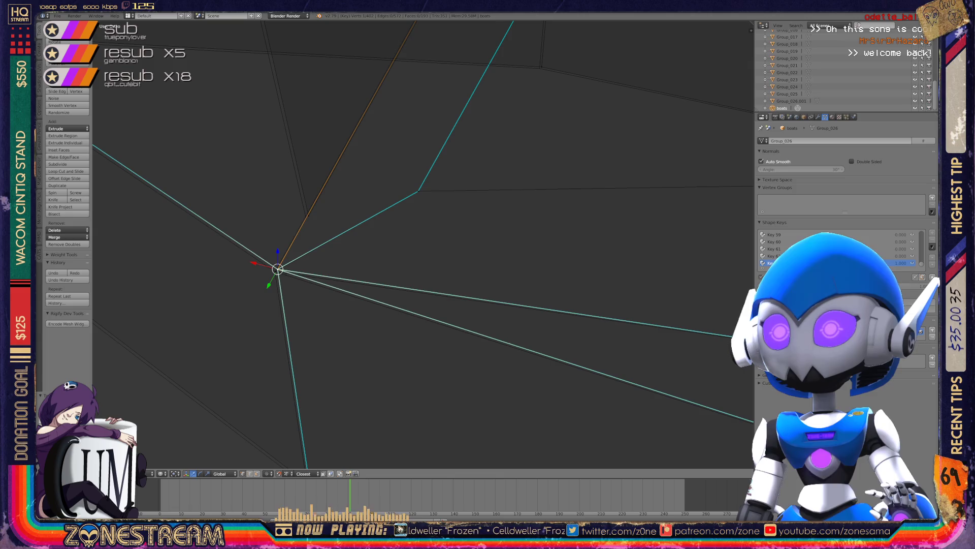
{"action": "right_click", "coordinate": [306, 214]}
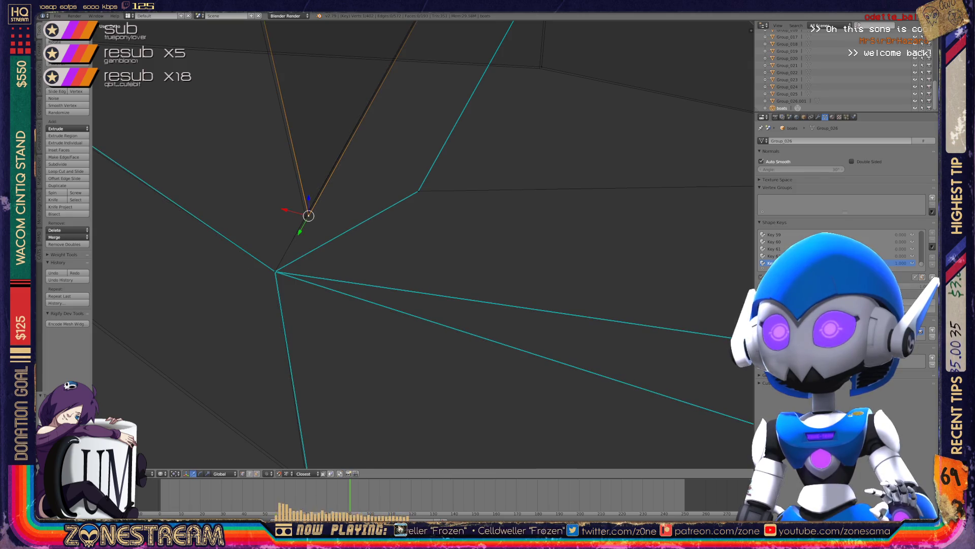
{"action": "middle_click_drag", "start_coordinate": [307, 215], "coordinate": [356, 229]}
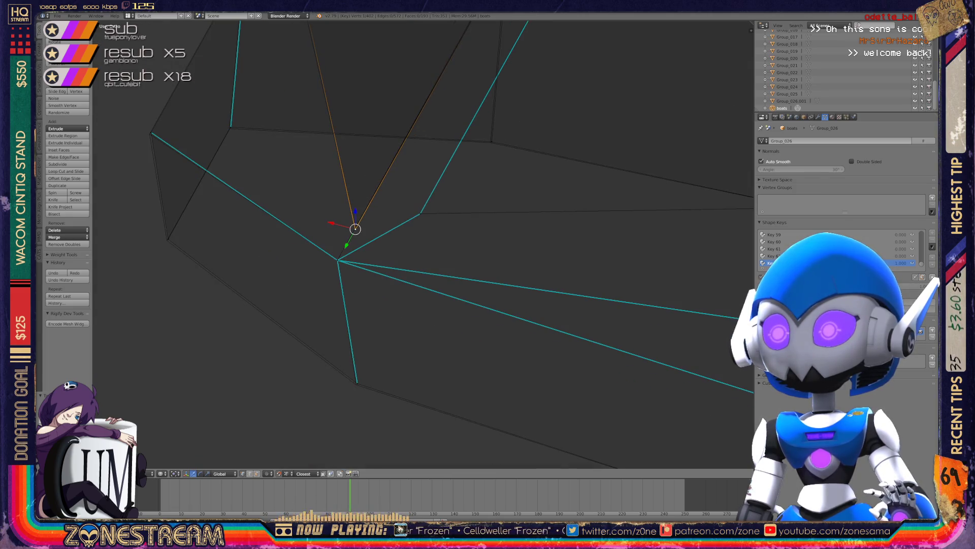
{"action": "right_click", "coordinate": [356, 384]}
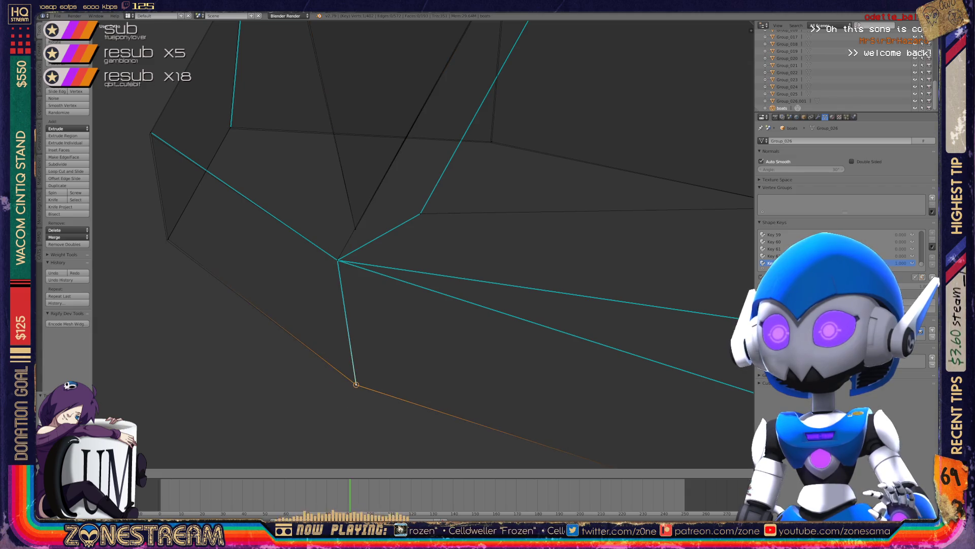
{"action": "right_click", "coordinate": [168, 239]}
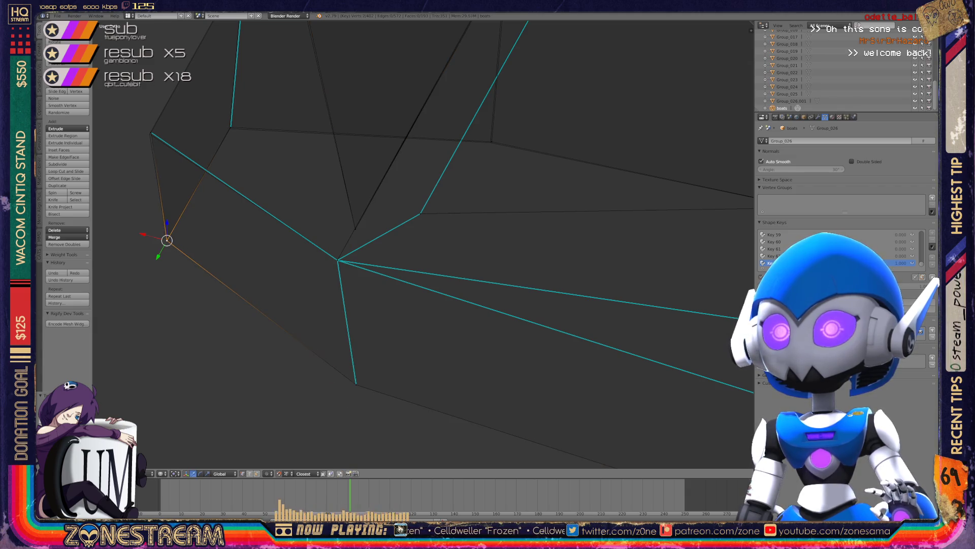
{"action": "middle_click_drag", "start_coordinate": [168, 239], "coordinate": [330, 285]}
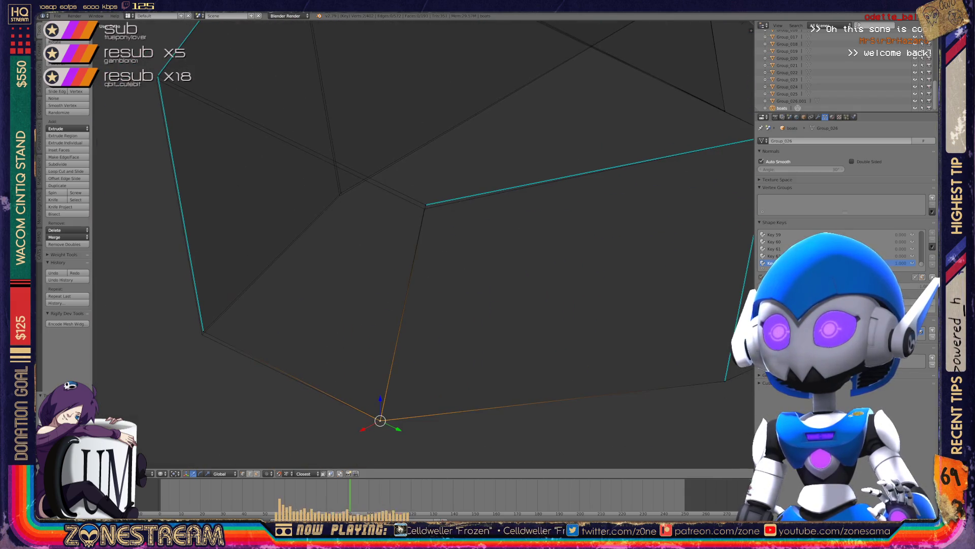
{"action": "right_click", "coordinate": [426, 204]}
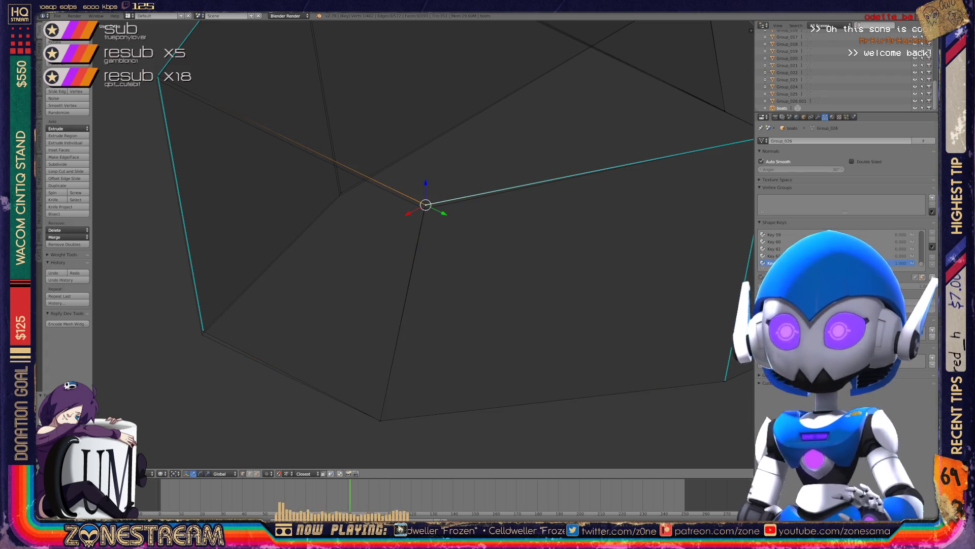
{"action": "key", "text": "alt+m"}
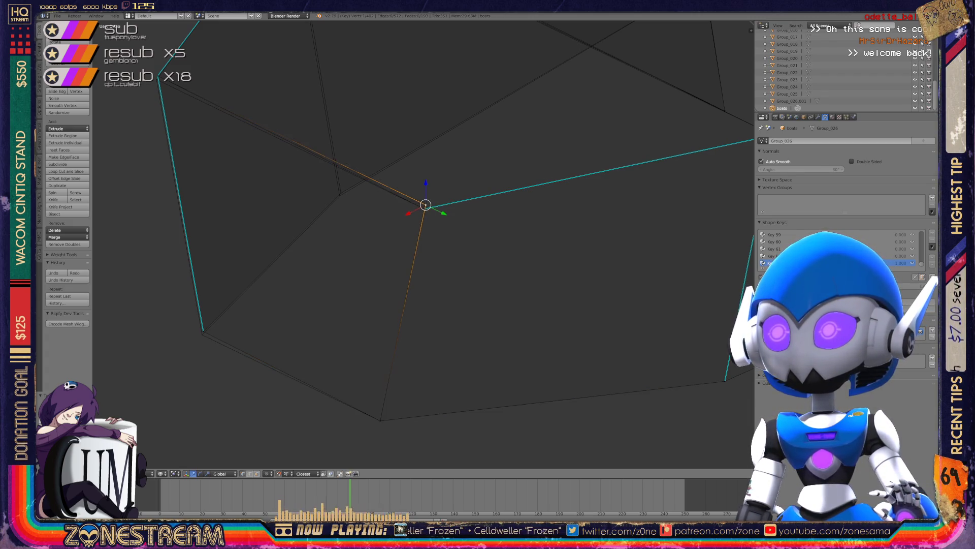
Check the surrounding corner vertices of the hull after the merge.
{"action": "middle_click_drag", "start_coordinate": [424, 243], "coordinate": [492, 254], "text": "shift"}
{"action": "right_click", "coordinate": [270, 345]}
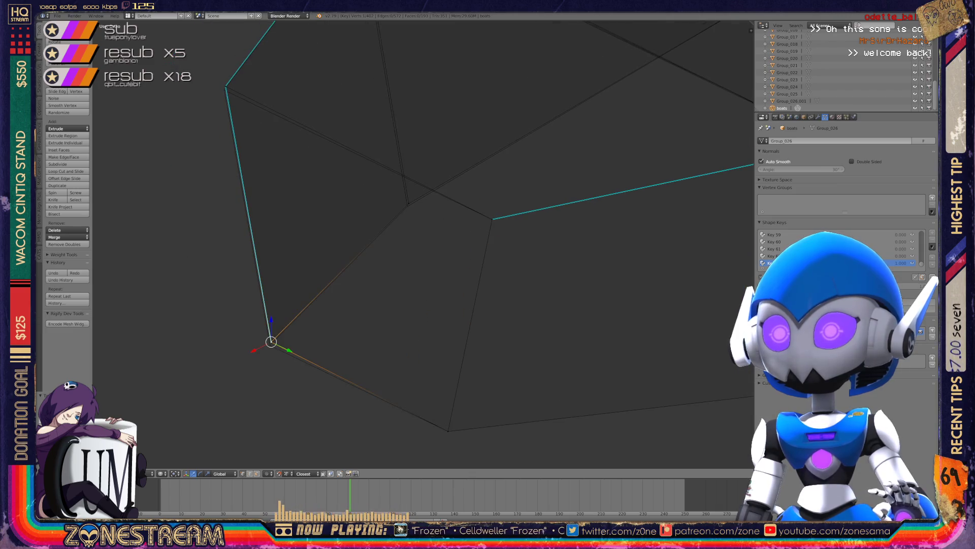
{"action": "right_click", "coordinate": [407, 202]}
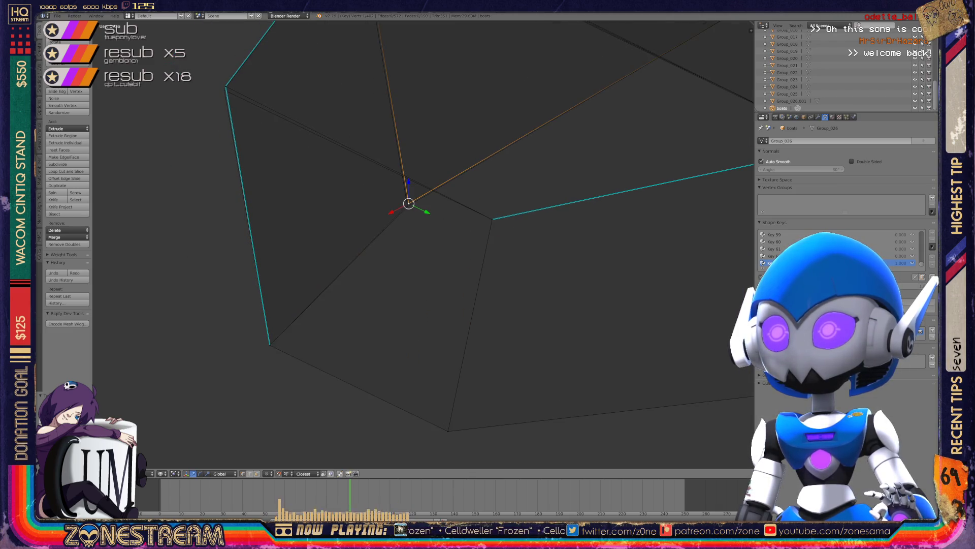
{"action": "middle_click_drag", "start_coordinate": [407, 228], "coordinate": [458, 329], "text": "shift"}
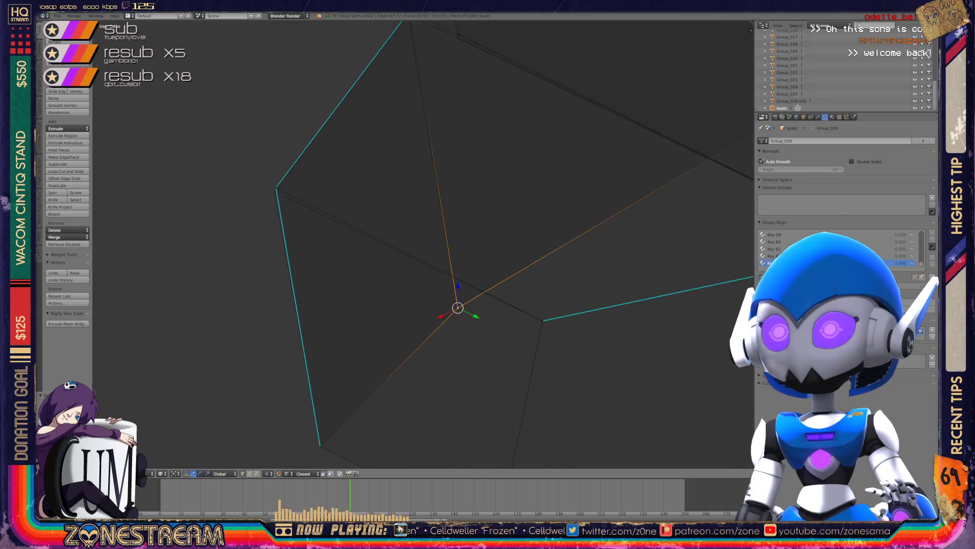
{"action": "right_click", "coordinate": [276, 188]}
{"action": "mouse_move", "coordinate": [276, 188]}
{"action": "middle_mouse_down", "text": "shift"}
{"action": "mouse_move", "coordinate": [351, 219]}
{"action": "mouse_move", "coordinate": [305, 244]}
{"action": "mouse_move", "coordinate": [366, 224]}
{"action": "middle_mouse_up", "text": "shift"}
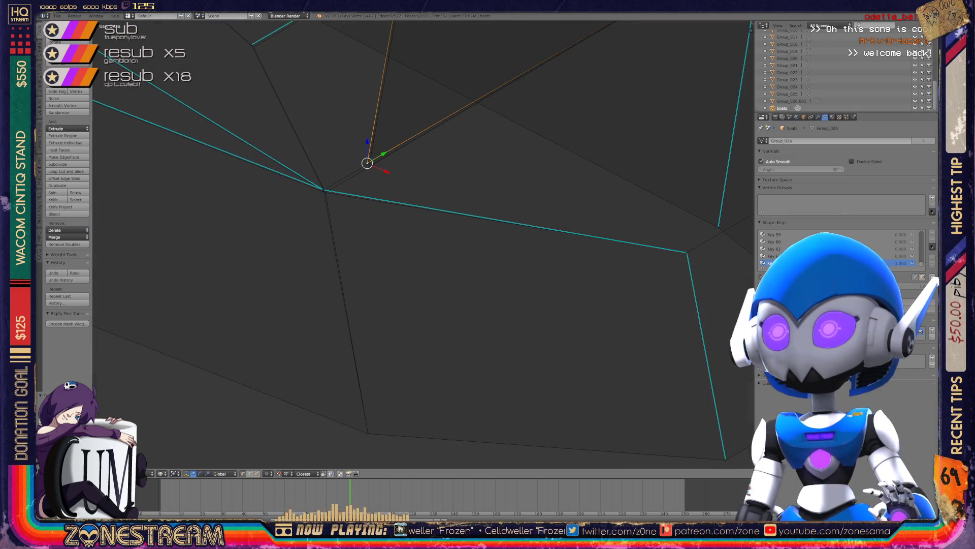
{"action": "right_click", "coordinate": [324, 190]}
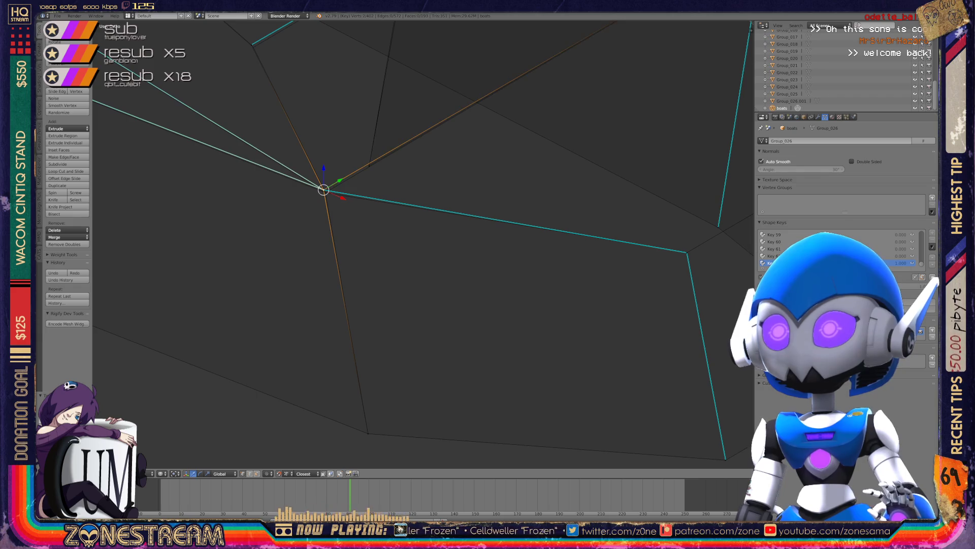
{"action": "middle_click_drag", "start_coordinate": [324, 189], "coordinate": [388, 285], "text": "shift"}
{"action": "right_click", "coordinate": [313, 136]}
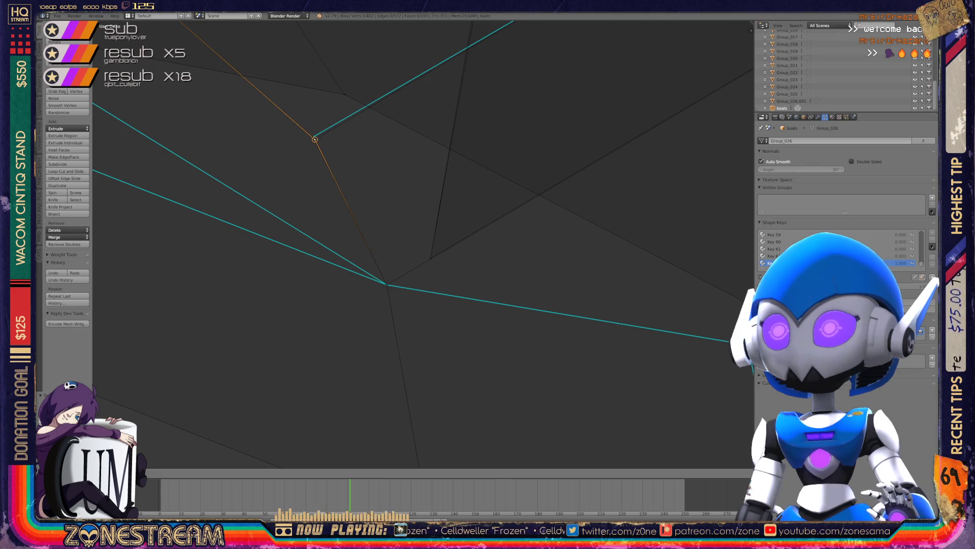
{"action": "scroll", "coordinate": [315, 139], "scroll_direction": "down", "scroll_amount": 4}
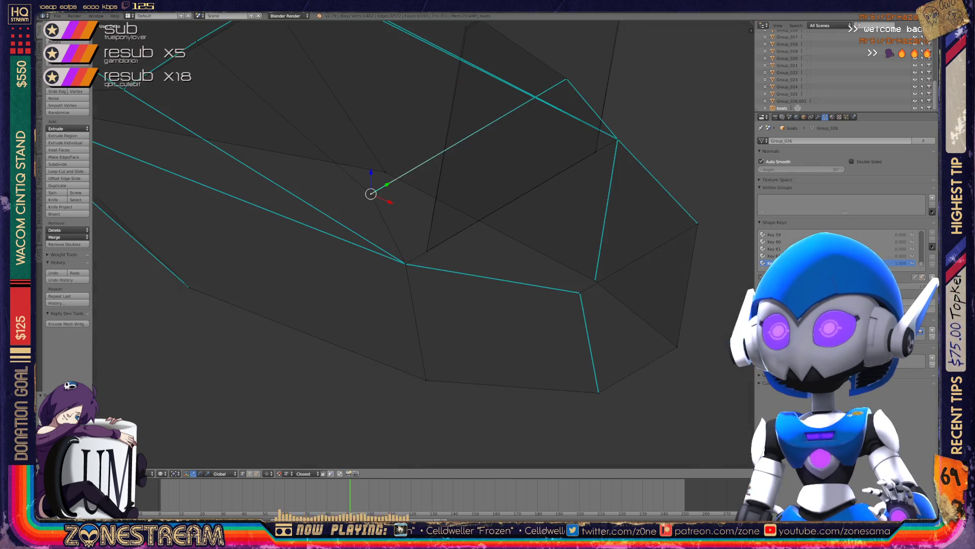
{"action": "mouse_move", "coordinate": [370, 193]}
{"action": "middle_mouse_down"}
{"action": "mouse_move", "coordinate": [394, 211]}
{"action": "mouse_move", "coordinate": [364, 235]}
{"action": "mouse_move", "coordinate": [246, 226]}
{"action": "mouse_move", "coordinate": [214, 301]}
{"action": "mouse_move", "coordinate": [148, 398]}
{"action": "middle_mouse_up"}
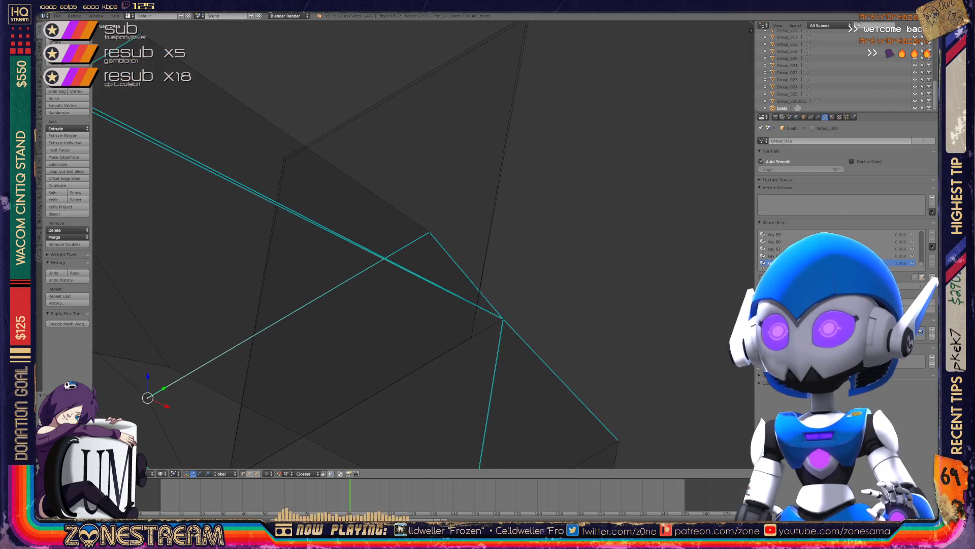
{"action": "right_click", "coordinate": [284, 159]}
{"action": "middle_click_drag", "start_coordinate": [283, 159], "coordinate": [193, 244]}
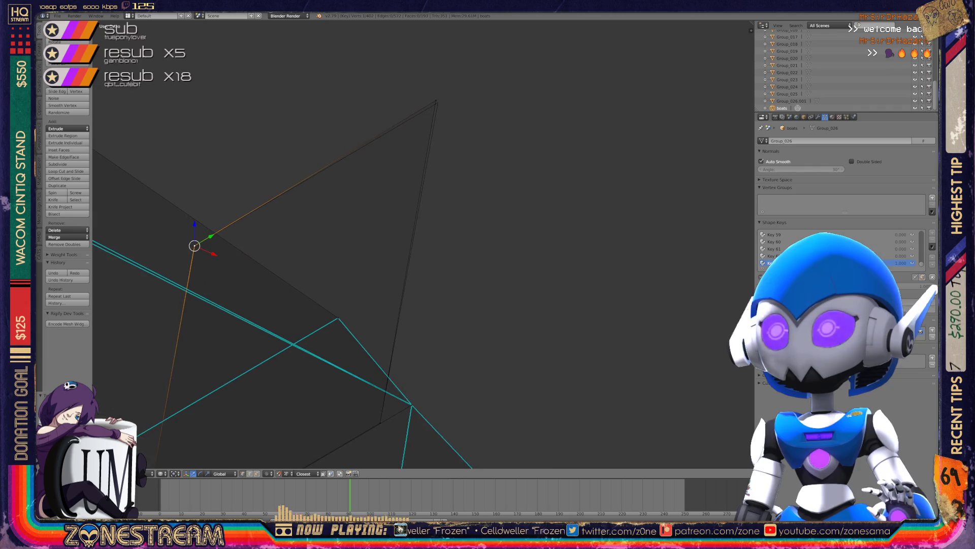
{"action": "right_click", "coordinate": [436, 101]}
{"action": "mouse_move", "coordinate": [436, 100]}
{"action": "middle_mouse_down", "text": "shift"}
{"action": "mouse_move", "coordinate": [553, 27]}
{"action": "mouse_move", "coordinate": [715, 0]}
{"action": "middle_mouse_up", "text": "shift"}
{"action": "middle_click_drag", "start_coordinate": [355, 254], "coordinate": [484, 147], "text": "shift"}
{"action": "scroll", "coordinate": [421, 243], "scroll_direction": "down", "scroll_amount": 3}
{"action": "scroll", "coordinate": [422, 244], "scroll_direction": "up", "scroll_amount": 5}
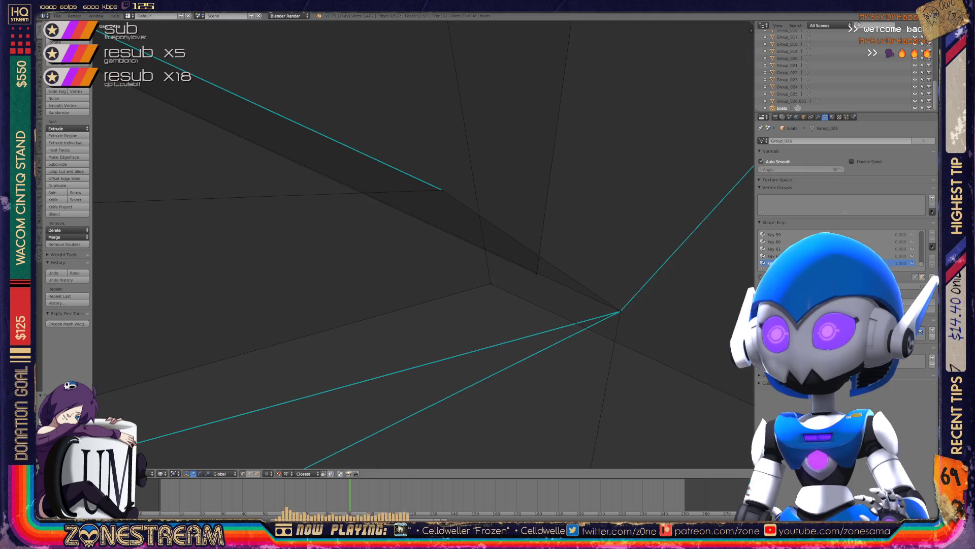
{"action": "scroll", "coordinate": [422, 244], "scroll_direction": "down", "scroll_amount": 2}
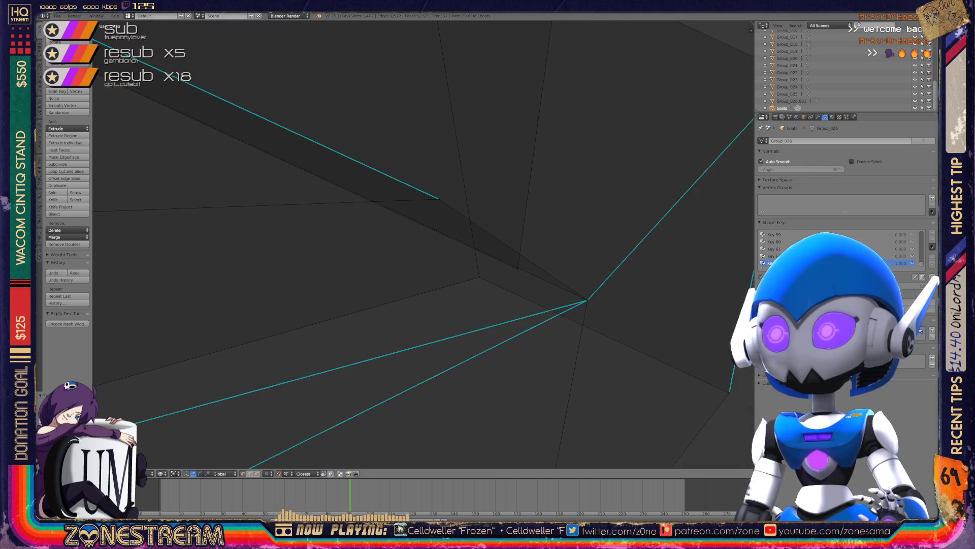
{"action": "middle_click_drag", "start_coordinate": [421, 244], "coordinate": [498, 224]}
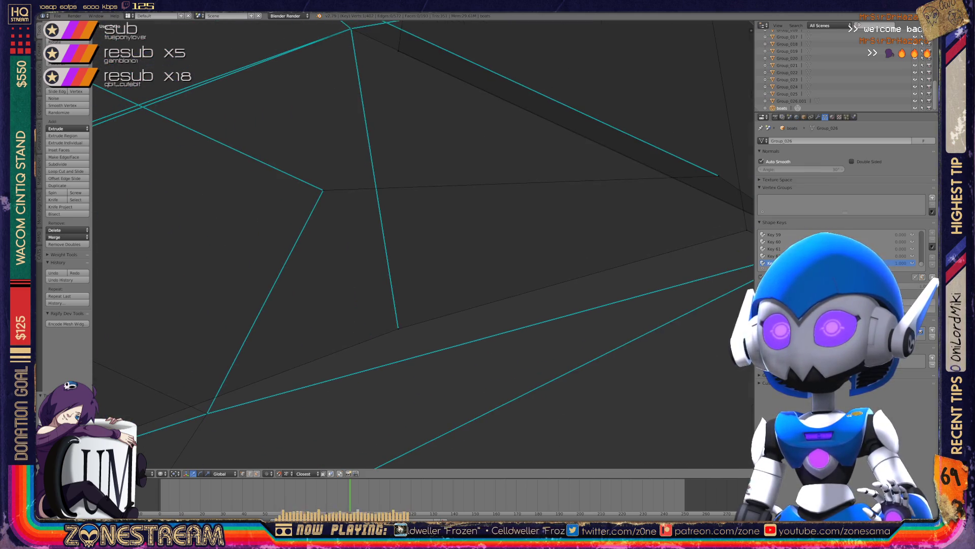
{"action": "scroll", "coordinate": [422, 244], "scroll_direction": "down", "scroll_amount": 3}
{"action": "middle_click_drag", "start_coordinate": [422, 243], "coordinate": [483, 229]}
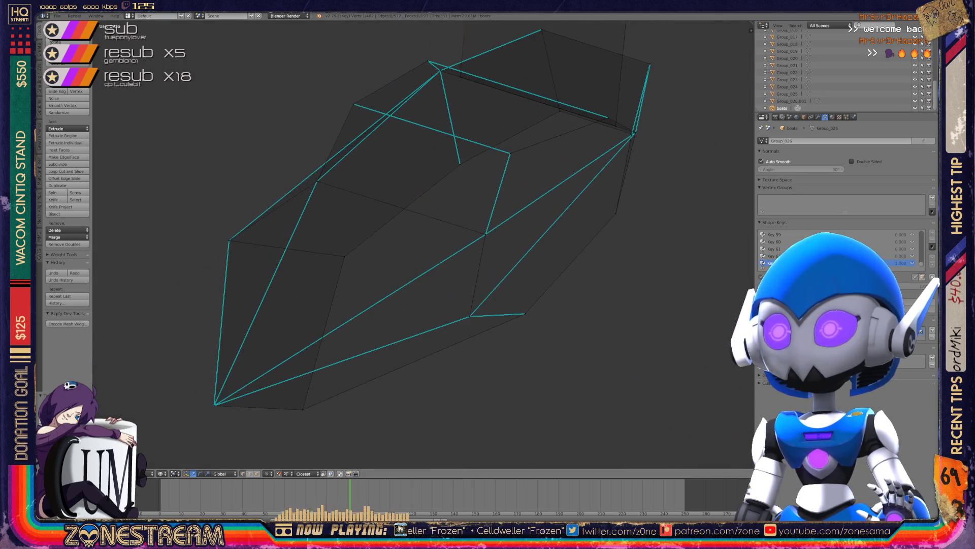
{"action": "key", "text": "Tab"}
{"action": "mouse_move", "coordinate": [422, 244]}
{"action": "middle_mouse_down"}
{"action": "mouse_move", "coordinate": [478, 229]}
{"action": "mouse_move", "coordinate": [442, 243]}
{"action": "mouse_move", "coordinate": [421, 234]}
{"action": "mouse_move", "coordinate": [462, 254]}
{"action": "mouse_move", "coordinate": [416, 213]}
{"action": "mouse_move", "coordinate": [391, 244]}
{"action": "middle_mouse_up"}
{"action": "key", "text": "Tab"}
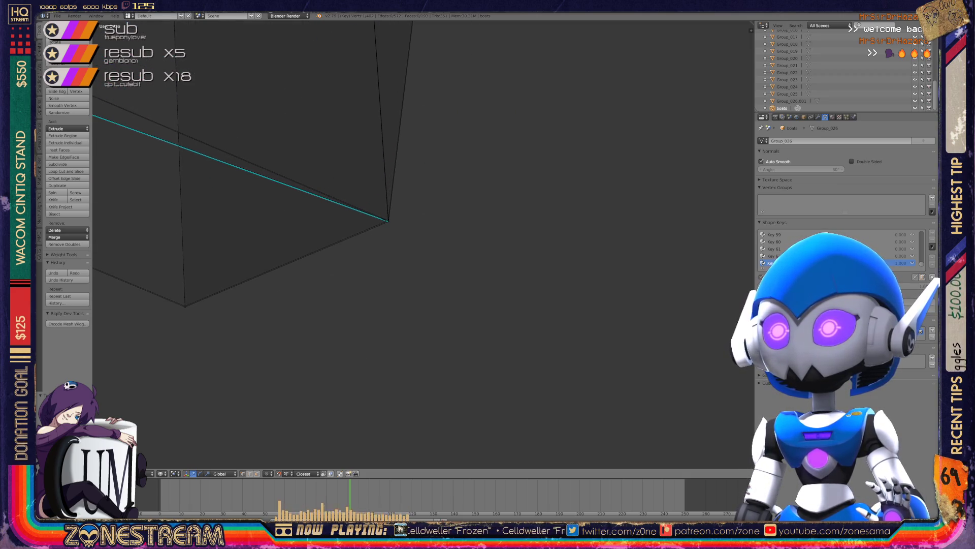
Move the selected vertex with G and confirm its new position.
{"action": "key", "text": "g"}
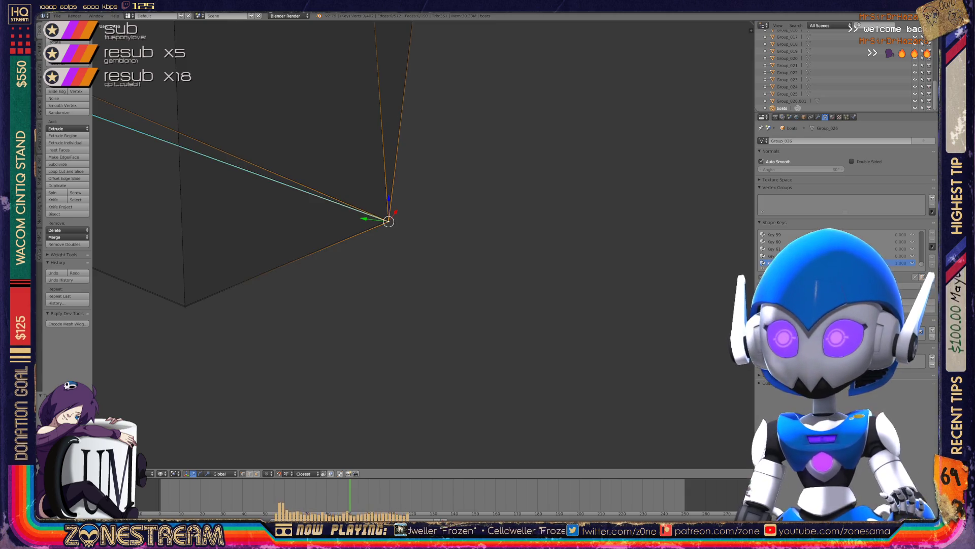
{"action": "key", "text": "Return"}
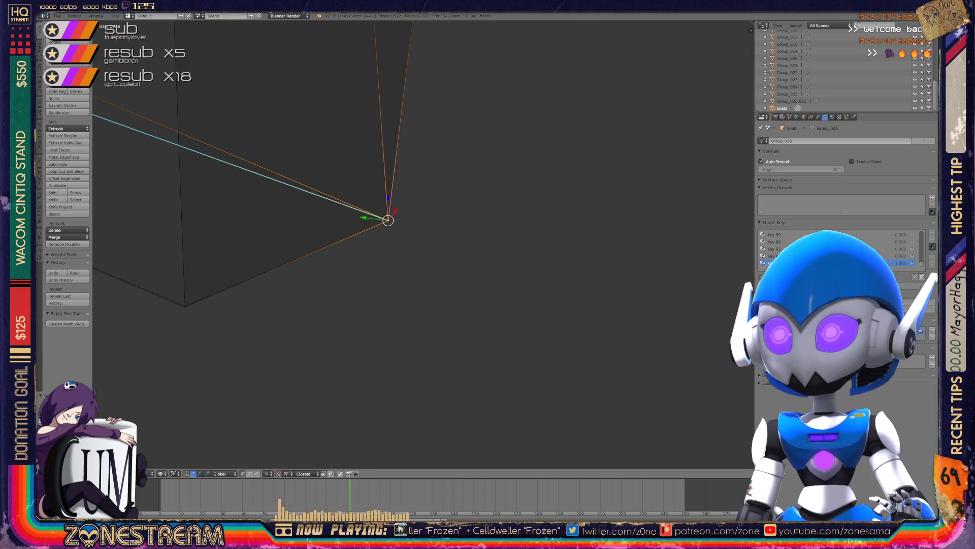
{"action": "mouse_move", "coordinate": [389, 220]}
{"action": "middle_mouse_down", "text": "shift"}
{"action": "mouse_move", "coordinate": [534, 190]}
{"action": "mouse_move", "coordinate": [329, 272]}
{"action": "mouse_move", "coordinate": [623, 370]}
{"action": "mouse_move", "coordinate": [513, 305]}
{"action": "middle_mouse_up", "text": "shift"}
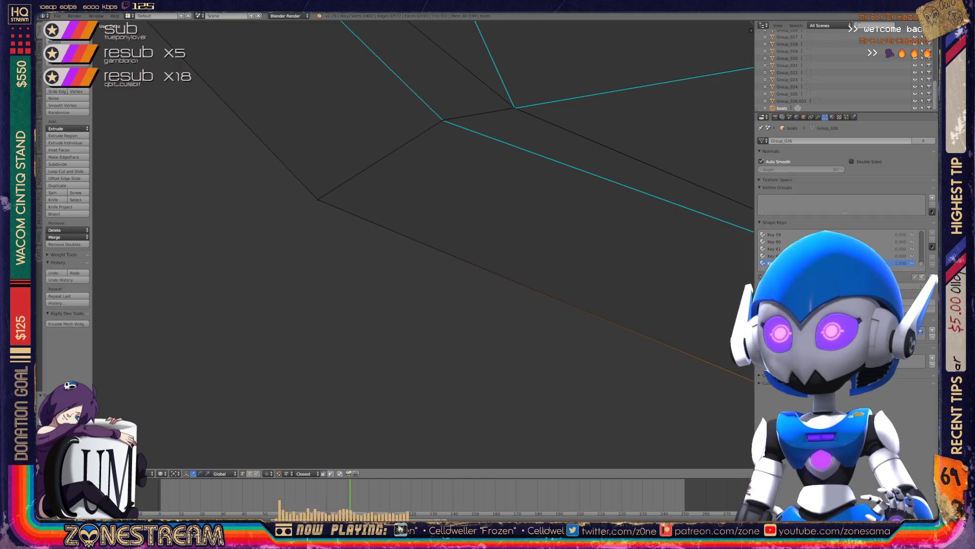
Check the neighbouring, inner corner and outer corner vertices of the hull.
{"action": "right_click", "coordinate": [318, 199], "text": "shift"}
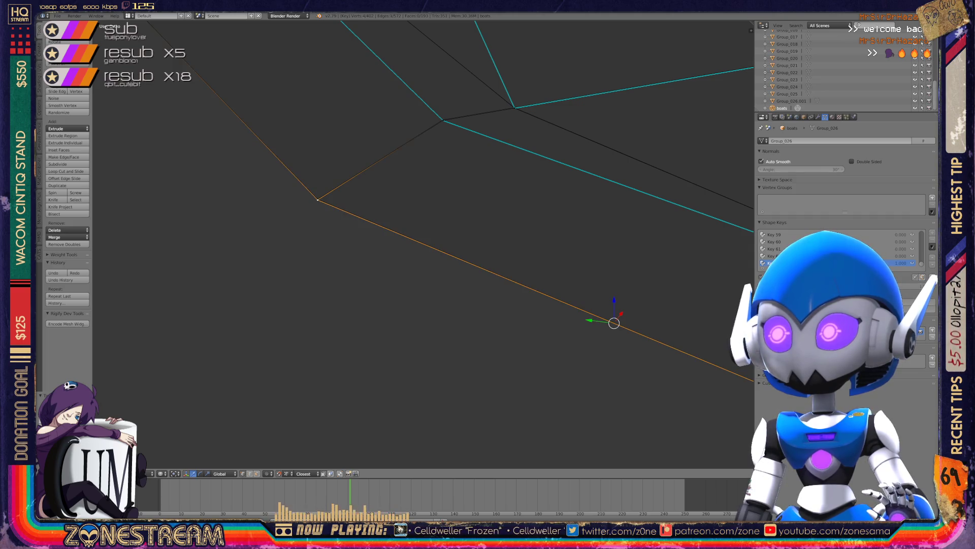
{"action": "middle_click_drag", "start_coordinate": [488, 244], "coordinate": [391, 325], "text": "shift"}
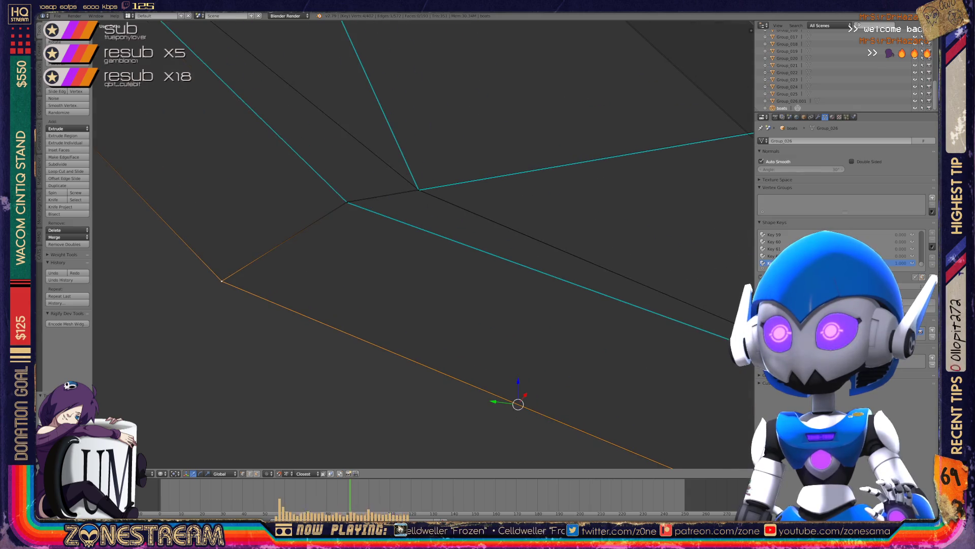
{"action": "right_click", "coordinate": [347, 202]}
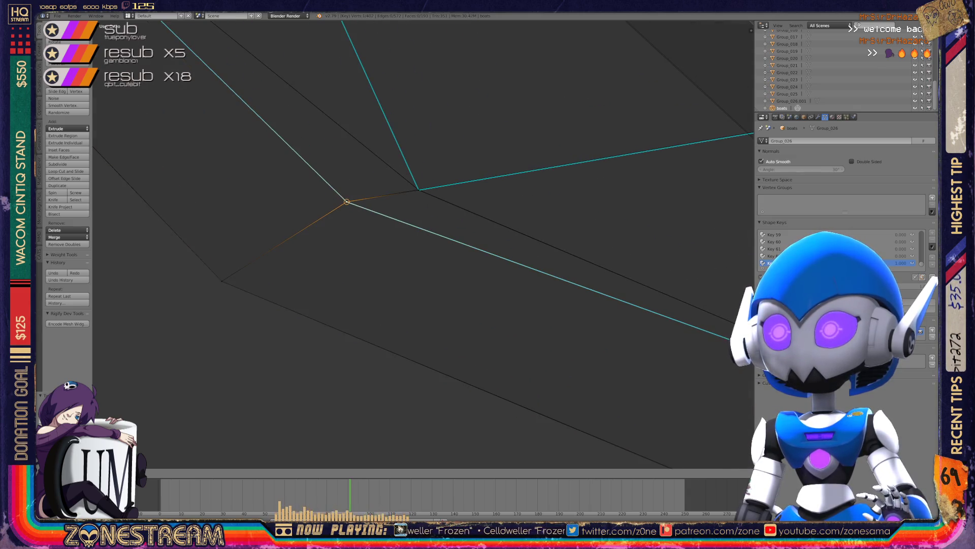
{"action": "right_click", "coordinate": [418, 189]}
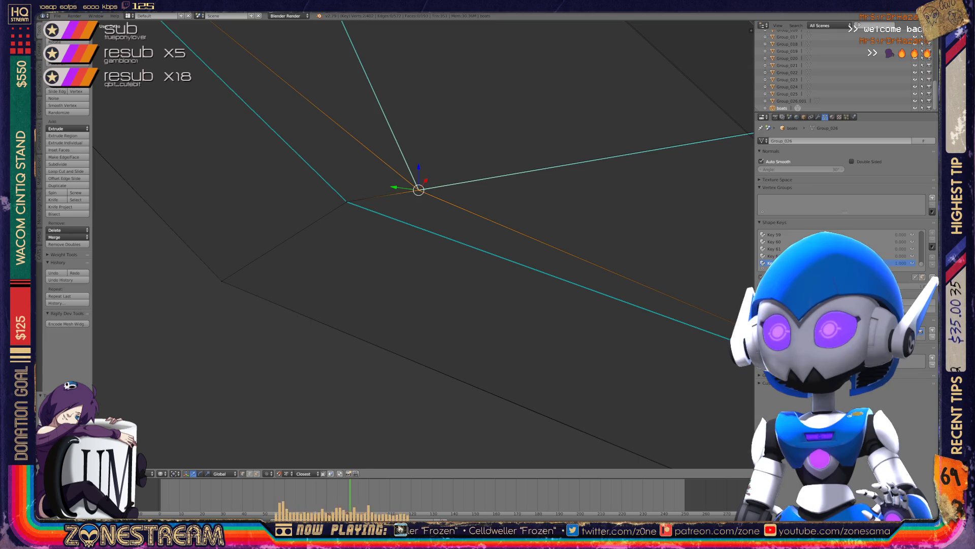
{"action": "middle_click_drag", "start_coordinate": [419, 189], "coordinate": [325, 233]}
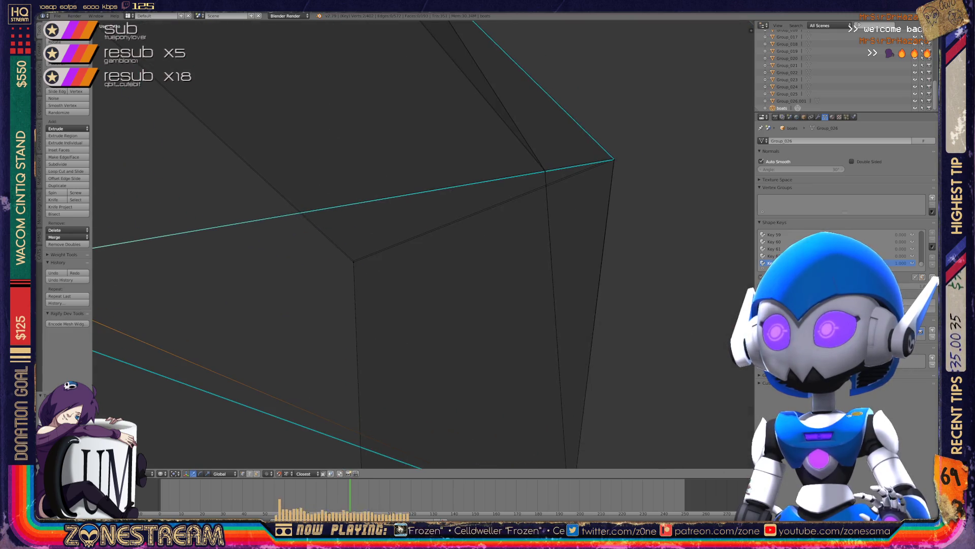
{"action": "right_click", "coordinate": [353, 260]}
{"action": "right_click", "coordinate": [353, 261]}
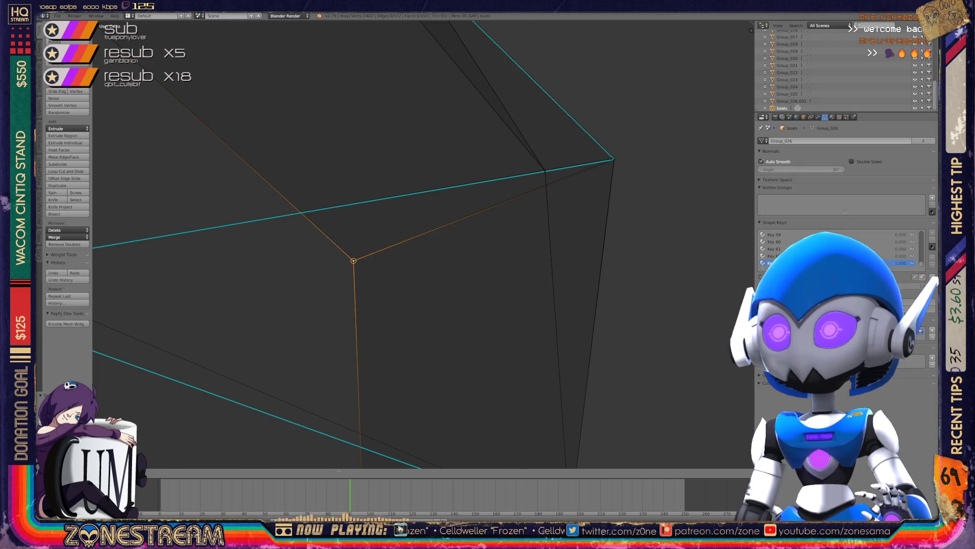
{"action": "middle_click_drag", "start_coordinate": [353, 260], "coordinate": [508, 183]}
{"action": "right_click", "coordinate": [508, 183]}
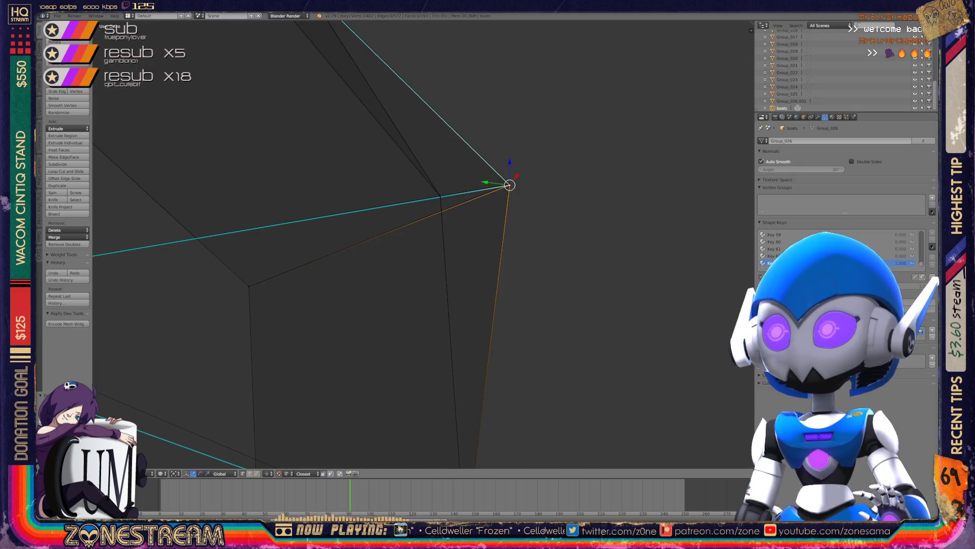
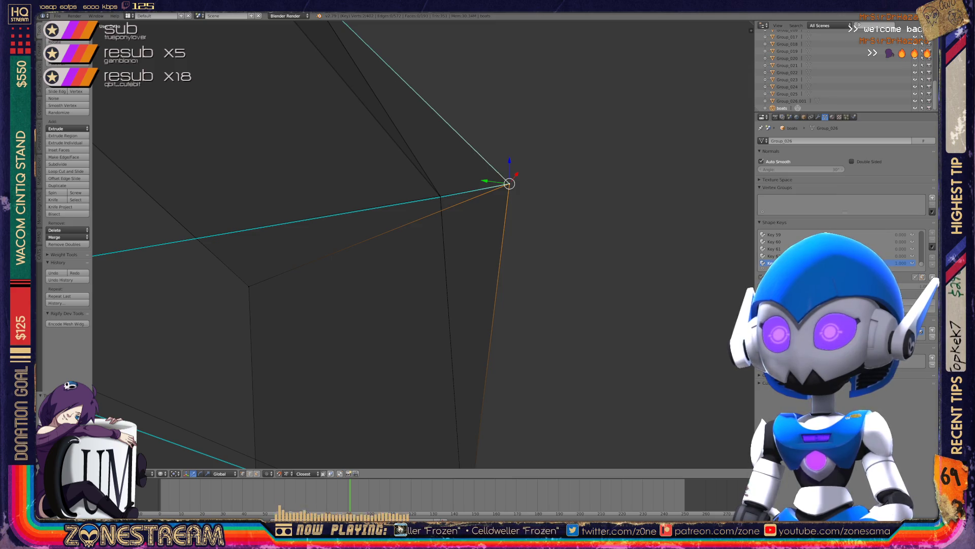
Frame the selected hull-tip vertex and try a vertex slide, then cancel it.
{"action": "key", "text": "KP_8"}
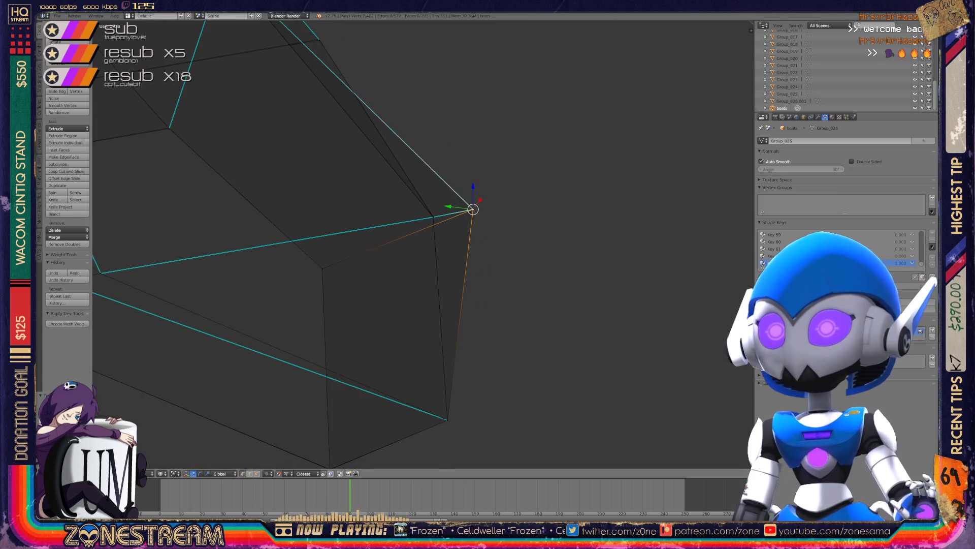
{"action": "mouse_move", "coordinate": [473, 209]}
{"action": "middle_mouse_down", "text": "shift"}
{"action": "mouse_move", "coordinate": [620, 305]}
{"action": "mouse_move", "coordinate": [721, 305]}
{"action": "middle_mouse_up", "text": "shift"}
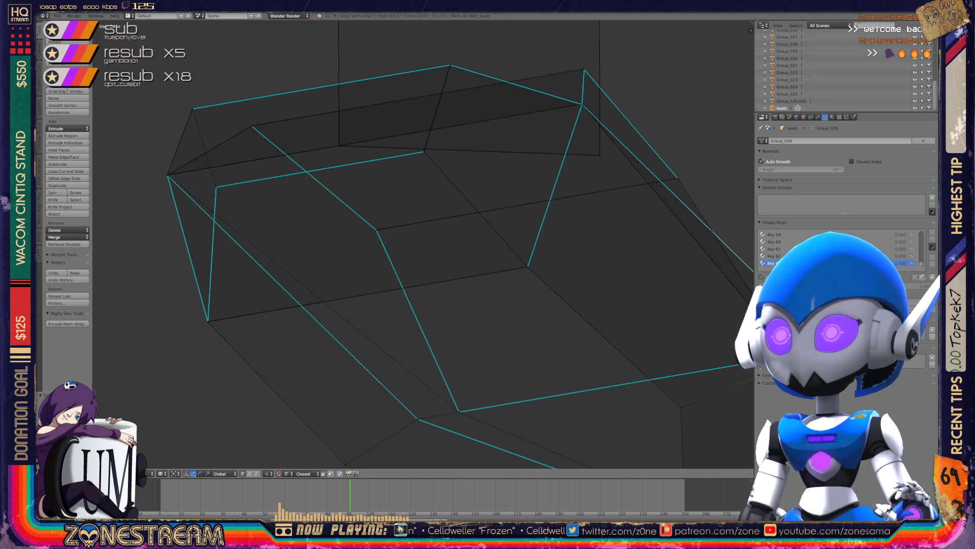
{"action": "scroll", "coordinate": [705, 229], "scroll_direction": "up", "scroll_amount": 2}
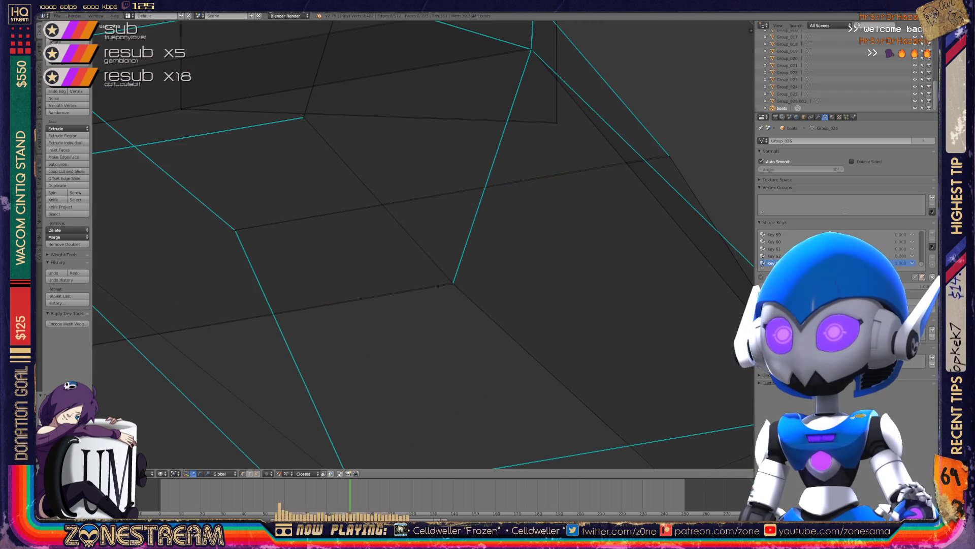
{"action": "key", "text": "shift+v"}
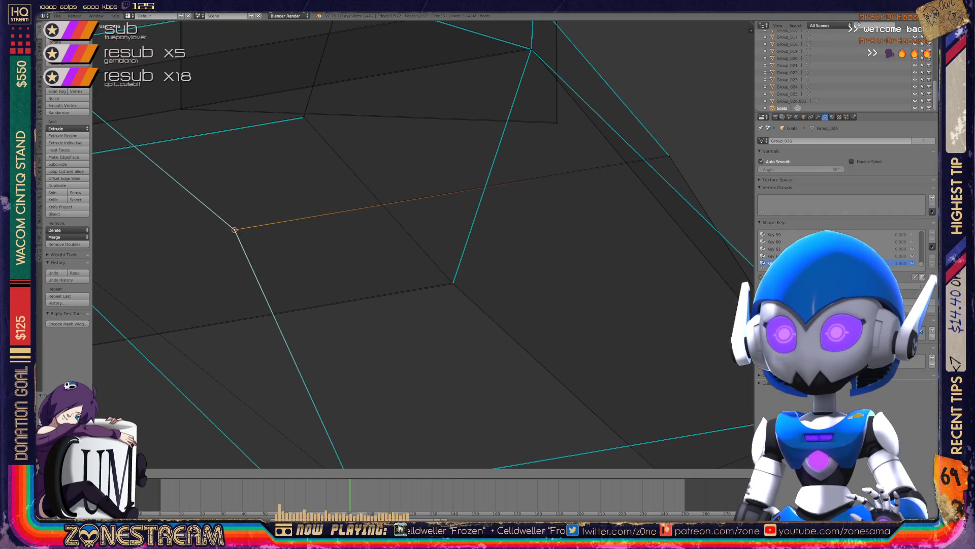
{"action": "key", "text": "Escape"}
Select another hull vertex and slide it along its edge, confirming the slide.
{"action": "right_click", "coordinate": [452, 282]}
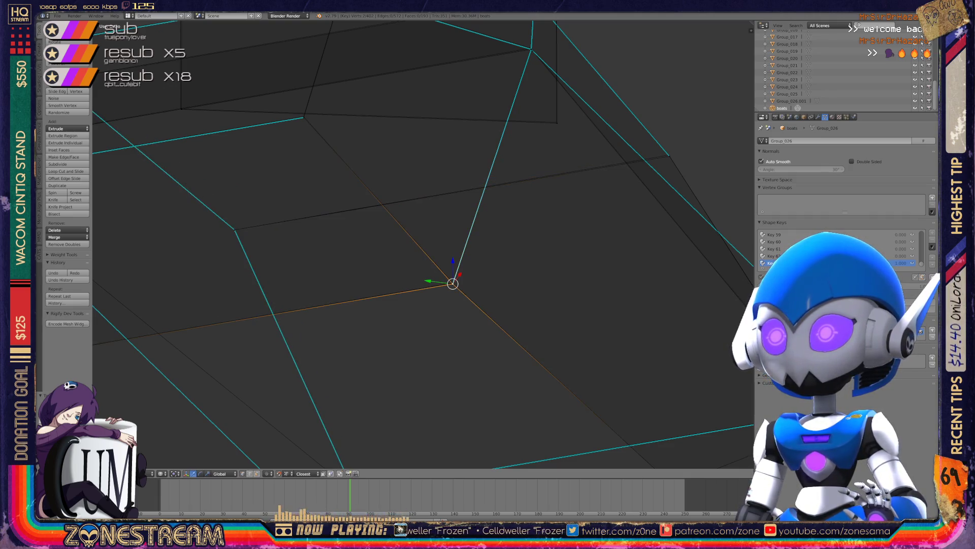
{"action": "mouse_move", "coordinate": [453, 282]}
{"action": "middle_mouse_down"}
{"action": "mouse_move", "coordinate": [387, 304]}
{"action": "mouse_move", "coordinate": [508, 213]}
{"action": "middle_mouse_up"}
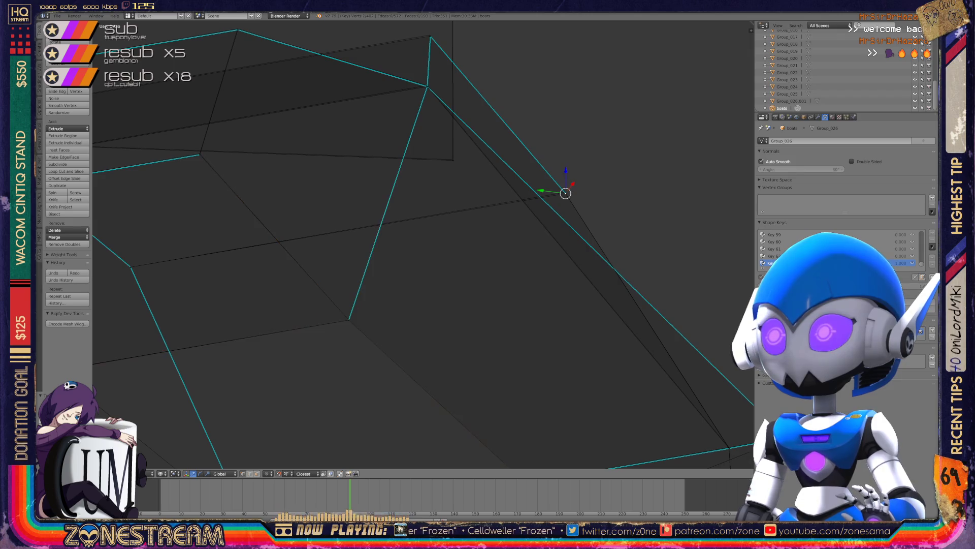
{"action": "key", "text": "shift+v"}
{"action": "key", "text": "Return"}
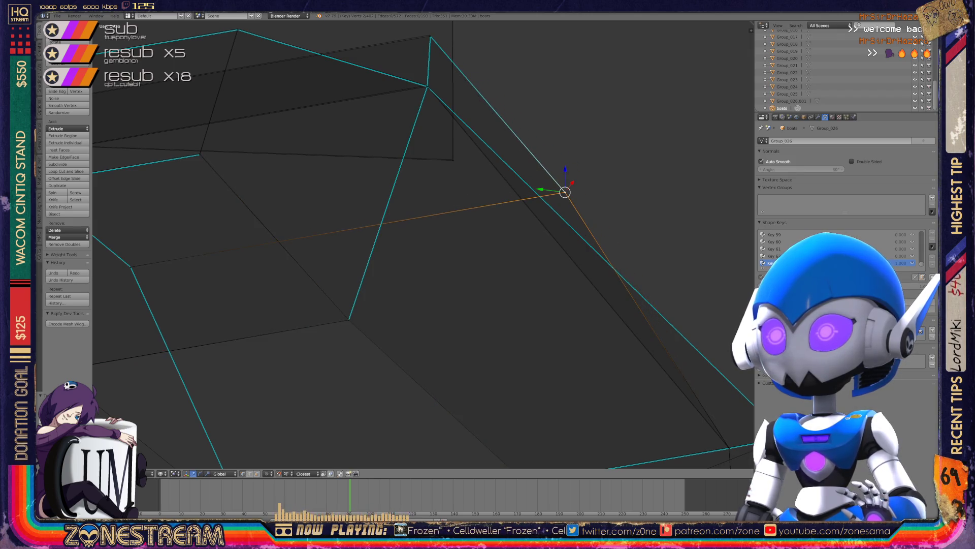
{"action": "mouse_move", "coordinate": [406, 229]}
{"action": "middle_mouse_down"}
{"action": "mouse_move", "coordinate": [427, 231]}
{"action": "mouse_move", "coordinate": [376, 221]}
{"action": "mouse_move", "coordinate": [422, 234]}
{"action": "mouse_move", "coordinate": [446, 264]}
{"action": "mouse_move", "coordinate": [411, 249]}
{"action": "mouse_move", "coordinate": [457, 236]}
{"action": "mouse_move", "coordinate": [465, 208]}
{"action": "middle_mouse_up"}
{"action": "scroll", "coordinate": [452, 239], "scroll_direction": "up", "scroll_amount": 4}
{"action": "right_click", "coordinate": [311, 362], "text": "shift"}
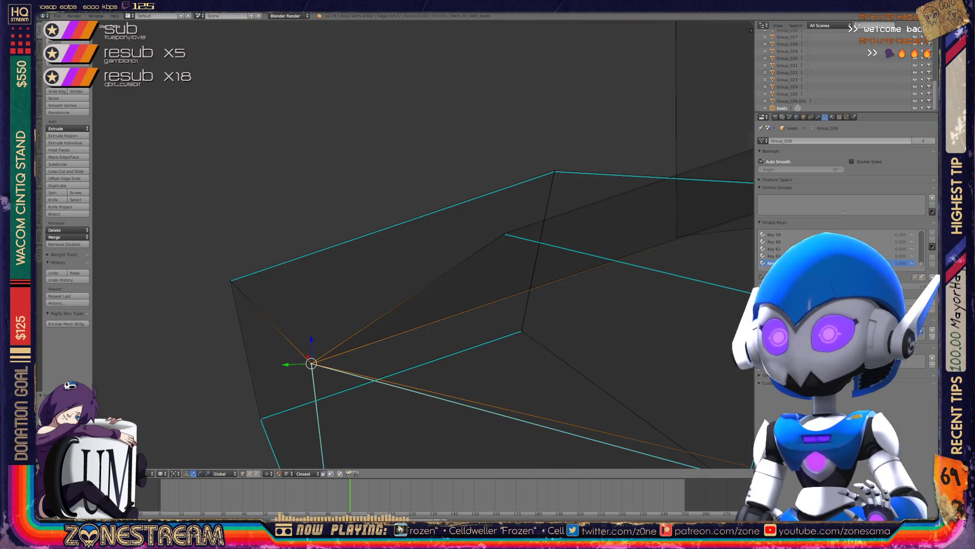
{"action": "right_click", "coordinate": [504, 233]}
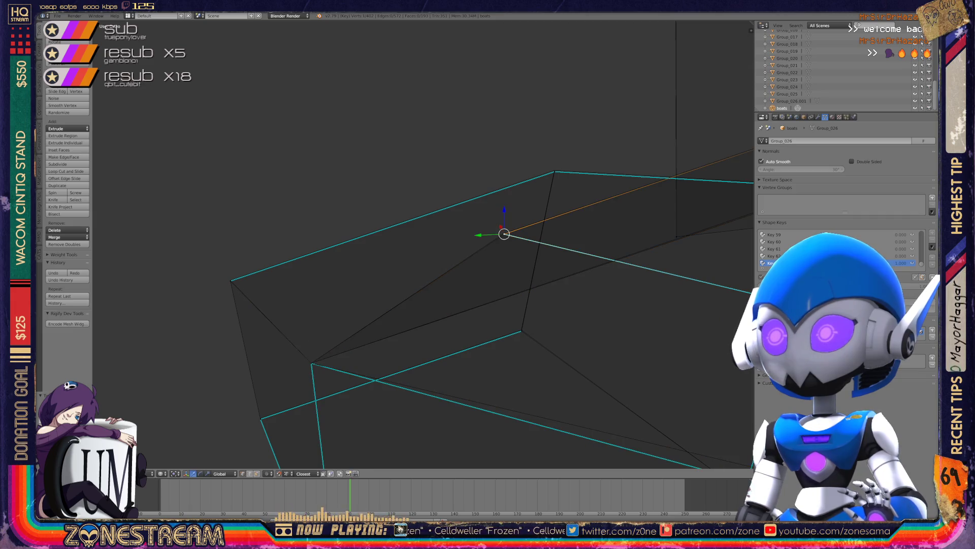
{"action": "mouse_move", "coordinate": [504, 233]}
{"action": "middle_mouse_down"}
{"action": "mouse_move", "coordinate": [533, 216]}
{"action": "mouse_move", "coordinate": [354, 170]}
{"action": "mouse_move", "coordinate": [293, 169]}
{"action": "mouse_move", "coordinate": [518, 168]}
{"action": "mouse_move", "coordinate": [367, 157]}
{"action": "mouse_move", "coordinate": [513, 152]}
{"action": "mouse_move", "coordinate": [488, 167]}
{"action": "mouse_move", "coordinate": [503, 133]}
{"action": "mouse_move", "coordinate": [534, 117]}
{"action": "mouse_move", "coordinate": [574, 152]}
{"action": "mouse_move", "coordinate": [584, 148]}
{"action": "mouse_move", "coordinate": [554, 145]}
{"action": "middle_mouse_up"}
{"action": "right_click", "coordinate": [218, 257]}
{"action": "right_click", "coordinate": [275, 342]}
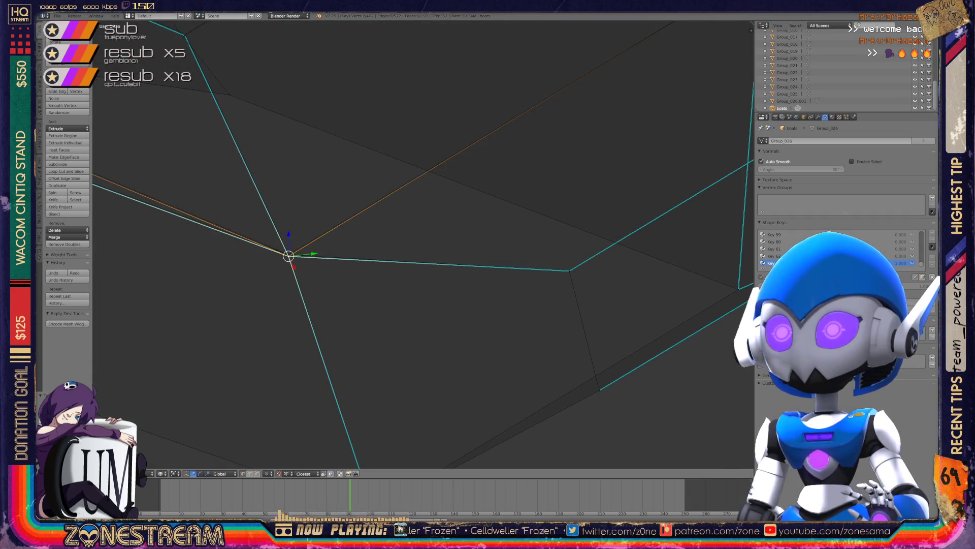
Select the hull-tip vertices and drag the tip vertex onto the adjacent corner vertex.
{"action": "key", "text": "g"}
{"action": "scroll", "coordinate": [422, 244], "scroll_direction": "down", "scroll_amount": 5}
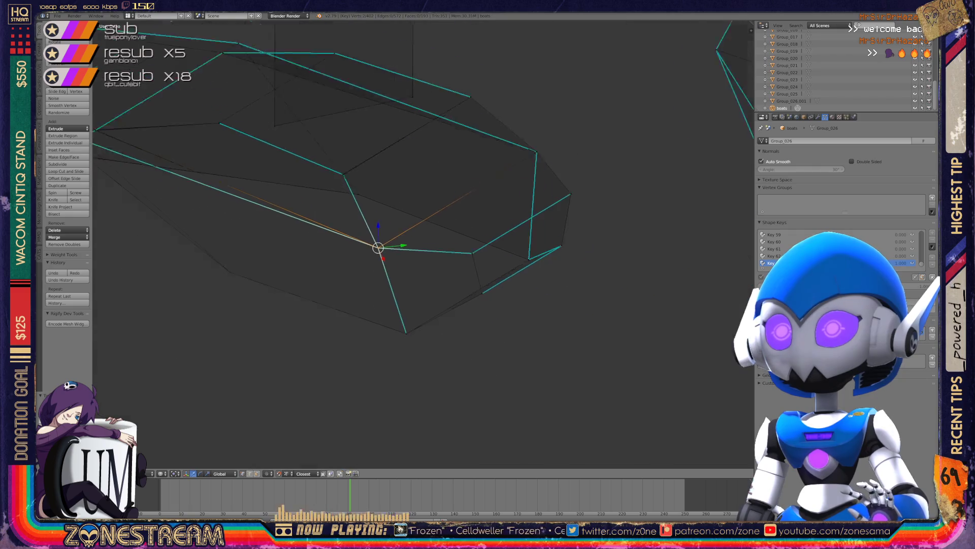
{"action": "middle_click_drag", "start_coordinate": [422, 244], "coordinate": [473, 249]}
{"action": "scroll", "coordinate": [423, 244], "scroll_direction": "up", "scroll_amount": 3}
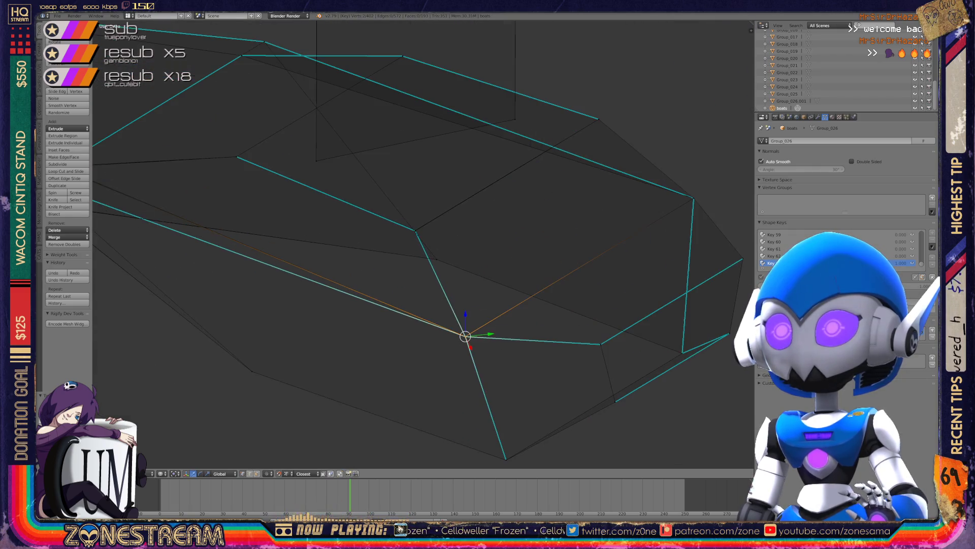
{"action": "left_click", "coordinate": [416, 231]}
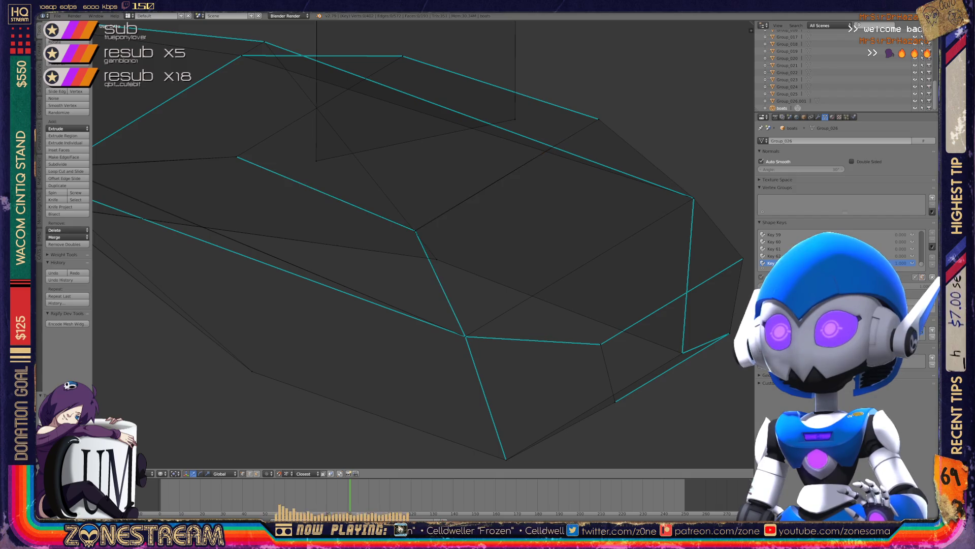
{"action": "left_click", "coordinate": [415, 231]}
{"action": "middle_click_drag", "start_coordinate": [415, 230], "coordinate": [435, 311], "text": "shift"}
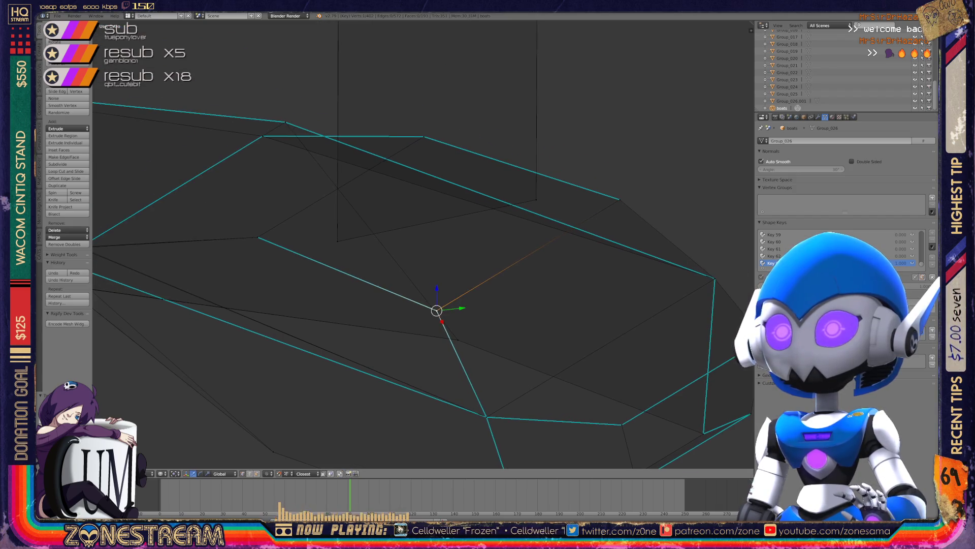
{"action": "scroll", "coordinate": [423, 244], "scroll_direction": "up", "scroll_amount": 8}
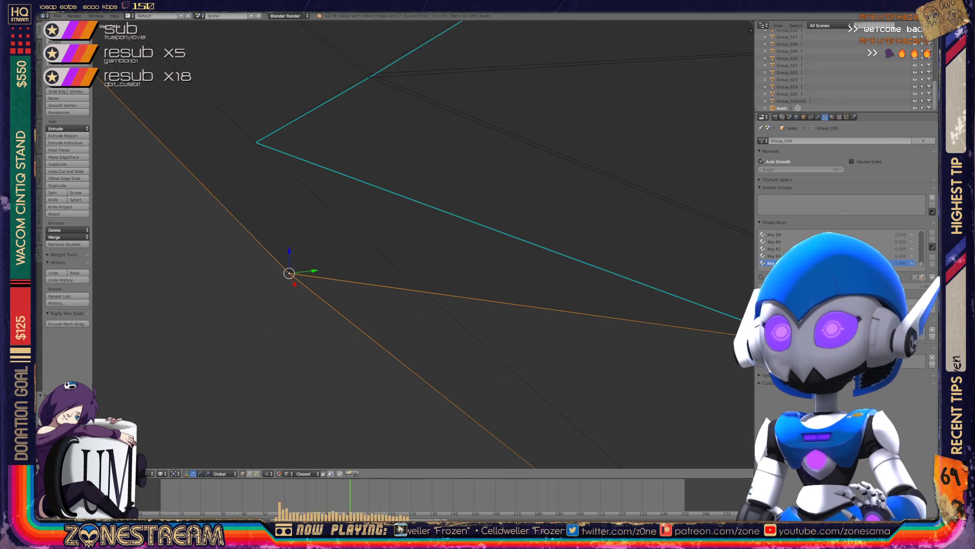
{"action": "middle_click_drag", "start_coordinate": [289, 272], "coordinate": [270, 396], "text": "shift"}
{"action": "left_click_drag", "start_coordinate": [270, 397], "coordinate": [349, 199]}
{"action": "scroll", "coordinate": [349, 199], "scroll_direction": "down", "scroll_amount": 1}
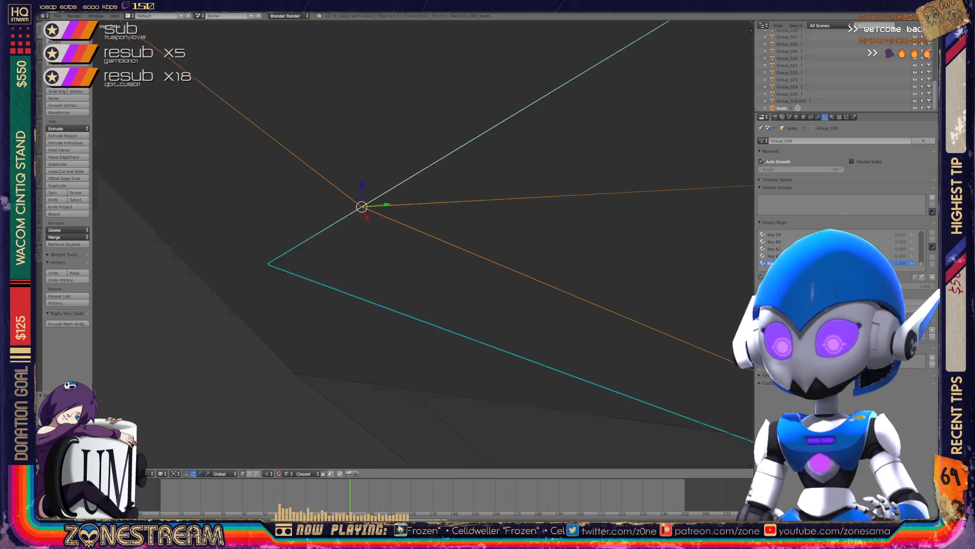
{"action": "mouse_move", "coordinate": [349, 199]}
{"action": "middle_mouse_down"}
{"action": "mouse_move", "coordinate": [366, 238]}
{"action": "mouse_move", "coordinate": [407, 248]}
{"action": "mouse_move", "coordinate": [447, 224]}
{"action": "mouse_move", "coordinate": [436, 228]}
{"action": "middle_mouse_up"}
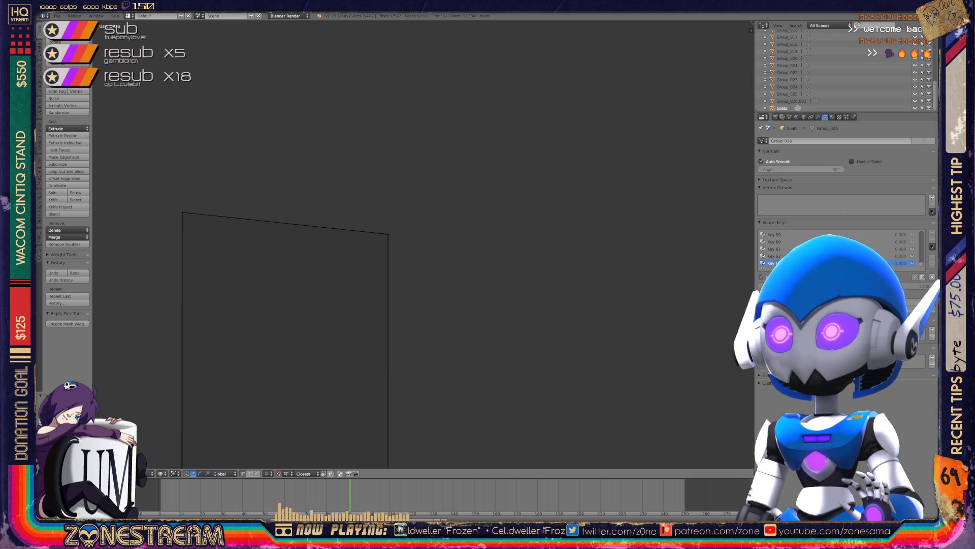
Nudge both top corners of the plane slightly to the left.
{"action": "key", "text": "g"}
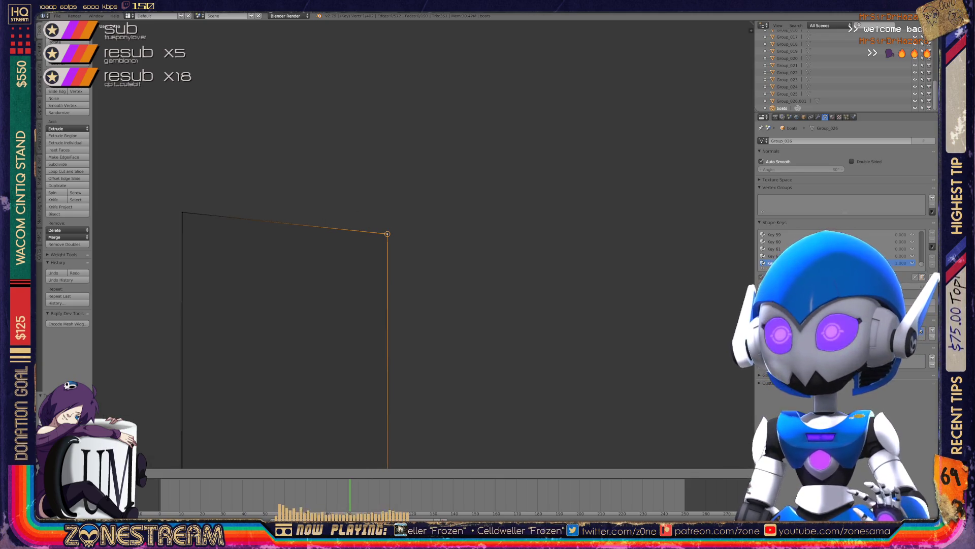
{"action": "key", "text": "Return"}
{"action": "right_click", "coordinate": [183, 213]}
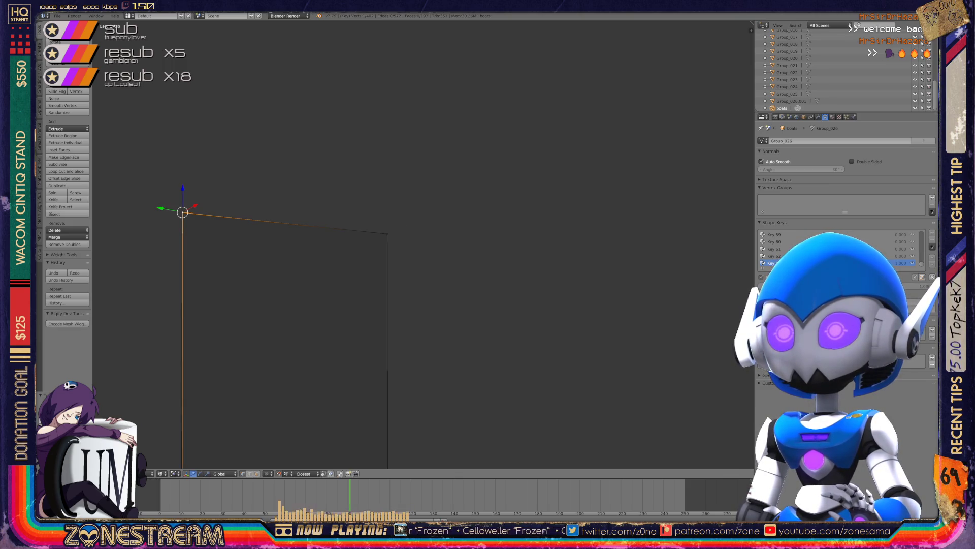
{"action": "key", "text": "g"}
{"action": "key", "text": "Return"}
Leave the plane's Edit Mode and enter Edit Mode on the boat mesh below.
{"action": "key", "text": "Tab"}
{"action": "middle_click_drag", "start_coordinate": [406, 305], "coordinate": [406, 86]}
{"action": "key", "text": "Tab"}
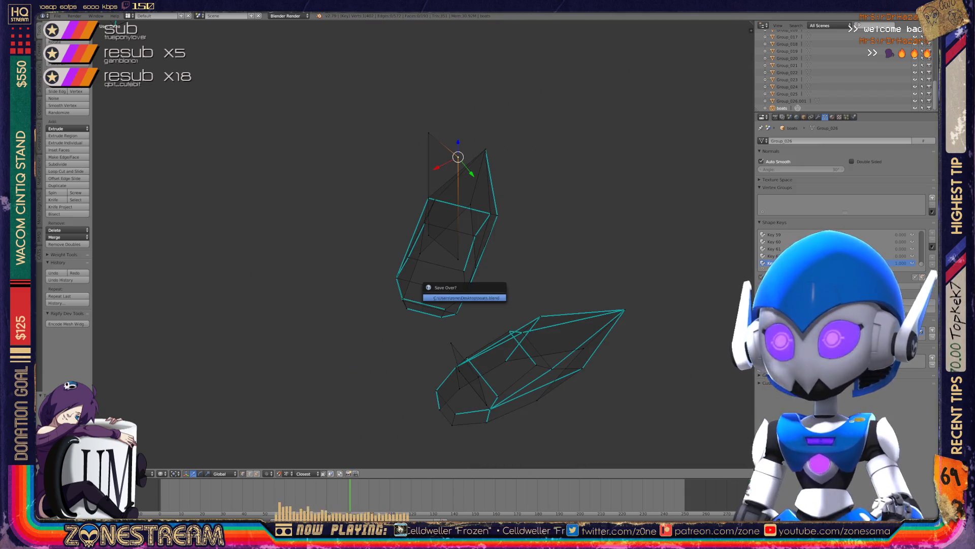
{"action": "scroll", "coordinate": [424, 245], "scroll_direction": "down", "scroll_amount": 5}
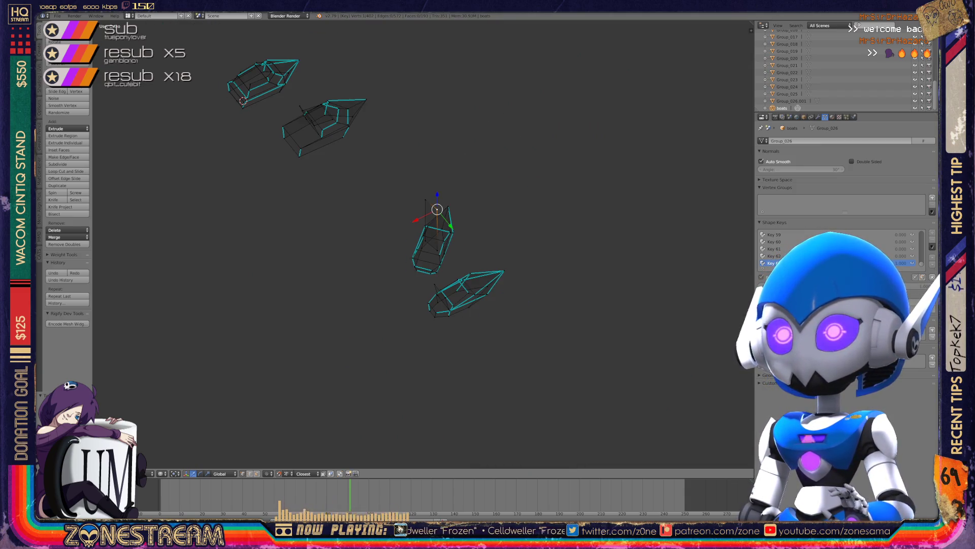
{"action": "mouse_move", "coordinate": [424, 244]}
{"action": "middle_mouse_down"}
{"action": "mouse_move", "coordinate": [352, 226]}
{"action": "mouse_move", "coordinate": [328, 198]}
{"action": "mouse_move", "coordinate": [245, 198]}
{"action": "middle_mouse_up"}
{"action": "scroll", "coordinate": [340, 211], "scroll_direction": "up", "scroll_amount": 8}
{"action": "scroll", "coordinate": [355, 224], "scroll_direction": "up", "scroll_amount": 5}
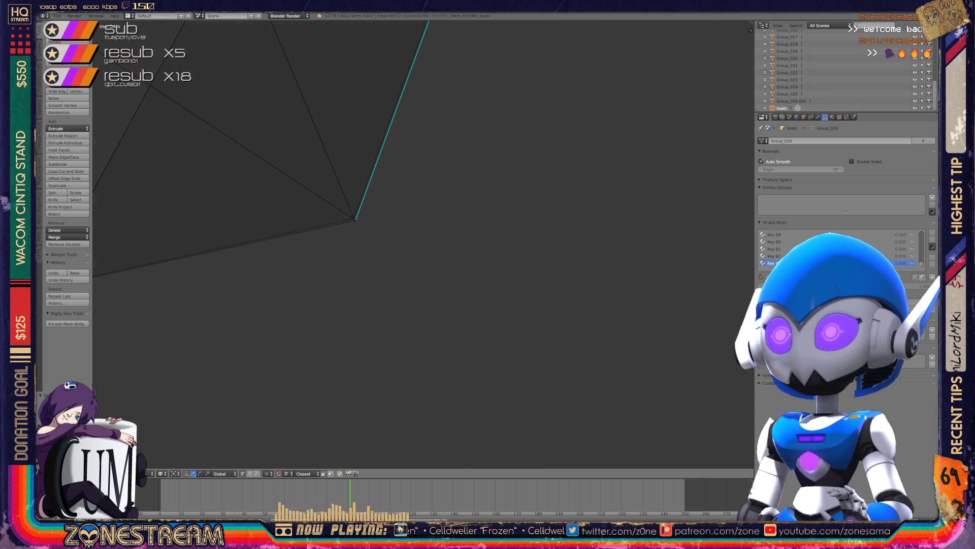
Select the hull-tip vertex and its neighbours, trying moves that are cancelled.
{"action": "right_click", "coordinate": [355, 220]}
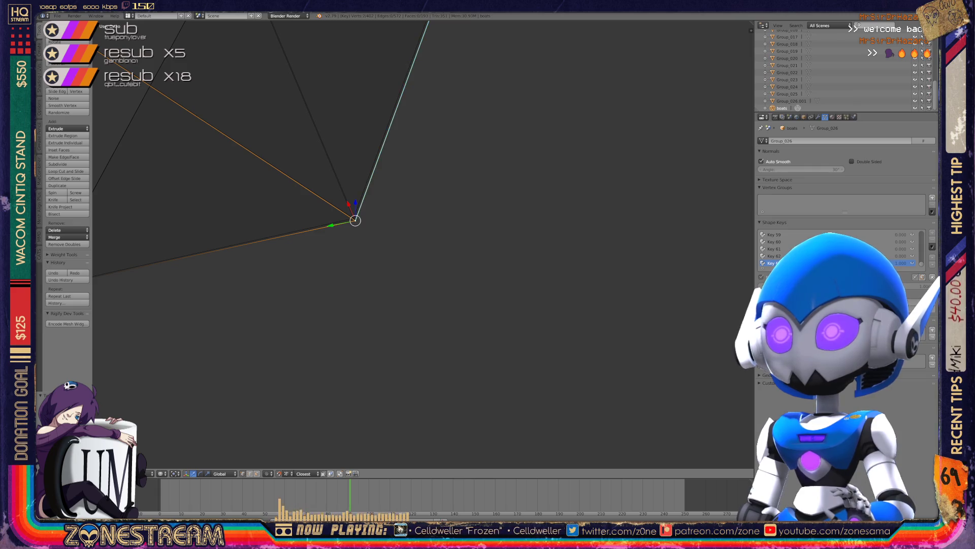
{"action": "key", "text": "ctrl+KP_Add"}
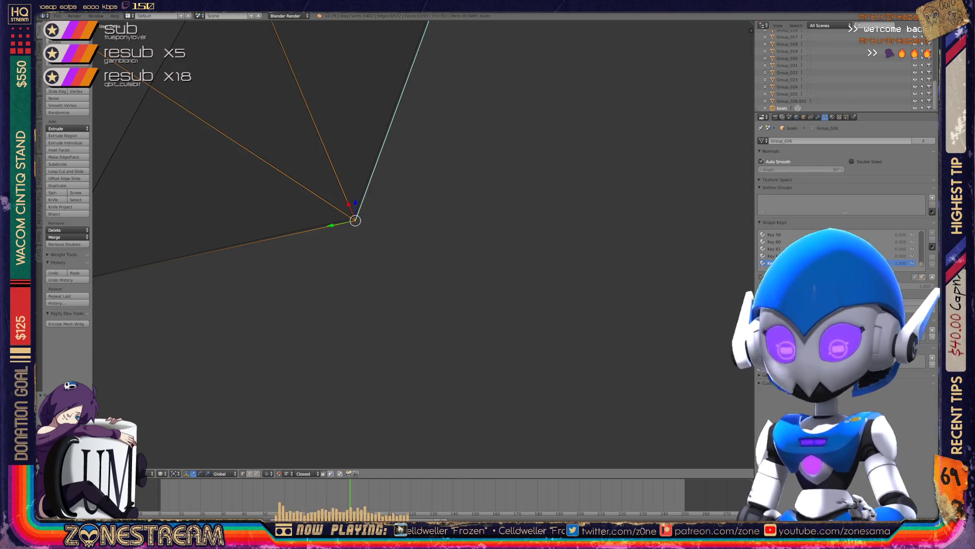
{"action": "key", "text": "g"}
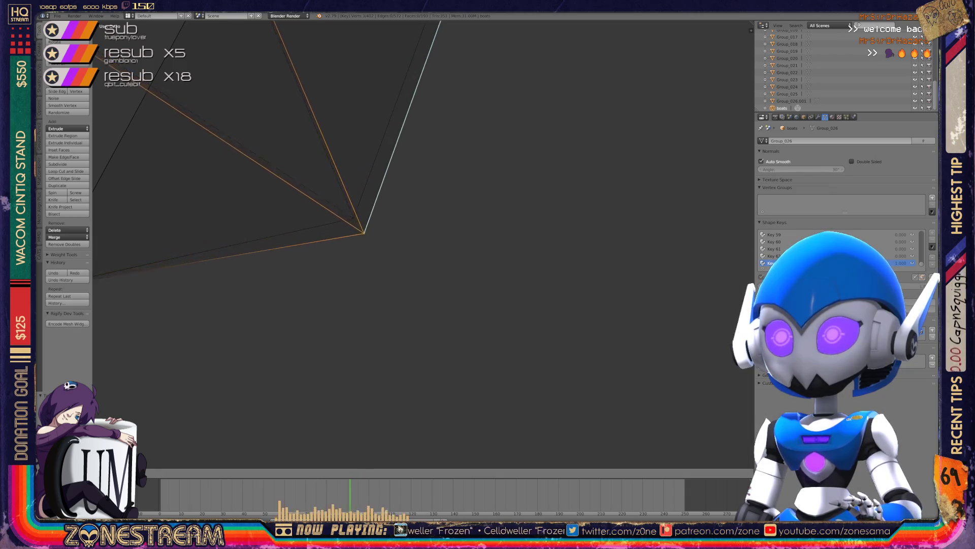
{"action": "key", "text": "Escape"}
{"action": "middle_click_drag", "start_coordinate": [355, 220], "coordinate": [659, 175], "text": "shift"}
{"action": "right_click", "coordinate": [346, 246]}
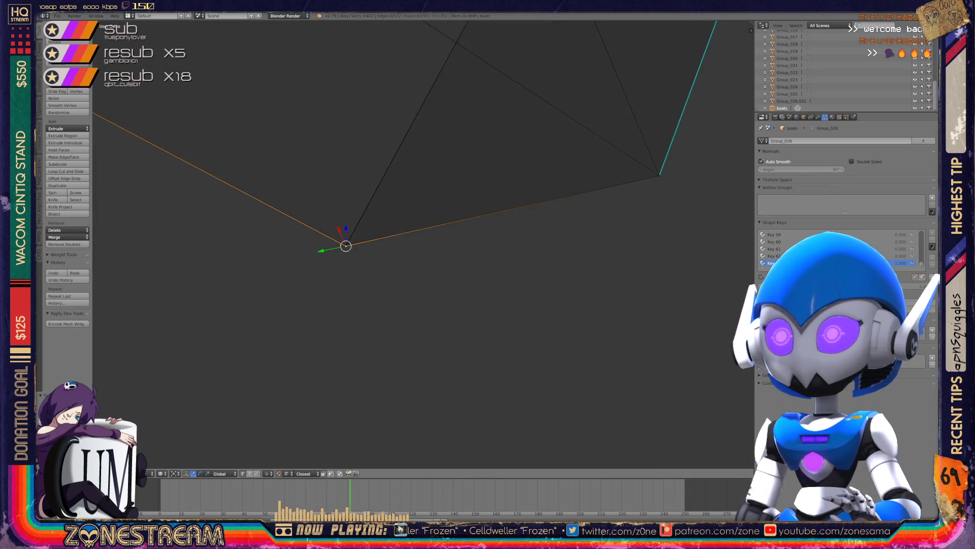
{"action": "mouse_move", "coordinate": [346, 246]}
{"action": "middle_mouse_down"}
{"action": "mouse_move", "coordinate": [383, 241]}
{"action": "mouse_move", "coordinate": [320, 348]}
{"action": "mouse_move", "coordinate": [382, 287]}
{"action": "mouse_move", "coordinate": [415, 319]}
{"action": "middle_mouse_up"}
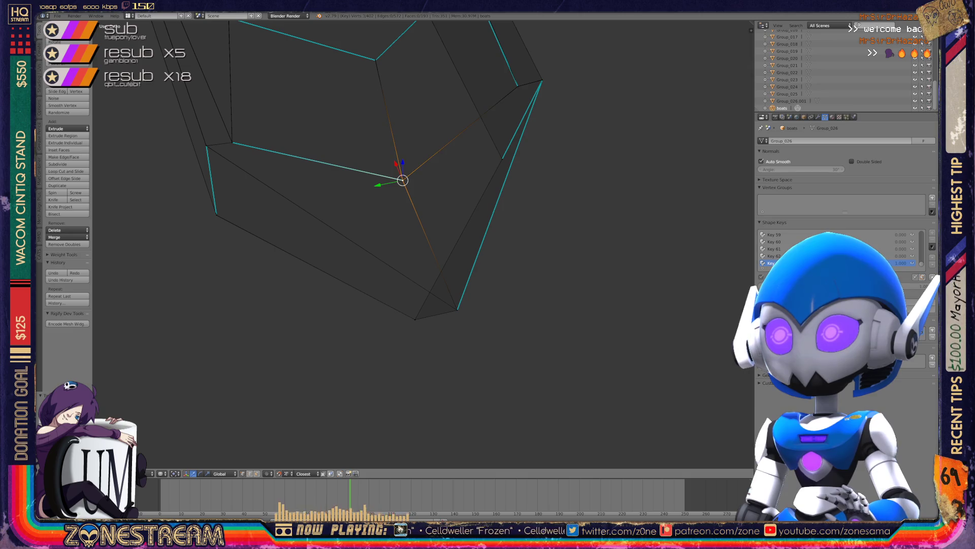
{"action": "key", "text": "g"}
{"action": "key", "text": "Escape"}
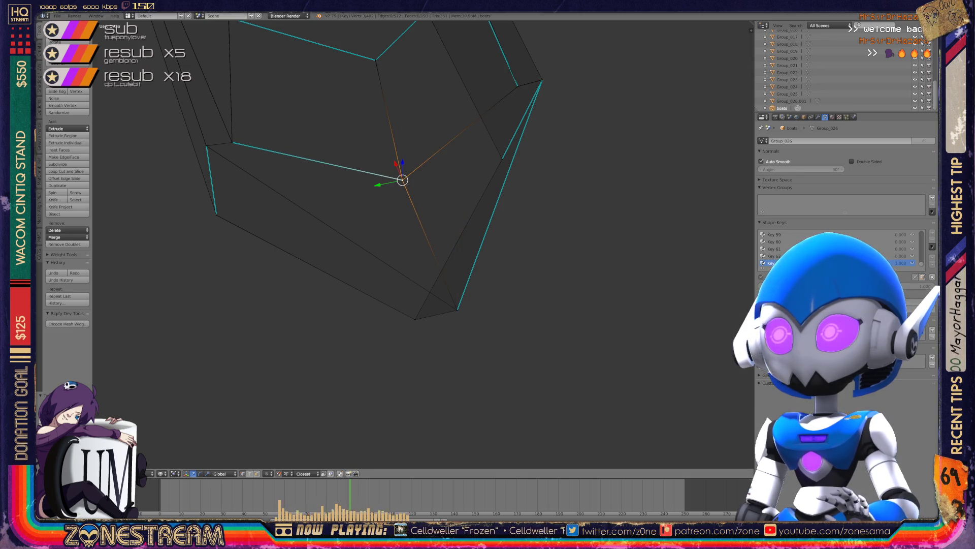
{"action": "middle_click_drag", "start_coordinate": [402, 180], "coordinate": [461, 220], "text": "shift"}
Move the hull corner vertex onto its neighbouring vertex.
{"action": "right_click", "coordinate": [275, 255]}
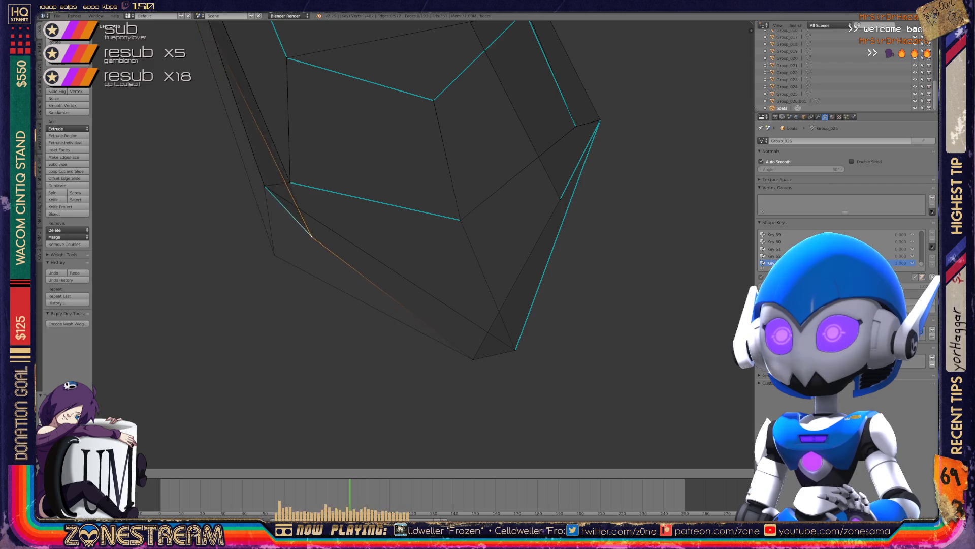
{"action": "right_click", "coordinate": [264, 186]}
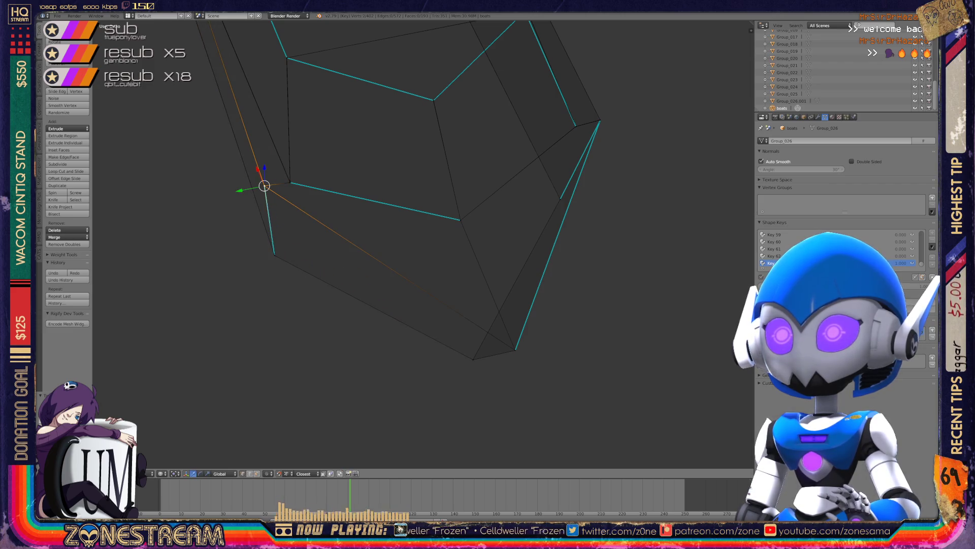
{"action": "key", "text": "g"}
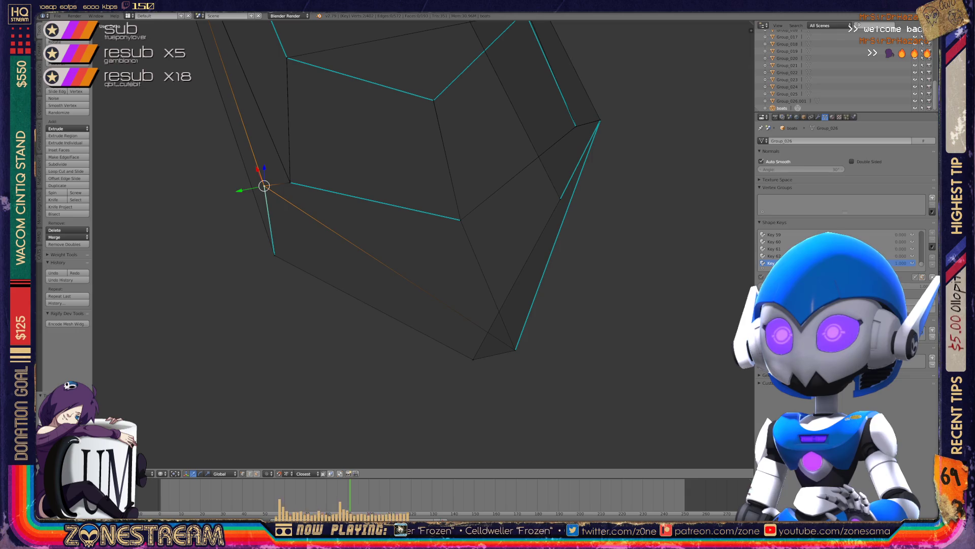
{"action": "key", "text": "Return"}
{"action": "key", "text": "g"}
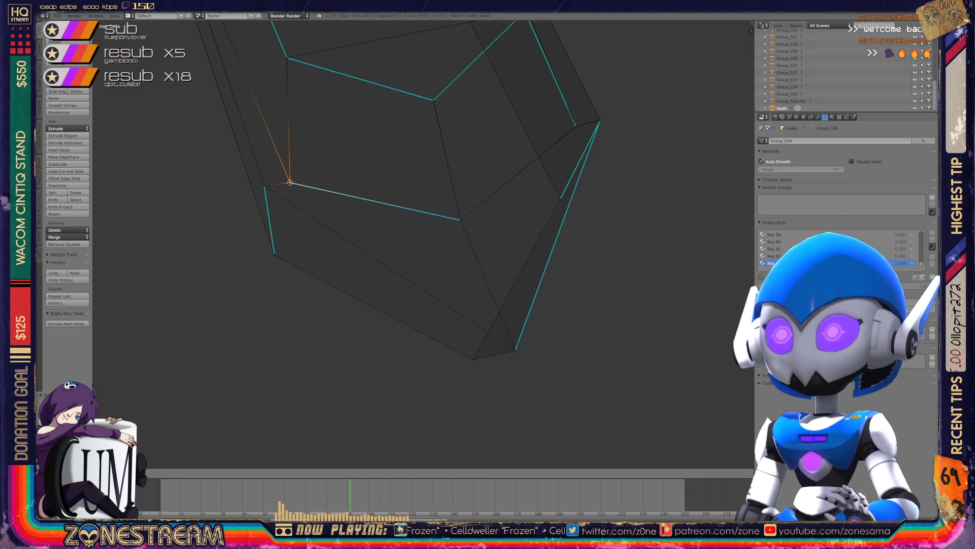
{"action": "key", "text": "Escape"}
{"action": "middle_click_drag", "start_coordinate": [356, 203], "coordinate": [229, 261], "text": "shift"}
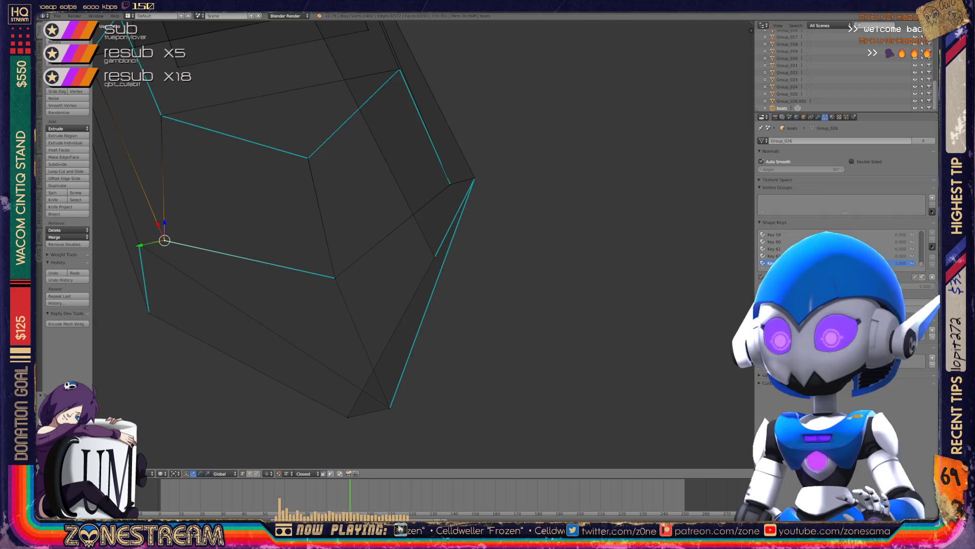
{"action": "middle_click_drag", "start_coordinate": [355, 228], "coordinate": [386, 203]}
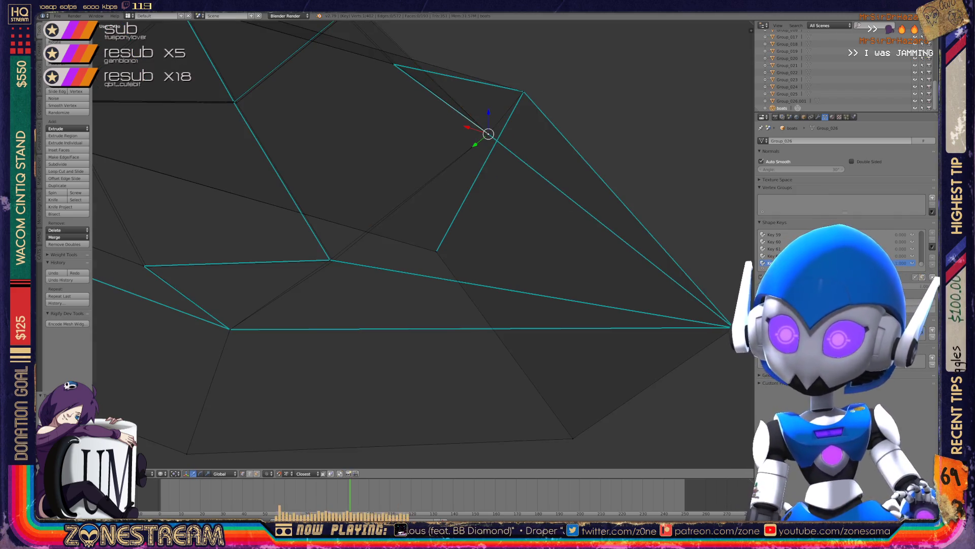
Centre the view on the selected vertex and nudge it slightly into place.
{"action": "middle_click_drag", "start_coordinate": [407, 228], "coordinate": [437, 213]}
{"action": "key", "text": "KP_Decimal"}
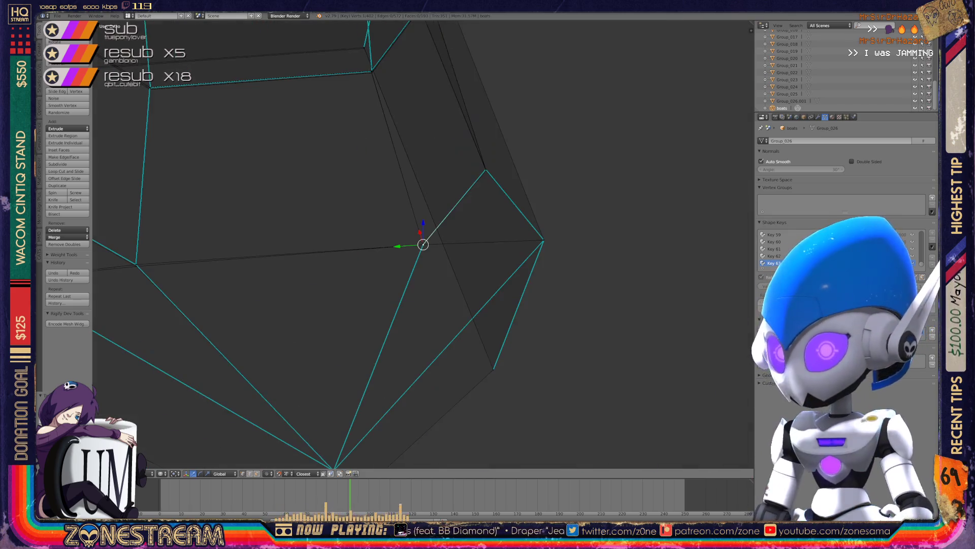
{"action": "middle_click_drag", "start_coordinate": [423, 245], "coordinate": [488, 234]}
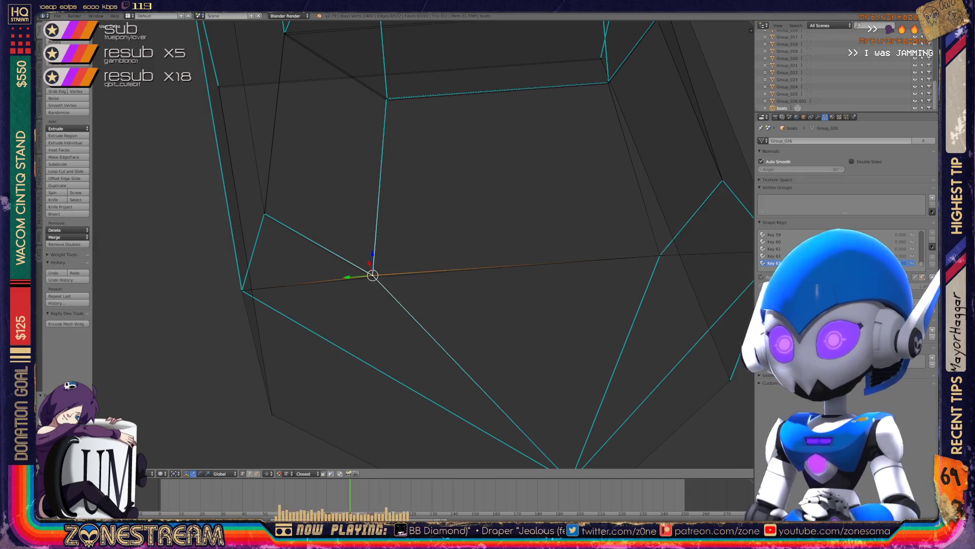
{"action": "left_click_drag", "start_coordinate": [372, 275], "coordinate": [373, 277]}
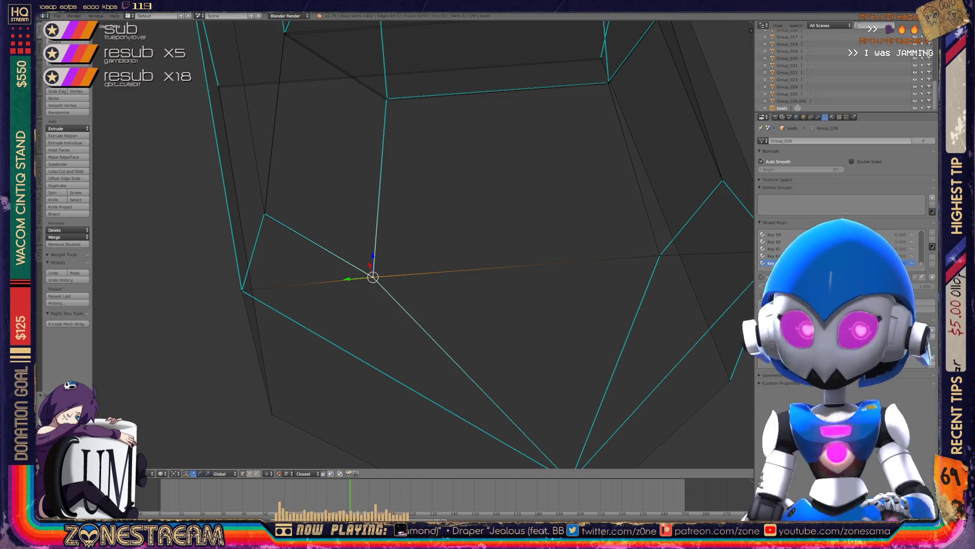
{"action": "mouse_move", "coordinate": [373, 277]}
{"action": "middle_mouse_down"}
{"action": "mouse_move", "coordinate": [406, 267]}
{"action": "mouse_move", "coordinate": [428, 294]}
{"action": "mouse_move", "coordinate": [560, 311]}
{"action": "middle_mouse_up"}
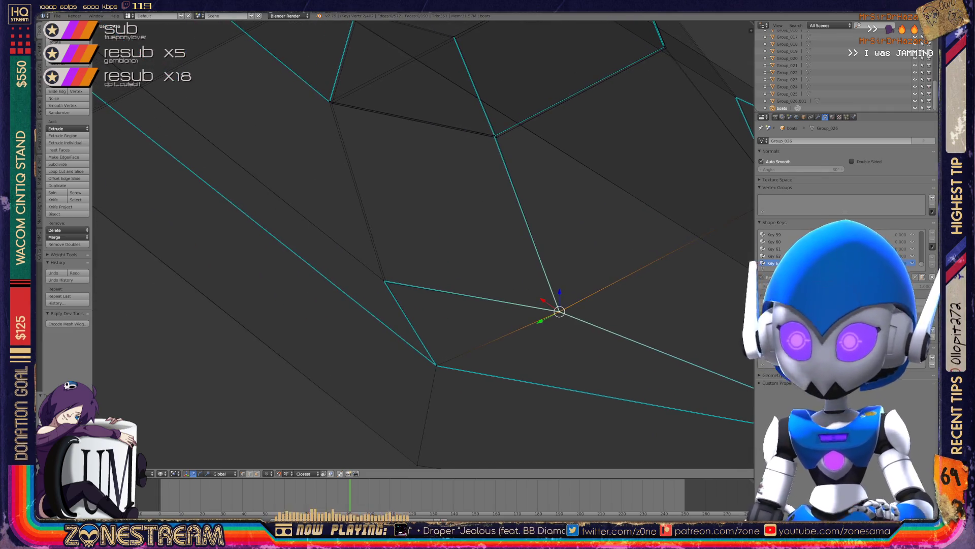
Select a hull corner vertex and move it to a new position.
{"action": "left_click", "coordinate": [385, 280]}
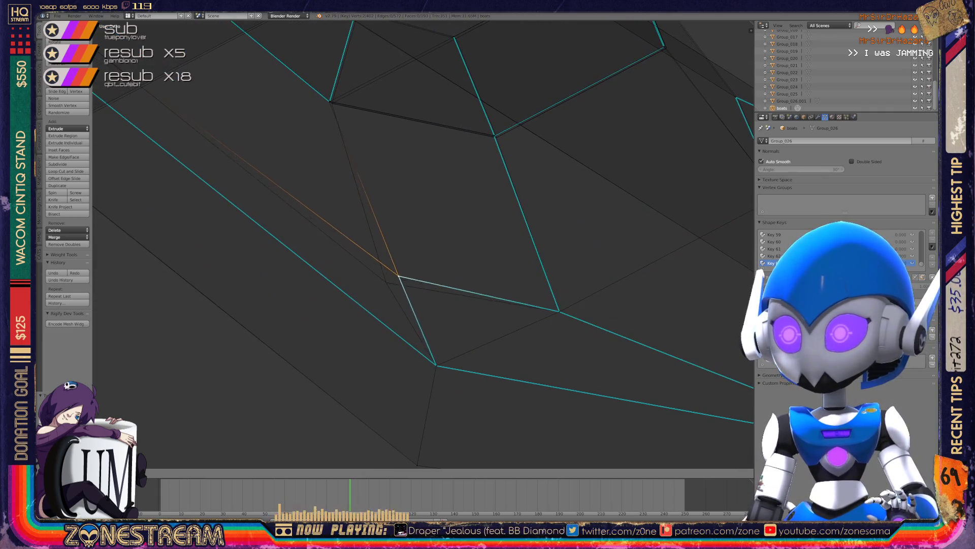
{"action": "middle_click_drag", "start_coordinate": [386, 281], "coordinate": [344, 387], "text": "shift"}
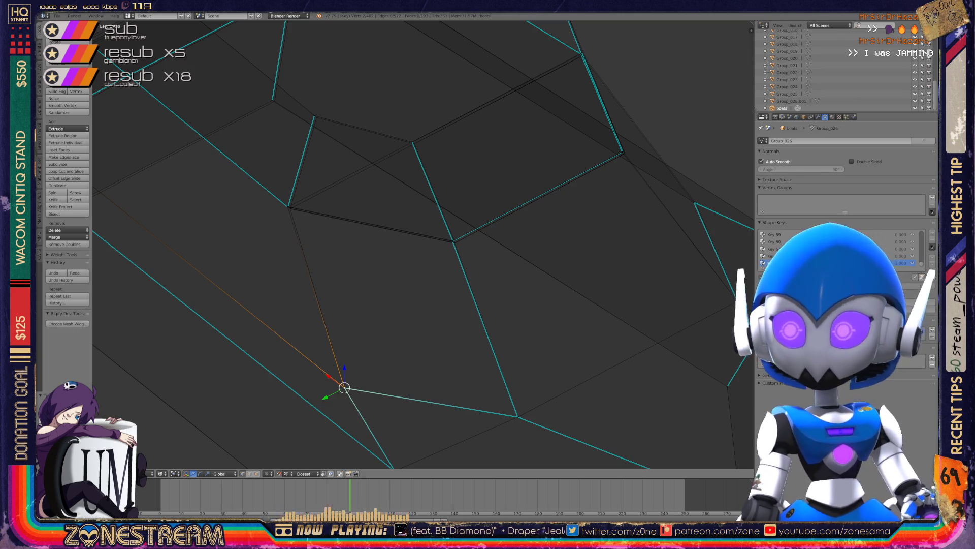
{"action": "middle_click_drag", "start_coordinate": [344, 387], "coordinate": [584, 397], "text": "shift"}
{"action": "scroll", "coordinate": [423, 244], "scroll_direction": "up", "scroll_amount": 5}
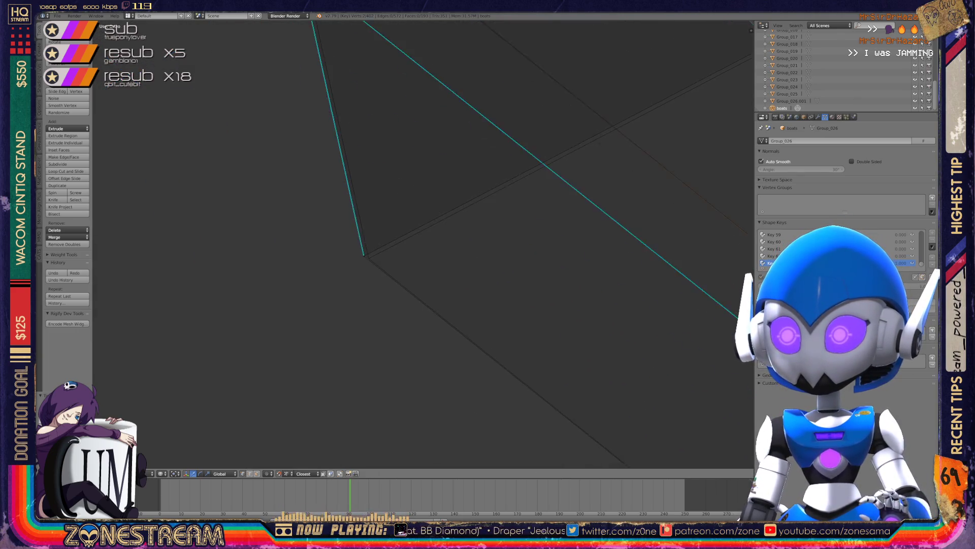
{"action": "right_click", "coordinate": [337, 261]}
{"action": "middle_click_drag", "start_coordinate": [338, 262], "coordinate": [375, 433], "text": "shift"}
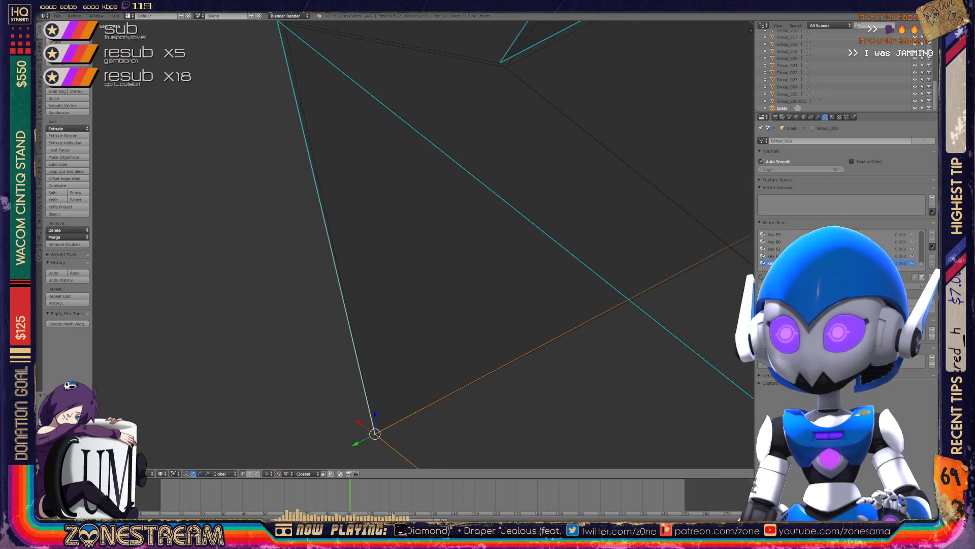
{"action": "right_click", "coordinate": [279, 21]}
{"action": "mouse_move", "coordinate": [278, 21]}
{"action": "middle_mouse_down", "text": "shift"}
{"action": "mouse_move", "coordinate": [305, 114]}
{"action": "mouse_move", "coordinate": [152, 151]}
{"action": "middle_mouse_up", "text": "shift"}
{"action": "right_click", "coordinate": [375, 193]}
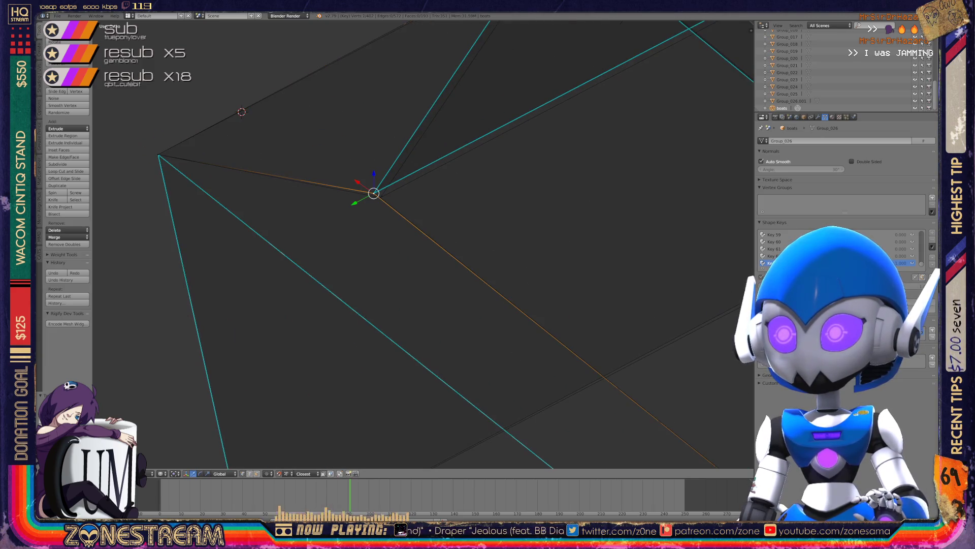
{"action": "key", "text": "g"}
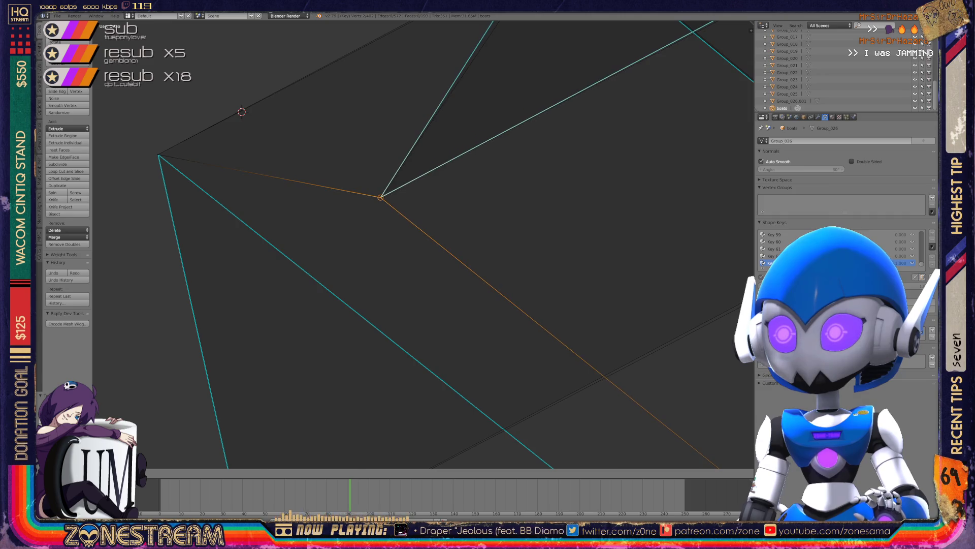
{"action": "key", "text": "Return"}
Select the vertex at the edge junction and shift it to tighten the corner.
{"action": "mouse_move", "coordinate": [374, 193]}
{"action": "middle_mouse_down"}
{"action": "mouse_move", "coordinate": [326, 219]}
{"action": "mouse_move", "coordinate": [356, 208]}
{"action": "middle_mouse_up"}
{"action": "scroll", "coordinate": [593, 127], "scroll_direction": "up", "scroll_amount": 3}
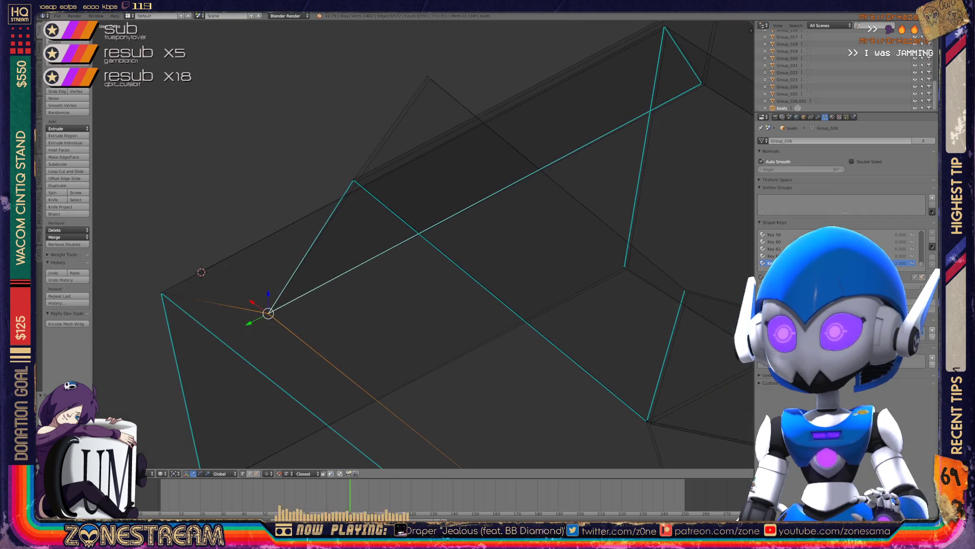
{"action": "scroll", "coordinate": [423, 244], "scroll_direction": "up", "scroll_amount": 2, "text": "shift"}
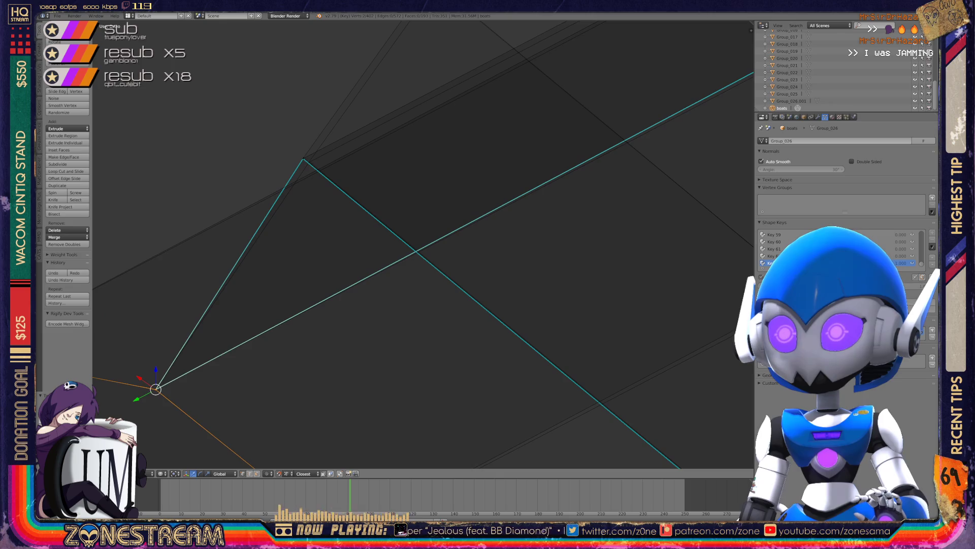
{"action": "right_click", "coordinate": [303, 158]}
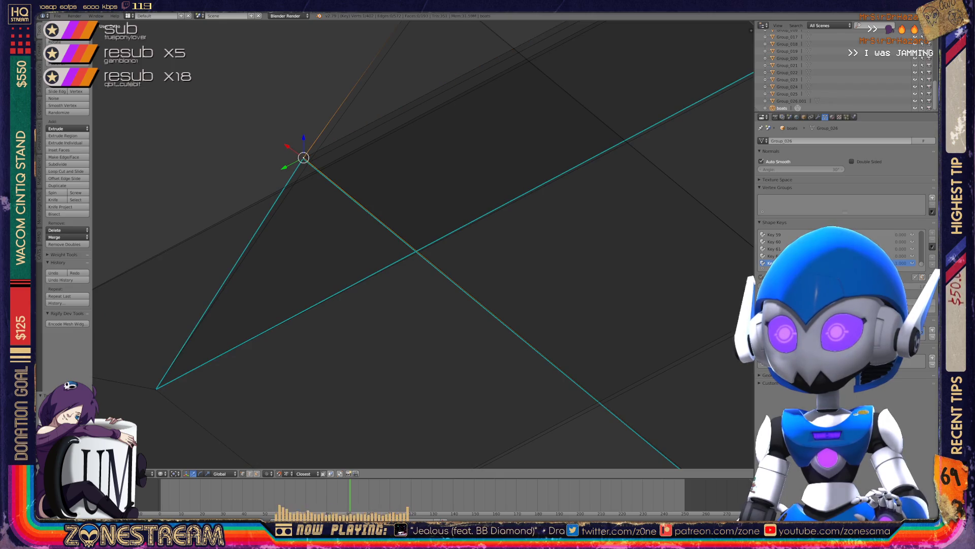
{"action": "scroll", "coordinate": [423, 244], "scroll_direction": "up", "scroll_amount": 3}
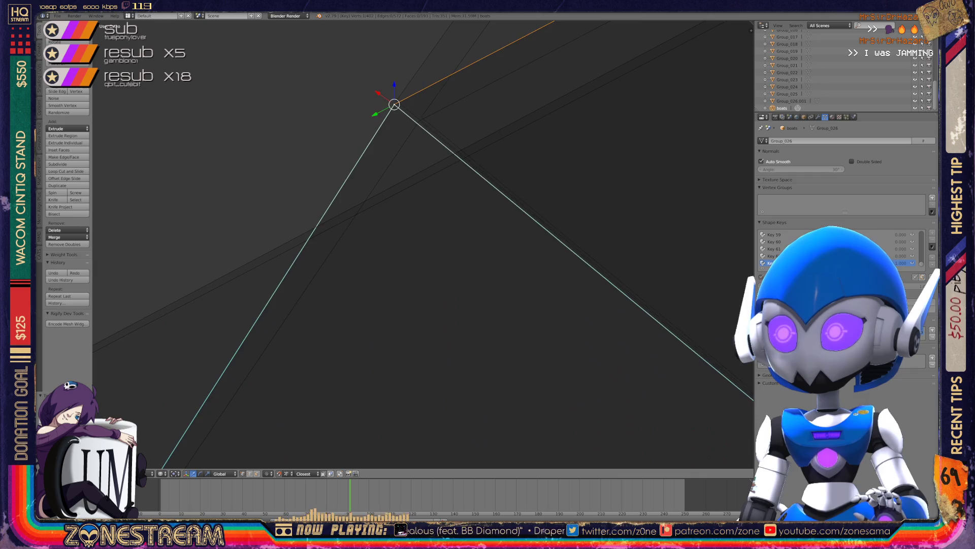
{"action": "mouse_move", "coordinate": [422, 244]}
{"action": "middle_mouse_down", "text": "shift"}
{"action": "mouse_move", "coordinate": [403, 306]}
{"action": "mouse_move", "coordinate": [487, 356]}
{"action": "mouse_move", "coordinate": [529, 346]}
{"action": "mouse_move", "coordinate": [517, 357]}
{"action": "mouse_move", "coordinate": [550, 335]}
{"action": "mouse_move", "coordinate": [457, 419]}
{"action": "mouse_move", "coordinate": [457, 442]}
{"action": "mouse_move", "coordinate": [539, 416]}
{"action": "middle_mouse_up", "text": "shift"}
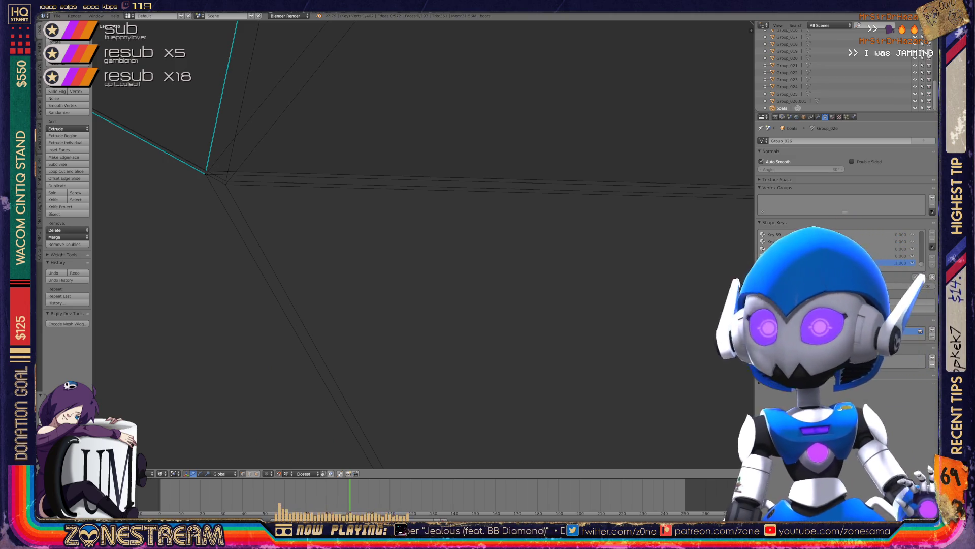
{"action": "right_click", "coordinate": [213, 175]}
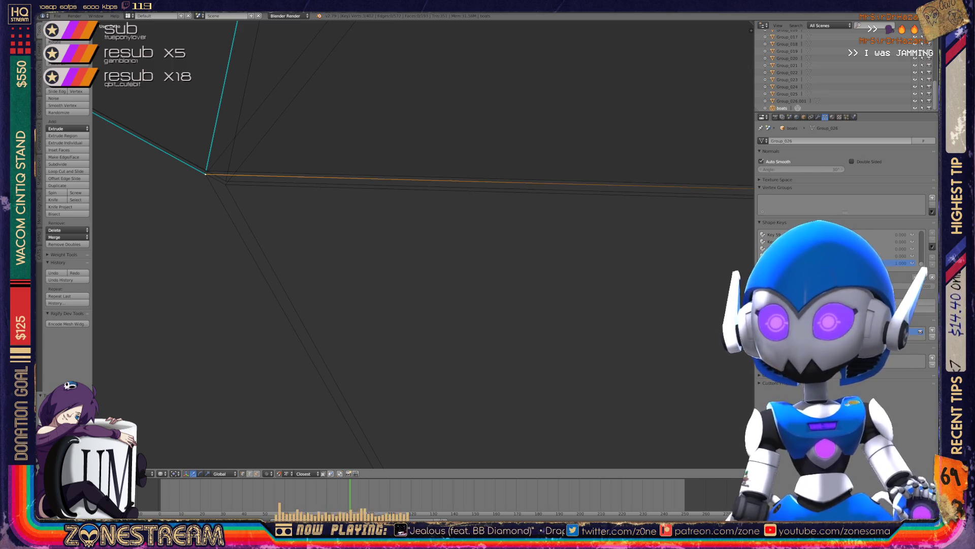
{"action": "key", "text": "w"}
{"action": "key", "text": "g"}
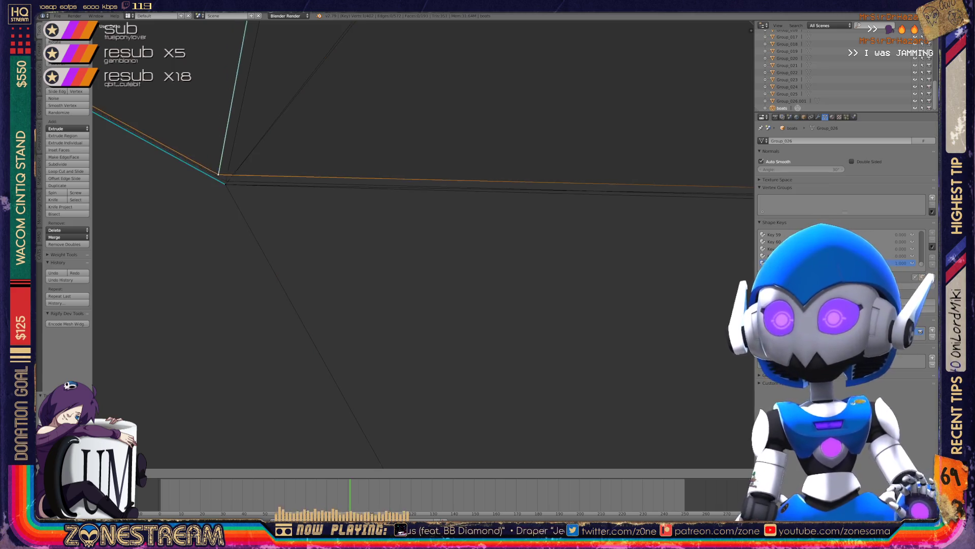
{"action": "left_click", "coordinate": [225, 180]}
{"action": "mouse_move", "coordinate": [225, 181]}
{"action": "middle_mouse_down", "text": "shift"}
{"action": "mouse_move", "coordinate": [344, 218]}
{"action": "mouse_move", "coordinate": [200, 211]}
{"action": "middle_mouse_up", "text": "shift"}
{"action": "mouse_move", "coordinate": [643, 218]}
{"action": "middle_mouse_down", "text": "shift"}
{"action": "mouse_move", "coordinate": [424, 207]}
{"action": "mouse_move", "coordinate": [421, 162]}
{"action": "mouse_move", "coordinate": [371, 227]}
{"action": "mouse_move", "coordinate": [344, 235]}
{"action": "middle_mouse_up", "text": "shift"}
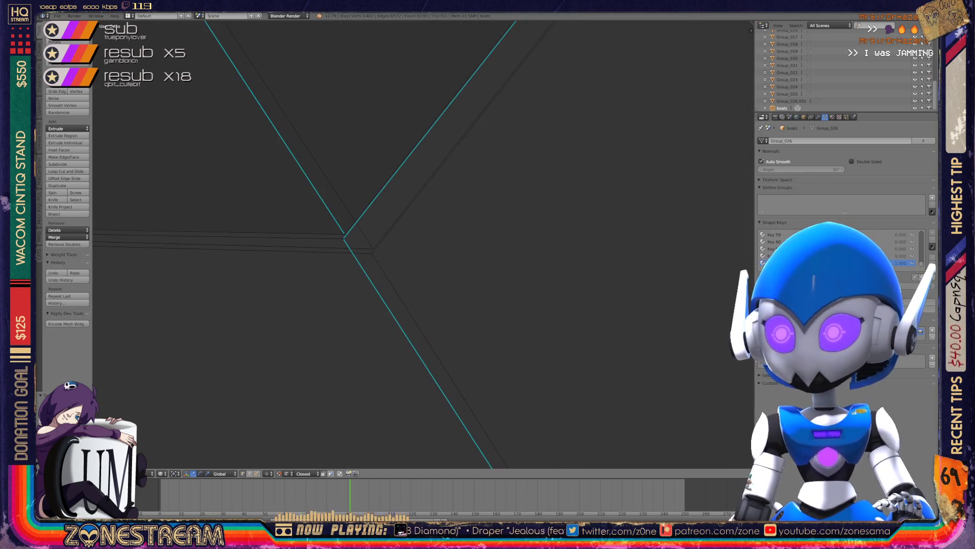
Select the edge-junction and opposite corner vertices, inspecting the hull from above.
{"action": "right_click", "coordinate": [344, 234]}
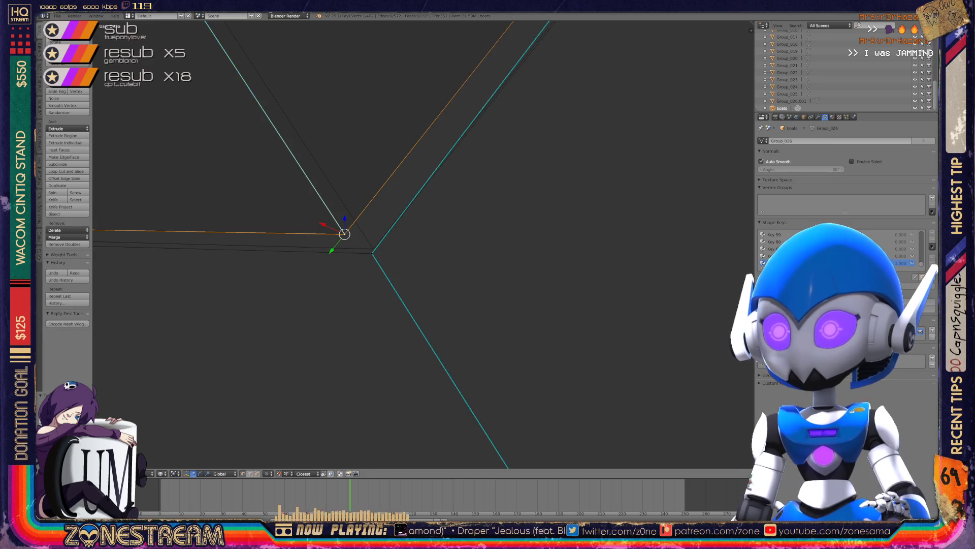
{"action": "scroll", "coordinate": [422, 244], "scroll_direction": "down", "scroll_amount": 10}
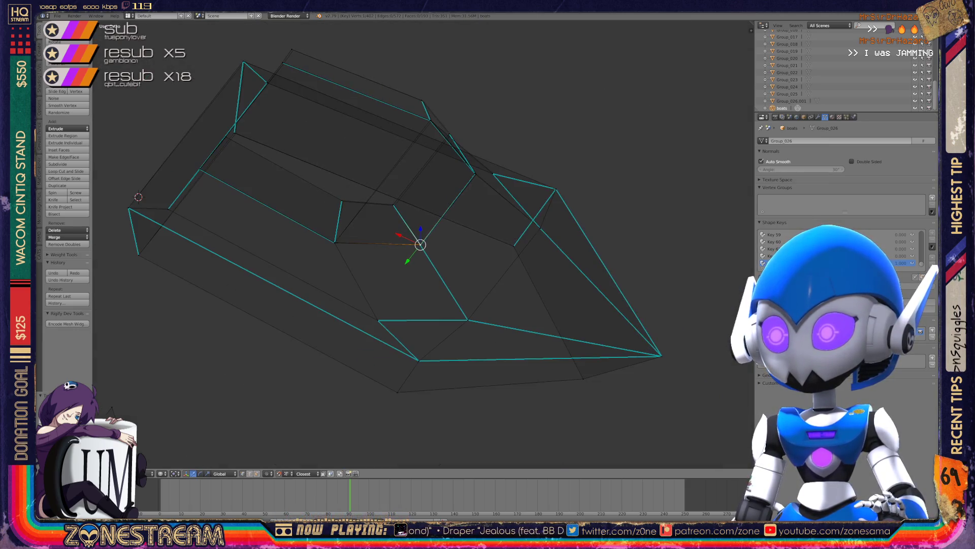
{"action": "scroll", "coordinate": [420, 244], "scroll_direction": "up", "scroll_amount": 5}
{"action": "mouse_move", "coordinate": [420, 244]}
{"action": "middle_mouse_down"}
{"action": "mouse_move", "coordinate": [442, 247]}
{"action": "mouse_move", "coordinate": [473, 302]}
{"action": "mouse_move", "coordinate": [508, 330]}
{"action": "mouse_move", "coordinate": [477, 274]}
{"action": "mouse_move", "coordinate": [506, 307]}
{"action": "mouse_move", "coordinate": [458, 285]}
{"action": "mouse_move", "coordinate": [487, 269]}
{"action": "middle_mouse_up"}
{"action": "scroll", "coordinate": [423, 244], "scroll_direction": "down", "scroll_amount": 4}
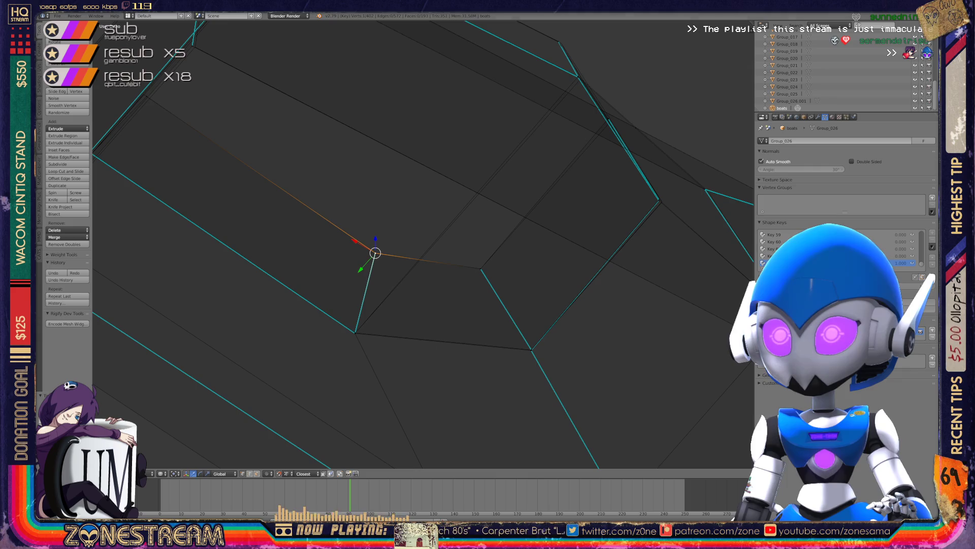
{"action": "middle_click_drag", "start_coordinate": [422, 244], "coordinate": [366, 228]}
{"action": "right_click", "coordinate": [351, 245]}
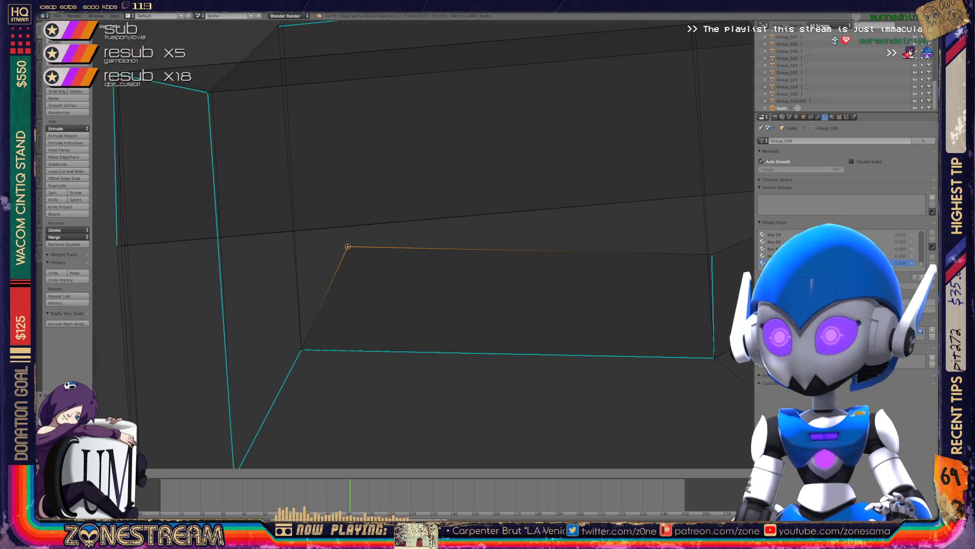
{"action": "scroll", "coordinate": [422, 244], "scroll_direction": "down", "scroll_amount": 4}
{"action": "mouse_move", "coordinate": [421, 244]}
{"action": "middle_mouse_down"}
{"action": "mouse_move", "coordinate": [402, 234]}
{"action": "mouse_move", "coordinate": [386, 193]}
{"action": "middle_mouse_up"}
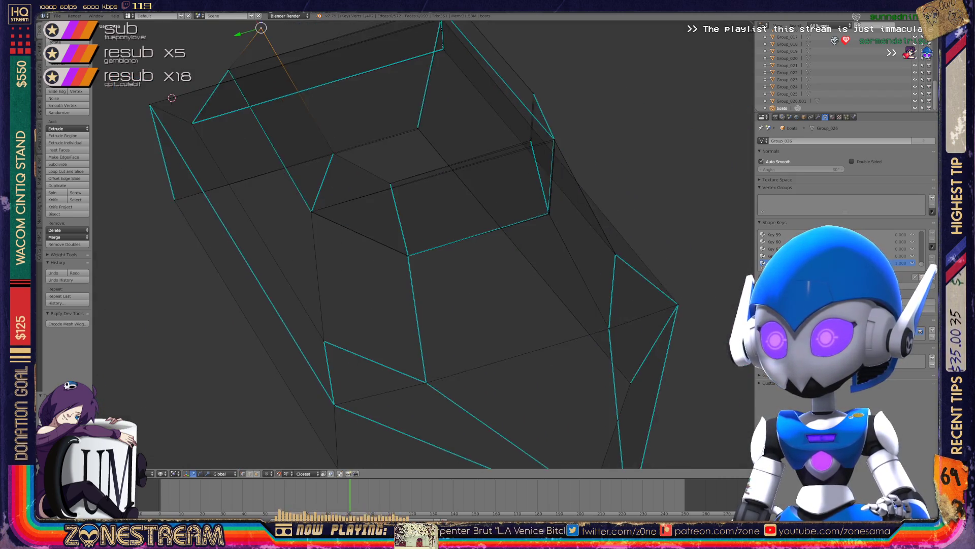
{"action": "scroll", "coordinate": [422, 244], "scroll_direction": "up", "scroll_amount": 5}
{"action": "scroll", "coordinate": [421, 244], "scroll_direction": "down", "scroll_amount": 4}
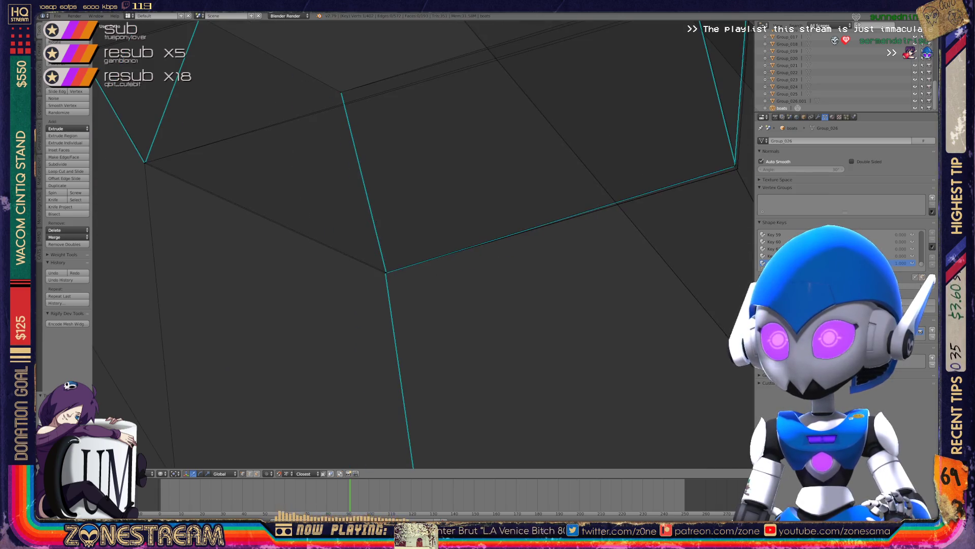
{"action": "middle_click_drag", "start_coordinate": [422, 244], "coordinate": [374, 202]}
{"action": "scroll", "coordinate": [419, 295], "scroll_direction": "up", "scroll_amount": 3}
Move the hull corner vertex to its new position and confirm it.
{"action": "right_click", "coordinate": [378, 317]}
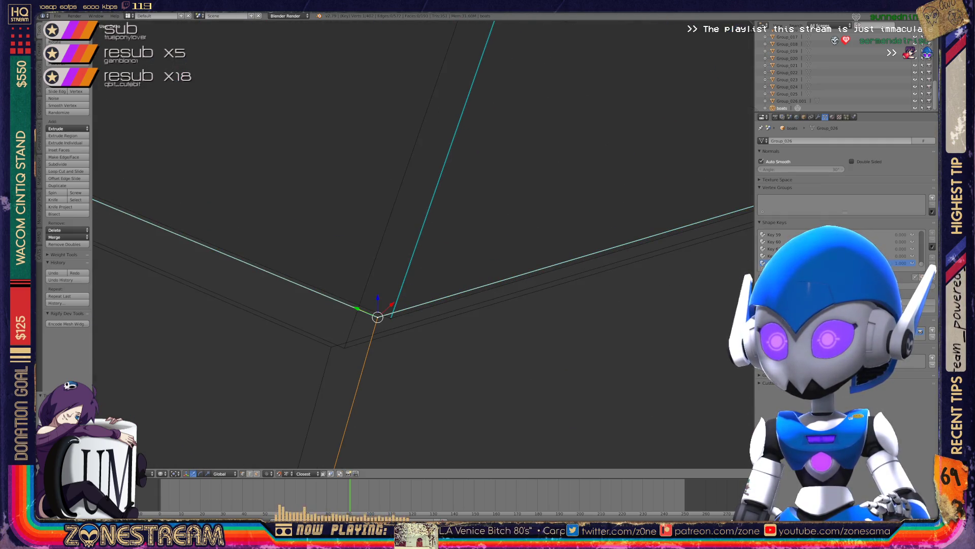
{"action": "key", "text": "g"}
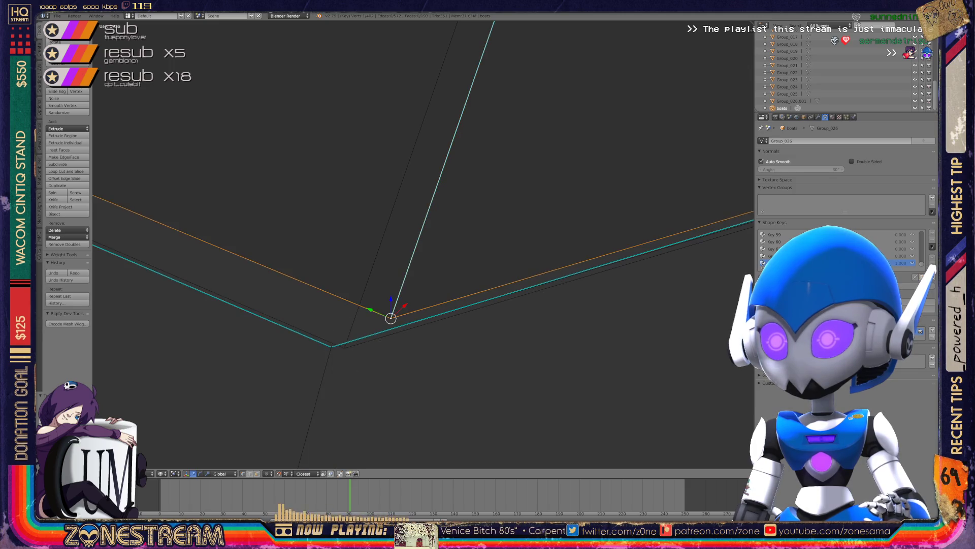
{"action": "left_click", "coordinate": [344, 348]}
{"action": "mouse_move", "coordinate": [345, 348]}
{"action": "middle_mouse_down"}
{"action": "mouse_move", "coordinate": [365, 331]}
{"action": "mouse_move", "coordinate": [355, 350]}
{"action": "middle_mouse_up"}
{"action": "mouse_move", "coordinate": [406, 254]}
{"action": "middle_mouse_down"}
{"action": "mouse_move", "coordinate": [452, 216]}
{"action": "mouse_move", "coordinate": [432, 218]}
{"action": "mouse_move", "coordinate": [475, 176]}
{"action": "mouse_move", "coordinate": [451, 174]}
{"action": "middle_mouse_up"}
Snap the edge's lower end vertex onto its neighbouring vertex and check its depth.
{"action": "mouse_move", "coordinate": [397, 355]}
{"action": "middle_mouse_down", "text": "shift"}
{"action": "mouse_move", "coordinate": [416, 112]}
{"action": "mouse_move", "coordinate": [408, 190]}
{"action": "middle_mouse_up", "text": "shift"}
{"action": "mouse_move", "coordinate": [401, 254]}
{"action": "middle_mouse_down", "text": "shift"}
{"action": "mouse_move", "coordinate": [419, 102]}
{"action": "mouse_move", "coordinate": [398, 157]}
{"action": "middle_mouse_up", "text": "shift"}
{"action": "right_click", "coordinate": [391, 325]}
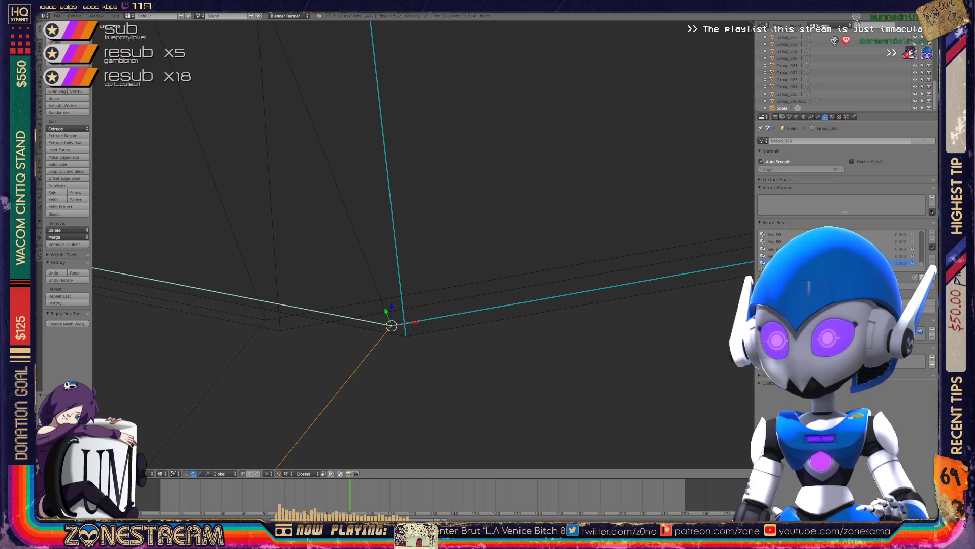
{"action": "key", "text": "g"}
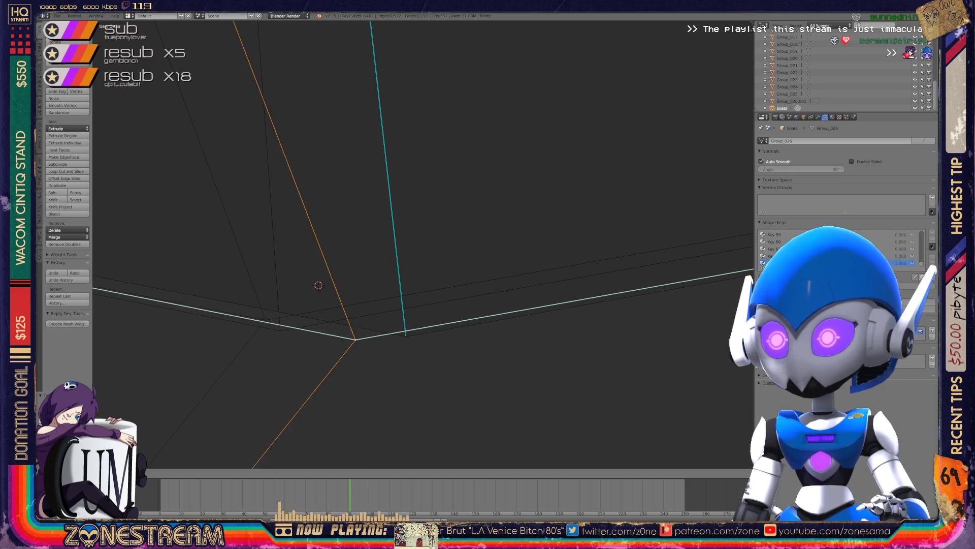
{"action": "left_click", "coordinate": [406, 336]}
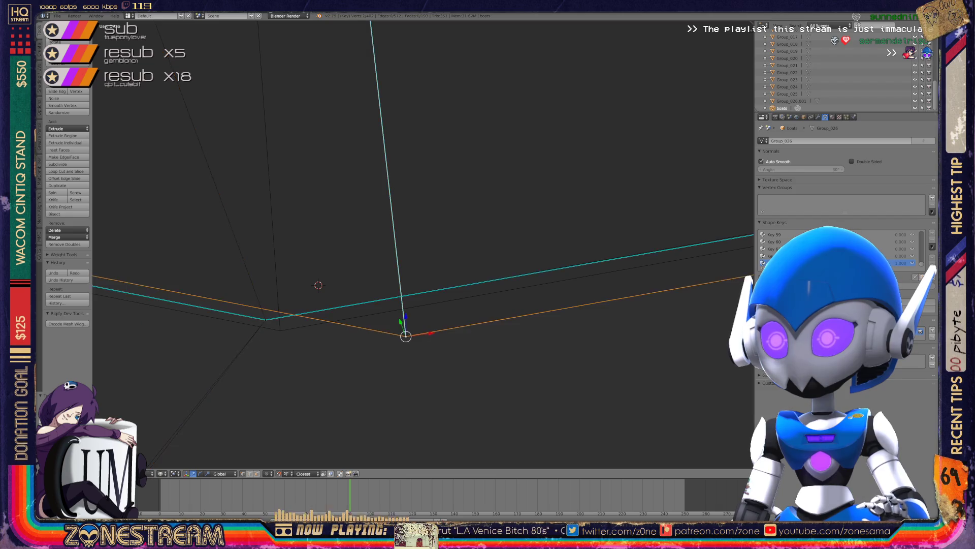
{"action": "key", "text": "KP_Decimal"}
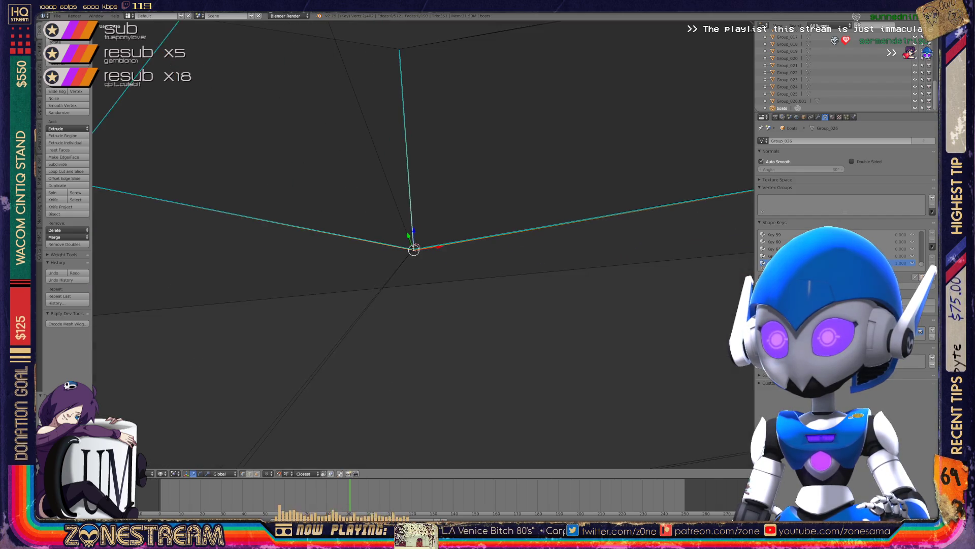
{"action": "middle_click_drag", "start_coordinate": [419, 246], "coordinate": [371, 316]}
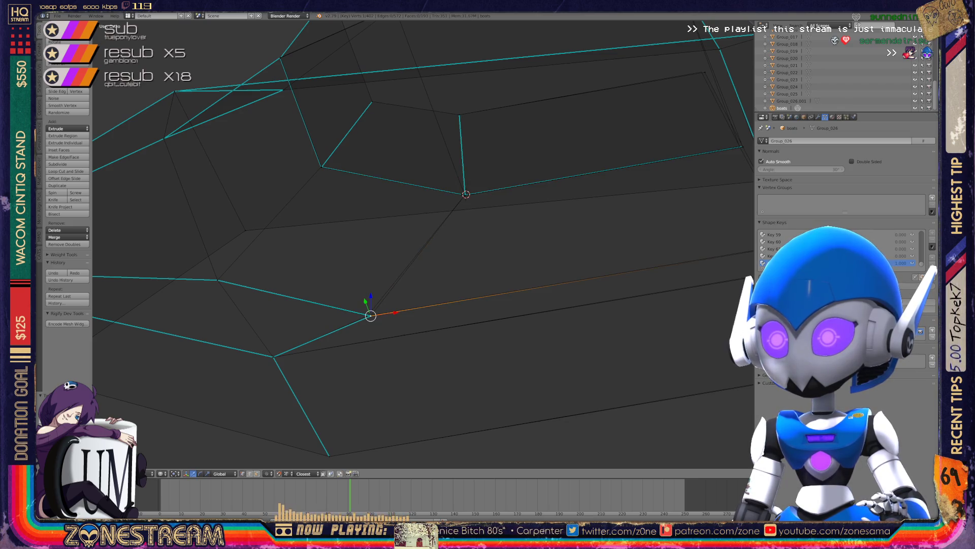
Snap another vertex onto the lower and inner hull corners, then reselect neighbouring vertices.
{"action": "key", "text": "g"}
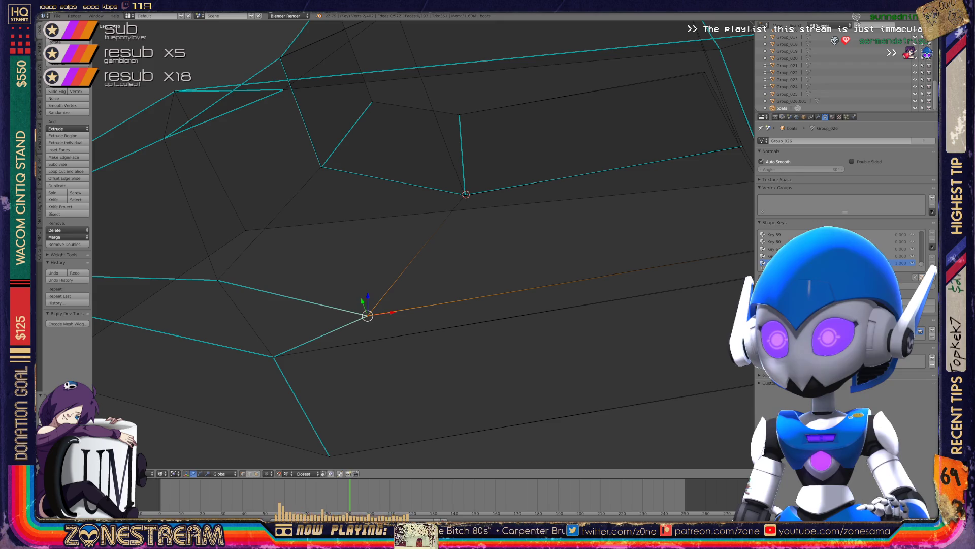
{"action": "middle_click_drag", "start_coordinate": [367, 316], "coordinate": [457, 297]}
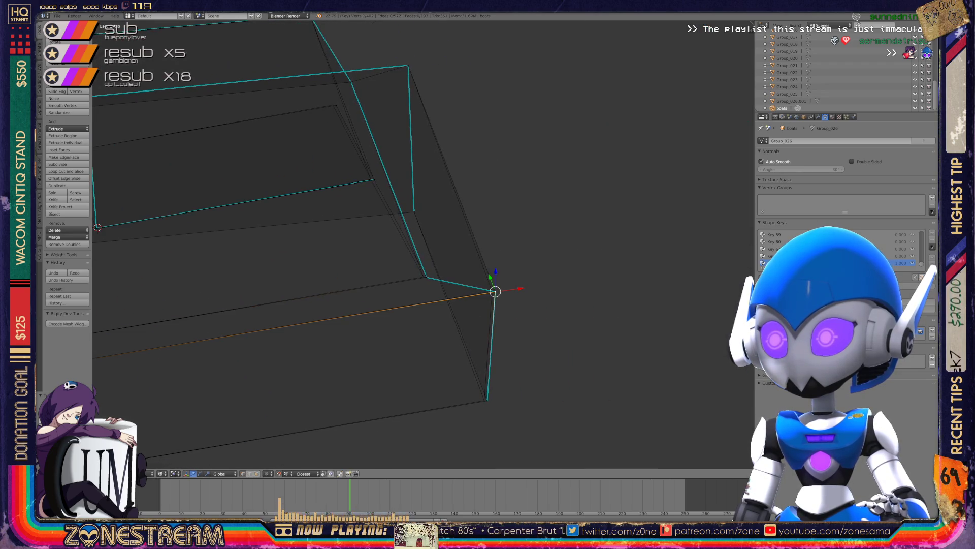
{"action": "key", "text": "g"}
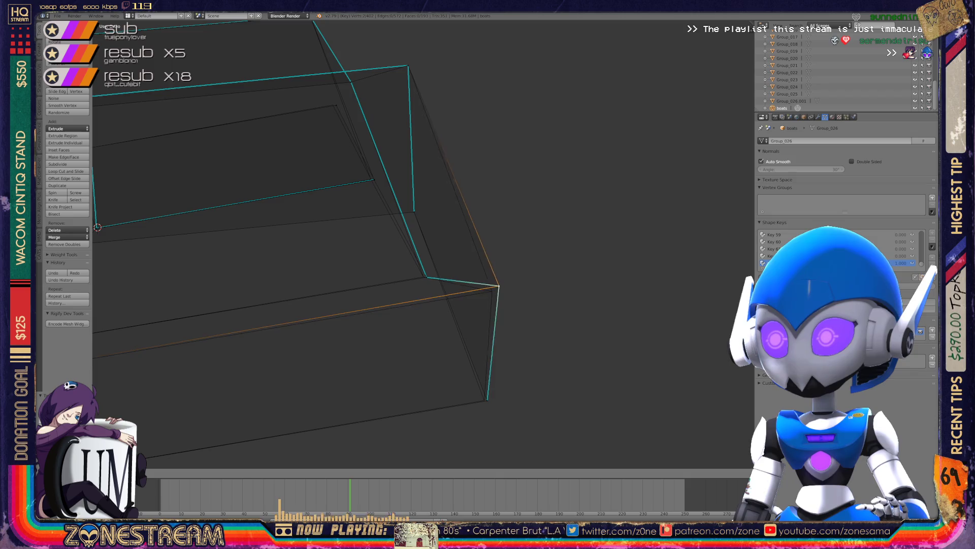
{"action": "key", "text": "g"}
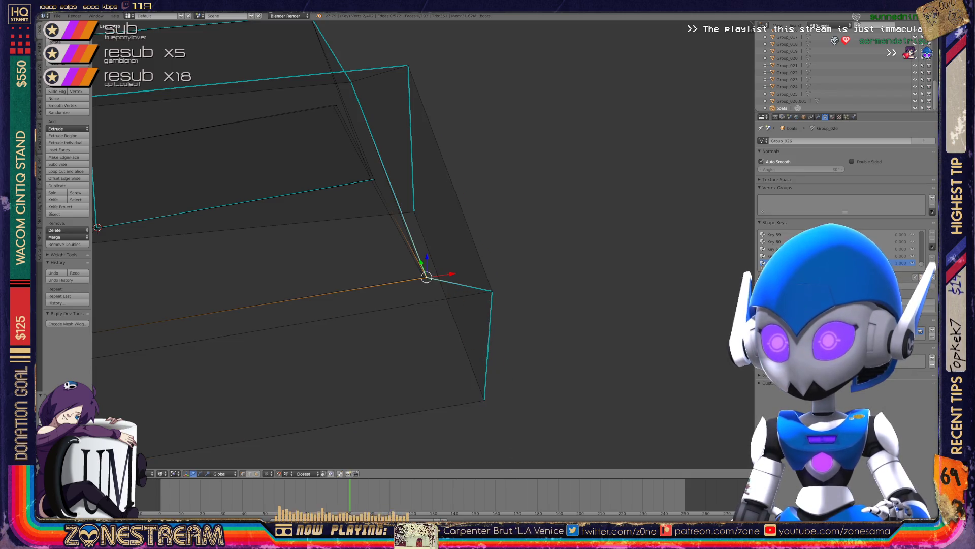
{"action": "right_click", "coordinate": [423, 276], "text": "shift"}
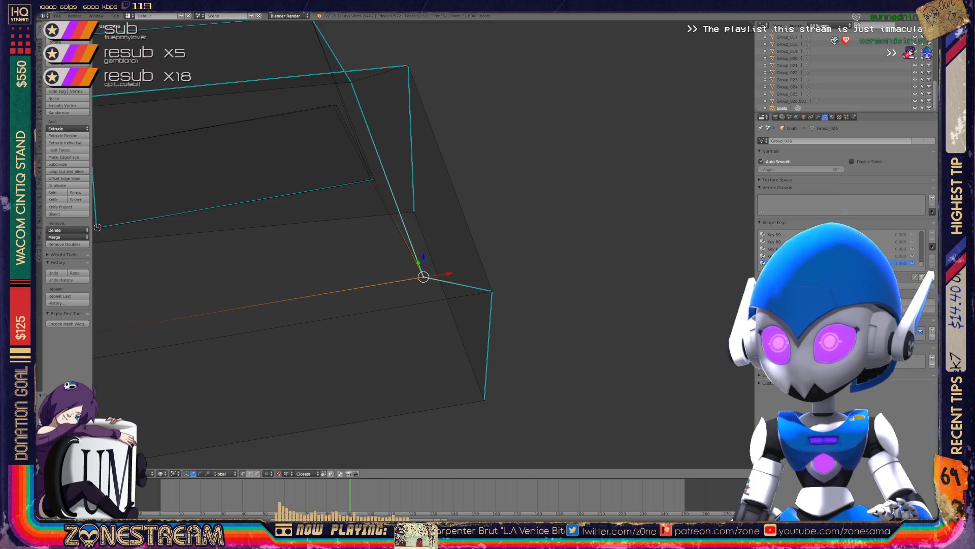
{"action": "mouse_move", "coordinate": [423, 277]}
{"action": "middle_mouse_down"}
{"action": "mouse_move", "coordinate": [570, 253]}
{"action": "mouse_move", "coordinate": [482, 278]}
{"action": "middle_mouse_up"}
{"action": "right_click", "coordinate": [384, 328]}
{"action": "key", "text": "a"}
{"action": "key", "text": "ctrl+z"}
{"action": "right_click", "coordinate": [353, 248]}
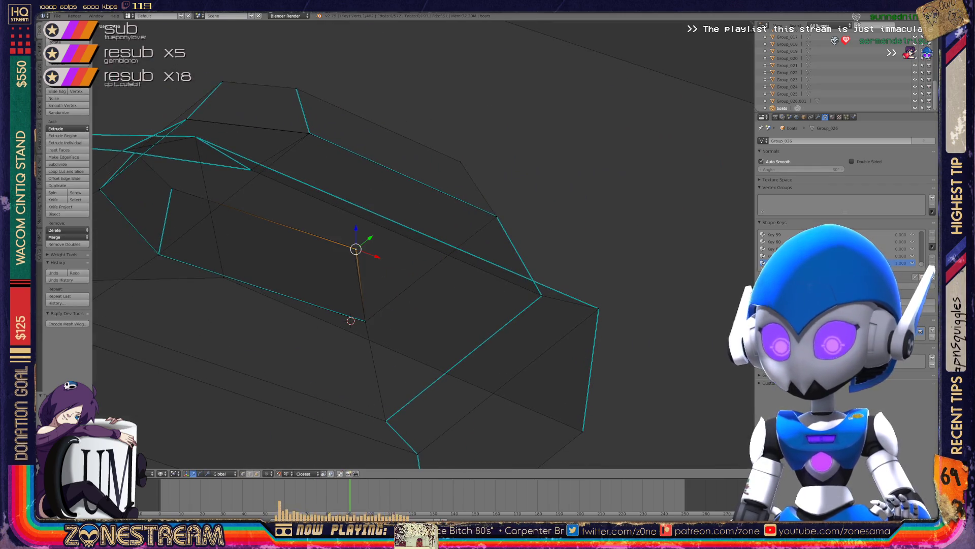
Return to Object Mode, zoom out over all boats, then zoom in on the masted sailboat.
{"action": "key", "text": "Tab"}
{"action": "scroll", "coordinate": [346, 274], "scroll_direction": "down", "scroll_amount": 3}
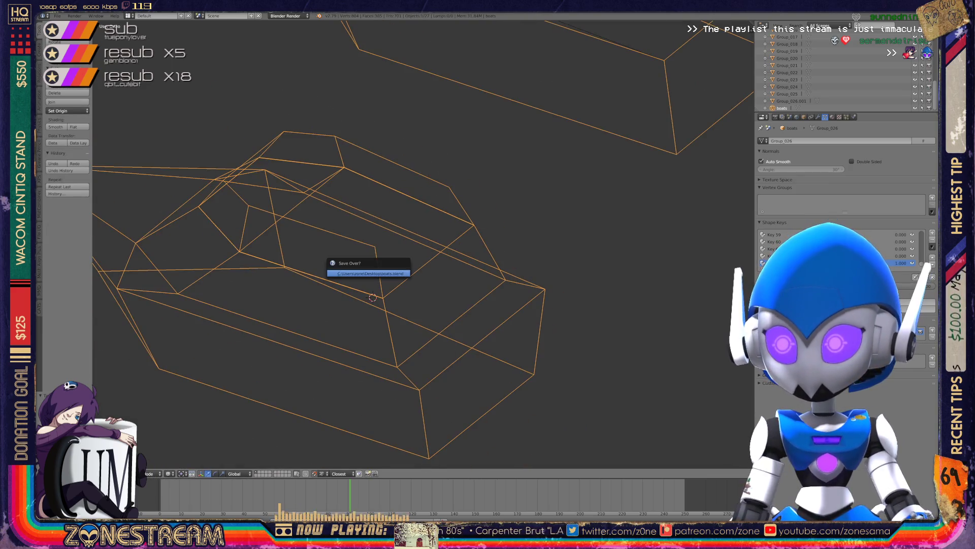
{"action": "scroll", "coordinate": [371, 265], "scroll_direction": "down", "scroll_amount": 3}
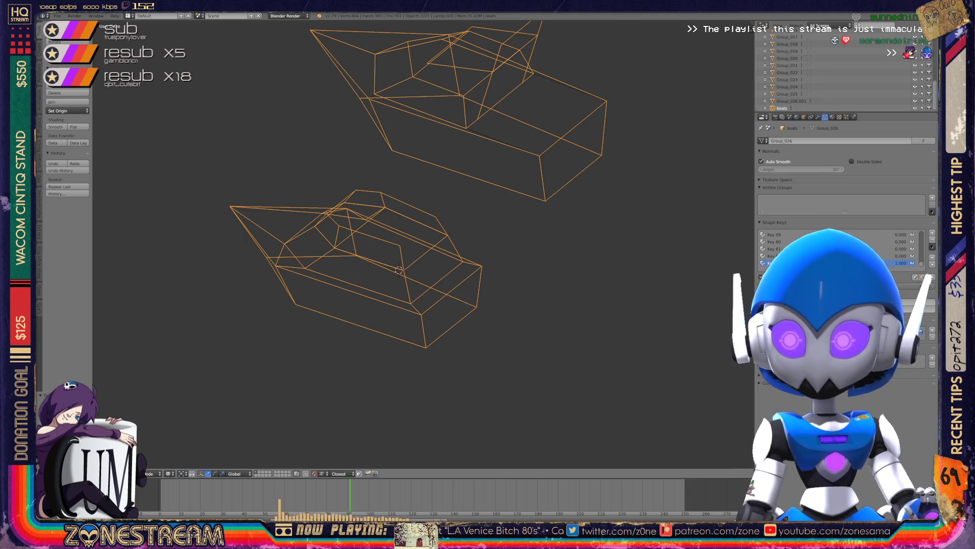
{"action": "scroll", "coordinate": [422, 244], "scroll_direction": "down", "scroll_amount": 6}
{"action": "scroll", "coordinate": [422, 244], "scroll_direction": "up", "scroll_amount": 2}
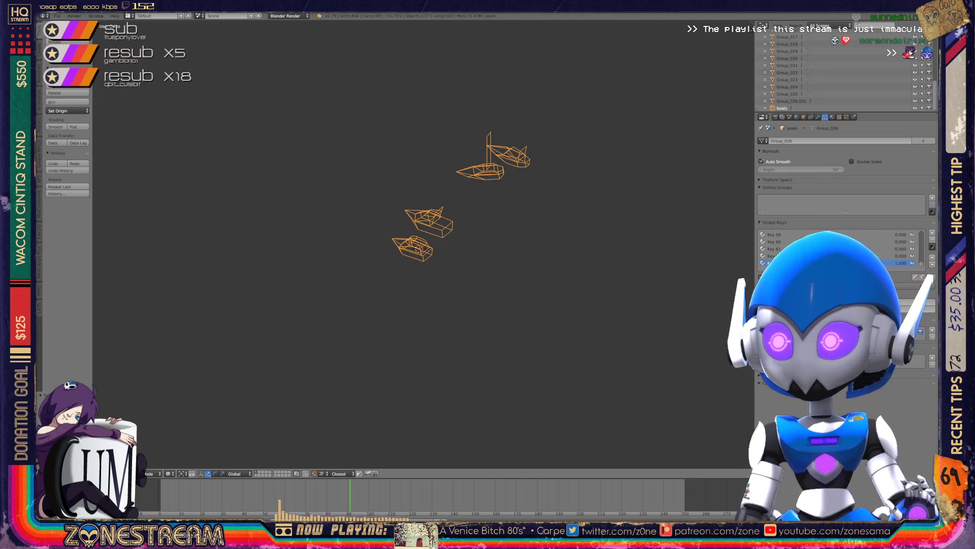
{"action": "middle_click_drag", "start_coordinate": [422, 244], "coordinate": [487, 208]}
{"action": "scroll", "coordinate": [305, 254], "scroll_direction": "up", "scroll_amount": 5}
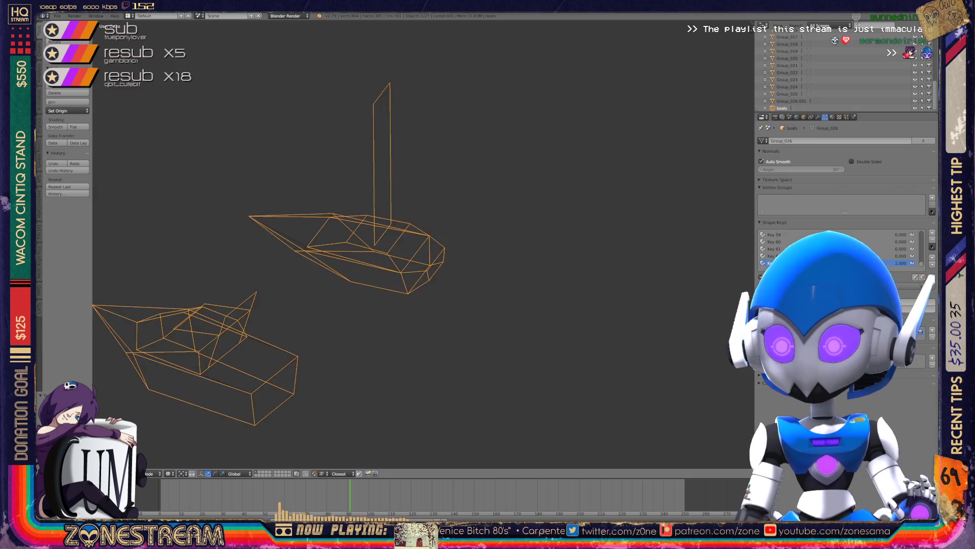
{"action": "scroll", "coordinate": [376, 264], "scroll_direction": "up", "scroll_amount": 5}
{"action": "scroll", "coordinate": [356, 229], "scroll_direction": "up", "scroll_amount": 6}
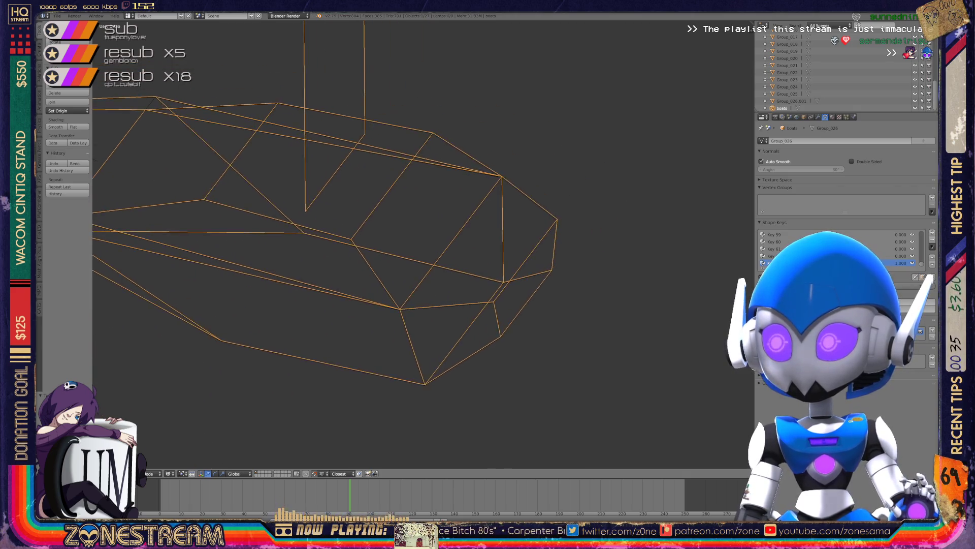
Enter Edit Mode on the masted boat and set the hull tip vertex slightly lower.
{"action": "key", "text": "Tab"}
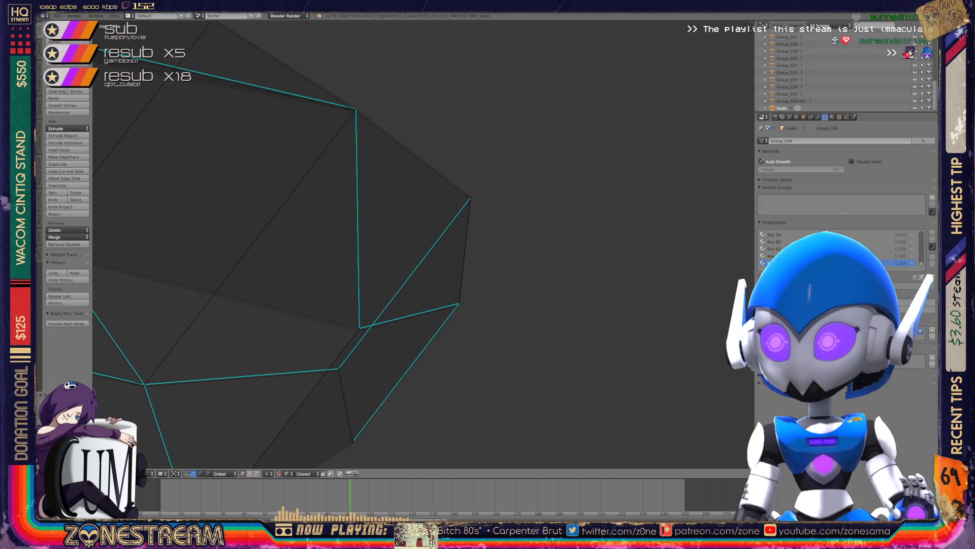
{"action": "key", "text": "g"}
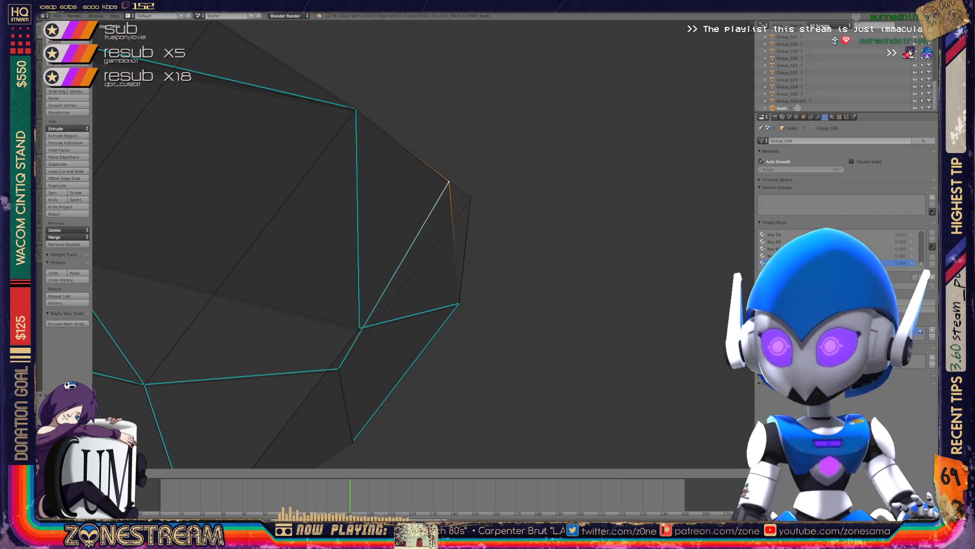
{"action": "key", "text": "Return"}
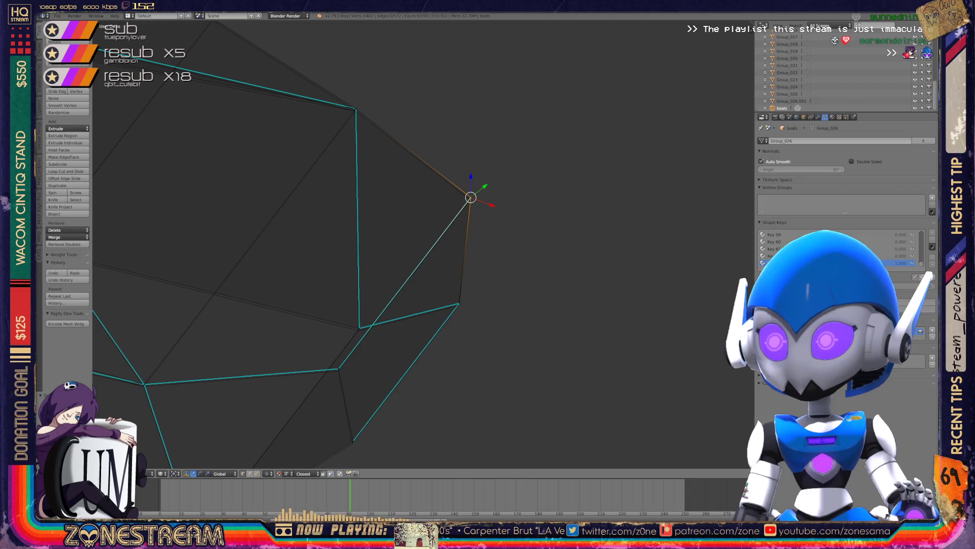
{"action": "key", "text": "g"}
{"action": "key", "text": "Return"}
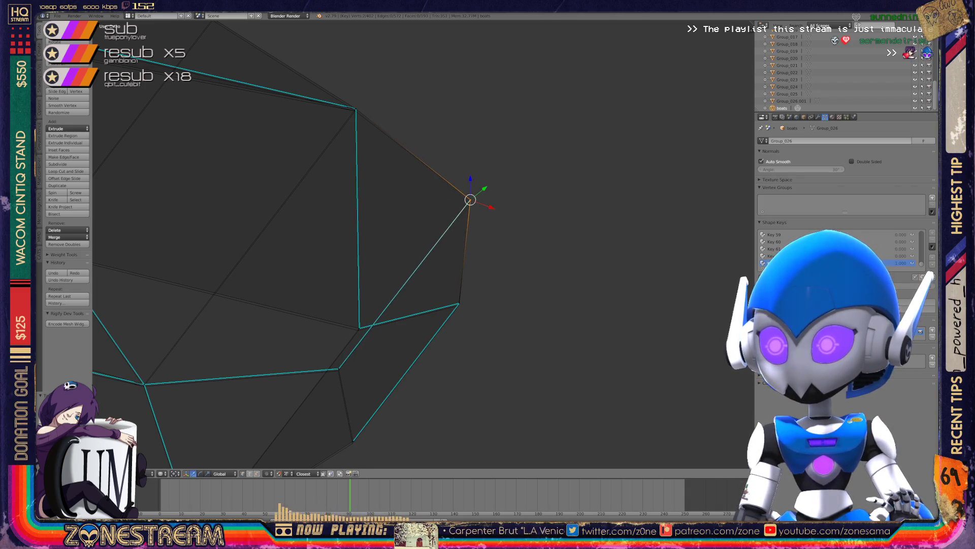
Lower the vertex below the hull tip and the lower-left hull edge vertex slightly.
{"action": "right_click", "coordinate": [460, 303]}
{"action": "key", "text": "g"}
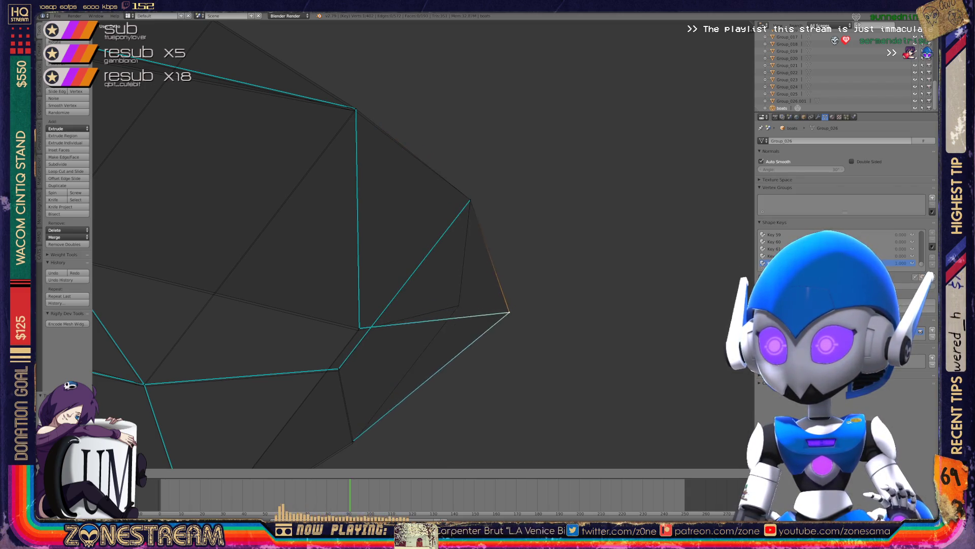
{"action": "key", "text": "Return"}
{"action": "right_click", "coordinate": [359, 328]}
{"action": "key", "text": "g"}
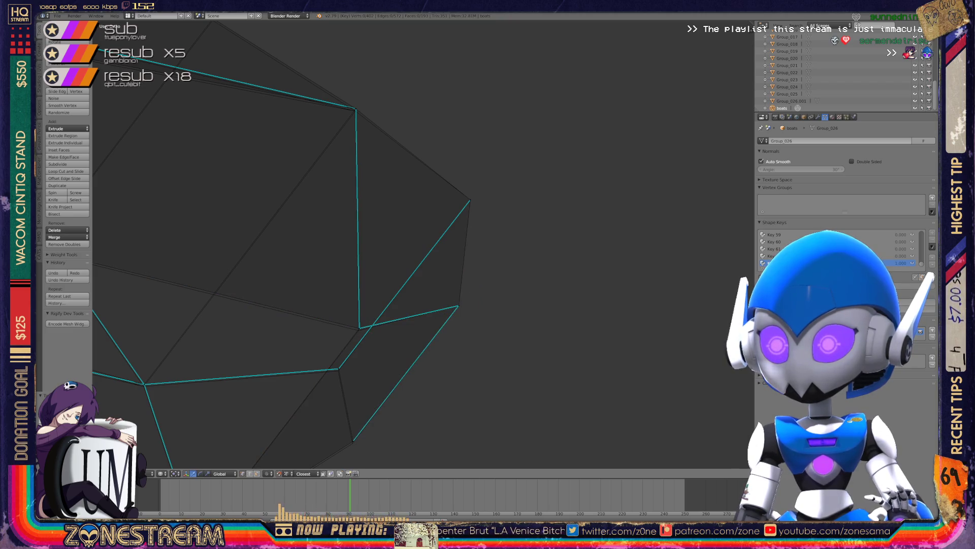
{"action": "key", "text": "Return"}
{"action": "key", "text": "g"}
{"action": "key", "text": "Return"}
Leave the top vertex in place, then set the bow's lower vertex slightly lower.
{"action": "right_click", "coordinate": [356, 108]}
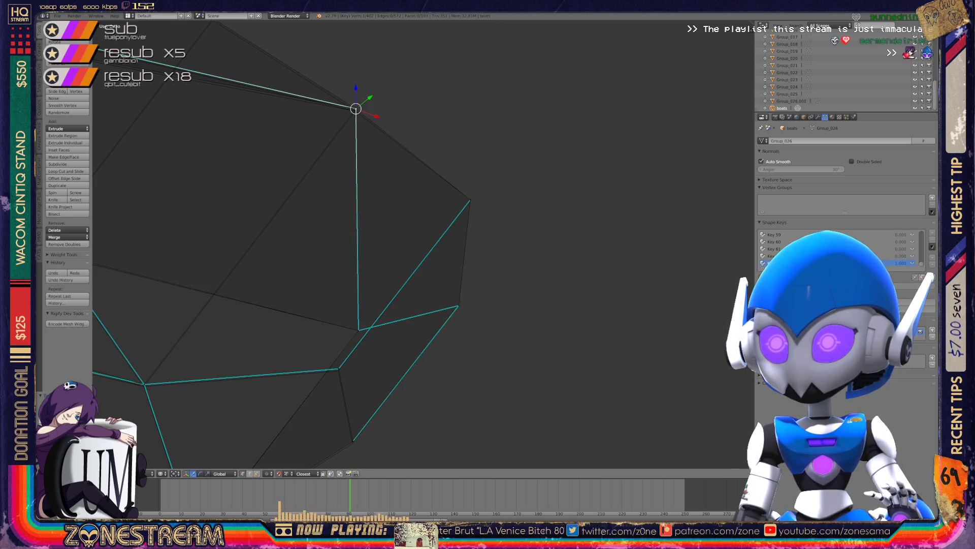
{"action": "key", "text": "g"}
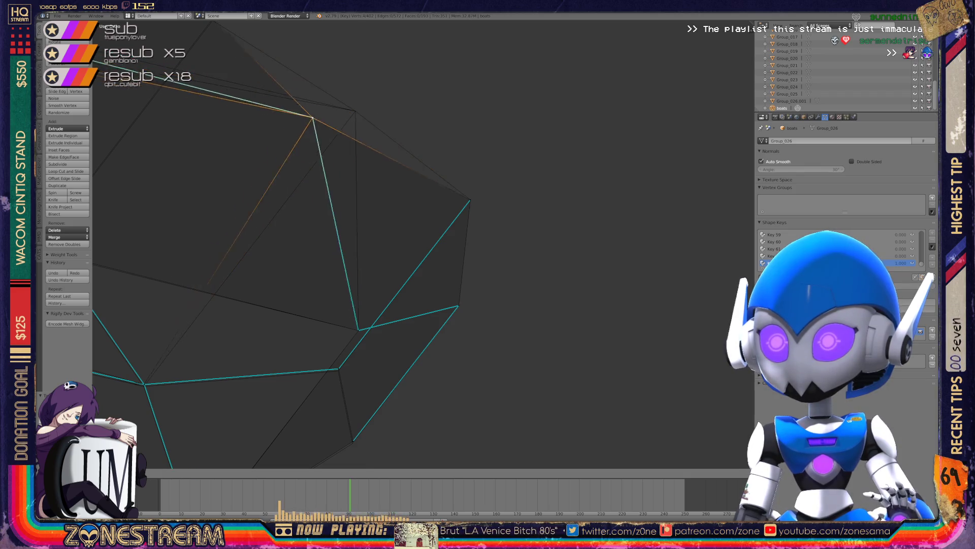
{"action": "key", "text": "Escape"}
{"action": "middle_click_drag", "start_coordinate": [355, 254], "coordinate": [383, 226], "text": "shift"}
{"action": "middle_click_drag", "start_coordinate": [367, 340], "coordinate": [453, 250], "text": "shift"}
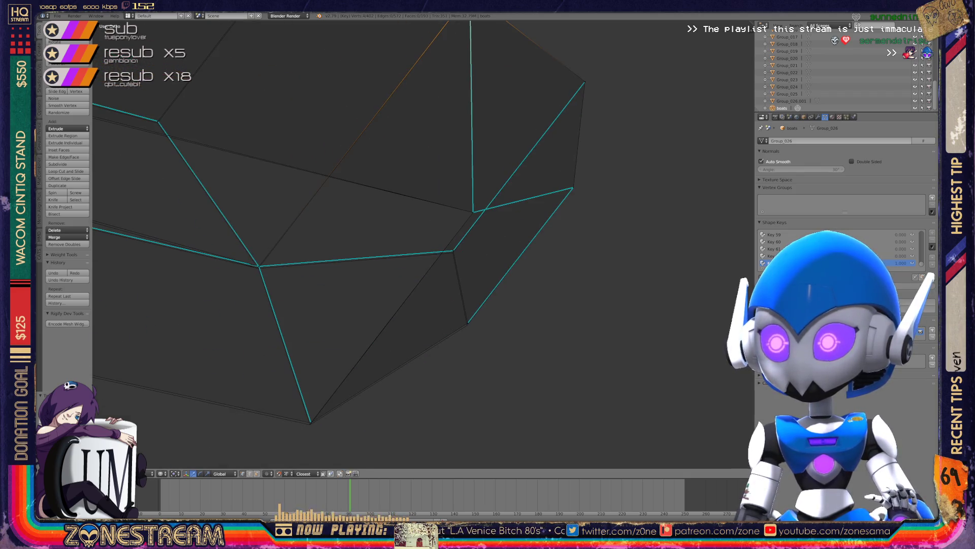
{"action": "right_click", "coordinate": [453, 250]}
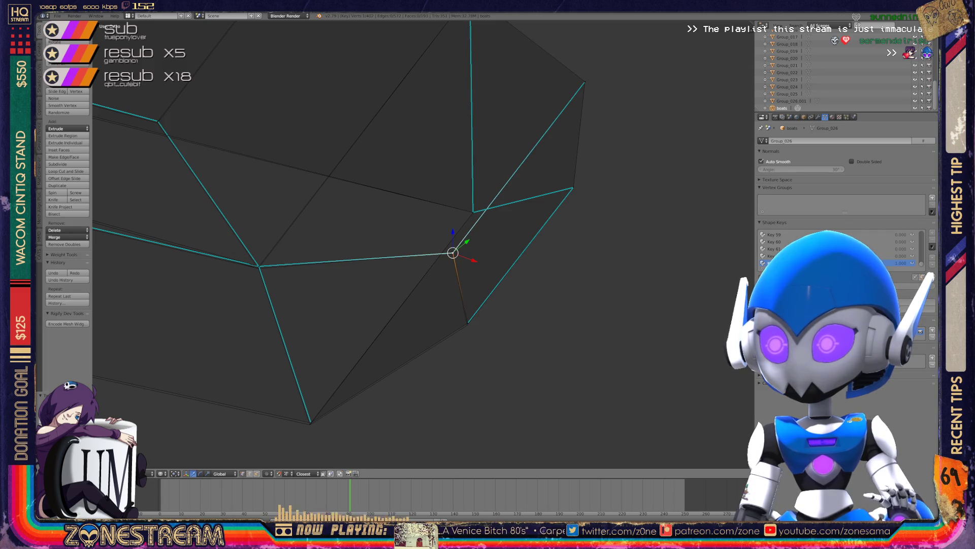
{"action": "right_click", "coordinate": [468, 322]}
{"action": "key", "text": "g"}
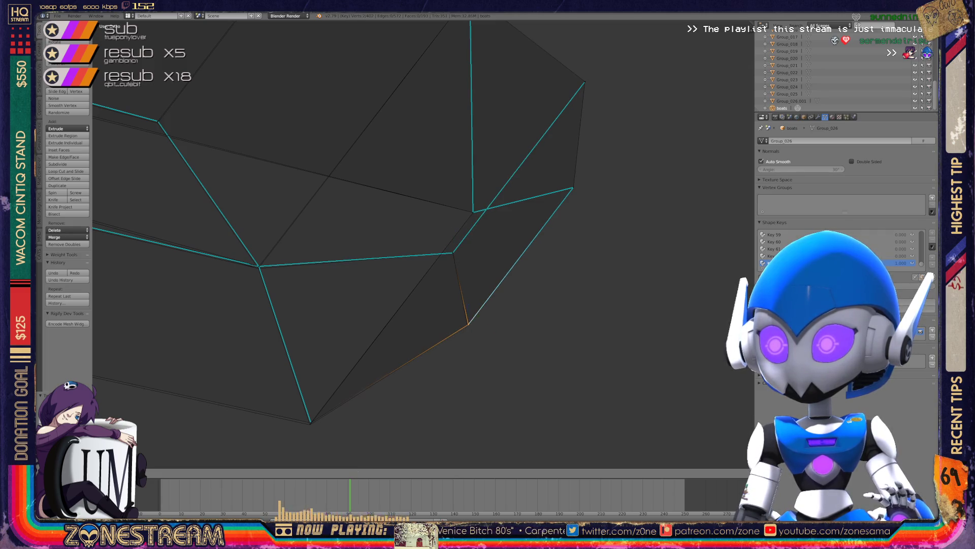
{"action": "key", "text": "Return"}
Frame a low side view and select the lower and upper vertices of a hull edge.
{"action": "middle_click_drag", "start_coordinate": [467, 326], "coordinate": [493, 224]}
{"action": "key", "text": "KP_Decimal"}
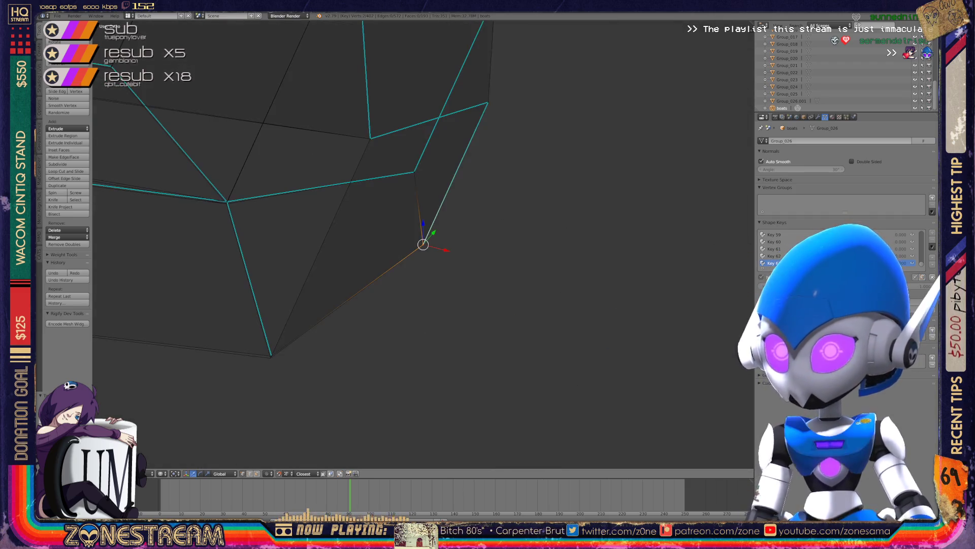
{"action": "mouse_move", "coordinate": [487, 275]}
{"action": "middle_mouse_down"}
{"action": "mouse_move", "coordinate": [447, 259]}
{"action": "mouse_move", "coordinate": [442, 239]}
{"action": "middle_mouse_up"}
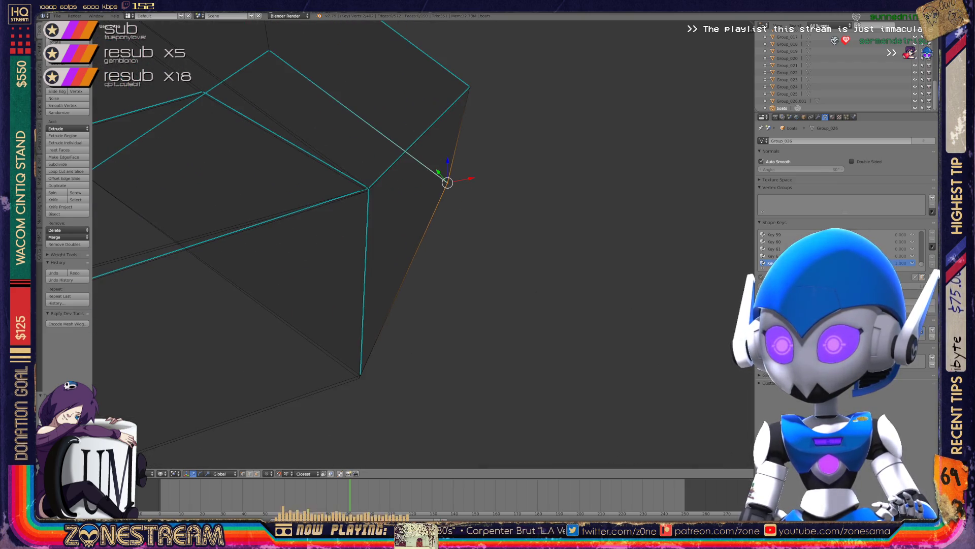
{"action": "right_click", "coordinate": [359, 377]}
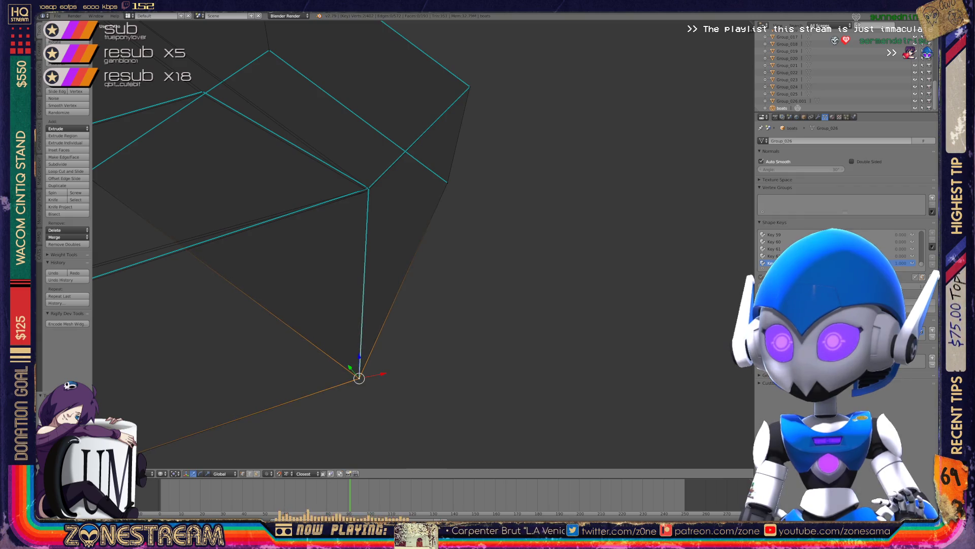
{"action": "right_click", "coordinate": [368, 191]}
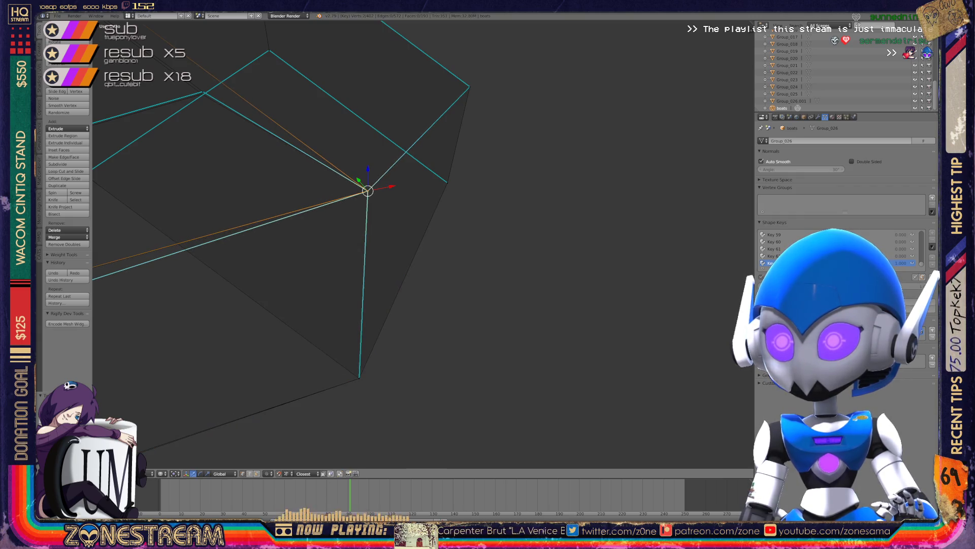
{"action": "middle_click_drag", "start_coordinate": [447, 254], "coordinate": [488, 222]}
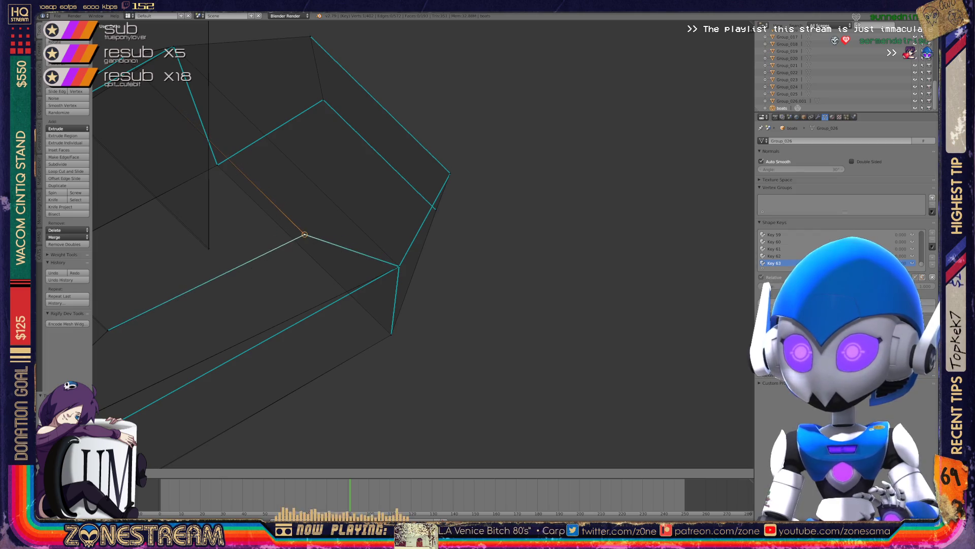
{"action": "middle_click_drag", "start_coordinate": [305, 234], "coordinate": [398, 189], "text": "shift"}
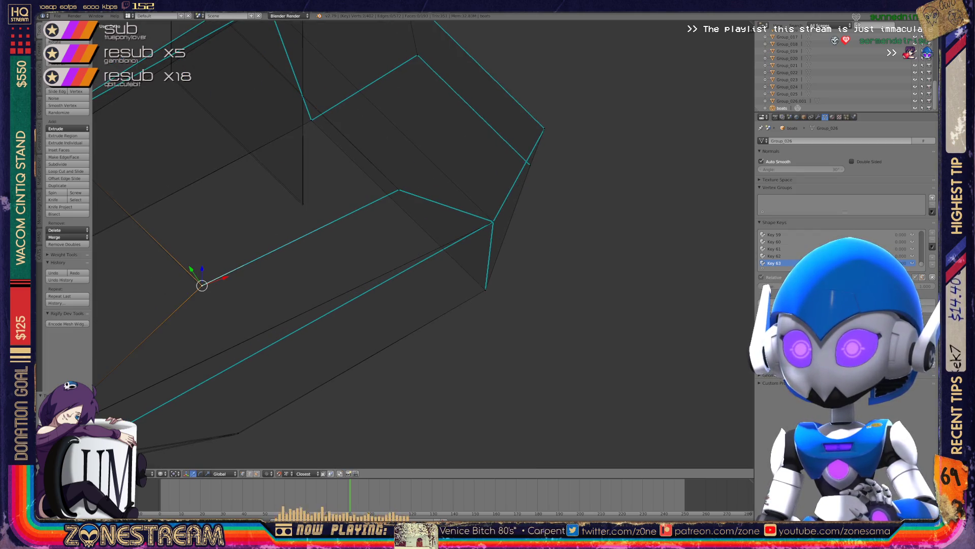
{"action": "middle_click_drag", "start_coordinate": [202, 283], "coordinate": [457, 165], "text": "shift"}
Reposition the hull's lower corner vertex and inspect the adjusted corner.
{"action": "left_click", "coordinate": [294, 318]}
{"action": "mouse_move", "coordinate": [295, 318]}
{"action": "left_mouse_down"}
{"action": "mouse_move", "coordinate": [298, 283]}
{"action": "mouse_move", "coordinate": [298, 331]}
{"action": "mouse_move", "coordinate": [294, 318]}
{"action": "left_mouse_up"}
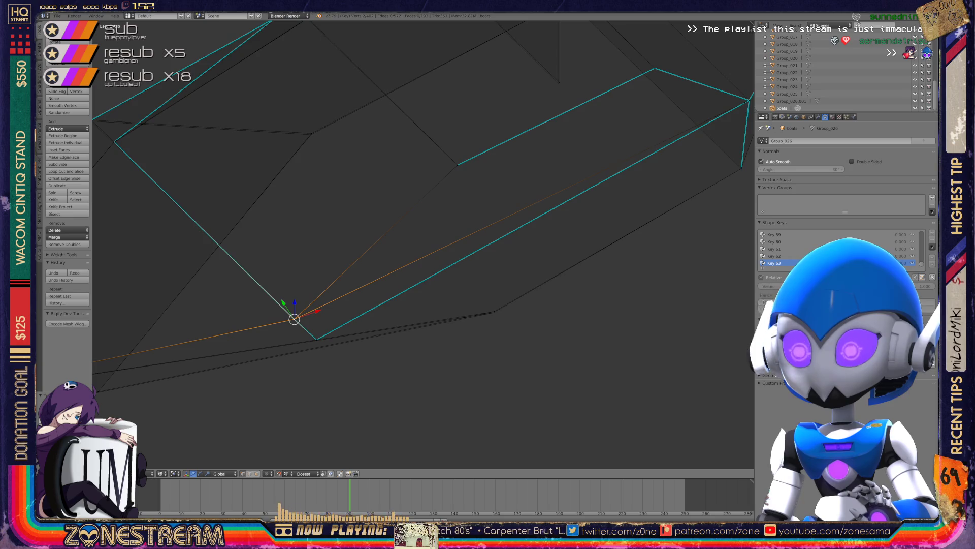
{"action": "mouse_move", "coordinate": [294, 319]}
{"action": "middle_mouse_down"}
{"action": "mouse_move", "coordinate": [333, 296]}
{"action": "mouse_move", "coordinate": [457, 318]}
{"action": "mouse_move", "coordinate": [603, 274]}
{"action": "mouse_move", "coordinate": [642, 207]}
{"action": "mouse_move", "coordinate": [661, 318]}
{"action": "middle_mouse_up"}
Nudge the hull rim's corner vertex slightly down, then view the whole hull and select its top vertex.
{"action": "left_click", "coordinate": [356, 252]}
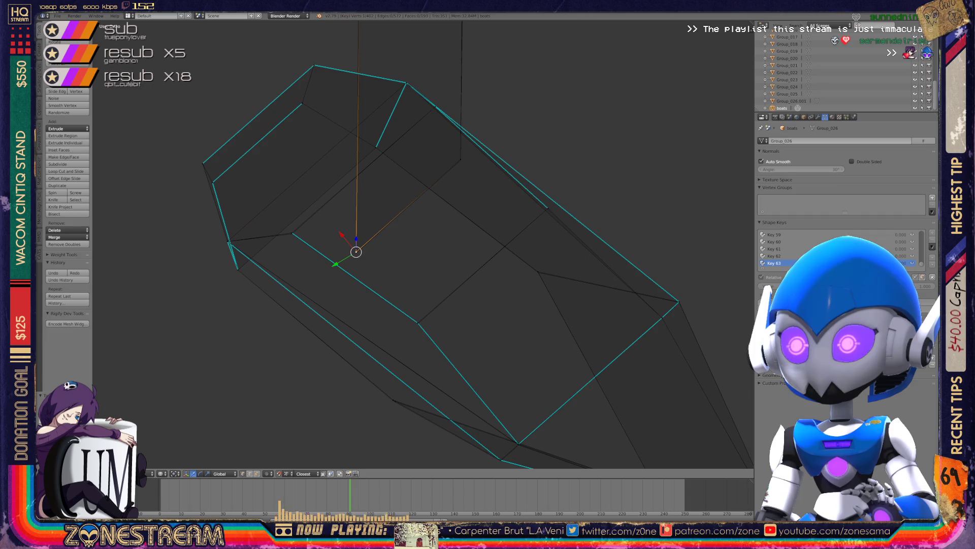
{"action": "middle_click_drag", "start_coordinate": [356, 252], "coordinate": [315, 325], "text": "shift"}
{"action": "left_click", "coordinate": [419, 233]}
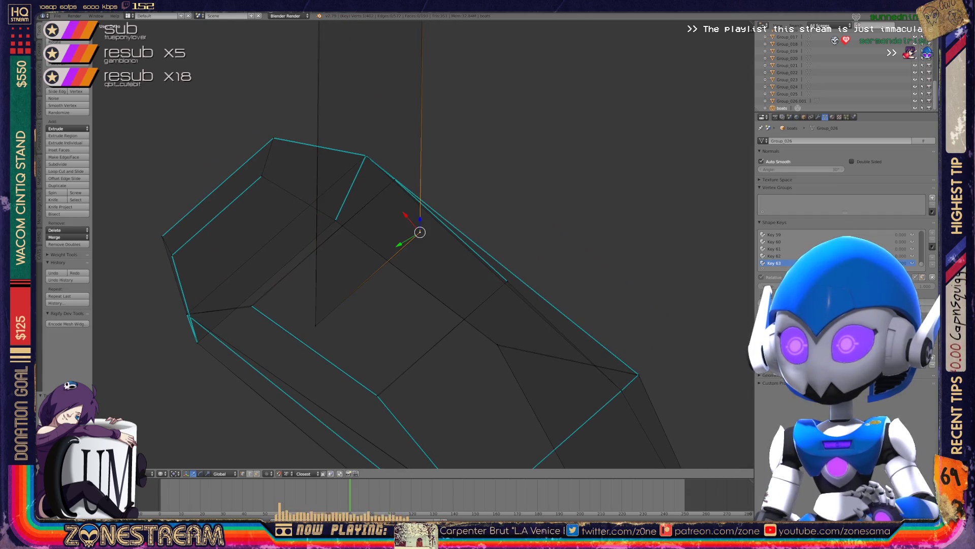
{"action": "mouse_move", "coordinate": [420, 232]}
{"action": "middle_mouse_down"}
{"action": "mouse_move", "coordinate": [471, 208]}
{"action": "mouse_move", "coordinate": [535, 142]}
{"action": "mouse_move", "coordinate": [516, 102]}
{"action": "middle_mouse_up"}
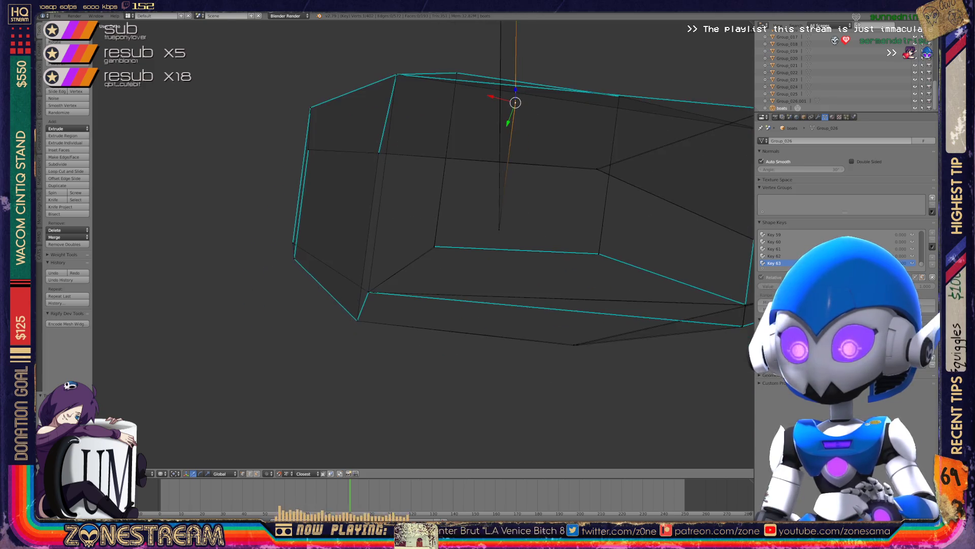
{"action": "scroll", "coordinate": [516, 103], "scroll_direction": "up", "scroll_amount": 5}
{"action": "left_click", "coordinate": [451, 250]}
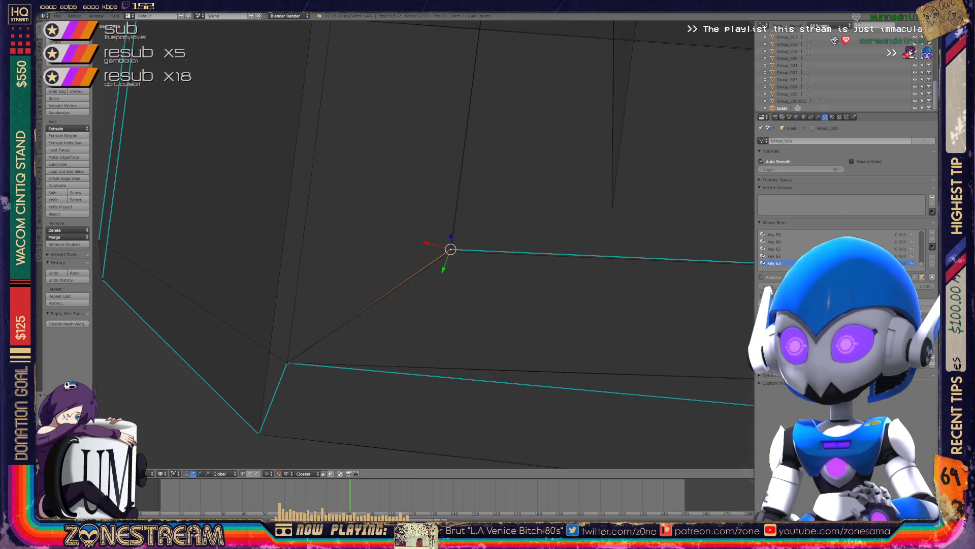
{"action": "left_click_drag", "start_coordinate": [450, 249], "coordinate": [451, 251]}
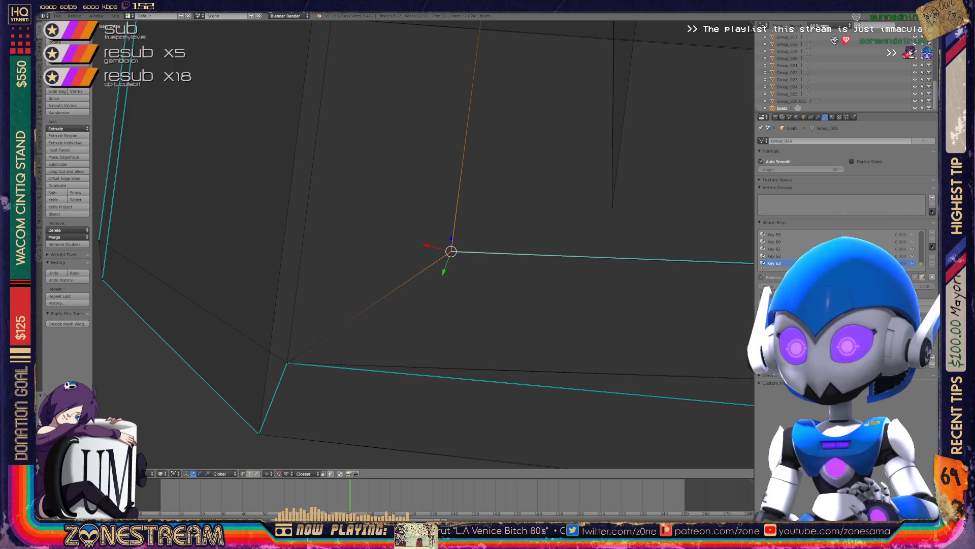
{"action": "scroll", "coordinate": [442, 249], "scroll_direction": "down", "scroll_amount": 3}
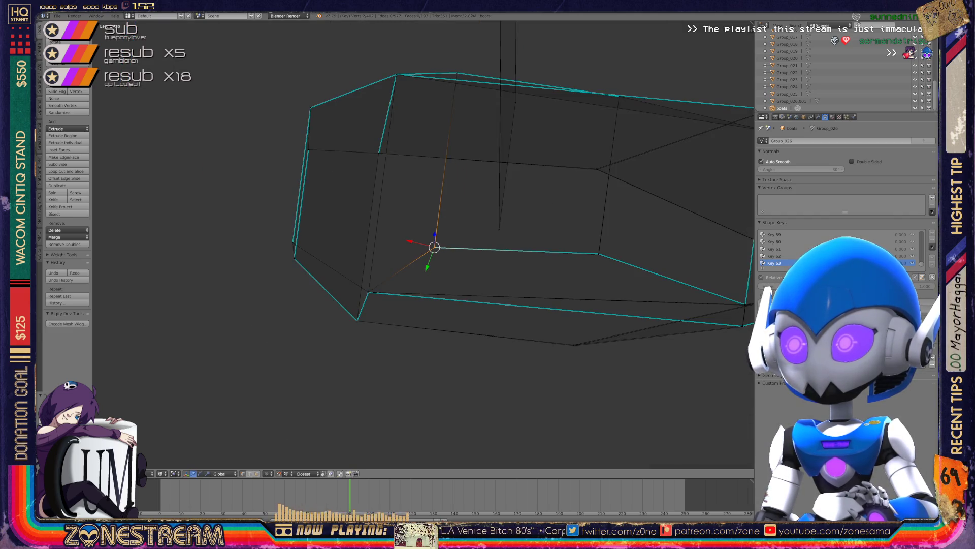
{"action": "mouse_move", "coordinate": [434, 248]}
{"action": "middle_mouse_down"}
{"action": "mouse_move", "coordinate": [422, 117]}
{"action": "mouse_move", "coordinate": [400, 147]}
{"action": "mouse_move", "coordinate": [401, 198]}
{"action": "mouse_move", "coordinate": [386, 234]}
{"action": "middle_mouse_up"}
{"action": "right_click", "coordinate": [400, 131]}
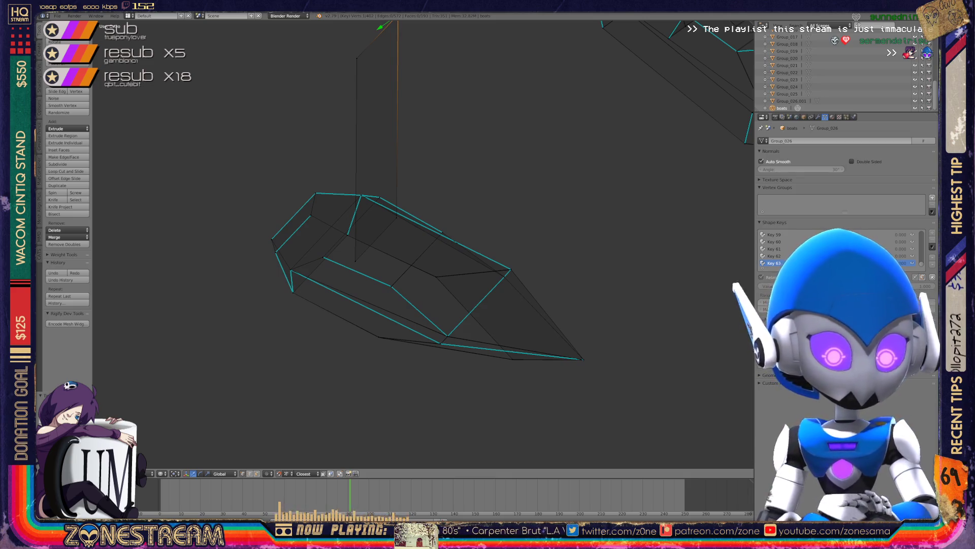
Select the overlapping vertex and the far-end corner vertex, then zoom toward the tip edges.
{"action": "scroll", "coordinate": [423, 244], "scroll_direction": "up", "scroll_amount": 5}
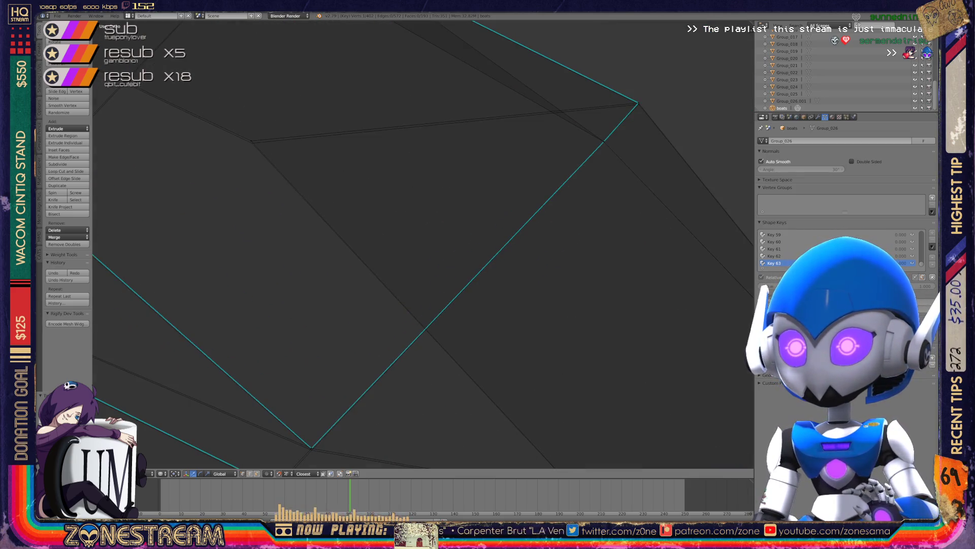
{"action": "left_click", "coordinate": [252, 143], "text": "shift"}
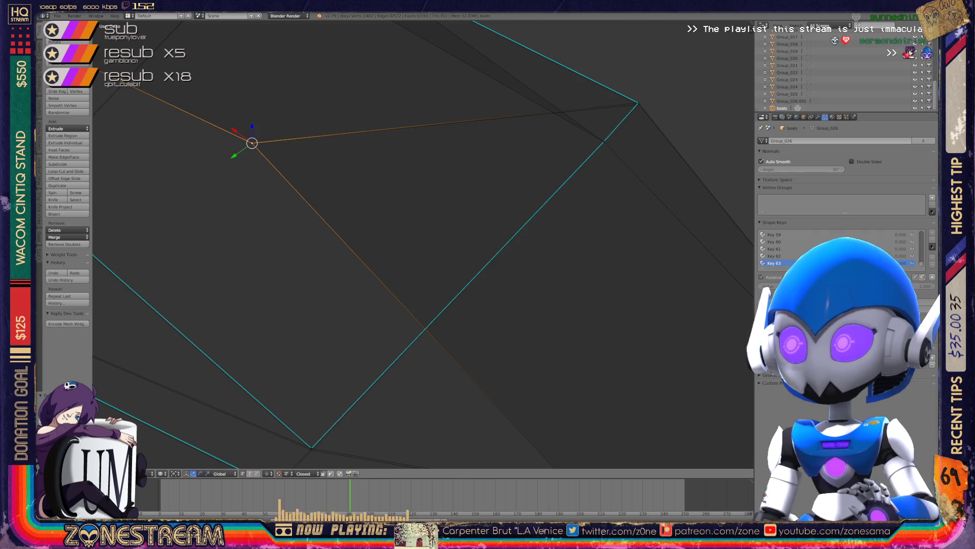
{"action": "left_click", "coordinate": [639, 102]}
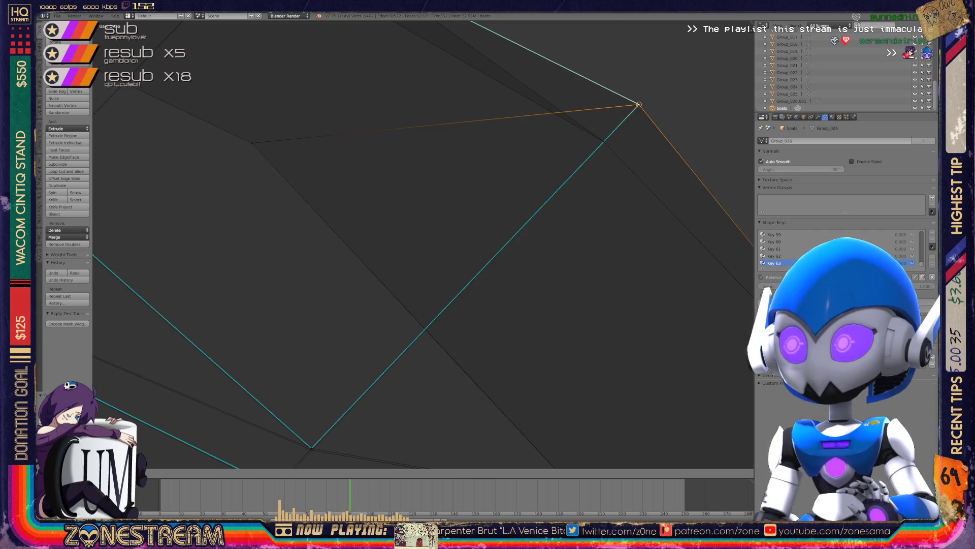
{"action": "scroll", "coordinate": [423, 244], "scroll_direction": "down", "scroll_amount": 5}
{"action": "middle_click_drag", "start_coordinate": [423, 244], "coordinate": [499, 162], "text": "shift"}
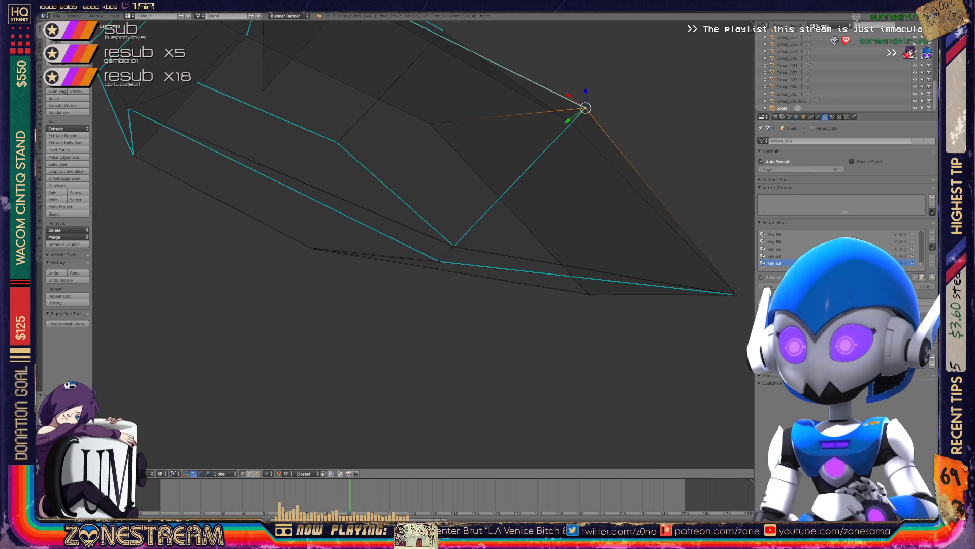
{"action": "scroll", "coordinate": [423, 244], "scroll_direction": "up", "scroll_amount": 6}
{"action": "scroll", "coordinate": [746, 218], "scroll_direction": "up", "scroll_amount": 2}
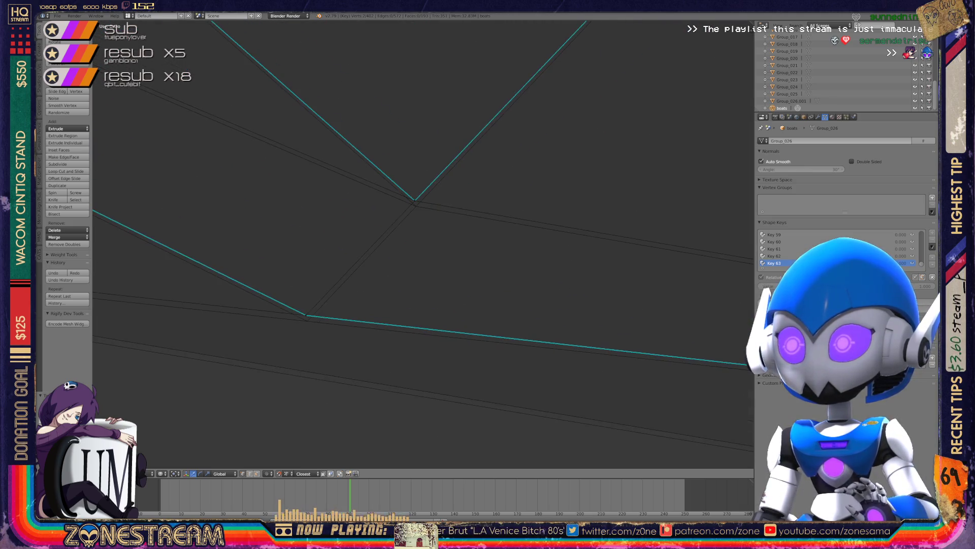
Lower the central edge loop and the lower-left loop onto their neighbouring edges.
{"action": "right_click", "coordinate": [559, 205], "text": "alt"}
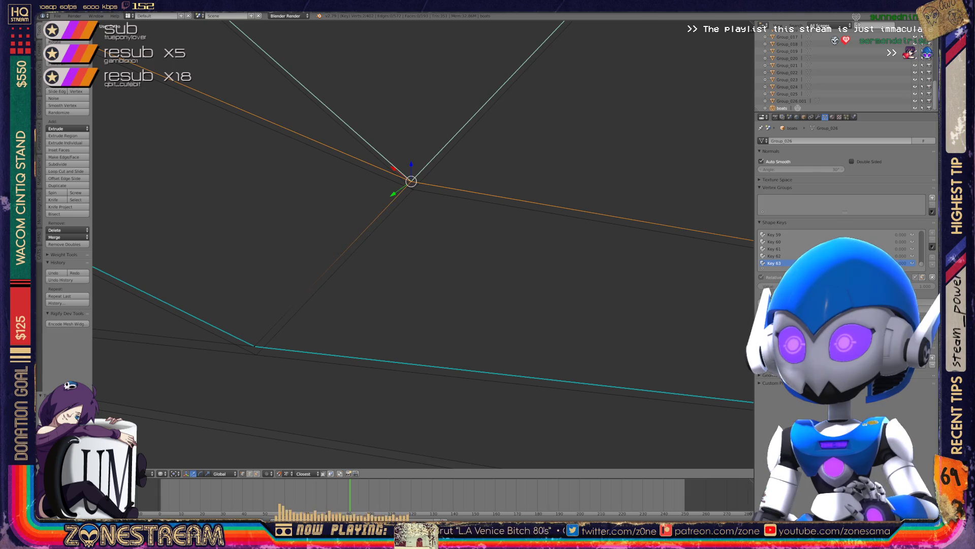
{"action": "key", "text": "g"}
{"action": "left_click", "coordinate": [413, 189]}
{"action": "right_click", "coordinate": [254, 347], "text": "alt"}
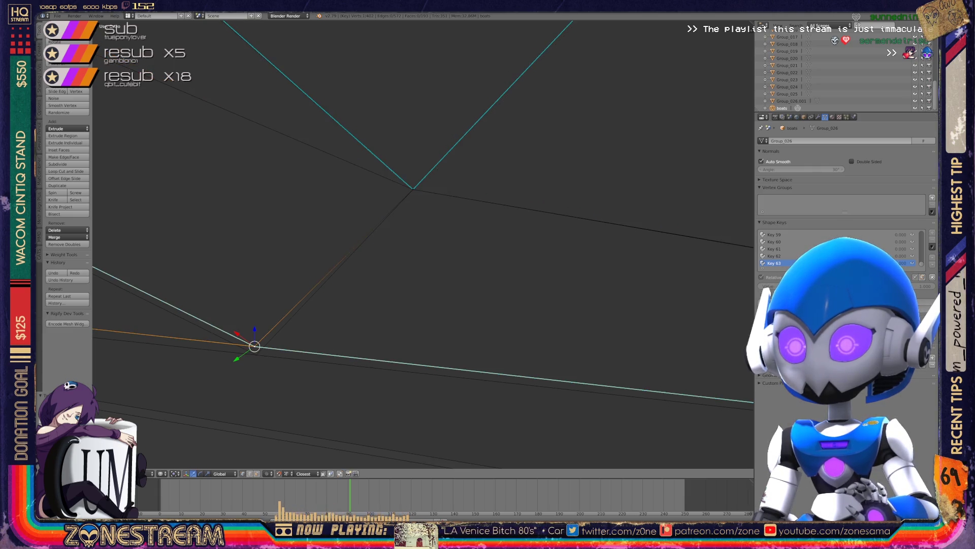
{"action": "key", "text": "g"}
{"action": "left_click", "coordinate": [256, 354]}
Inspect the tip, select the hull's left-end vertex and the edges joined to it.
{"action": "mouse_move", "coordinate": [256, 355]}
{"action": "middle_mouse_down"}
{"action": "mouse_move", "coordinate": [463, 301]}
{"action": "mouse_move", "coordinate": [437, 258]}
{"action": "mouse_move", "coordinate": [575, 273]}
{"action": "middle_mouse_up"}
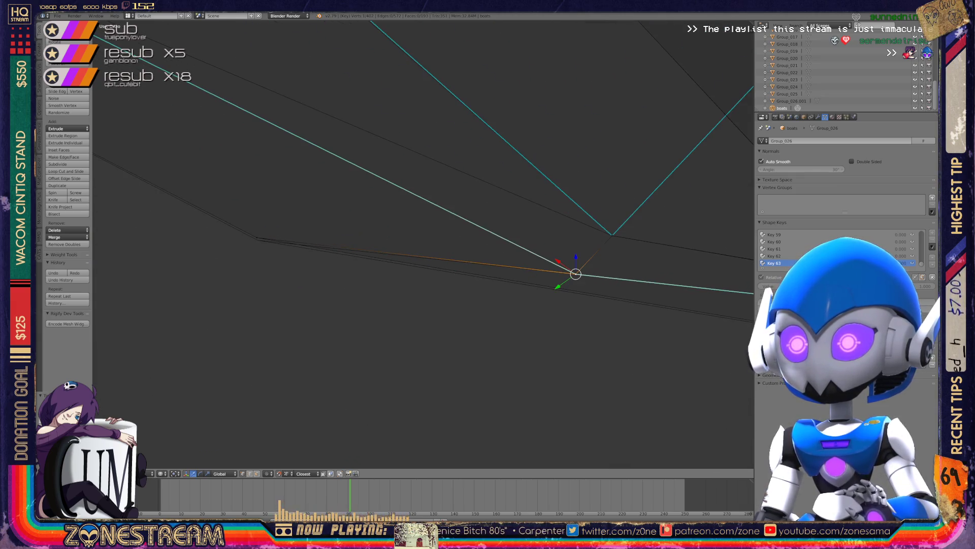
{"action": "right_click", "coordinate": [257, 237]}
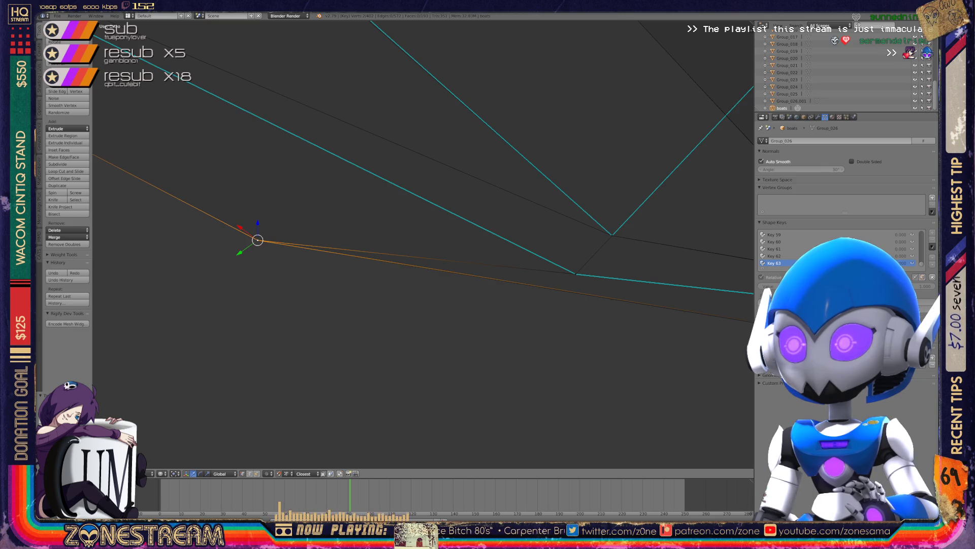
{"action": "mouse_move", "coordinate": [256, 237]}
{"action": "middle_mouse_down"}
{"action": "mouse_move", "coordinate": [343, 242]}
{"action": "mouse_move", "coordinate": [376, 193]}
{"action": "middle_mouse_up"}
{"action": "middle_click_drag", "start_coordinate": [279, 284], "coordinate": [386, 299]}
{"action": "key", "text": "a"}
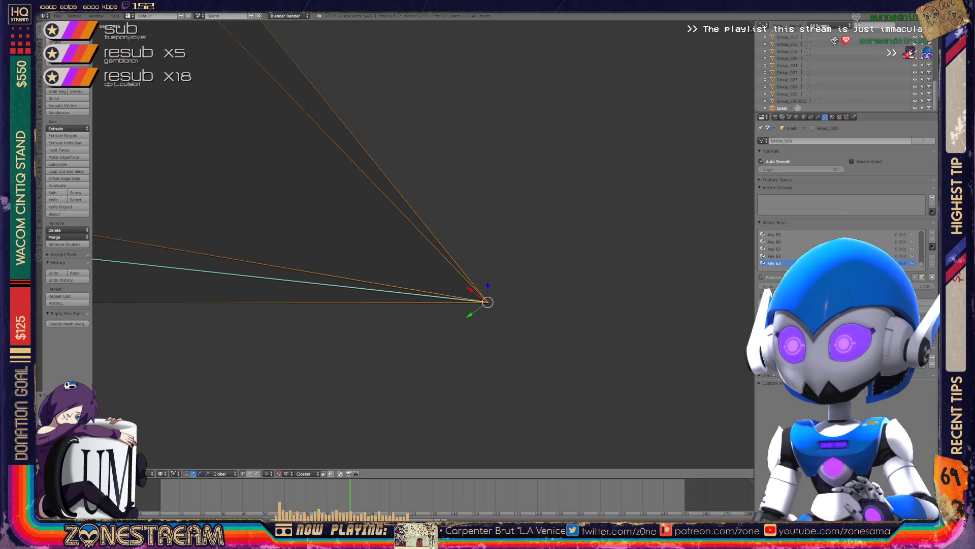
{"action": "mouse_move", "coordinate": [457, 315]}
{"action": "middle_mouse_down"}
{"action": "mouse_move", "coordinate": [488, 325]}
{"action": "mouse_move", "coordinate": [477, 320]}
{"action": "middle_mouse_up"}
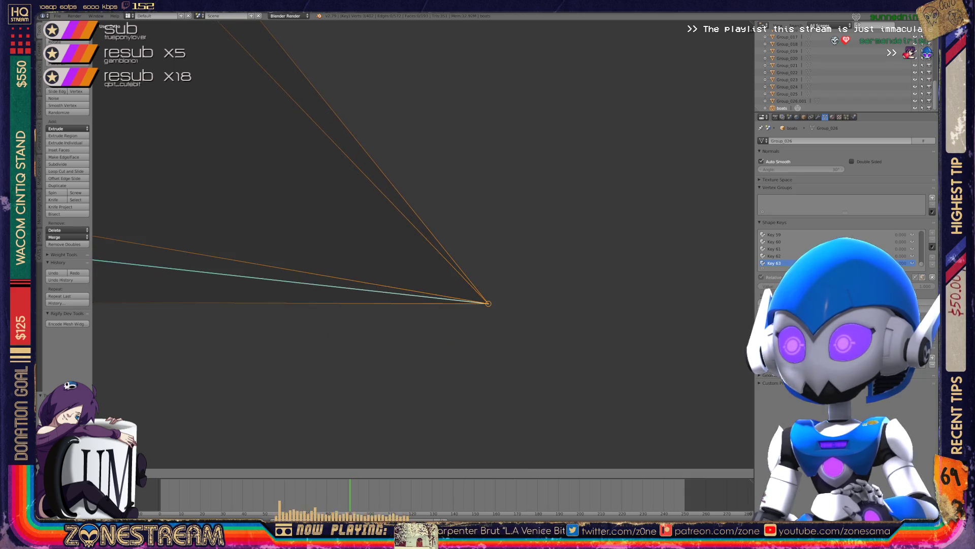
{"action": "scroll", "coordinate": [457, 254], "scroll_direction": "down", "scroll_amount": 3}
{"action": "key", "text": "Tab"}
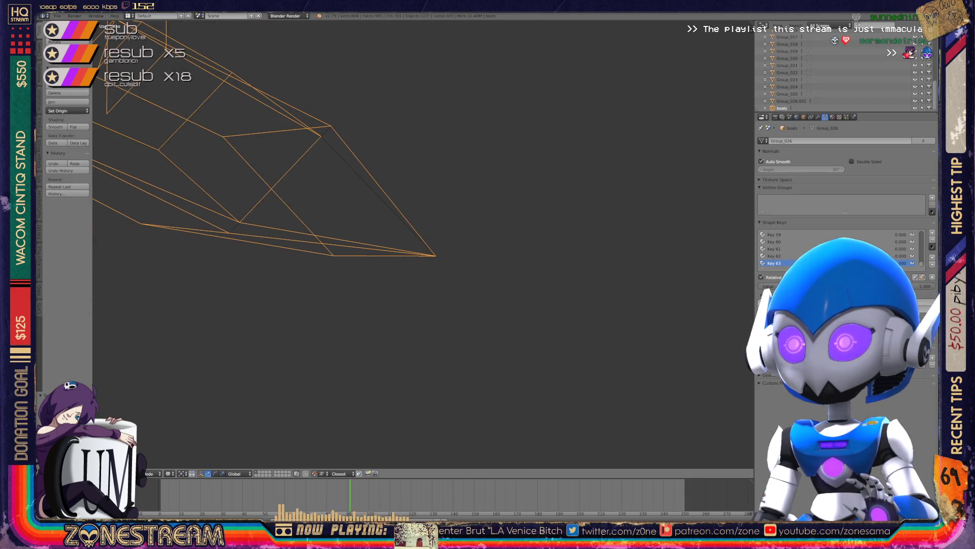
{"action": "mouse_move", "coordinate": [422, 244]}
{"action": "middle_mouse_down"}
{"action": "mouse_move", "coordinate": [437, 213]}
{"action": "mouse_move", "coordinate": [467, 239]}
{"action": "mouse_move", "coordinate": [437, 239]}
{"action": "mouse_move", "coordinate": [457, 233]}
{"action": "middle_mouse_up"}
{"action": "scroll", "coordinate": [421, 244], "scroll_direction": "up", "scroll_amount": 3}
{"action": "scroll", "coordinate": [423, 244], "scroll_direction": "up", "scroll_amount": 3}
{"action": "scroll", "coordinate": [423, 244], "scroll_direction": "down", "scroll_amount": 3}
{"action": "scroll", "coordinate": [423, 244], "scroll_direction": "up", "scroll_amount": 3}
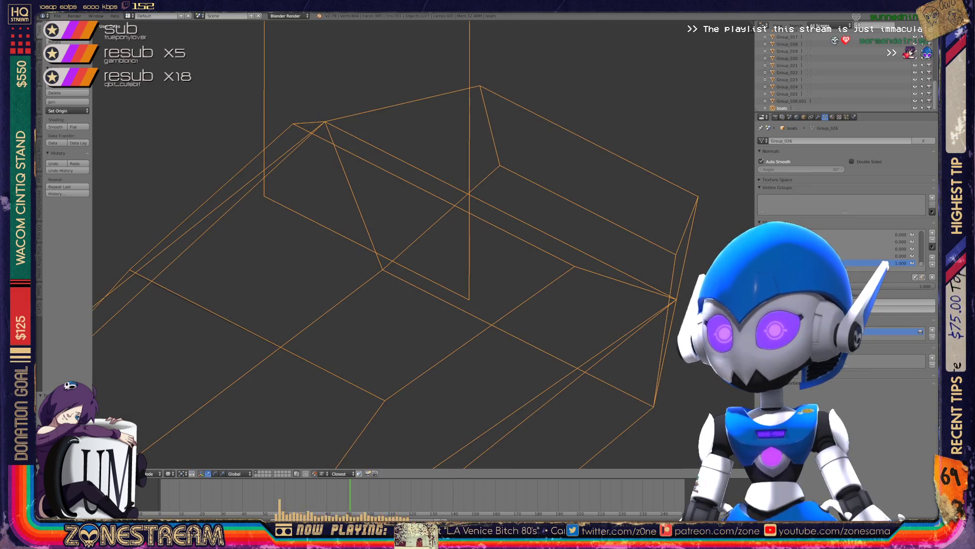
{"action": "scroll", "coordinate": [423, 244], "scroll_direction": "up", "scroll_amount": 5}
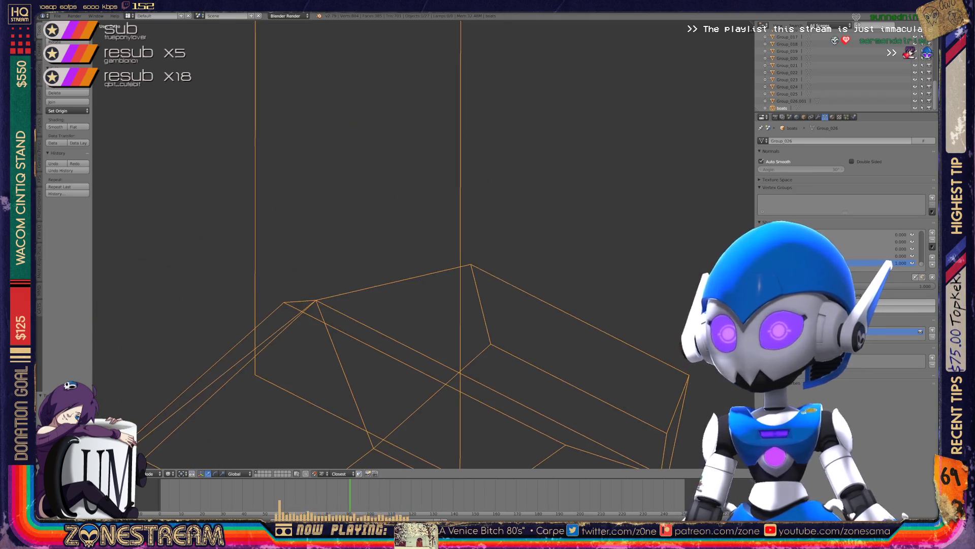
{"action": "middle_click_drag", "start_coordinate": [423, 244], "coordinate": [430, 332], "text": "shift"}
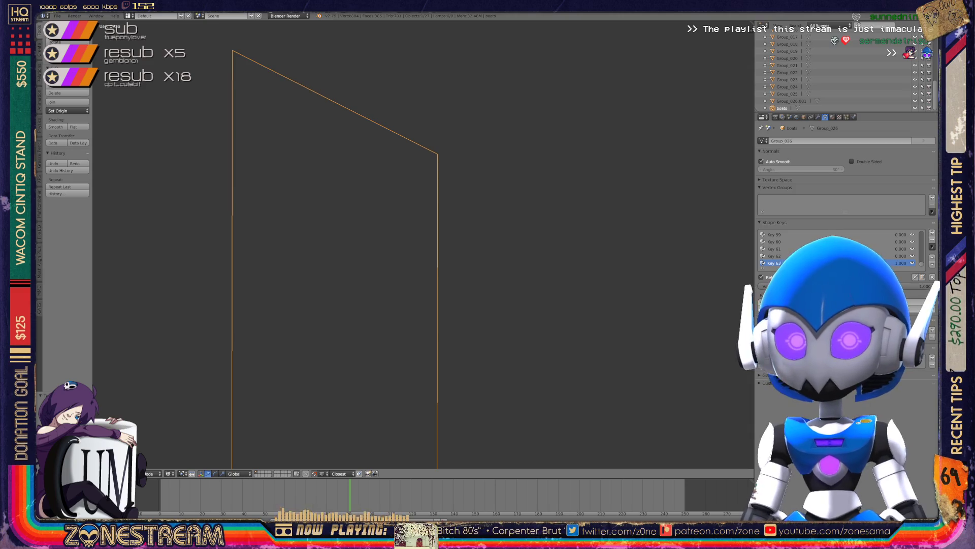
{"action": "key", "text": "Tab"}
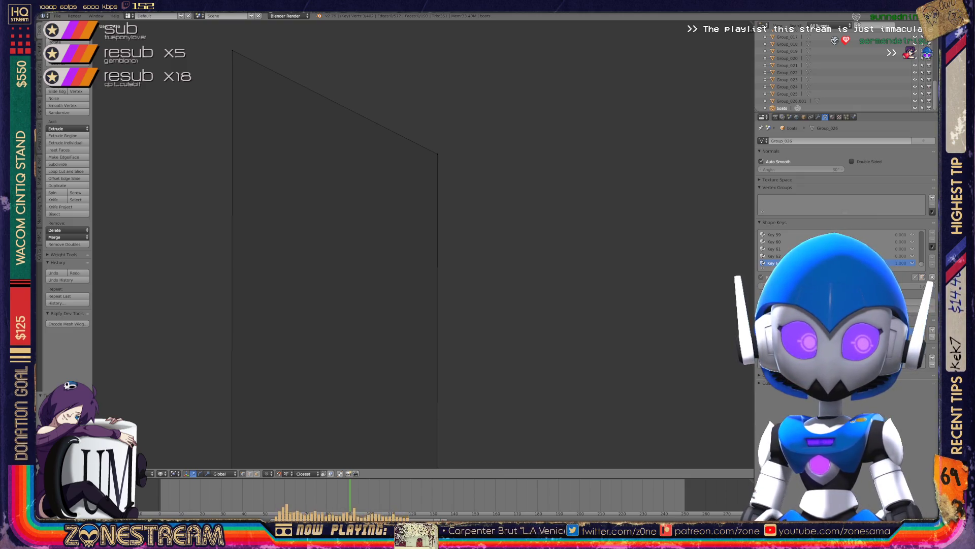
{"action": "scroll", "coordinate": [423, 244], "scroll_direction": "down", "scroll_amount": 10}
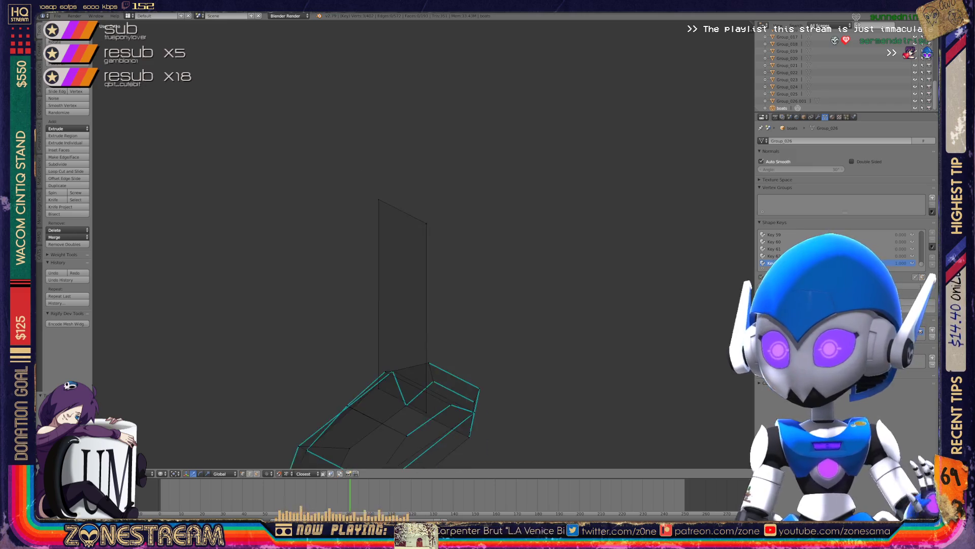
Try moving the selected corner vertex, cancel, and start moving it again.
{"action": "middle_click_drag", "start_coordinate": [424, 244], "coordinate": [493, 238]}
{"action": "scroll", "coordinate": [452, 284], "scroll_direction": "up", "scroll_amount": 8}
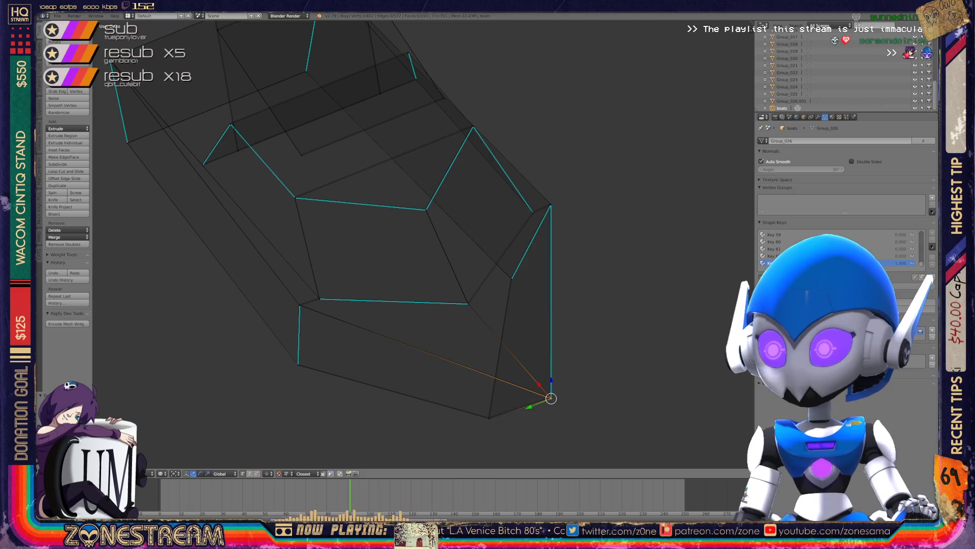
{"action": "left_click_drag", "start_coordinate": [552, 397], "coordinate": [525, 357]}
{"action": "key", "text": "Escape"}
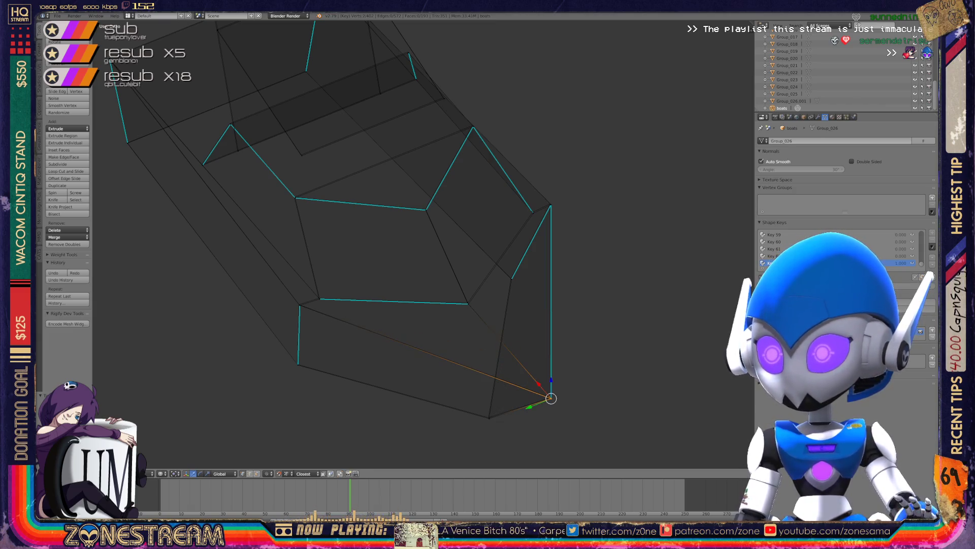
{"action": "left_click_drag", "start_coordinate": [551, 398], "coordinate": [488, 417]}
Select the lower corner vertex, then the inner hull edge vertex, zooming in on it.
{"action": "left_click", "coordinate": [298, 364]}
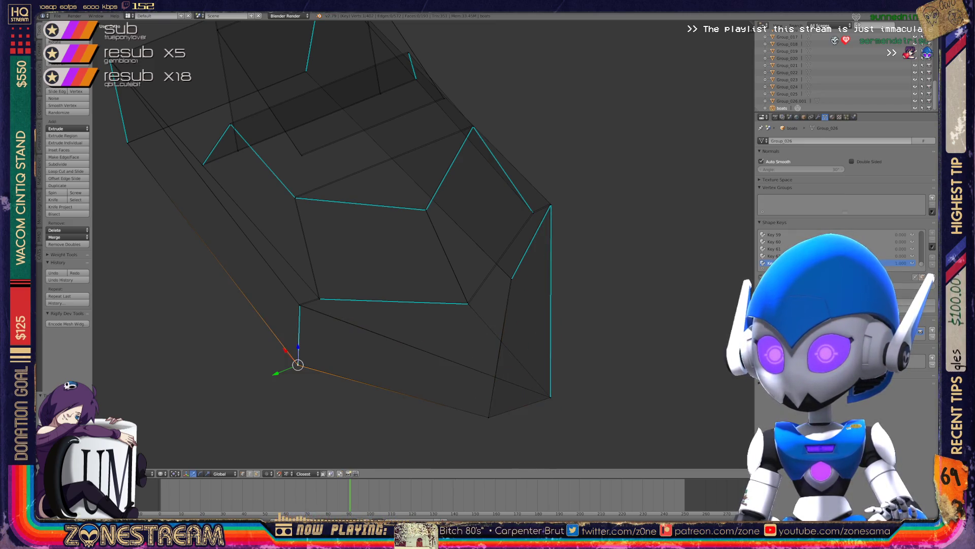
{"action": "left_click", "coordinate": [299, 305]}
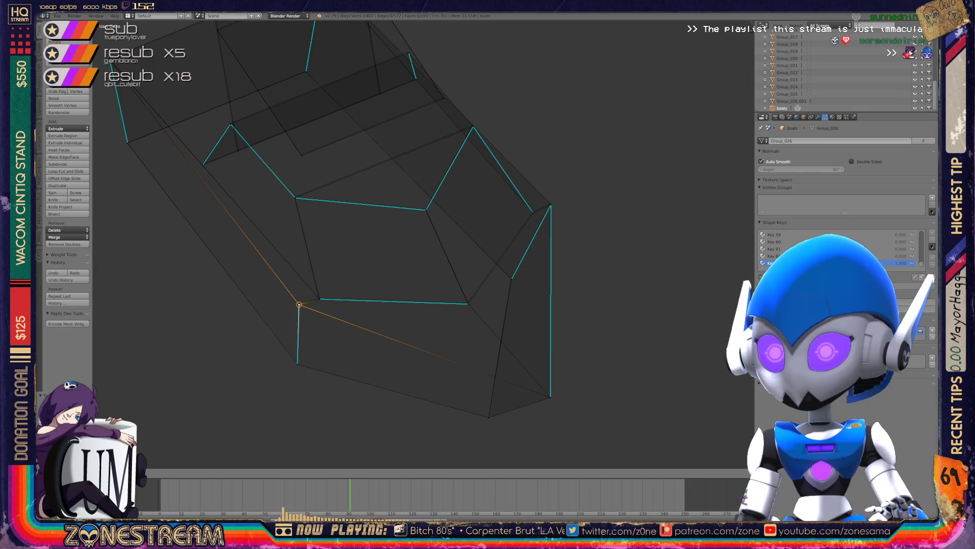
{"action": "middle_click_drag", "start_coordinate": [299, 304], "coordinate": [351, 280], "text": "shift"}
{"action": "scroll", "coordinate": [351, 280], "scroll_direction": "up", "scroll_amount": 5}
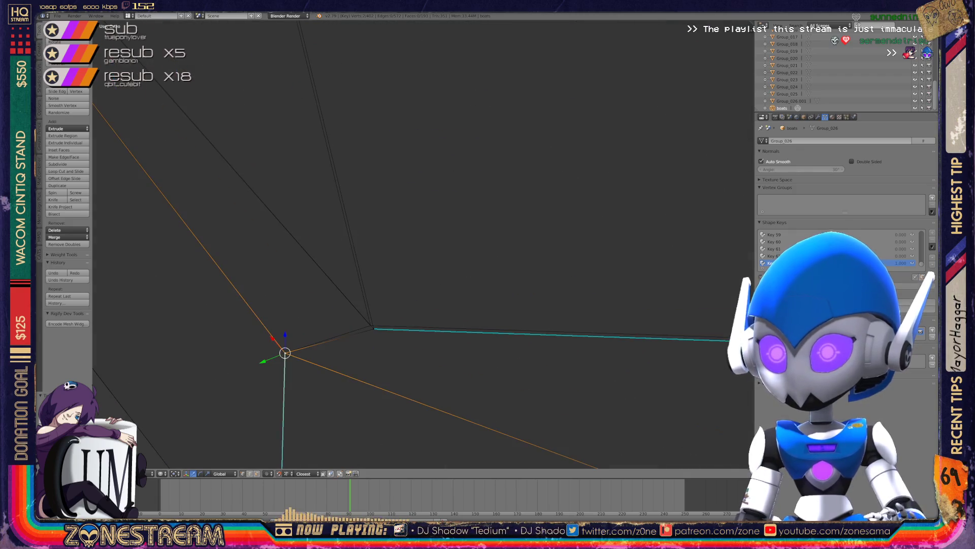
{"action": "middle_click_drag", "start_coordinate": [283, 348], "coordinate": [375, 332], "text": "shift"}
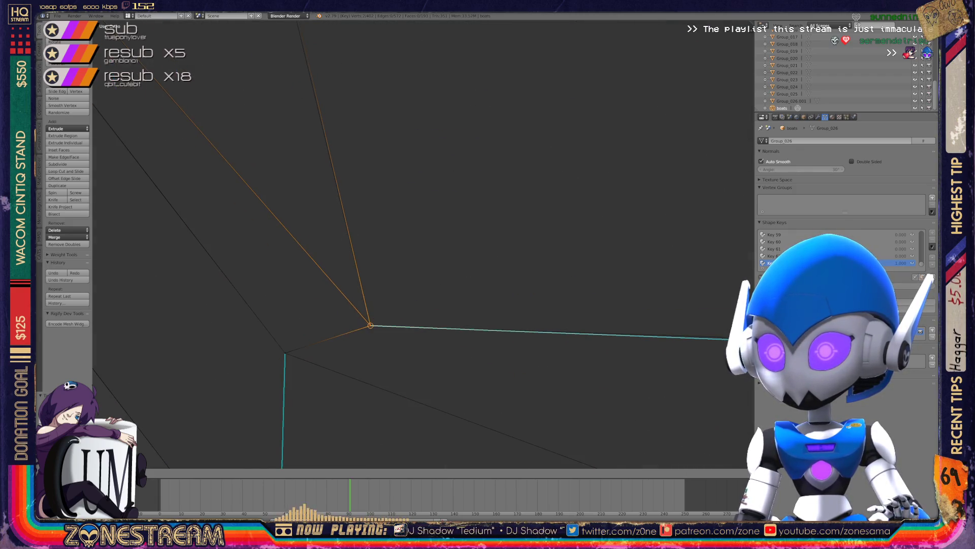
{"action": "scroll", "coordinate": [374, 328], "scroll_direction": "down", "scroll_amount": 5}
{"action": "middle_click_drag", "start_coordinate": [398, 276], "coordinate": [191, 257], "text": "shift"}
{"action": "scroll", "coordinate": [449, 266], "scroll_direction": "up", "scroll_amount": 2}
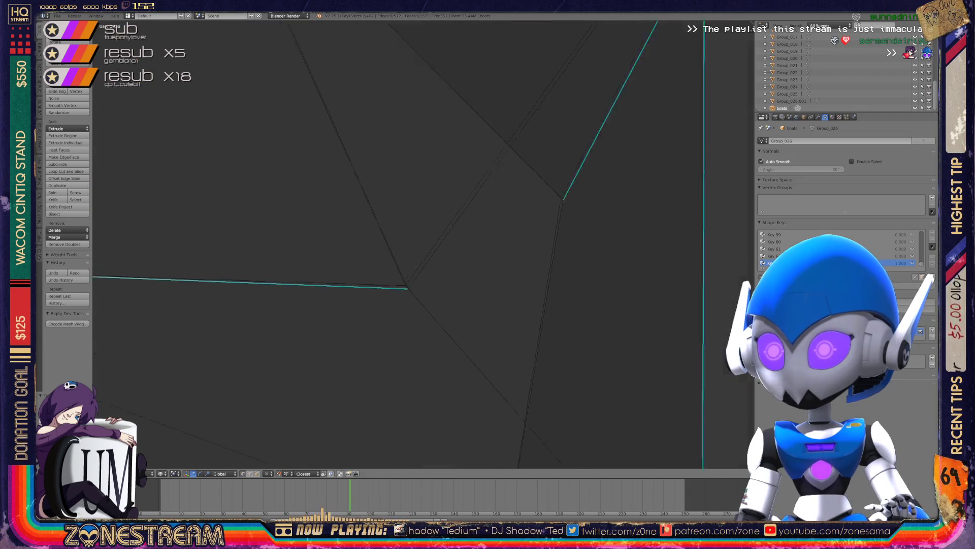
Select the pair of overlapping vertices where the edges meet and move both slightly up-left.
{"action": "right_click", "coordinate": [402, 308]}
{"action": "mouse_move", "coordinate": [403, 286]}
{"action": "middle_mouse_down", "text": "shift"}
{"action": "mouse_move", "coordinate": [401, 307]}
{"action": "mouse_move", "coordinate": [185, 444]}
{"action": "middle_mouse_up", "text": "shift"}
{"action": "right_click", "coordinate": [404, 315]}
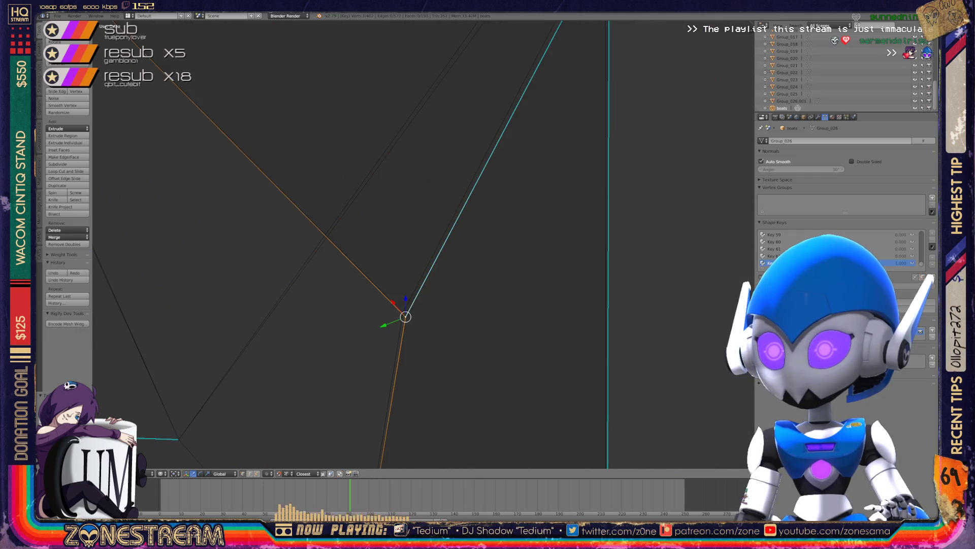
{"action": "mouse_move", "coordinate": [403, 312]}
{"action": "middle_mouse_down", "text": "shift"}
{"action": "mouse_move", "coordinate": [327, 381]}
{"action": "mouse_move", "coordinate": [233, 506]}
{"action": "middle_mouse_up", "text": "shift"}
{"action": "right_click", "coordinate": [348, 172], "text": "shift"}
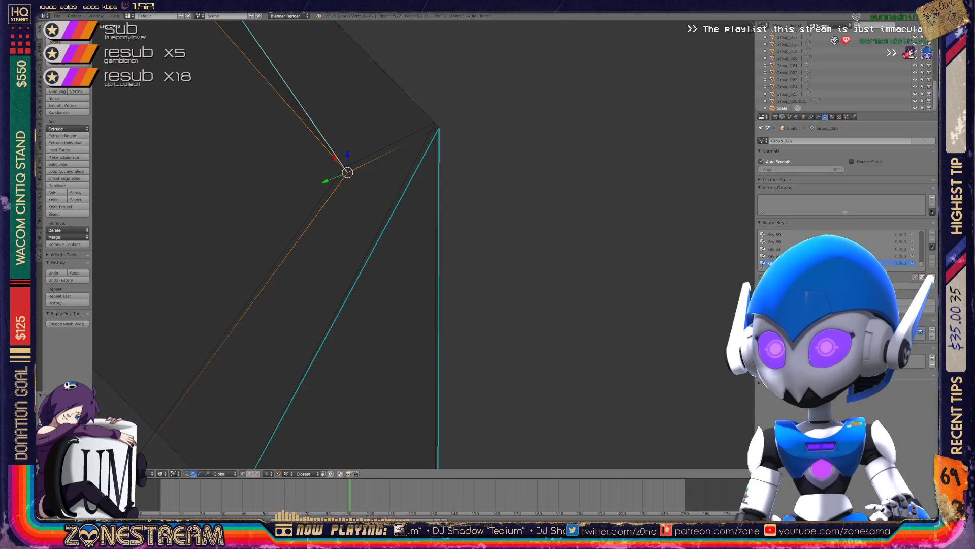
{"action": "left_click_drag", "start_coordinate": [348, 172], "coordinate": [344, 167]}
{"action": "mouse_move", "coordinate": [344, 167]}
{"action": "middle_mouse_down"}
{"action": "mouse_move", "coordinate": [397, 215]}
{"action": "mouse_move", "coordinate": [614, 87]}
{"action": "mouse_move", "coordinate": [716, 93]}
{"action": "mouse_move", "coordinate": [610, 399]}
{"action": "mouse_move", "coordinate": [268, 289]}
{"action": "mouse_move", "coordinate": [321, 246]}
{"action": "mouse_move", "coordinate": [328, 198]}
{"action": "mouse_move", "coordinate": [381, 287]}
{"action": "mouse_move", "coordinate": [405, 264]}
{"action": "mouse_move", "coordinate": [508, 259]}
{"action": "mouse_move", "coordinate": [559, 244]}
{"action": "mouse_move", "coordinate": [624, 251]}
{"action": "mouse_move", "coordinate": [264, 280]}
{"action": "mouse_move", "coordinate": [379, 203]}
{"action": "mouse_move", "coordinate": [174, 140]}
{"action": "middle_mouse_up"}
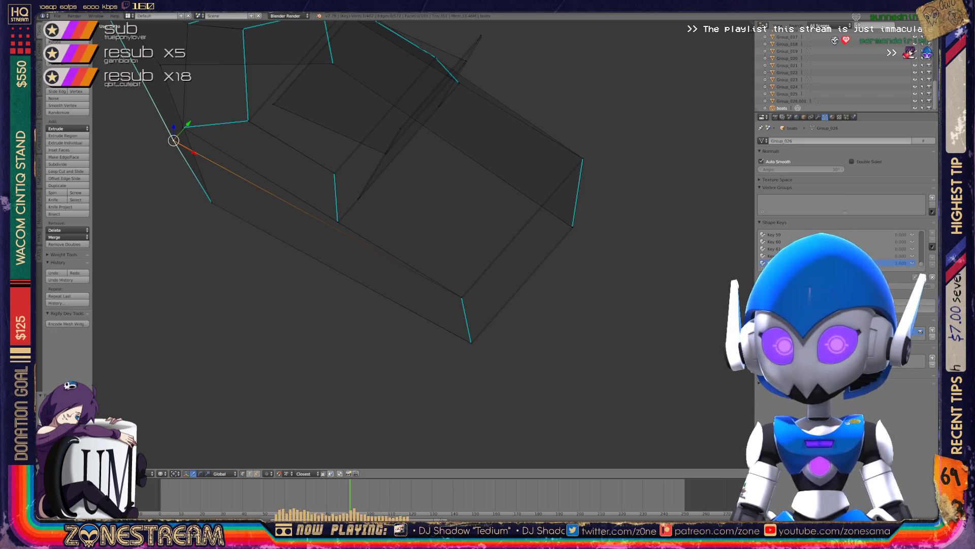
Reposition the selected vertex while adjusting the view around it.
{"action": "scroll", "coordinate": [416, 244], "scroll_direction": "up", "scroll_amount": 6}
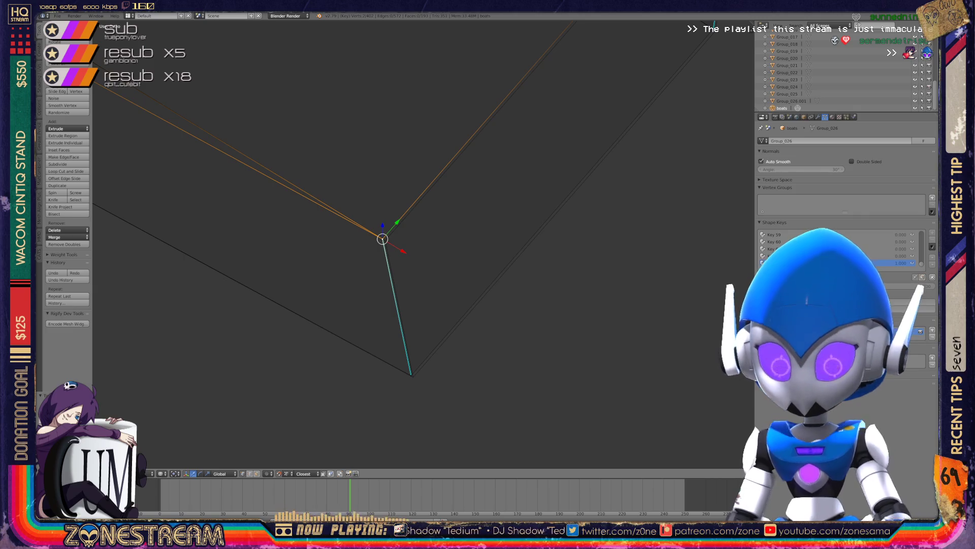
{"action": "key", "text": "g"}
{"action": "middle_click_drag", "start_coordinate": [457, 254], "coordinate": [529, 234]}
{"action": "key", "text": "g"}
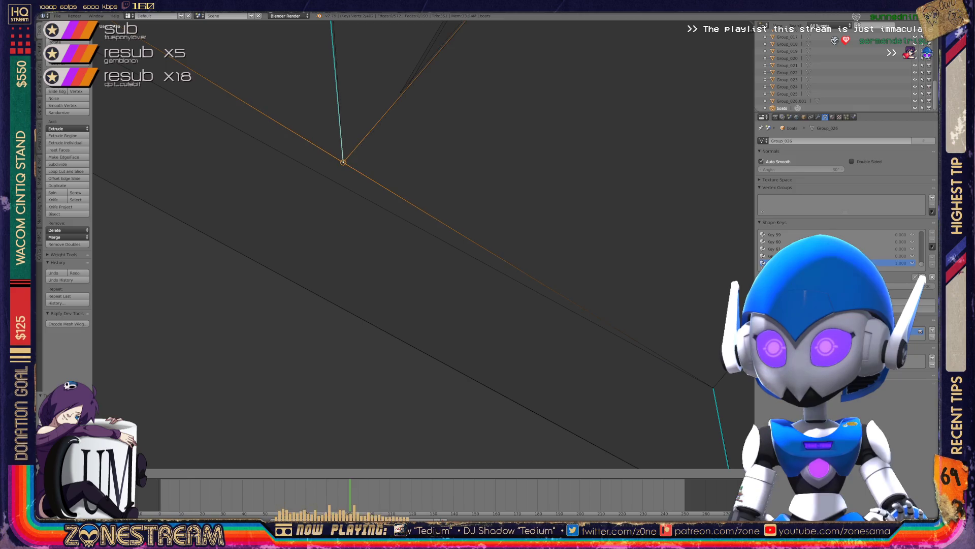
{"action": "middle_click_drag", "start_coordinate": [406, 203], "coordinate": [366, 292], "text": "shift"}
{"action": "key", "text": "g"}
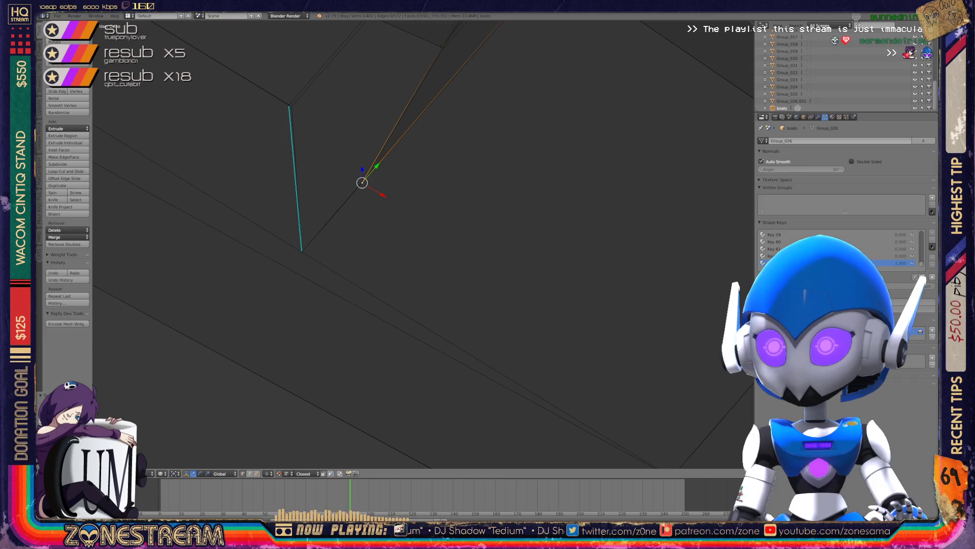
Nudge the vertex at the top of the edge slightly.
{"action": "right_click", "coordinate": [289, 105]}
{"action": "key", "text": "g"}
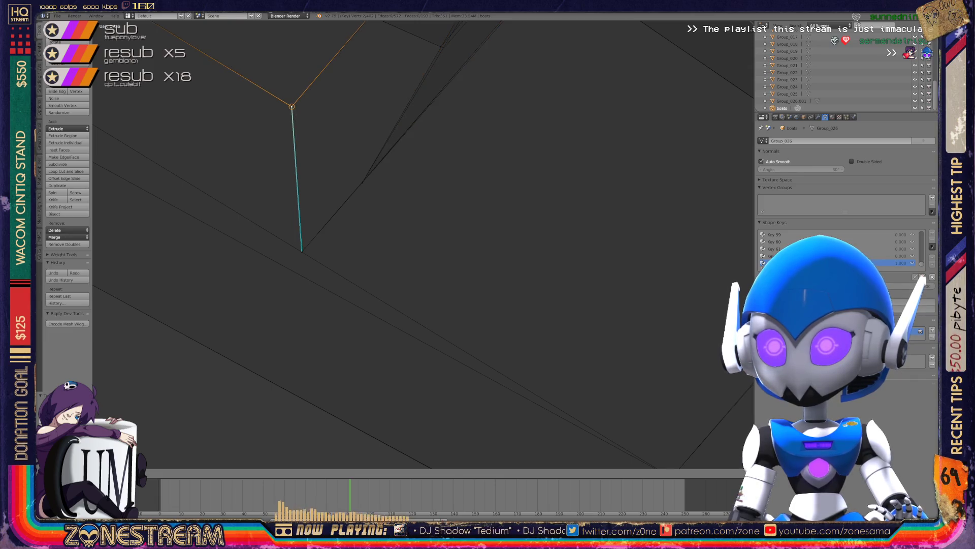
{"action": "scroll", "coordinate": [421, 244], "scroll_direction": "down", "scroll_amount": 4}
{"action": "mouse_move", "coordinate": [422, 244]}
{"action": "middle_mouse_down"}
{"action": "mouse_move", "coordinate": [447, 239]}
{"action": "mouse_move", "coordinate": [264, 168]}
{"action": "mouse_move", "coordinate": [386, 203]}
{"action": "middle_mouse_up"}
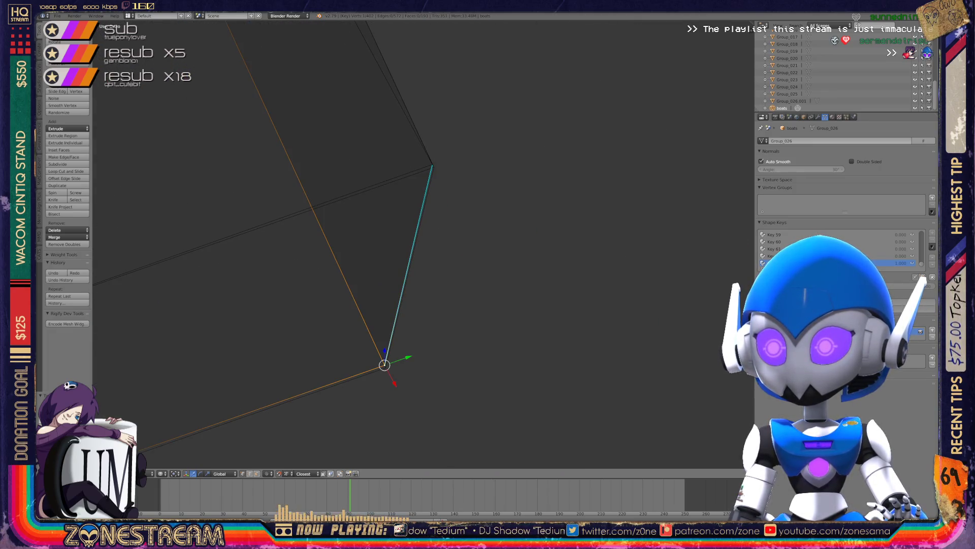
{"action": "key", "text": "g"}
{"action": "key", "text": "Return"}
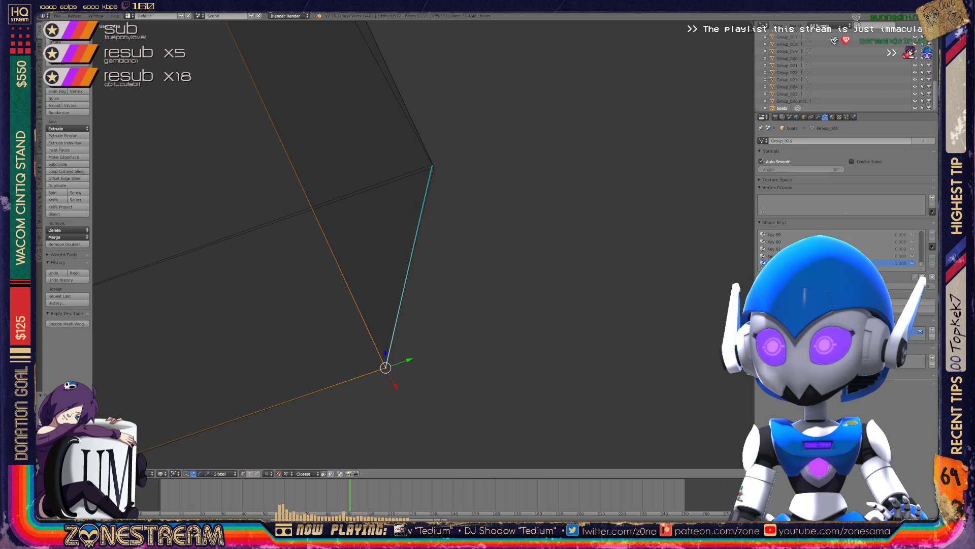
Nudge the box's corner vertex slightly and zoom out to see more mesh.
{"action": "right_click", "coordinate": [432, 165]}
{"action": "key", "text": "g"}
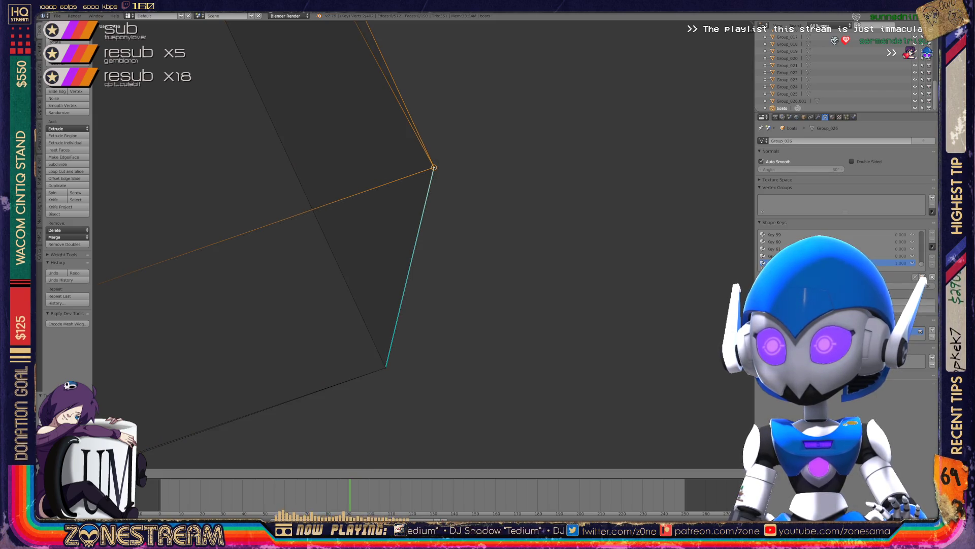
{"action": "key", "text": "Return"}
{"action": "mouse_move", "coordinate": [407, 254]}
{"action": "middle_mouse_down"}
{"action": "mouse_move", "coordinate": [386, 274]}
{"action": "mouse_move", "coordinate": [457, 284]}
{"action": "mouse_move", "coordinate": [508, 325]}
{"action": "mouse_move", "coordinate": [457, 305]}
{"action": "mouse_move", "coordinate": [508, 274]}
{"action": "mouse_move", "coordinate": [533, 284]}
{"action": "middle_mouse_up"}
{"action": "scroll", "coordinate": [406, 254], "scroll_direction": "down", "scroll_amount": 2}
Select another hull-edge vertex, then a vertex near the mesh centre.
{"action": "right_click", "coordinate": [411, 199]}
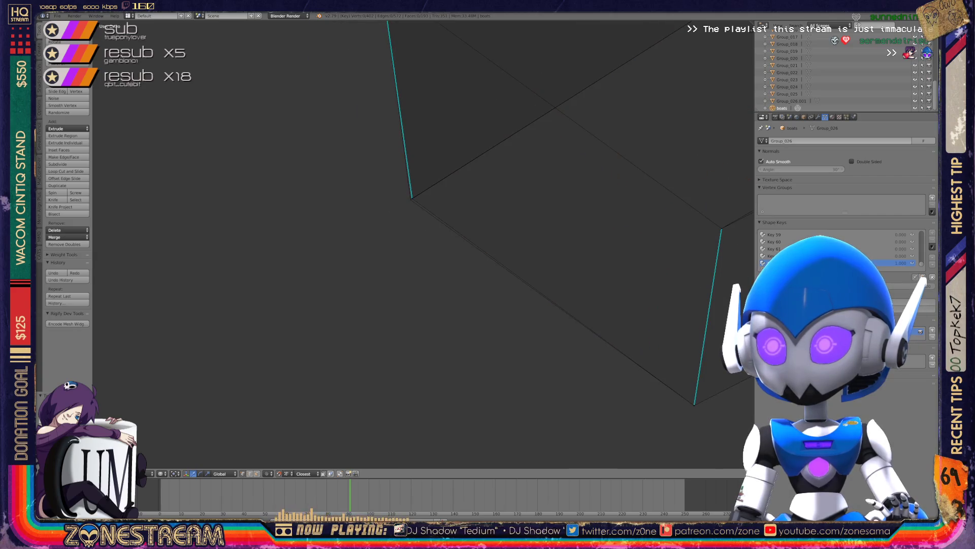
{"action": "scroll", "coordinate": [422, 244], "scroll_direction": "down", "scroll_amount": 4}
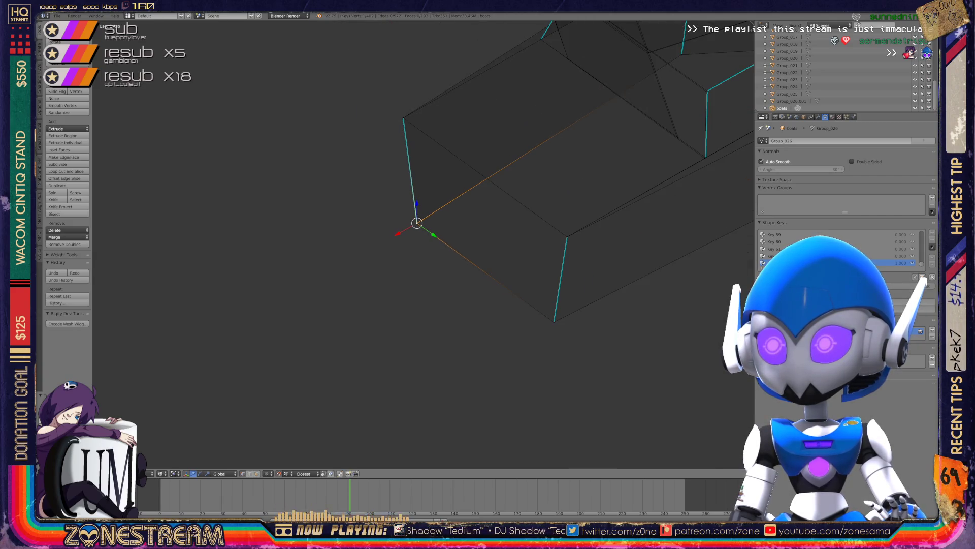
{"action": "scroll", "coordinate": [422, 243], "scroll_direction": "up", "scroll_amount": 6}
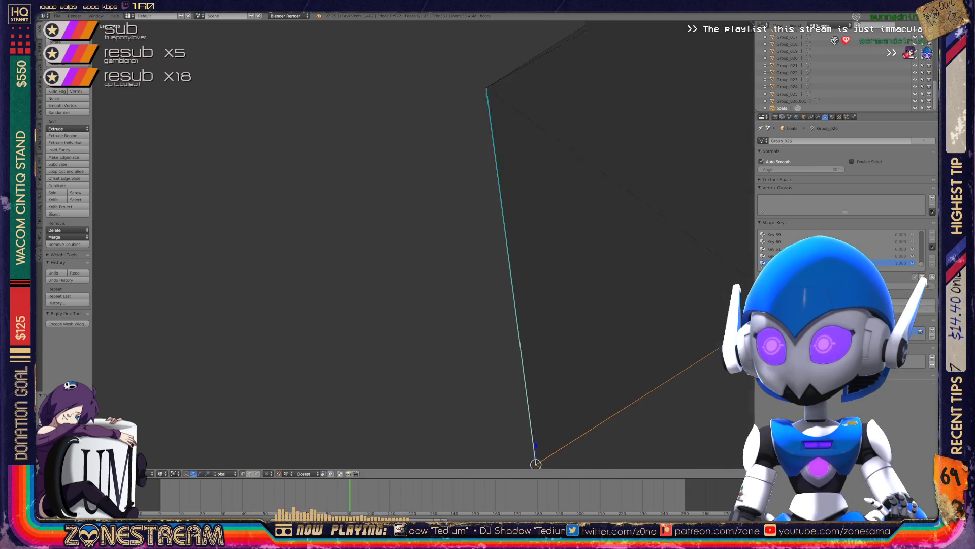
{"action": "middle_click_drag", "start_coordinate": [422, 244], "coordinate": [363, 327], "text": "shift"}
{"action": "scroll", "coordinate": [422, 243], "scroll_direction": "down", "scroll_amount": 3}
{"action": "mouse_move", "coordinate": [422, 243]}
{"action": "middle_mouse_down", "text": "shift"}
{"action": "mouse_move", "coordinate": [356, 200]}
{"action": "mouse_move", "coordinate": [167, 239]}
{"action": "mouse_move", "coordinate": [121, 264]}
{"action": "middle_mouse_up", "text": "shift"}
{"action": "right_click", "coordinate": [522, 263]}
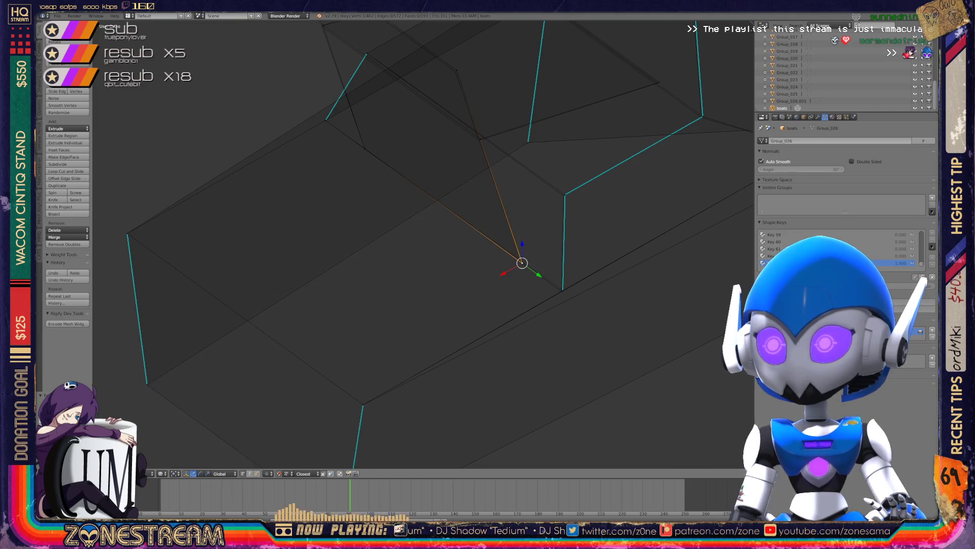
Nudge the selected vertex slightly, then start moving the upper tip vertex.
{"action": "middle_click_drag", "start_coordinate": [422, 244], "coordinate": [417, 284]}
{"action": "key", "text": "g"}
{"action": "key", "text": "Return"}
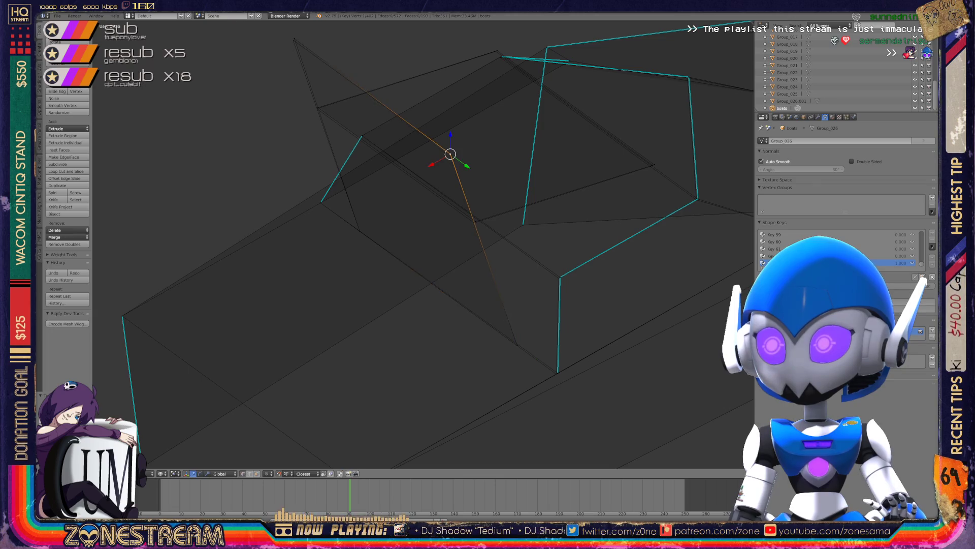
{"action": "middle_click_drag", "start_coordinate": [421, 244], "coordinate": [485, 351], "text": "shift"}
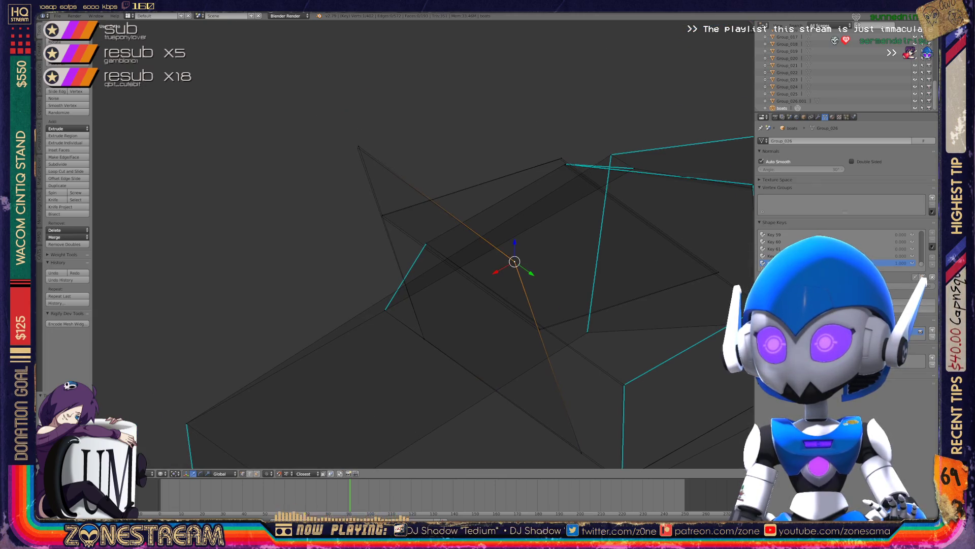
{"action": "right_click", "coordinate": [357, 148]}
{"action": "key", "text": "g"}
Select the vertex where several edges meet and place the 3D cursor there.
{"action": "scroll", "coordinate": [357, 147], "scroll_direction": "up", "scroll_amount": 8}
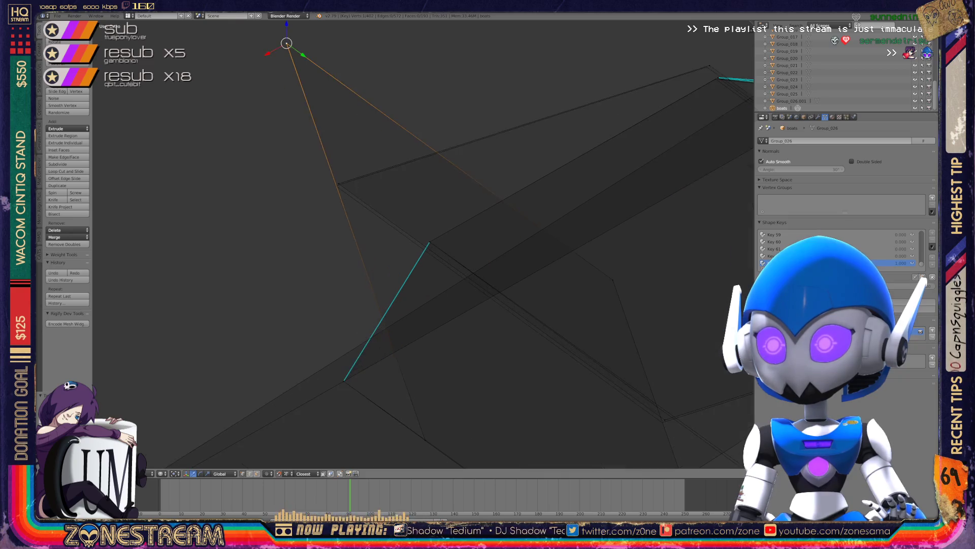
{"action": "left_click", "coordinate": [273, 141]}
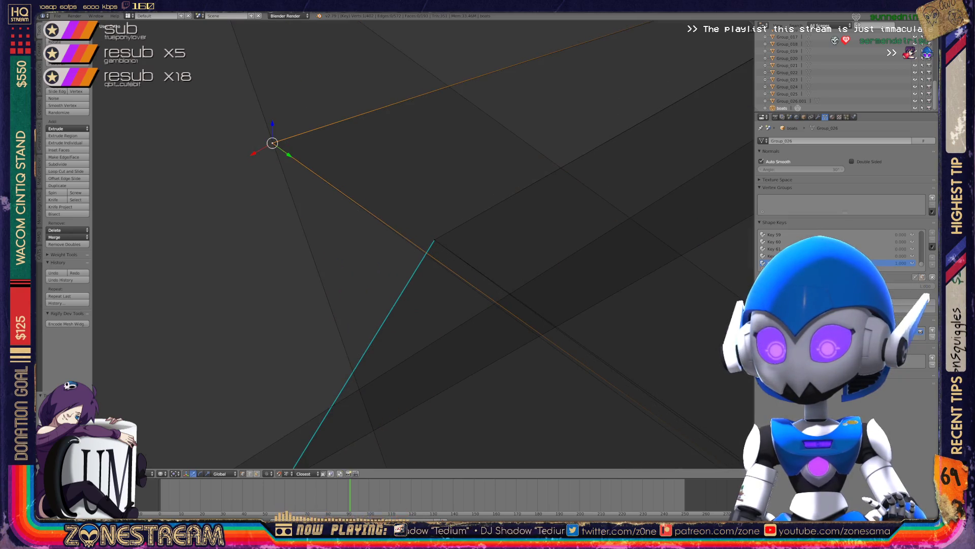
{"action": "mouse_move", "coordinate": [421, 304]}
{"action": "middle_mouse_down", "text": "shift"}
{"action": "mouse_move", "coordinate": [211, 163]}
{"action": "mouse_move", "coordinate": [458, 127]}
{"action": "middle_mouse_up", "text": "shift"}
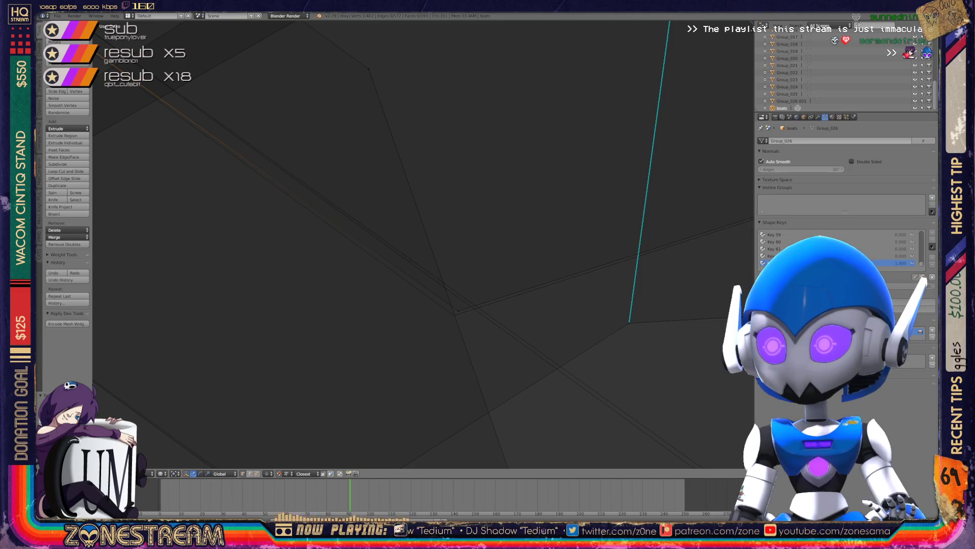
{"action": "right_click", "coordinate": [457, 310]}
{"action": "left_click", "coordinate": [453, 316]}
Select the vertex at the top of the vertical edge and set the 3D cursor on it.
{"action": "scroll", "coordinate": [452, 316], "scroll_direction": "down", "scroll_amount": 5}
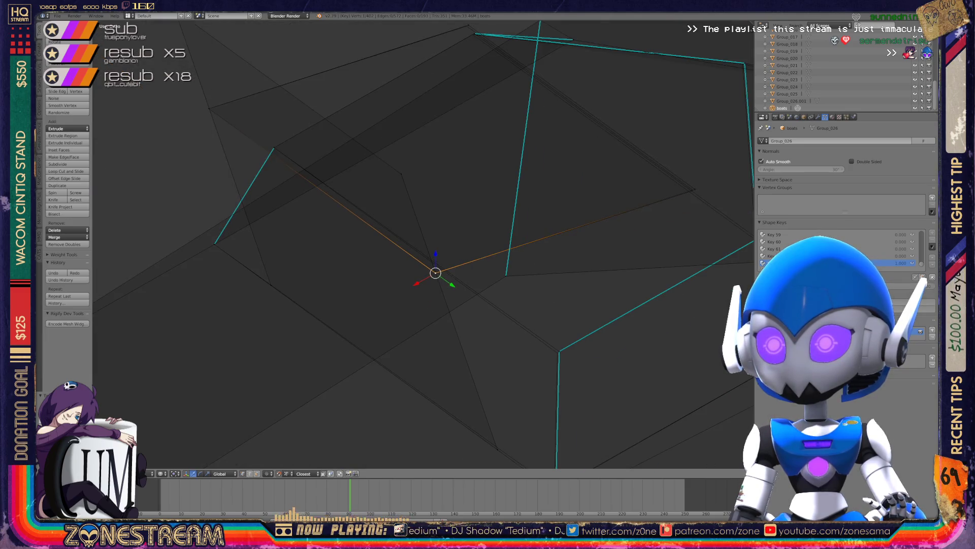
{"action": "middle_click_drag", "start_coordinate": [559, 351], "coordinate": [501, 293], "text": "shift"}
{"action": "right_click", "coordinate": [502, 293]}
{"action": "left_click", "coordinate": [502, 294]}
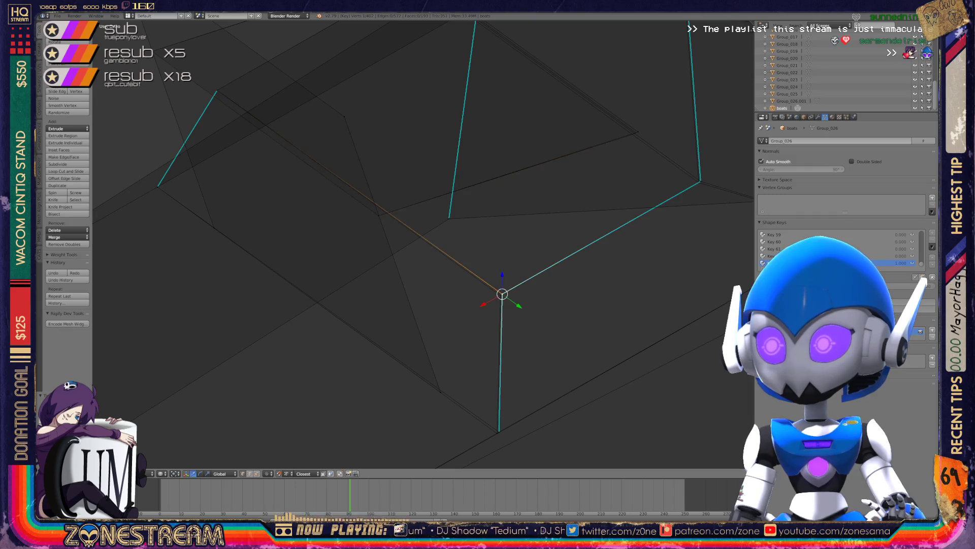
{"action": "right_click", "coordinate": [502, 294]}
{"action": "left_click", "coordinate": [501, 294]}
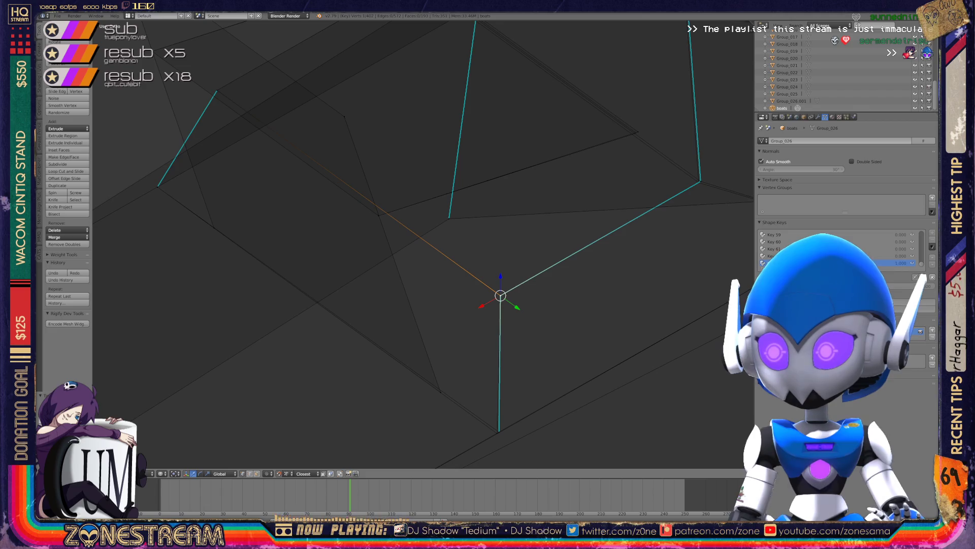
Move the selected vertex up and to the right, then frame it.
{"action": "mouse_move", "coordinate": [500, 294]}
{"action": "middle_mouse_down"}
{"action": "mouse_move", "coordinate": [500, 264]}
{"action": "mouse_move", "coordinate": [500, 333]}
{"action": "mouse_move", "coordinate": [510, 316]}
{"action": "mouse_move", "coordinate": [497, 331]}
{"action": "mouse_move", "coordinate": [477, 320]}
{"action": "mouse_move", "coordinate": [450, 330]}
{"action": "mouse_move", "coordinate": [437, 308]}
{"action": "middle_mouse_up"}
{"action": "scroll", "coordinate": [498, 333], "scroll_direction": "down", "scroll_amount": 2}
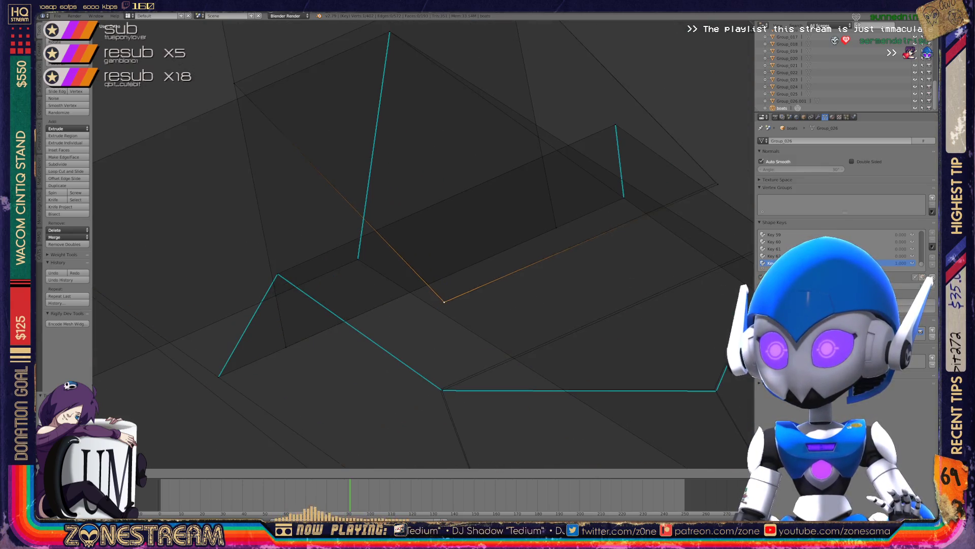
{"action": "key", "text": "g"}
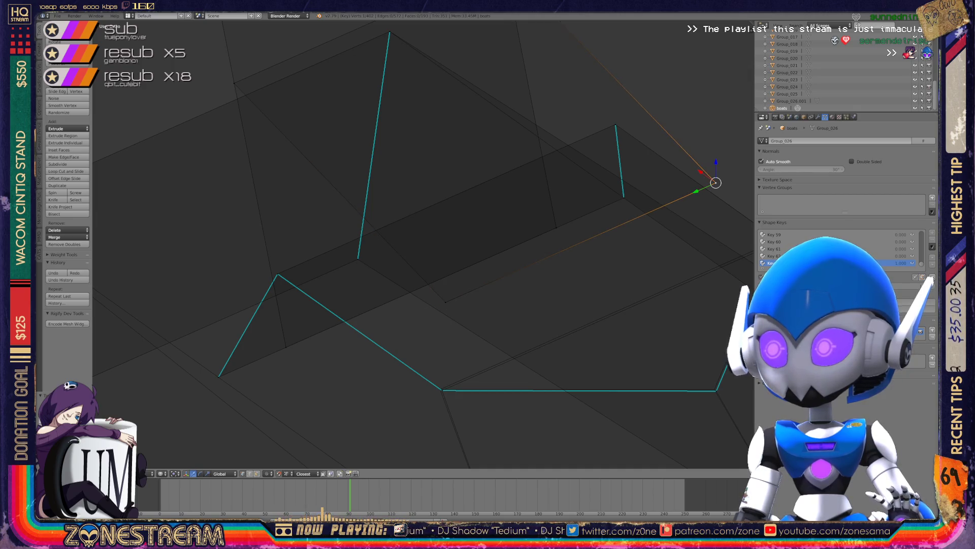
{"action": "scroll", "coordinate": [661, 153], "scroll_direction": "up", "scroll_amount": 3}
{"action": "key", "text": "KP_Decimal"}
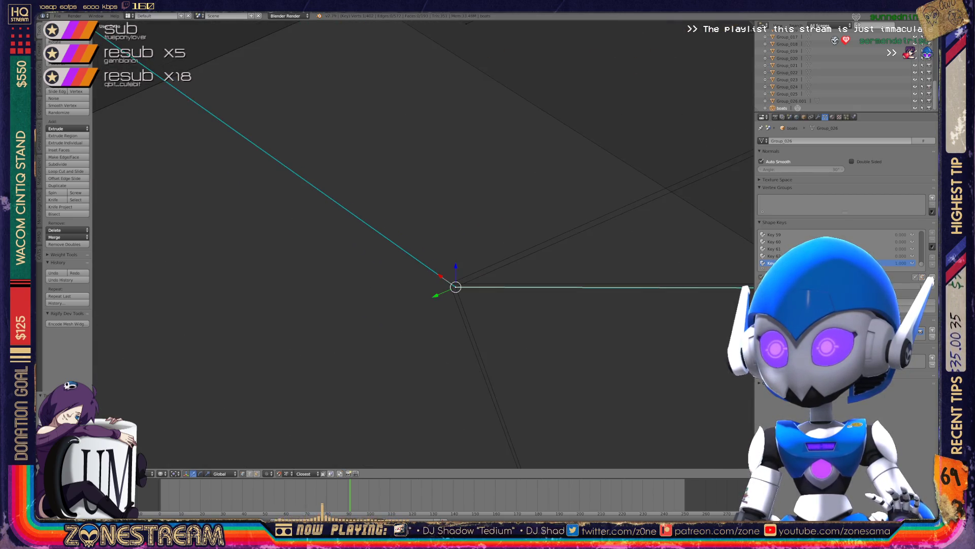
Nudge the hull corner vertex slightly and orbit closely around it to check.
{"action": "right_click", "coordinate": [456, 287]}
{"action": "key", "text": "g"}
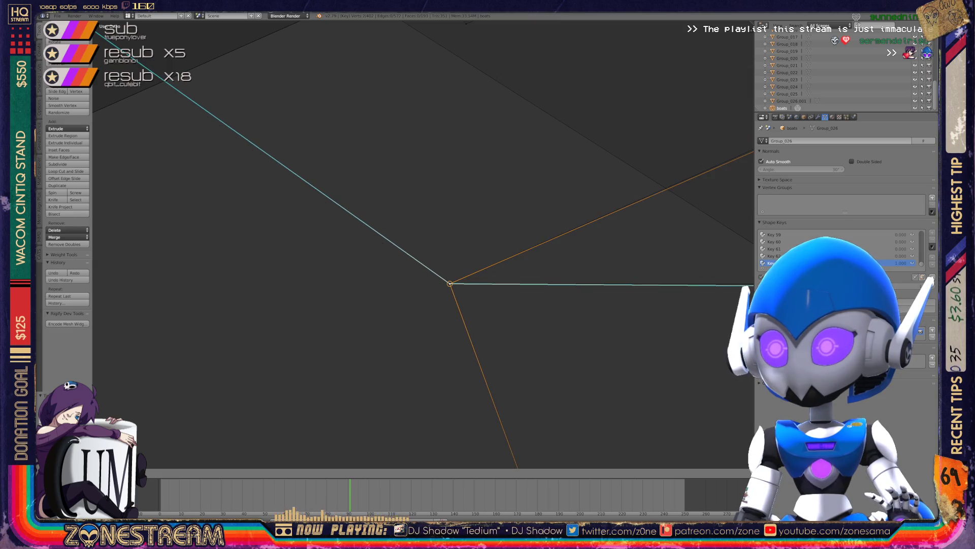
{"action": "mouse_move", "coordinate": [450, 283]}
{"action": "middle_mouse_down"}
{"action": "mouse_move", "coordinate": [421, 239]}
{"action": "mouse_move", "coordinate": [145, 153]}
{"action": "middle_mouse_up"}
{"action": "key", "text": "KP_Decimal"}
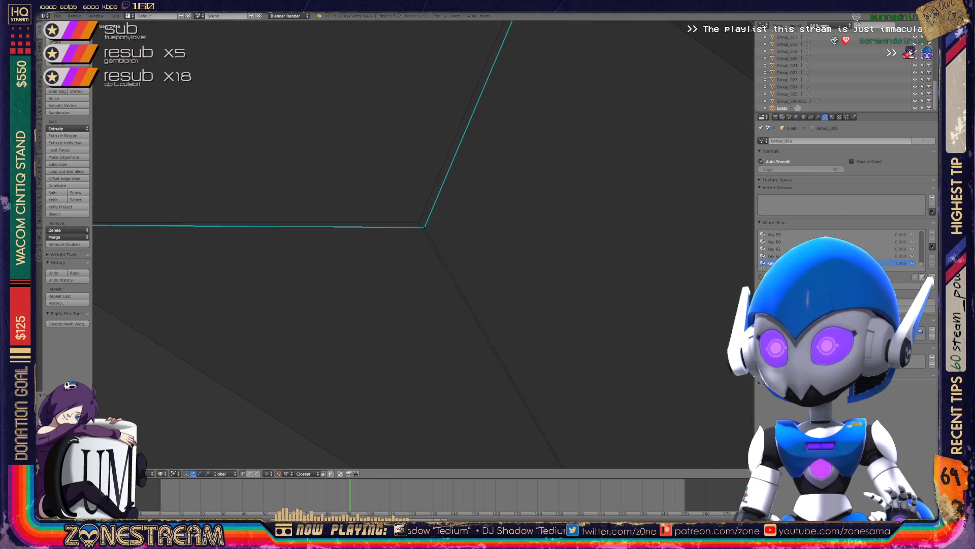
{"action": "scroll", "coordinate": [356, 335], "scroll_direction": "down", "scroll_amount": 5}
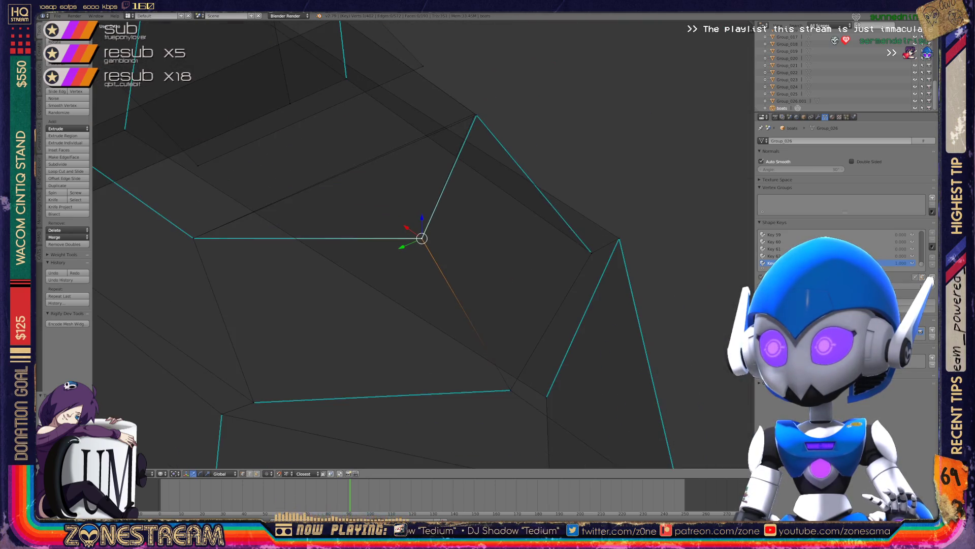
{"action": "mouse_move", "coordinate": [355, 336]}
{"action": "middle_mouse_down"}
{"action": "mouse_move", "coordinate": [386, 305]}
{"action": "mouse_move", "coordinate": [325, 285]}
{"action": "mouse_move", "coordinate": [305, 262]}
{"action": "middle_mouse_up"}
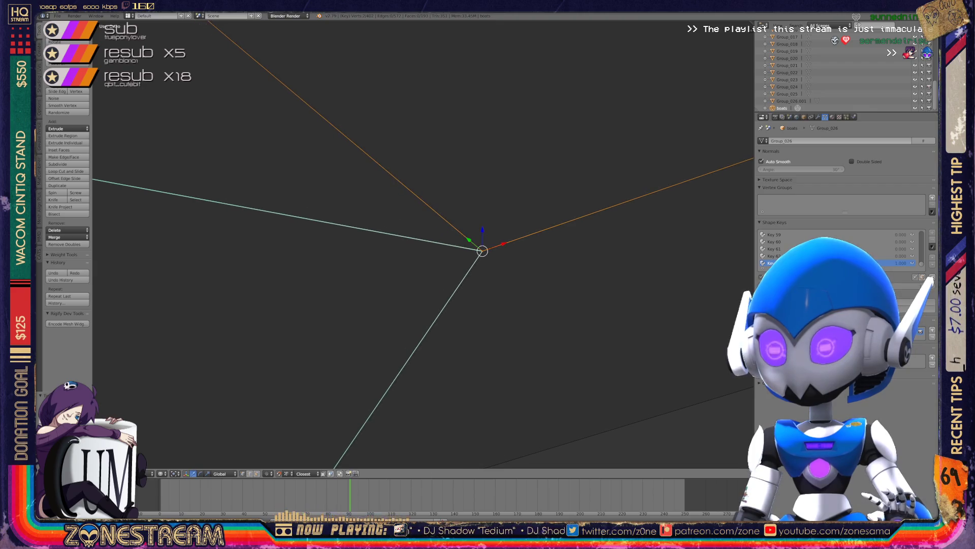
{"action": "scroll", "coordinate": [422, 244], "scroll_direction": "down", "scroll_amount": 5}
Switch to Object Mode and save the boat scene over the existing file.
{"action": "middle_click_drag", "start_coordinate": [422, 244], "coordinate": [396, 224]}
{"action": "key", "text": "Tab"}
{"action": "scroll", "coordinate": [422, 244], "scroll_direction": "up", "scroll_amount": 3}
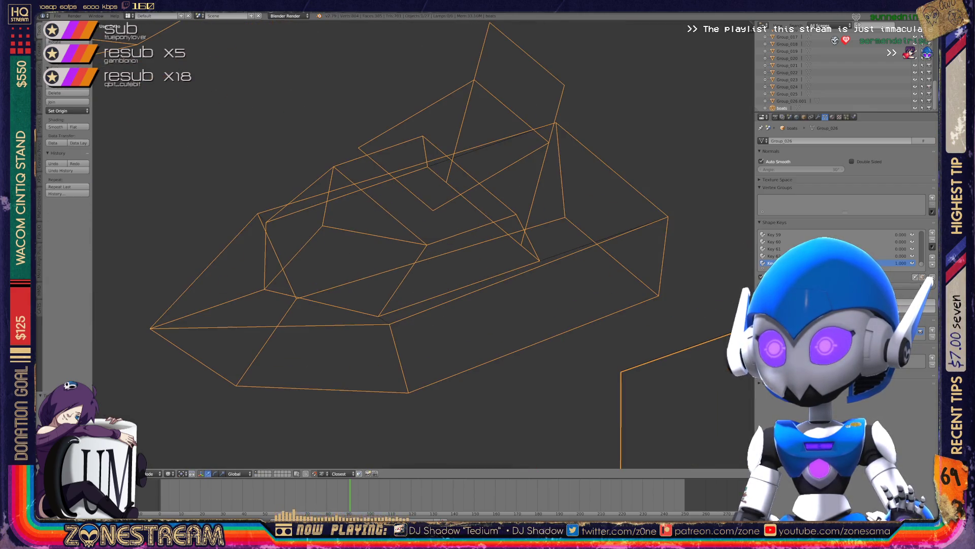
{"action": "middle_click_drag", "start_coordinate": [356, 254], "coordinate": [426, 315]}
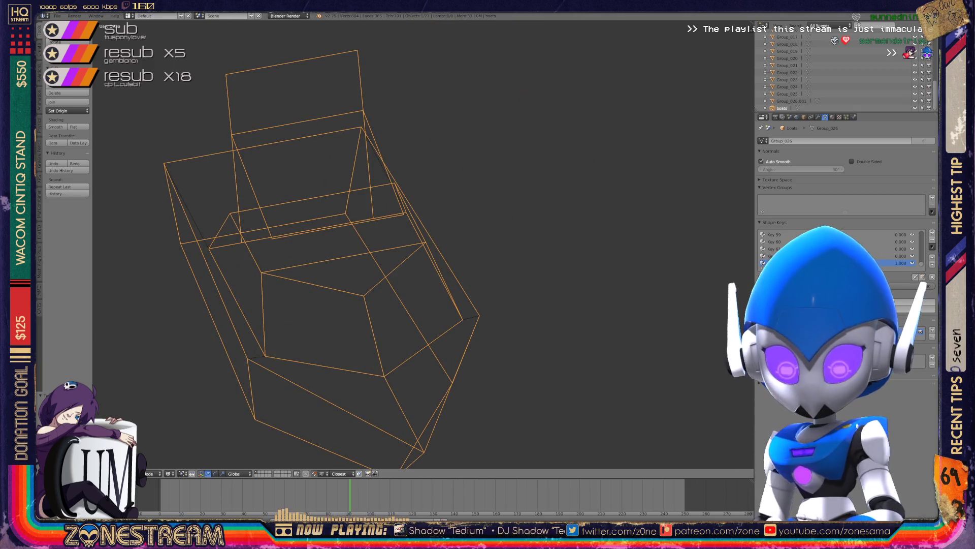
{"action": "key", "text": "ctrl+s"}
{"action": "key", "text": "Return"}
Orbit out to view the other boat meshes, then re-enter Edit Mode on the hull.
{"action": "scroll", "coordinate": [387, 244], "scroll_direction": "down", "scroll_amount": 5}
{"action": "middle_click_drag", "start_coordinate": [386, 244], "coordinate": [357, 241]}
{"action": "scroll", "coordinate": [437, 229], "scroll_direction": "up", "scroll_amount": 8}
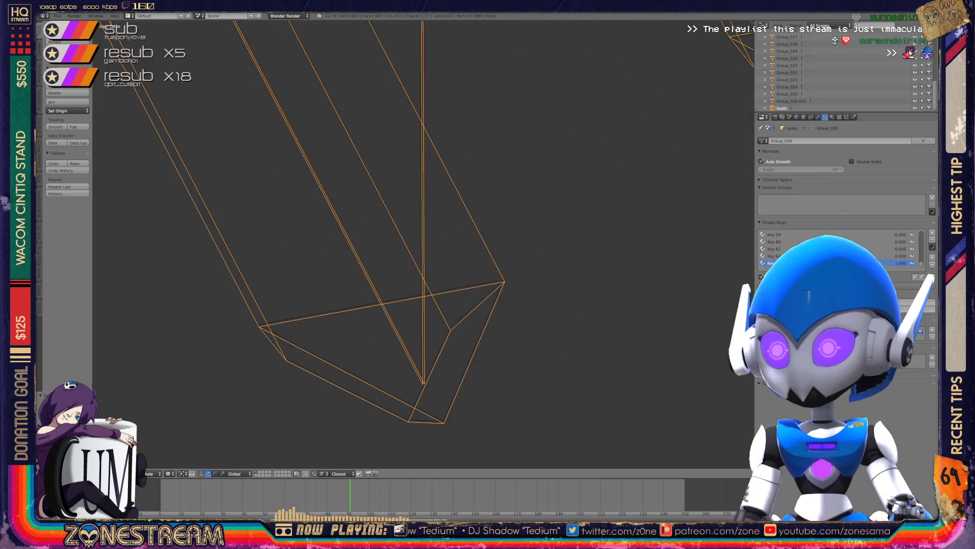
{"action": "key", "text": "Tab"}
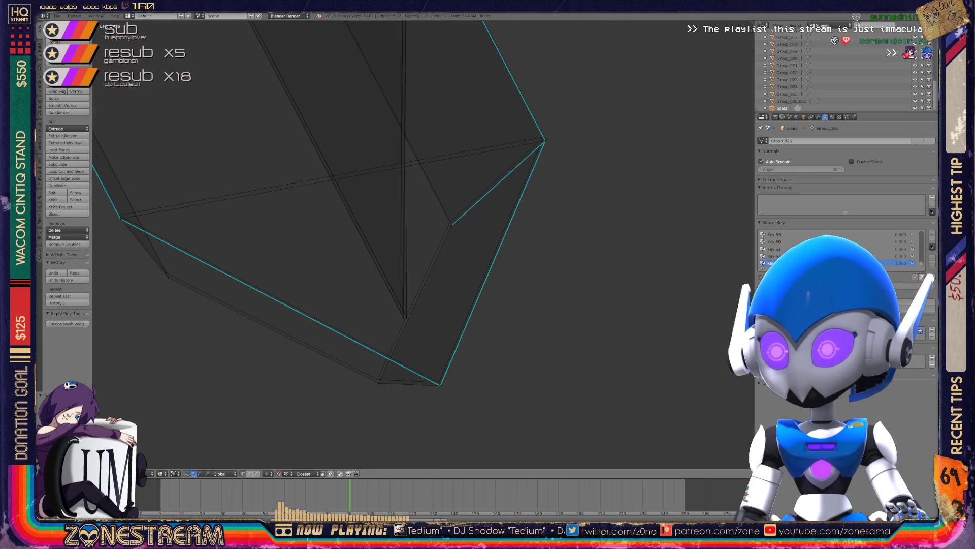
Shift the neighbouring bottom hull vertex slightly and snap it to the 3D cursor.
{"action": "right_click", "coordinate": [439, 386]}
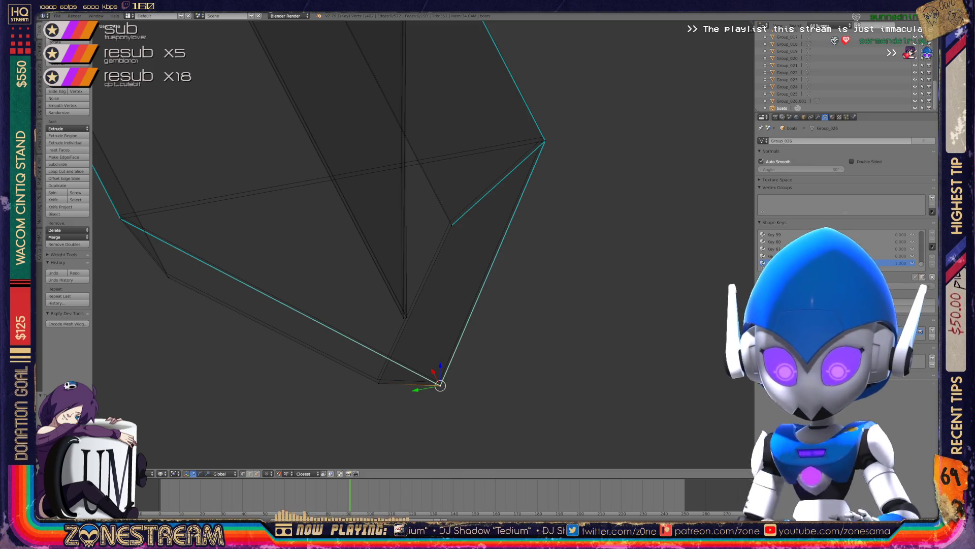
{"action": "key", "text": "g"}
{"action": "key", "text": "Escape"}
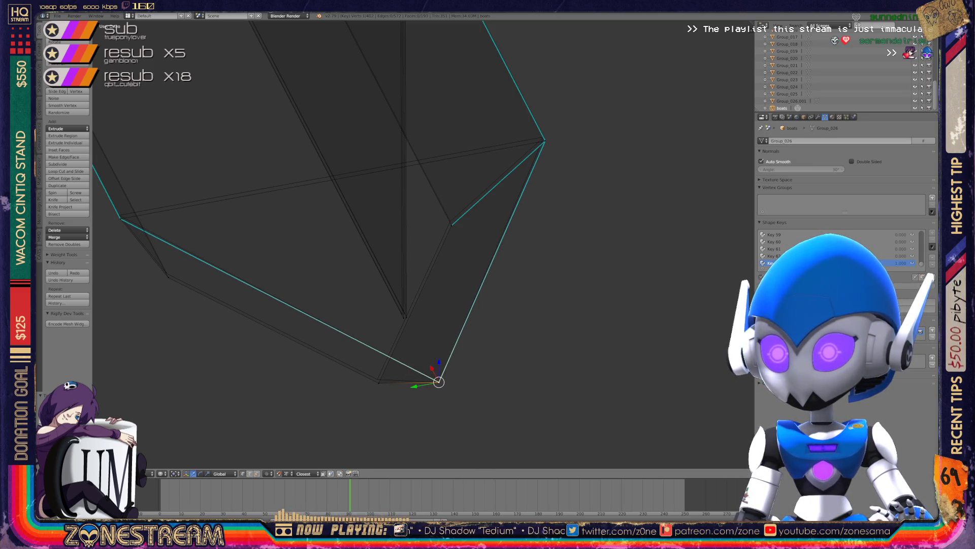
{"action": "right_click", "coordinate": [378, 383]}
{"action": "key", "text": "g"}
{"action": "key", "text": "Return"}
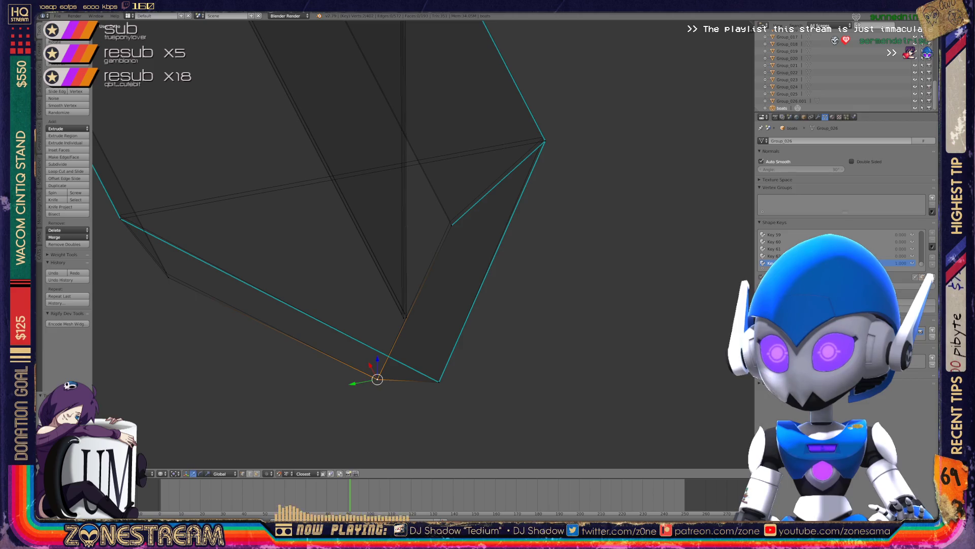
{"action": "key", "text": "g"}
{"action": "key", "text": "Return"}
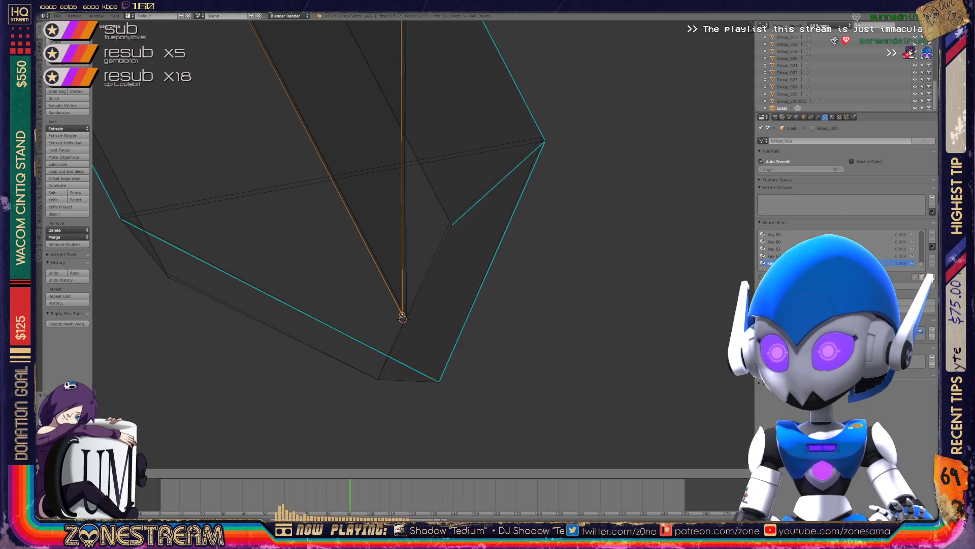
{"action": "key", "text": "g"}
{"action": "key", "text": "Return"}
Nudge the inner hull edge vertex and the outer corner vertex slightly upward.
{"action": "right_click", "coordinate": [451, 225]}
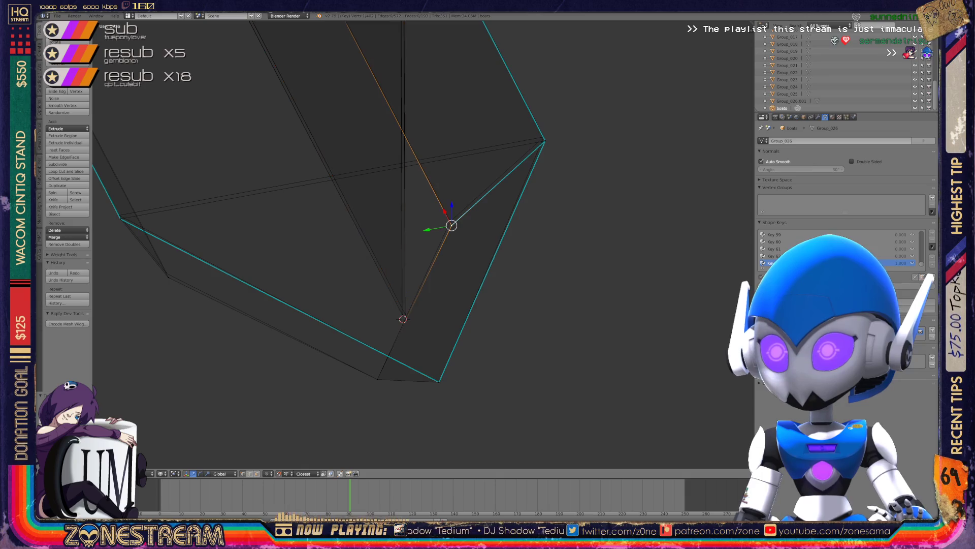
{"action": "key", "text": "g"}
{"action": "key", "text": "Return"}
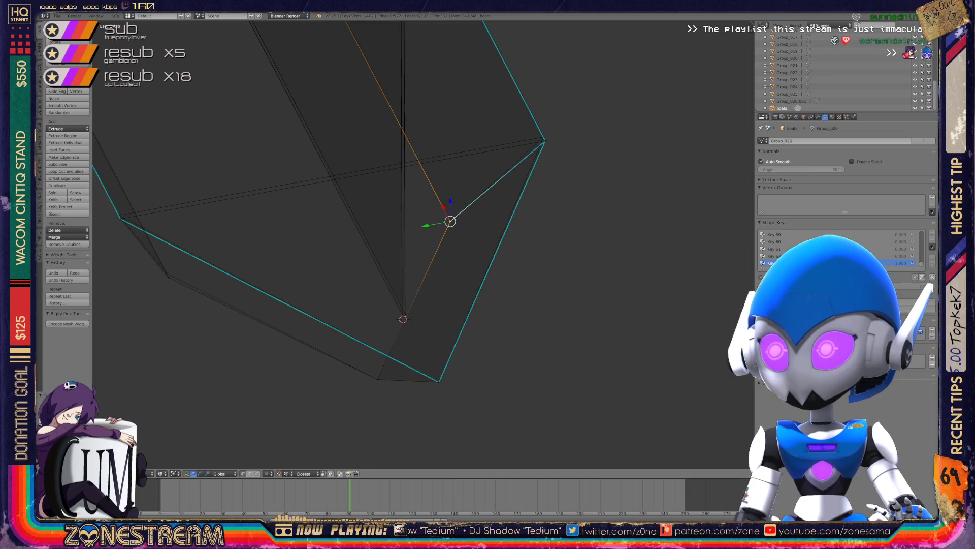
{"action": "right_click", "coordinate": [545, 141]}
{"action": "key", "text": "g"}
{"action": "key", "text": "Return"}
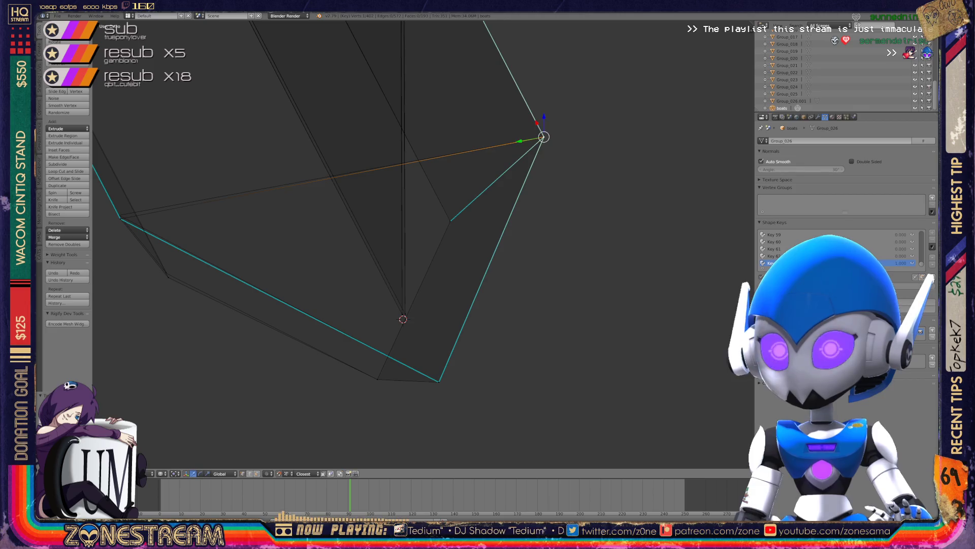
Inspect the hull's left edge, selecting its edge and corner vertices.
{"action": "middle_click_drag", "start_coordinate": [407, 229], "coordinate": [556, 243], "text": "shift"}
{"action": "right_click", "coordinate": [270, 232]}
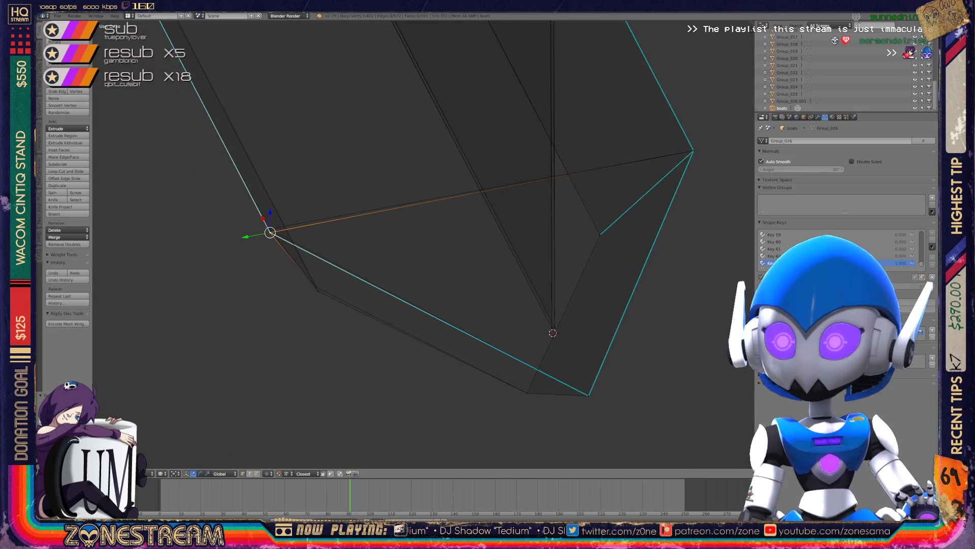
{"action": "right_click", "coordinate": [316, 287]}
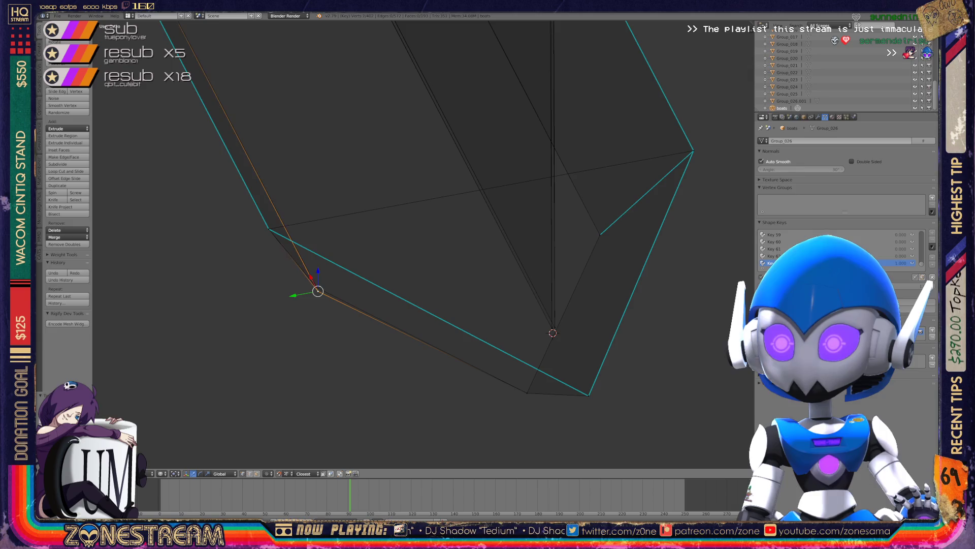
{"action": "scroll", "coordinate": [421, 244], "scroll_direction": "down", "scroll_amount": 3}
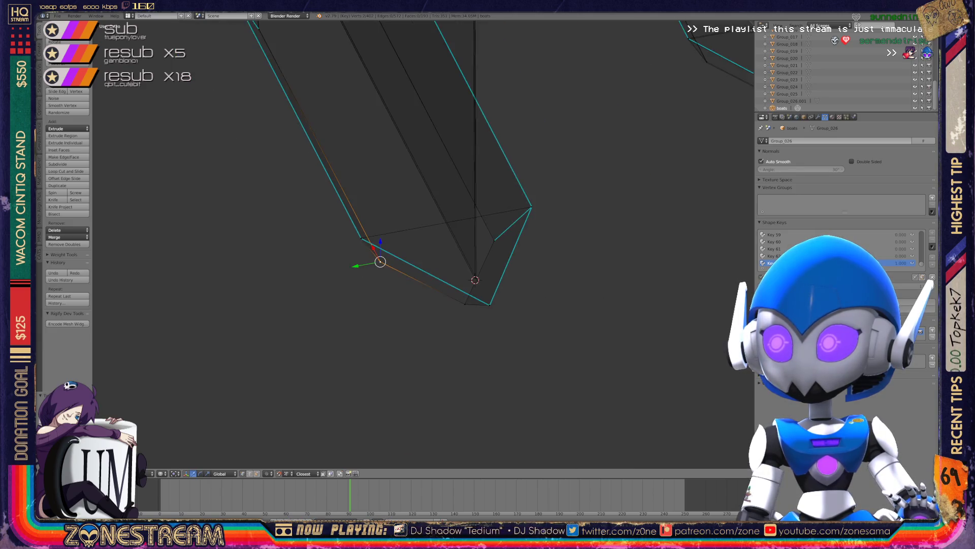
{"action": "middle_click_drag", "start_coordinate": [422, 243], "coordinate": [457, 244]}
{"action": "scroll", "coordinate": [457, 244], "scroll_direction": "up", "scroll_amount": 5}
{"action": "scroll", "coordinate": [450, 429], "scroll_direction": "up", "scroll_amount": 2}
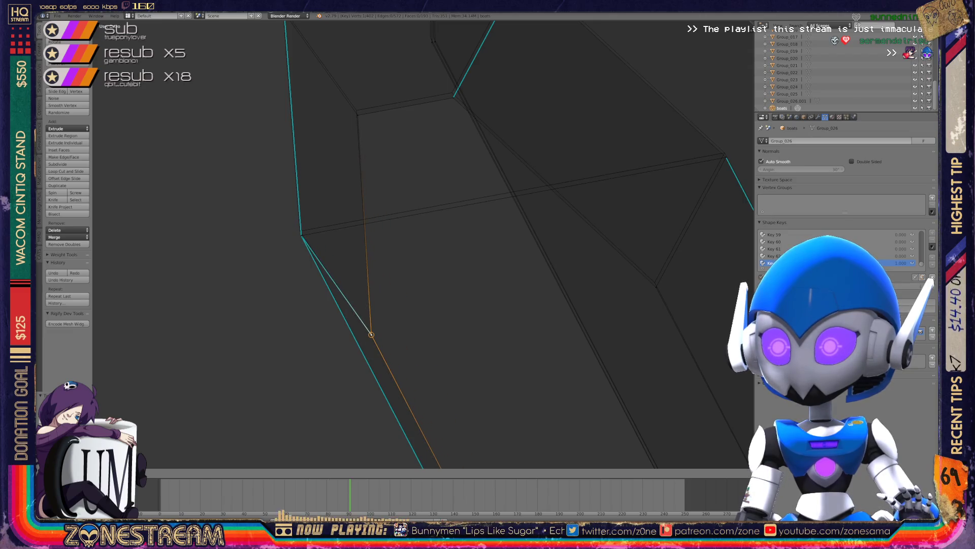
{"action": "right_click", "coordinate": [302, 235]}
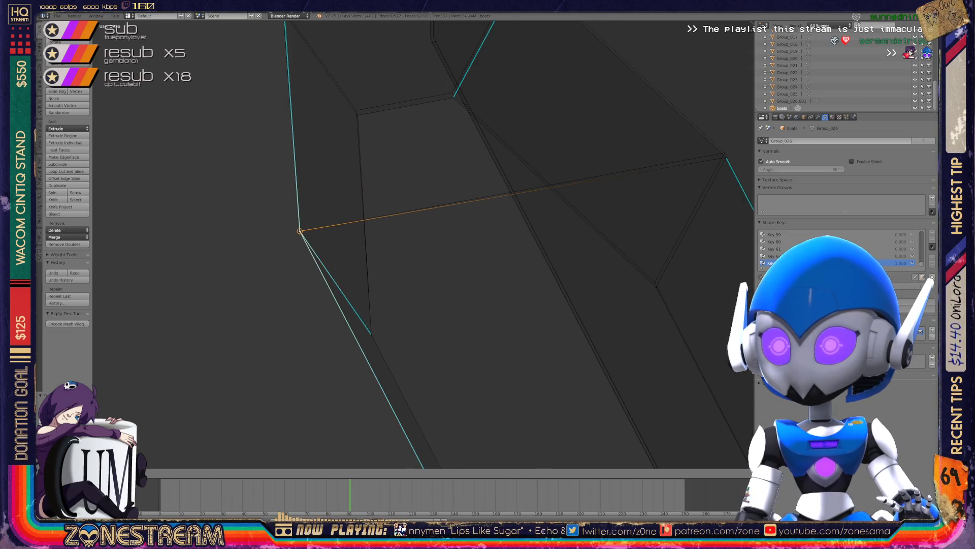
{"action": "middle_click_drag", "start_coordinate": [457, 244], "coordinate": [327, 287], "text": "shift"}
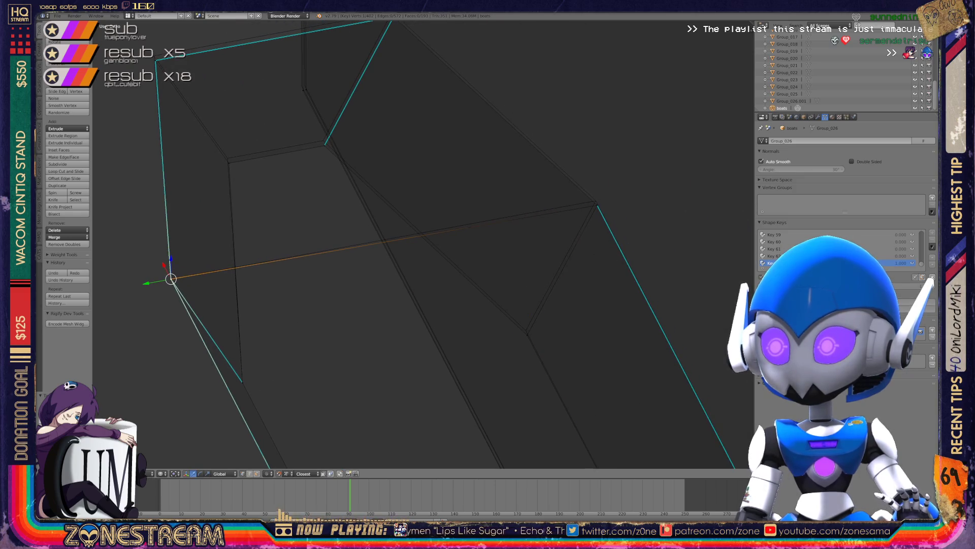
Move the hull's right corner vertex and give another vertex a small nudge.
{"action": "right_click", "coordinate": [526, 330]}
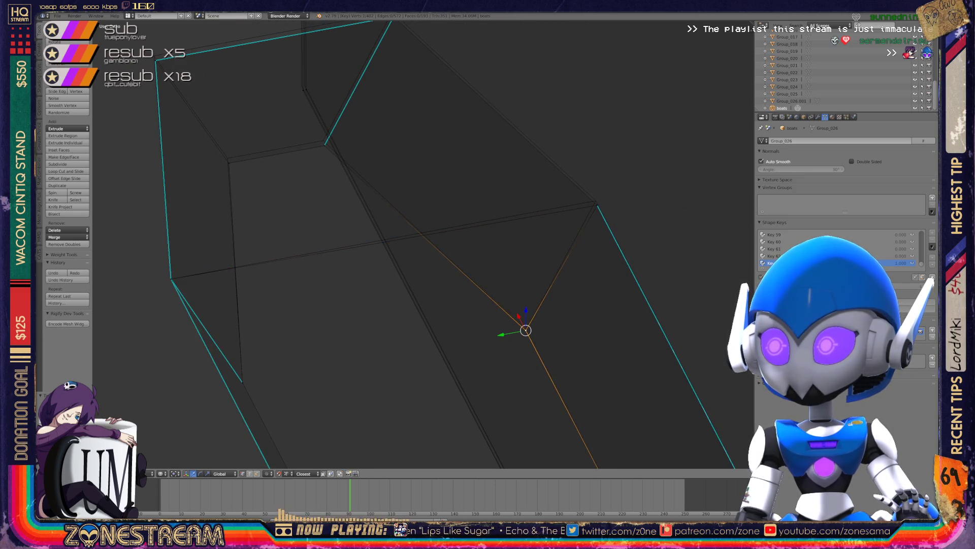
{"action": "right_click", "coordinate": [597, 204]}
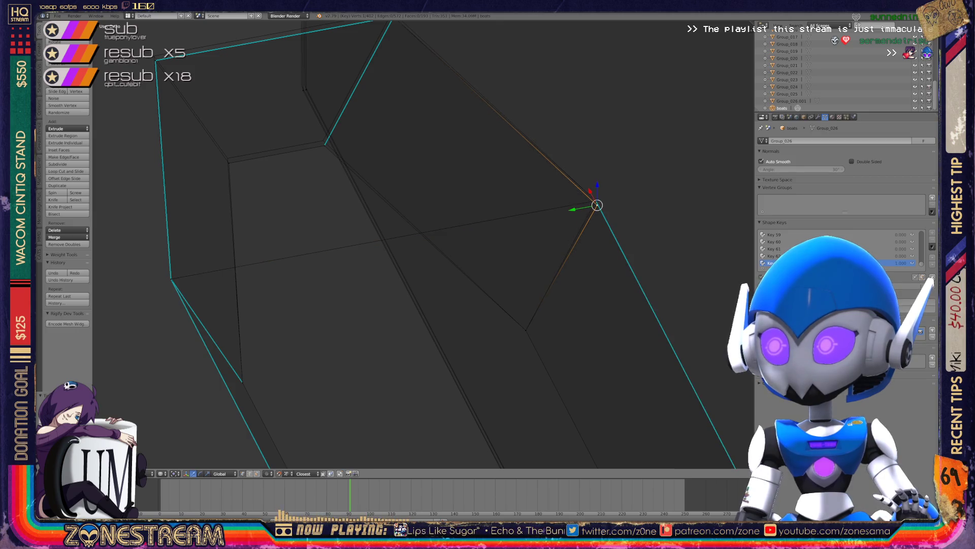
{"action": "key", "text": "g"}
{"action": "left_click", "coordinate": [596, 201]}
{"action": "middle_click_drag", "start_coordinate": [594, 201], "coordinate": [694, 266], "text": "shift"}
{"action": "key", "text": "g"}
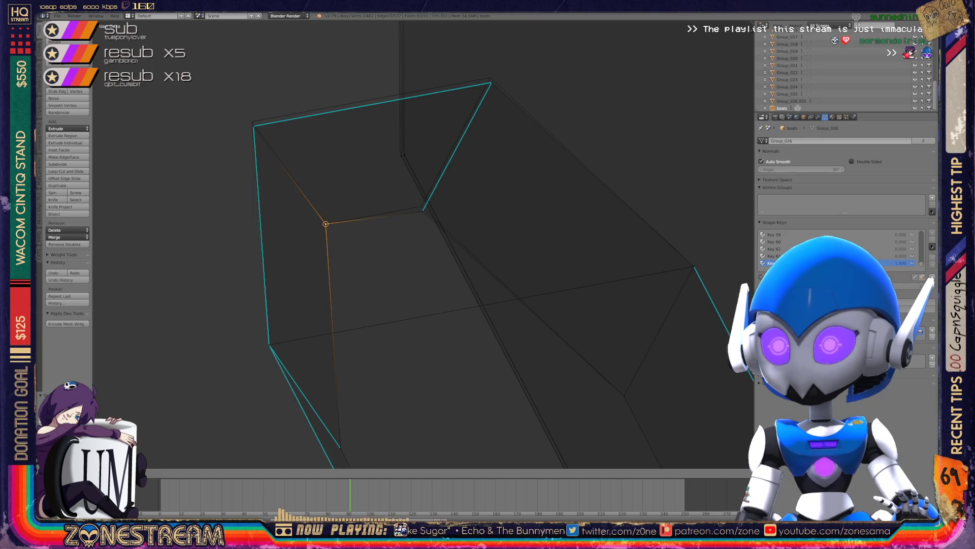
{"action": "left_click", "coordinate": [325, 224]}
Move the inner edge vertex onto the hull's top corner.
{"action": "right_click", "coordinate": [421, 206]}
{"action": "key", "text": "g"}
{"action": "left_click", "coordinate": [421, 206]}
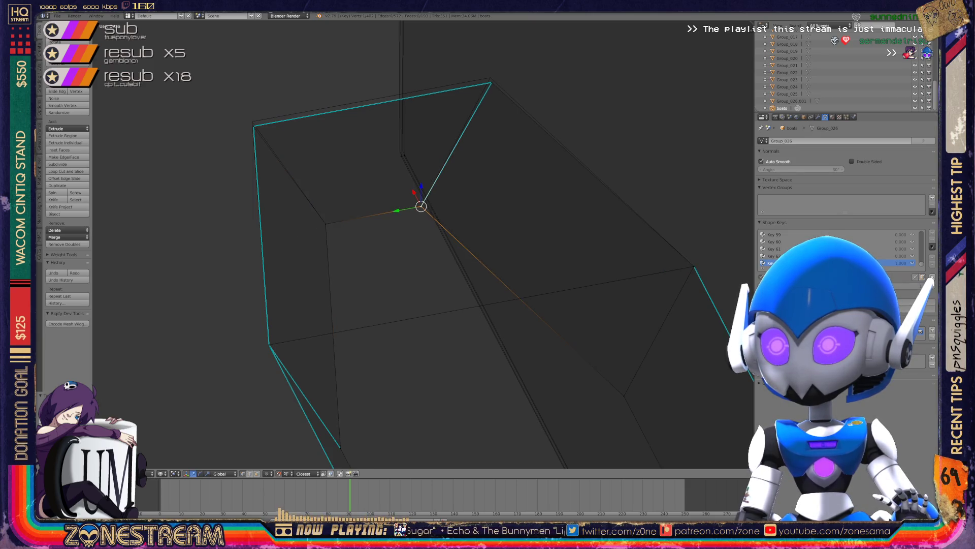
{"action": "middle_click_drag", "start_coordinate": [421, 206], "coordinate": [427, 252], "text": "shift"}
{"action": "right_click", "coordinate": [408, 197]}
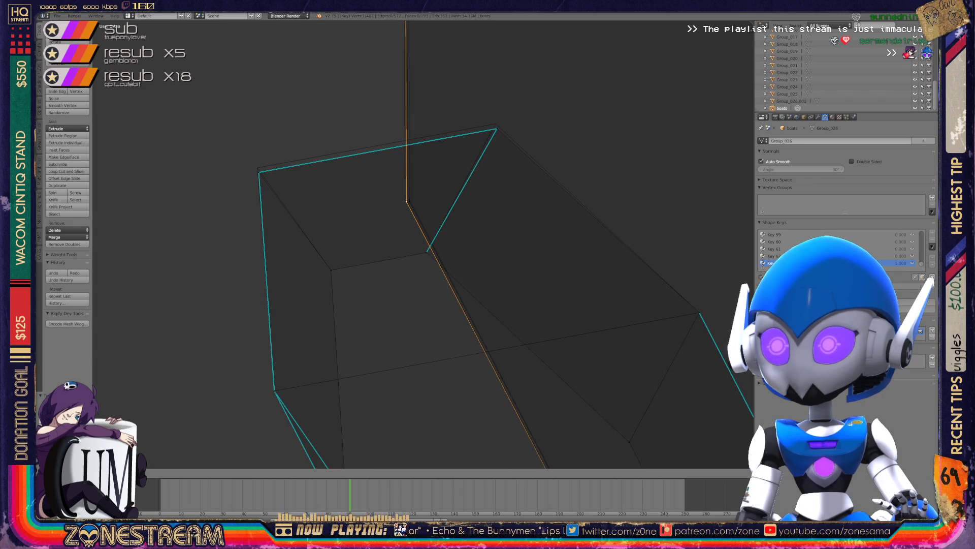
{"action": "key", "text": "g"}
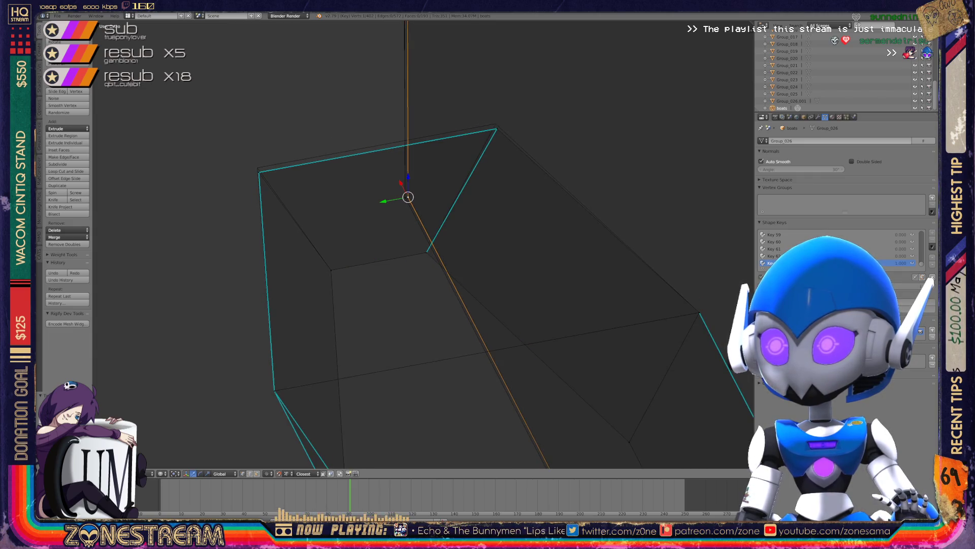
{"action": "left_click", "coordinate": [497, 129]}
Give the hull's left corner vertex a small move.
{"action": "right_click", "coordinate": [496, 123]}
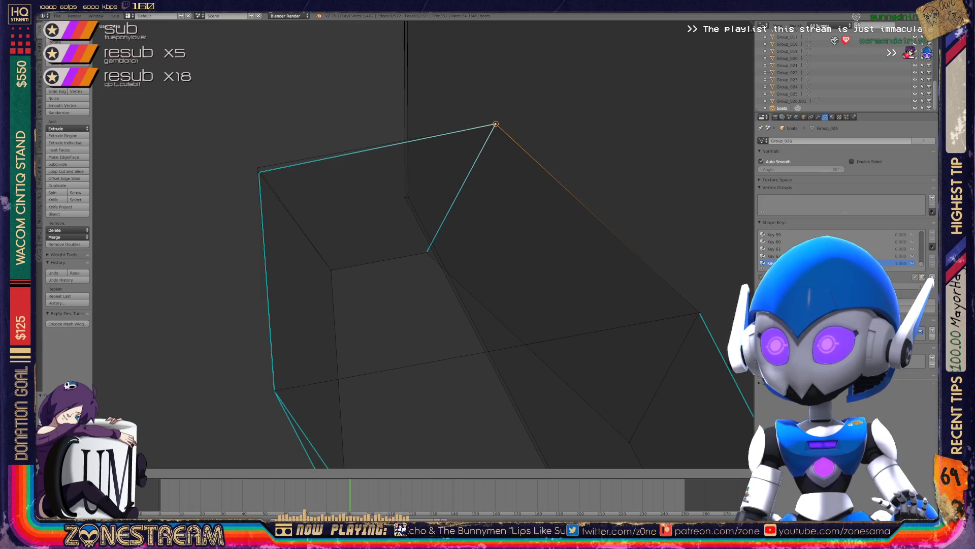
{"action": "right_click", "coordinate": [257, 167]}
{"action": "key", "text": "g"}
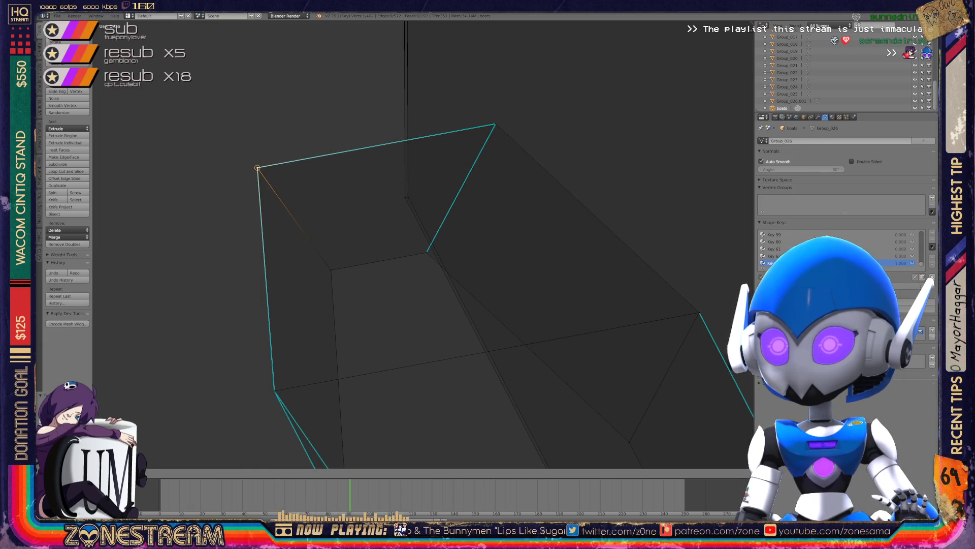
{"action": "left_click", "coordinate": [257, 167]}
{"action": "scroll", "coordinate": [422, 244], "scroll_direction": "down", "scroll_amount": 3}
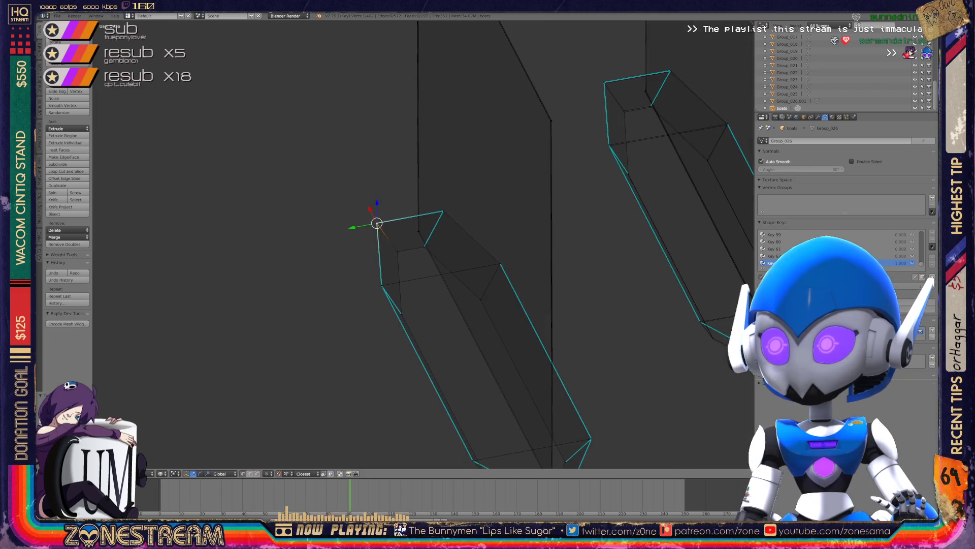
Centre on the hull's tip vertex and nudge it slightly up and right.
{"action": "mouse_move", "coordinate": [421, 244]}
{"action": "middle_mouse_down", "text": "shift"}
{"action": "mouse_move", "coordinate": [343, 301]}
{"action": "mouse_move", "coordinate": [180, 374]}
{"action": "middle_mouse_up", "text": "shift"}
{"action": "key", "text": "KP_Decimal"}
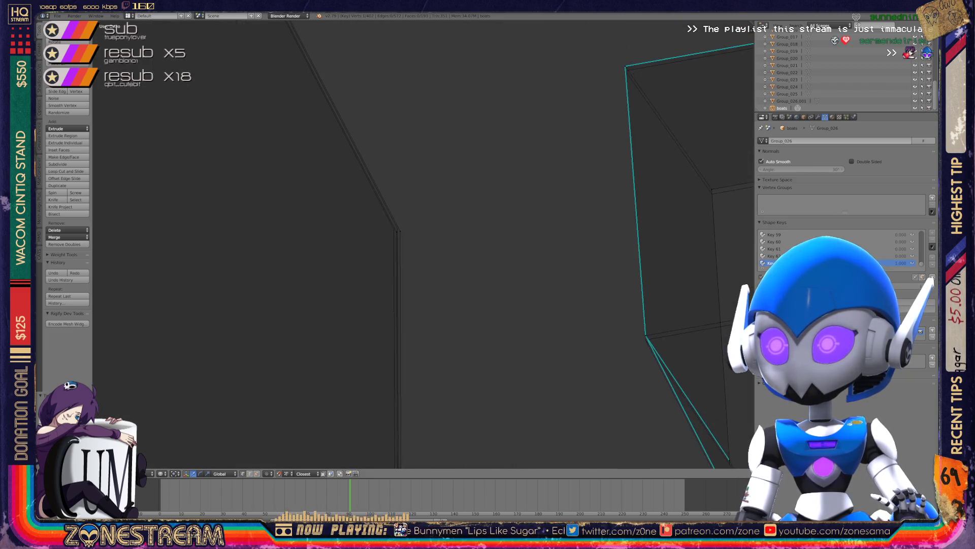
{"action": "key", "text": "g"}
{"action": "key", "text": "Return"}
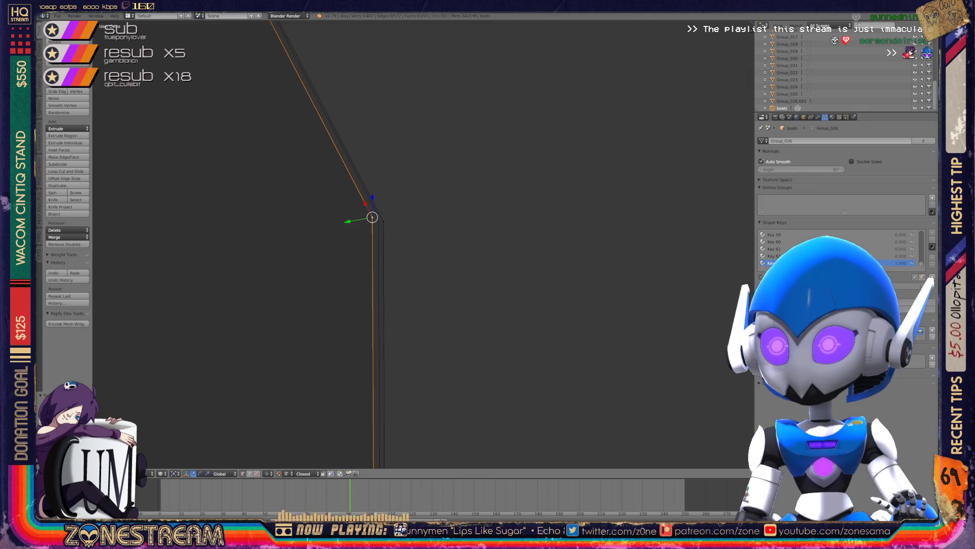
{"action": "key", "text": "g"}
{"action": "key", "text": "Return"}
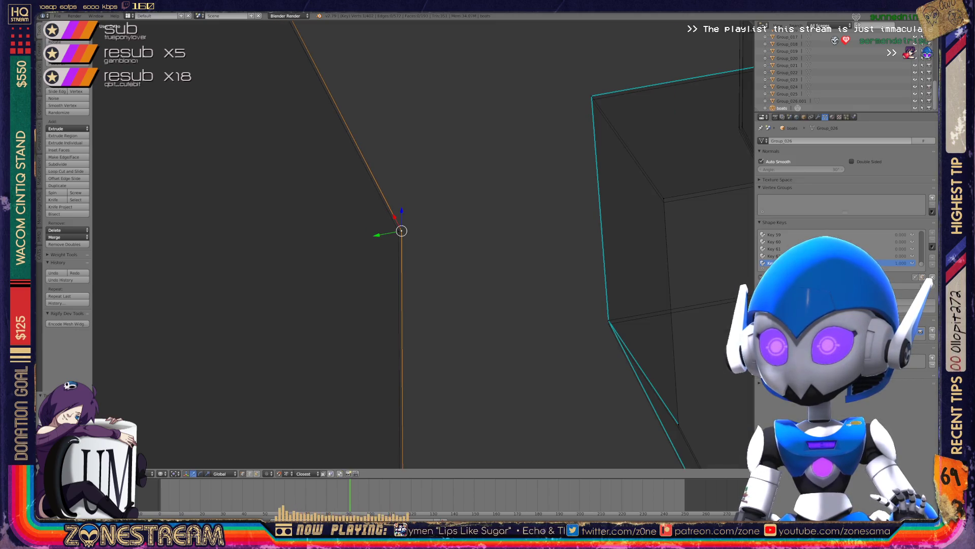
{"action": "scroll", "coordinate": [421, 244], "scroll_direction": "down", "scroll_amount": 4}
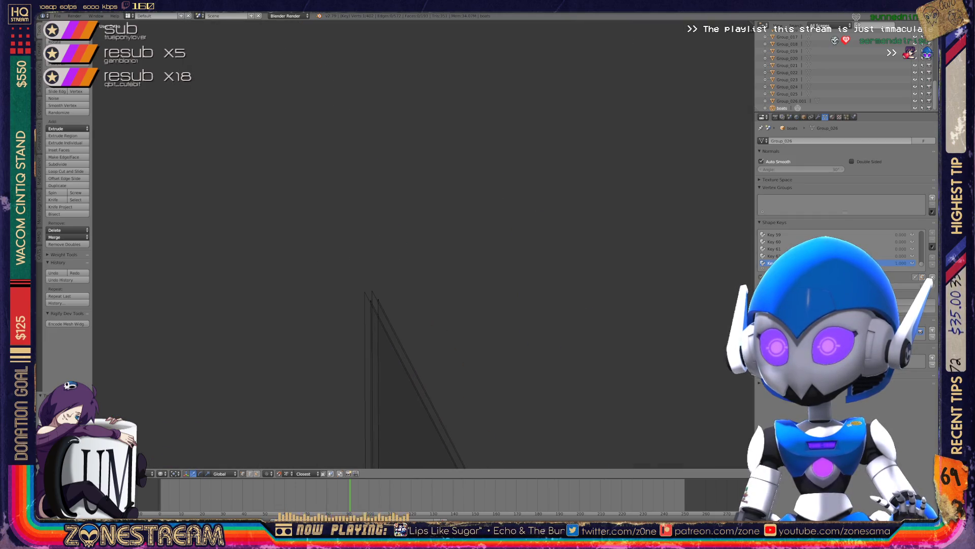
{"action": "key", "text": "g"}
{"action": "middle_click_drag", "start_coordinate": [406, 305], "coordinate": [416, 301]}
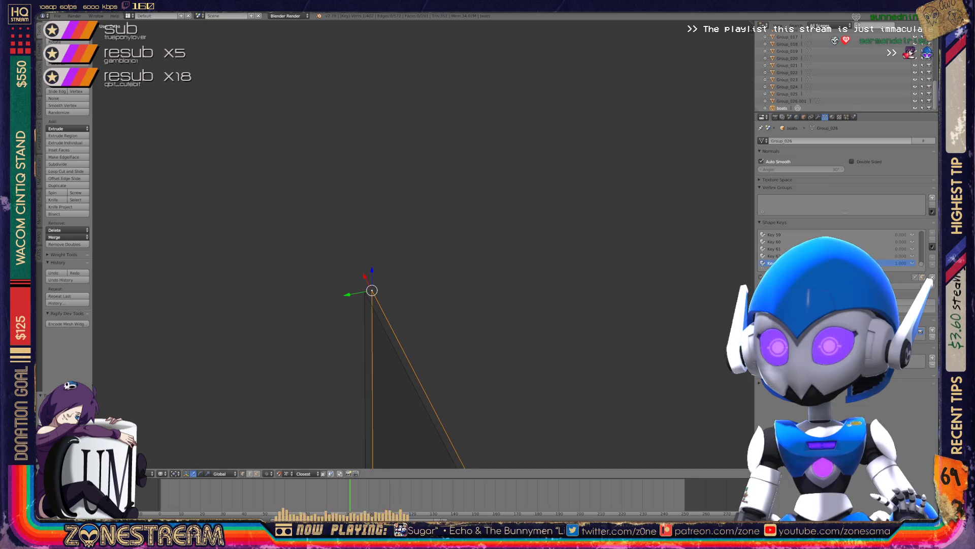
{"action": "scroll", "coordinate": [422, 244], "scroll_direction": "down", "scroll_amount": 3}
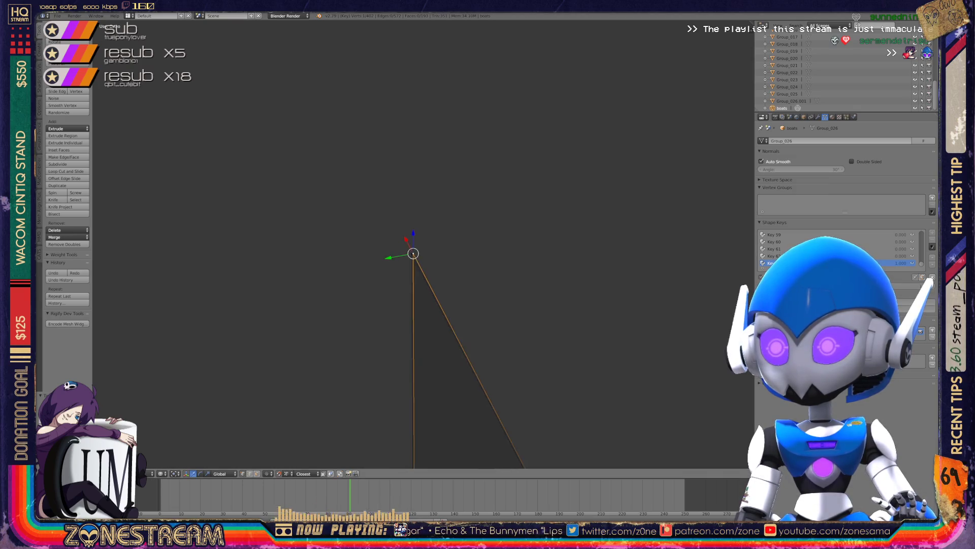
{"action": "middle_click_drag", "start_coordinate": [421, 244], "coordinate": [472, 231]}
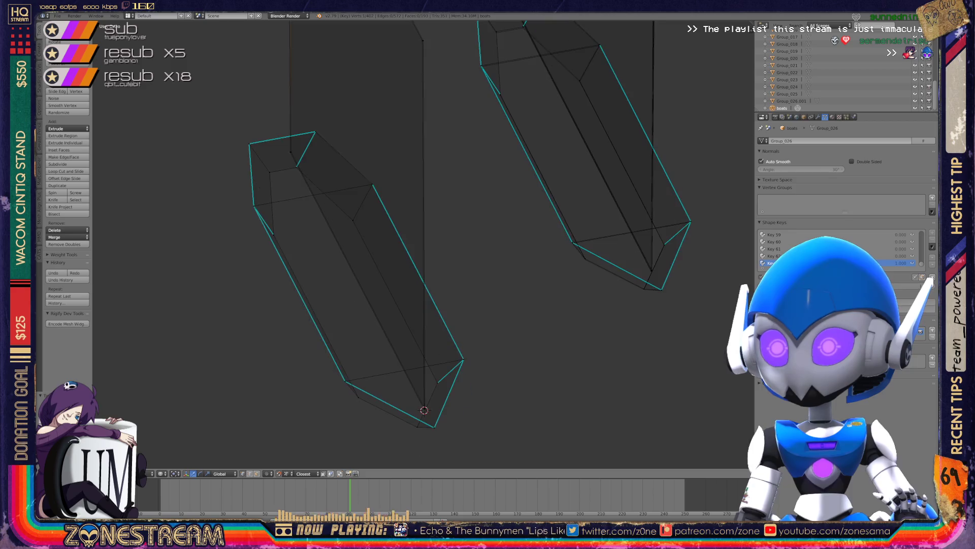
Save the changes over boats.blend from Object Mode, then return to Edit Mode.
{"action": "key", "text": "Tab"}
{"action": "key", "text": "z"}
{"action": "scroll", "coordinate": [356, 285], "scroll_direction": "up", "scroll_amount": 5}
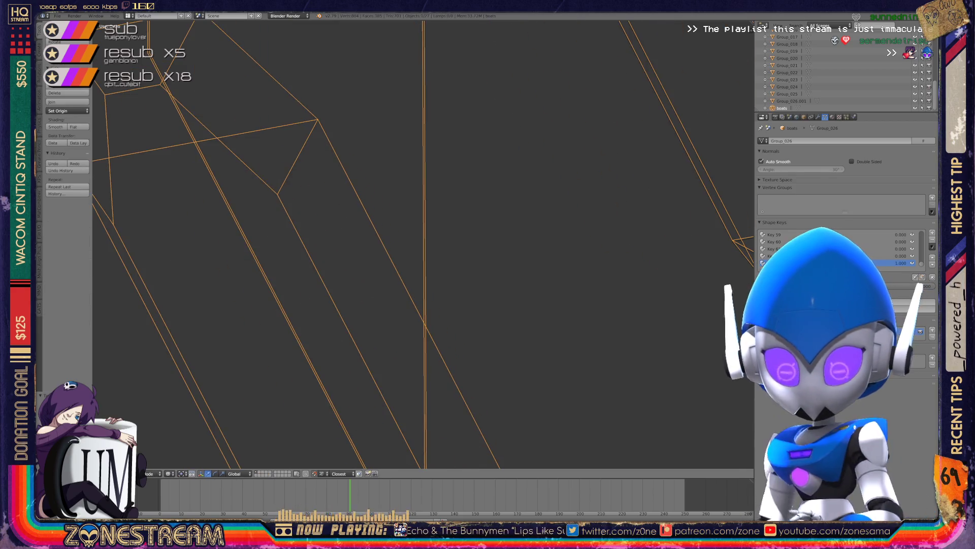
{"action": "key", "text": "ctrl+s"}
{"action": "key", "text": "Return"}
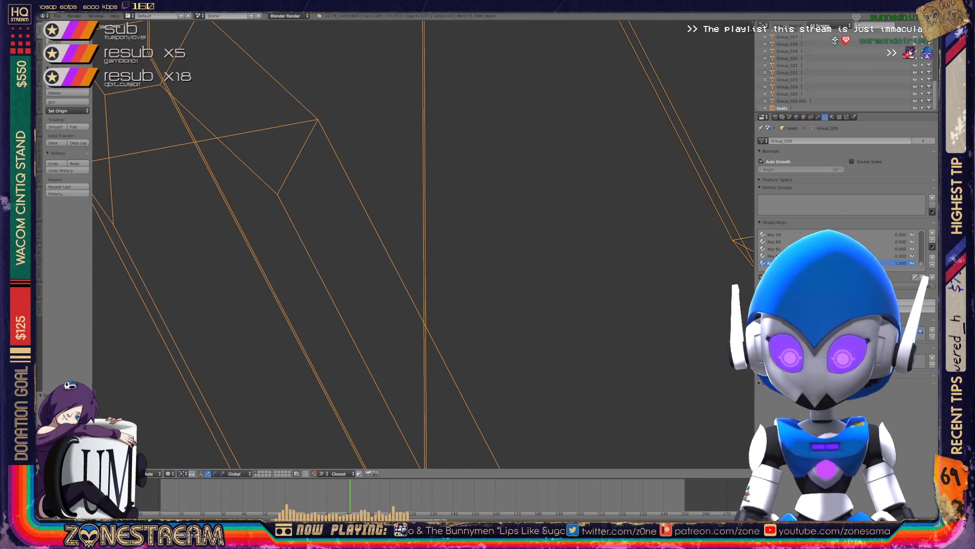
{"action": "scroll", "coordinate": [422, 244], "scroll_direction": "down", "scroll_amount": 4}
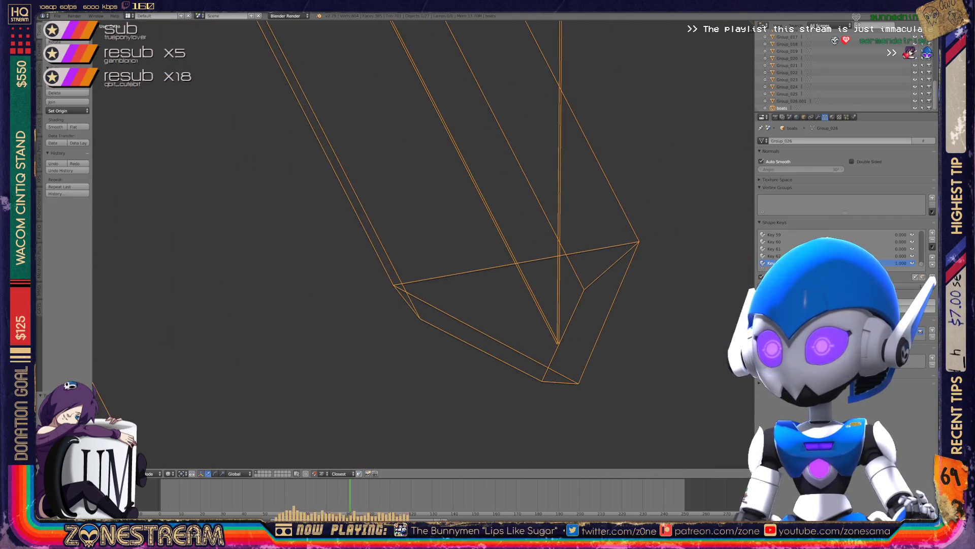
{"action": "key", "text": "Tab"}
{"action": "scroll", "coordinate": [421, 244], "scroll_direction": "up", "scroll_amount": 2}
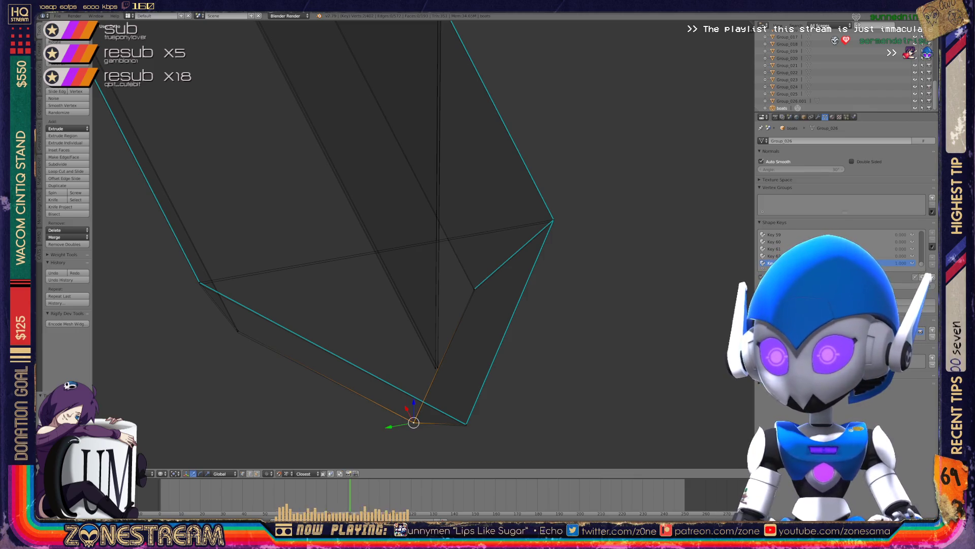
Check the bottom corner vertex and the inner vertex above the tip, leaving both in place.
{"action": "right_click", "coordinate": [466, 423]}
{"action": "key", "text": "g"}
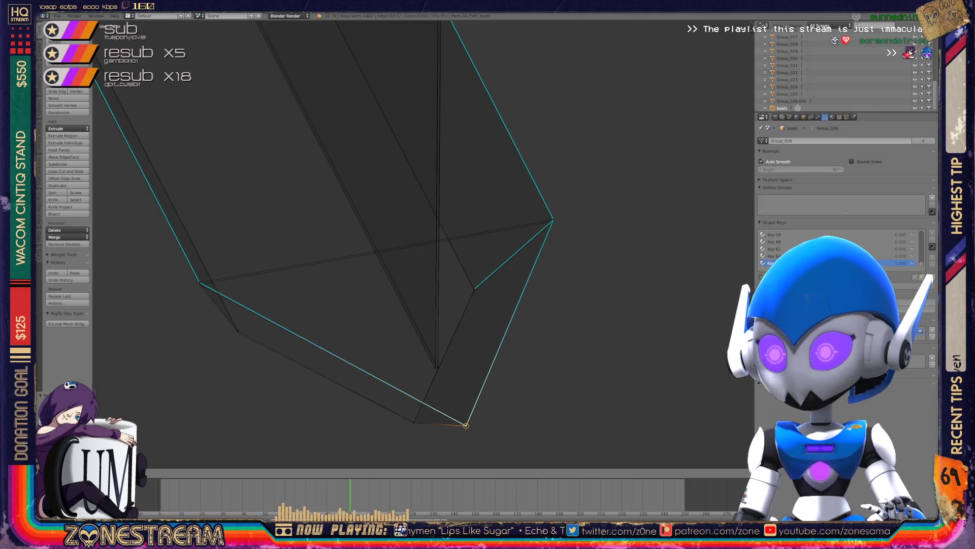
{"action": "left_click", "coordinate": [466, 425]}
{"action": "right_click", "coordinate": [435, 367]}
{"action": "key", "text": "g"}
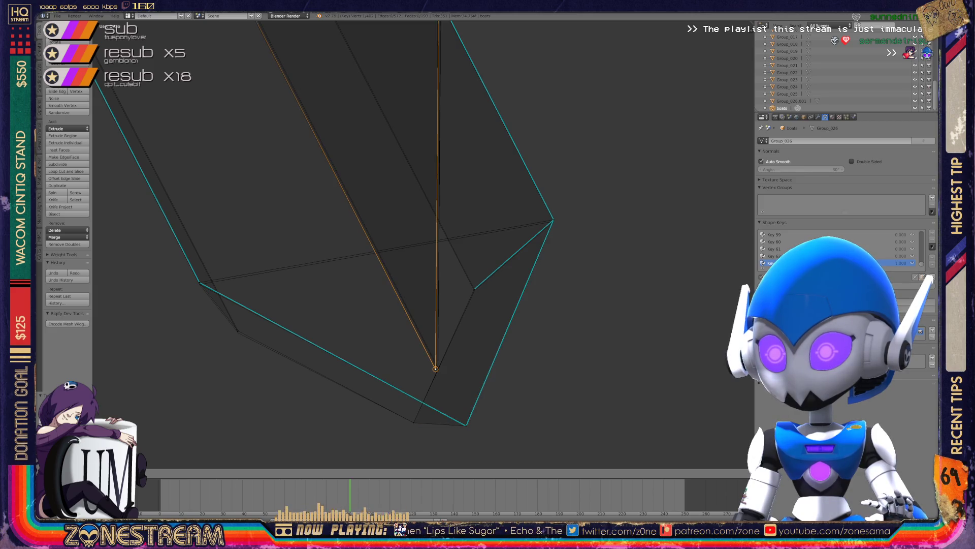
{"action": "key", "text": "Escape"}
{"action": "key", "text": "g"}
{"action": "key", "text": "Escape"}
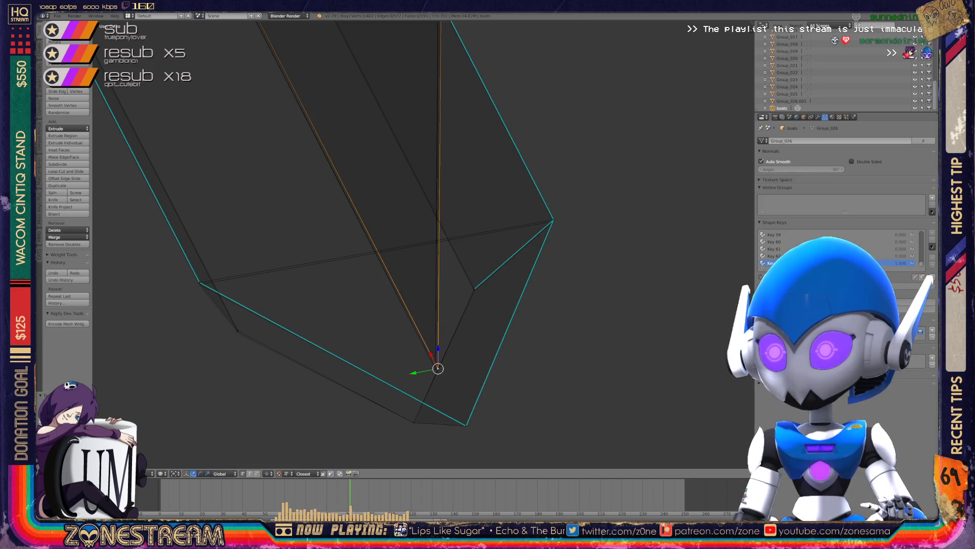
Nudge the inner corner vertex and the hull's left corner vertex slightly.
{"action": "right_click", "coordinate": [473, 289]}
{"action": "key", "text": "g"}
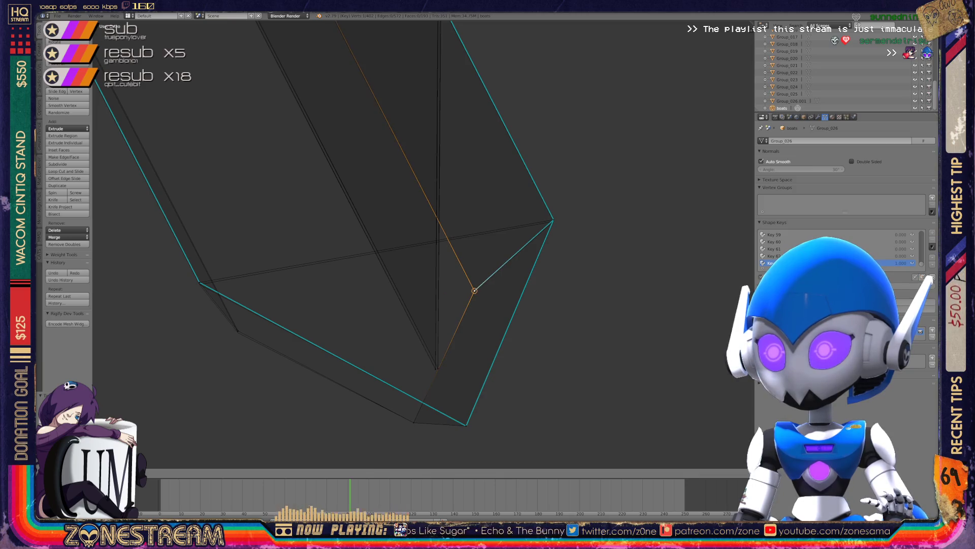
{"action": "key", "text": "Return"}
{"action": "right_click", "coordinate": [238, 332]}
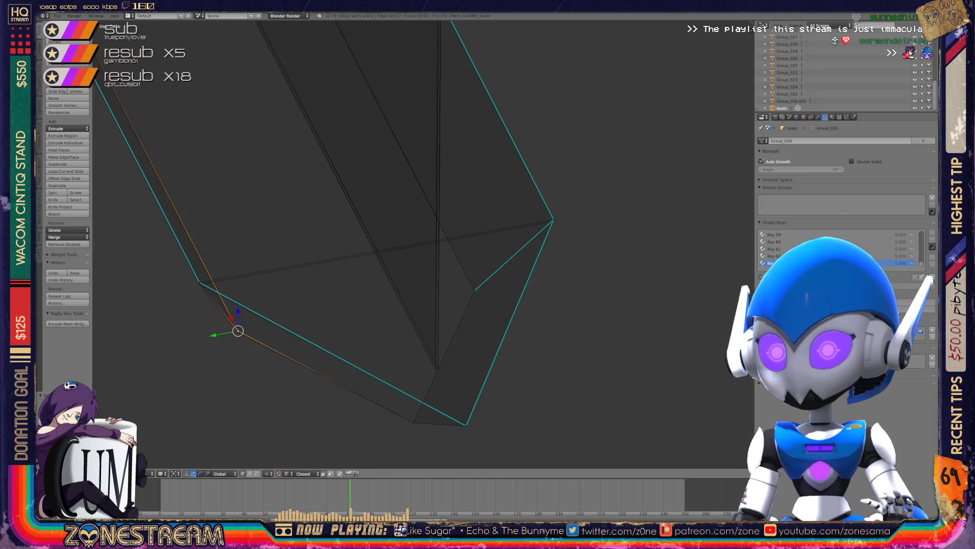
{"action": "right_click", "coordinate": [199, 283]}
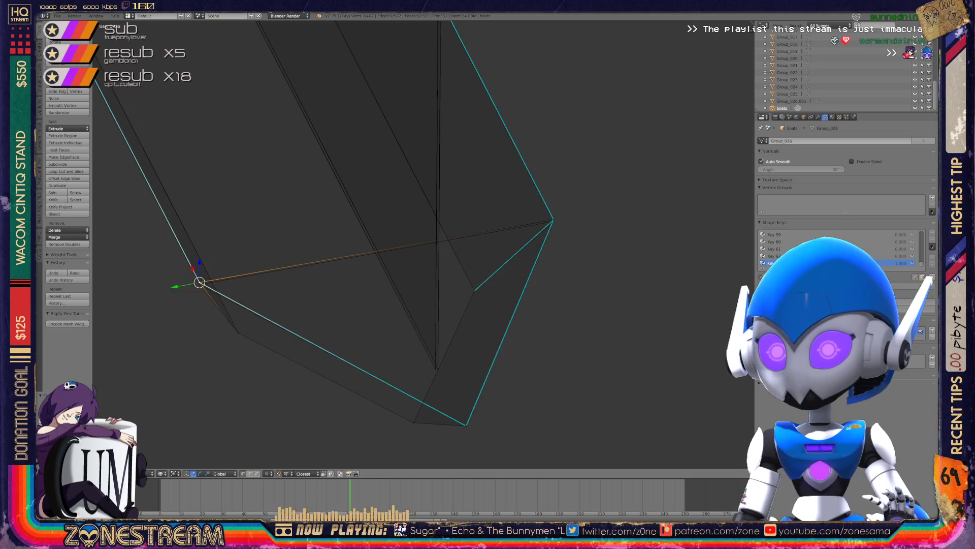
{"action": "key", "text": "g"}
{"action": "key", "text": "Return"}
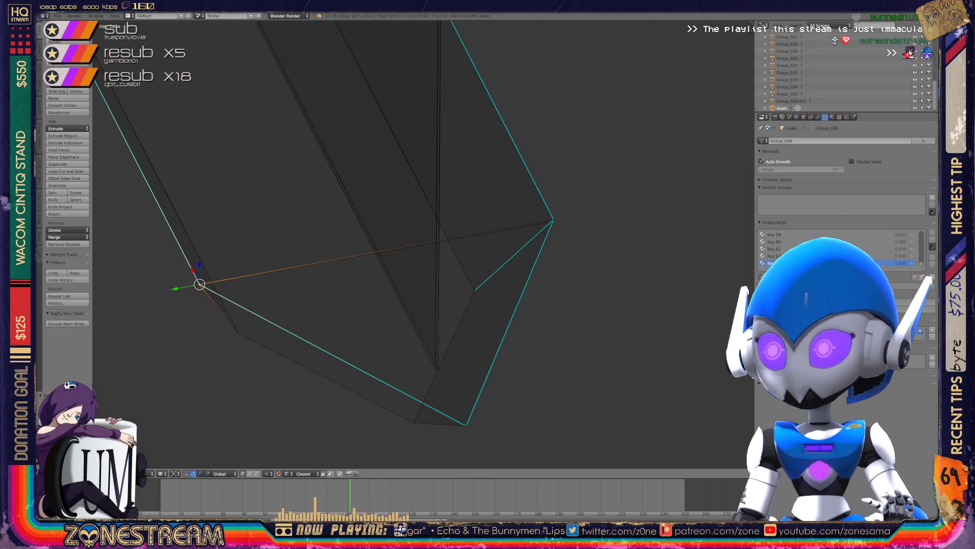
Lower the right tip vertex and a vertex on the hull's left side slightly.
{"action": "right_click", "coordinate": [553, 219]}
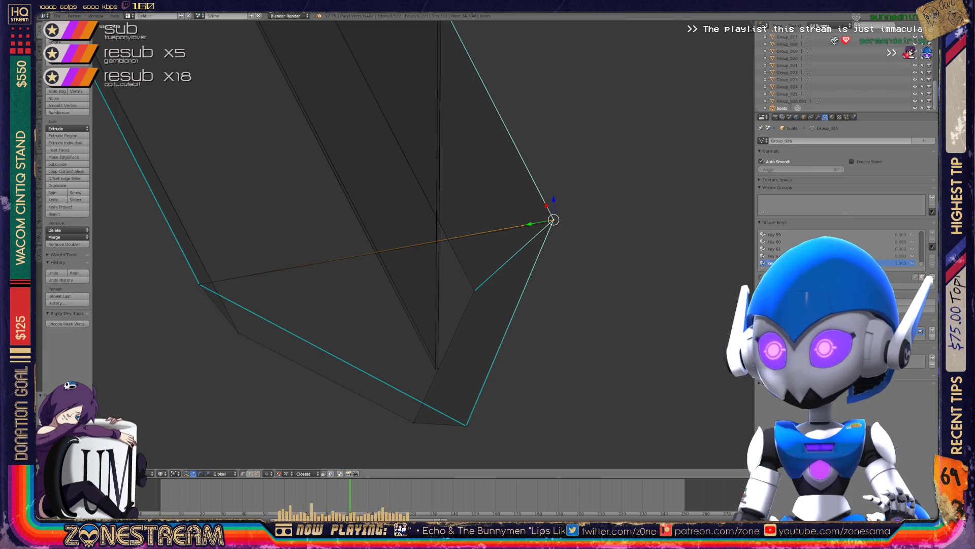
{"action": "key", "text": "a"}
{"action": "right_click", "coordinate": [553, 220]}
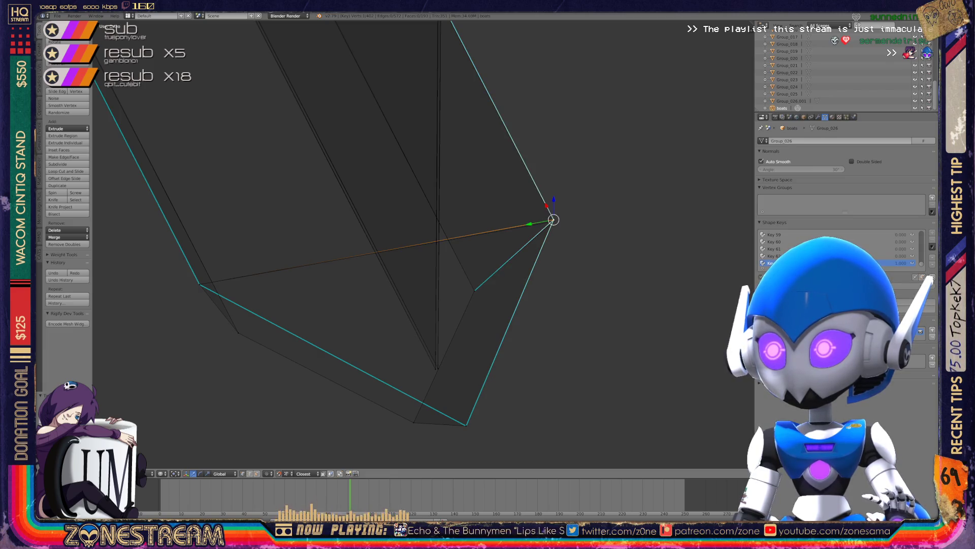
{"action": "key", "text": "g"}
{"action": "key", "text": "Return"}
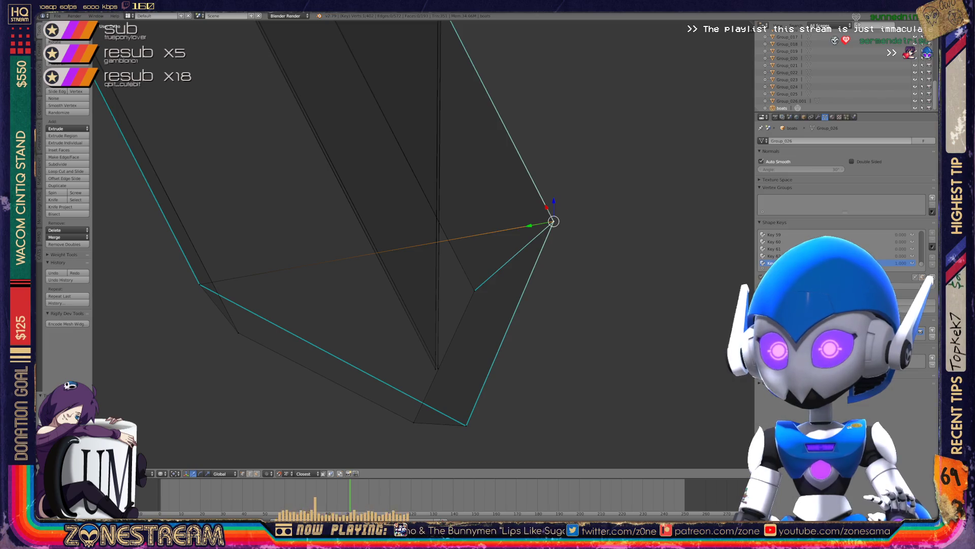
{"action": "scroll", "coordinate": [421, 243], "scroll_direction": "up", "scroll_amount": 8}
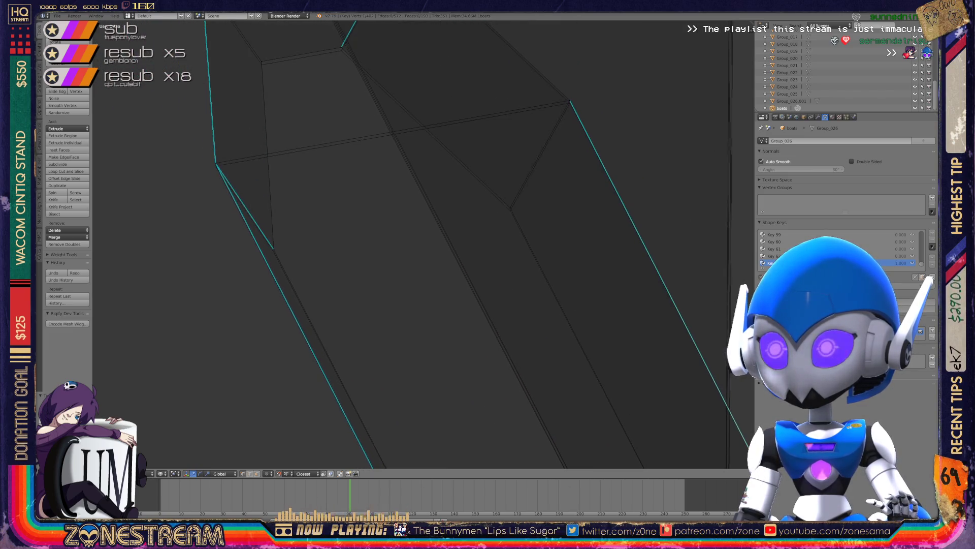
{"action": "right_click", "coordinate": [274, 249]}
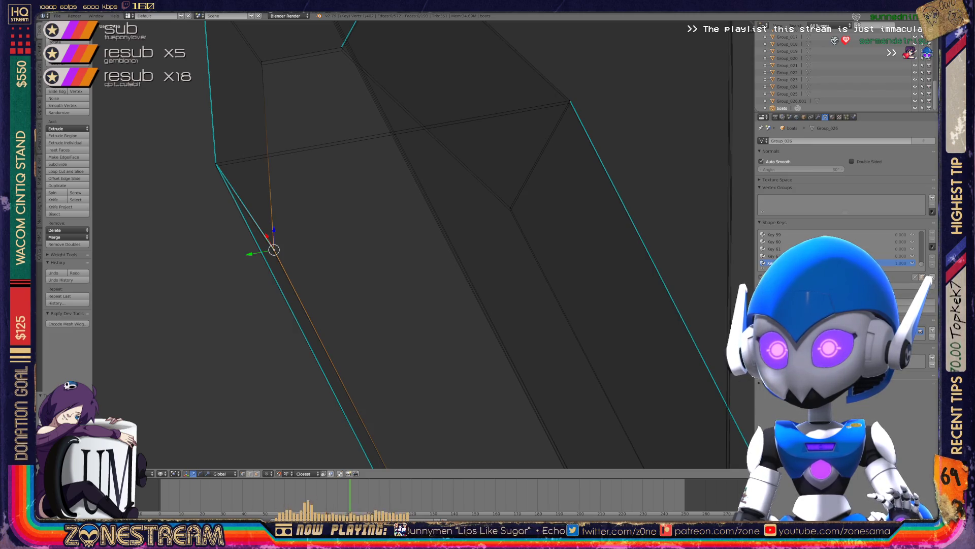
{"action": "key", "text": "g"}
{"action": "key", "text": "Return"}
Try moving vertices on the inner ridge and hull's left side, cancelling each move.
{"action": "right_click", "coordinate": [509, 208]}
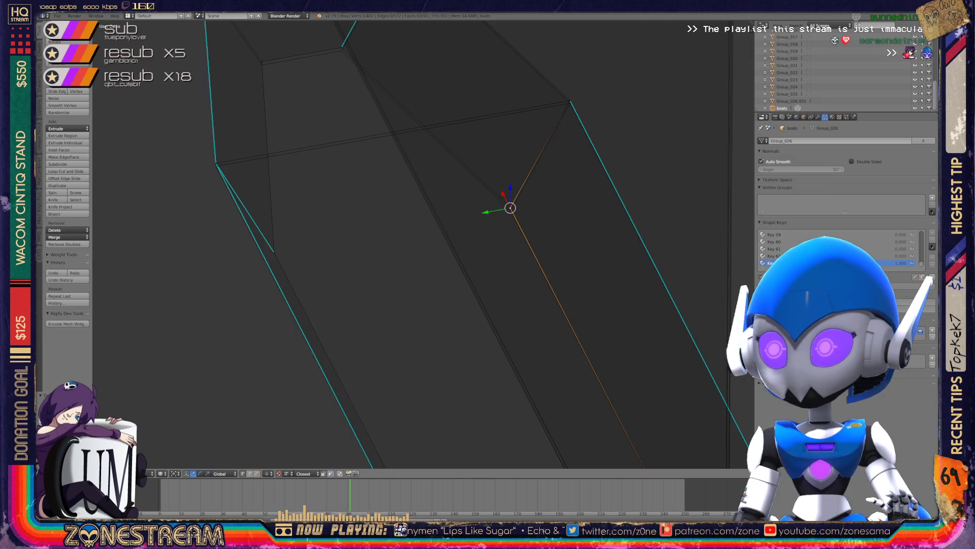
{"action": "key", "text": "g"}
{"action": "key", "text": "Escape"}
{"action": "right_click", "coordinate": [570, 101]}
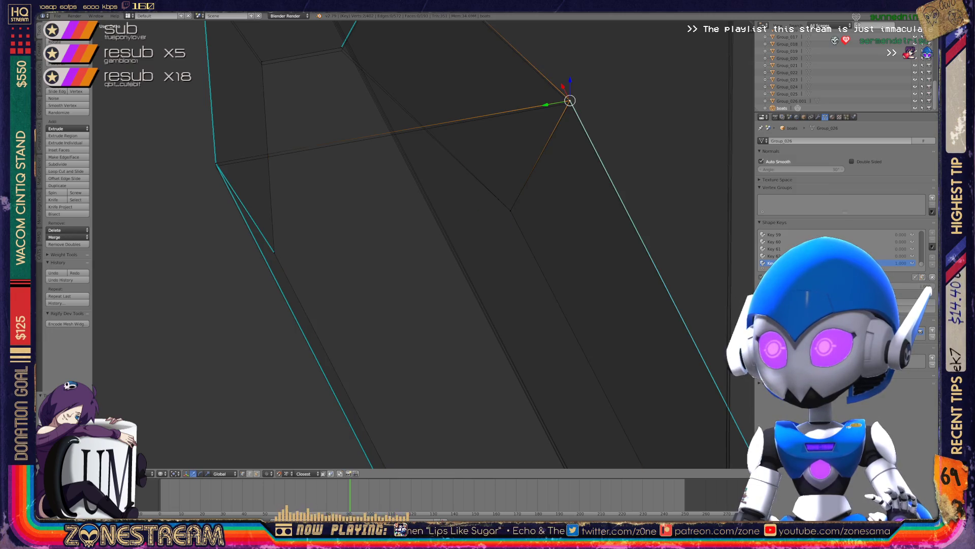
{"action": "middle_click_drag", "start_coordinate": [570, 101], "coordinate": [615, 205], "text": "shift"}
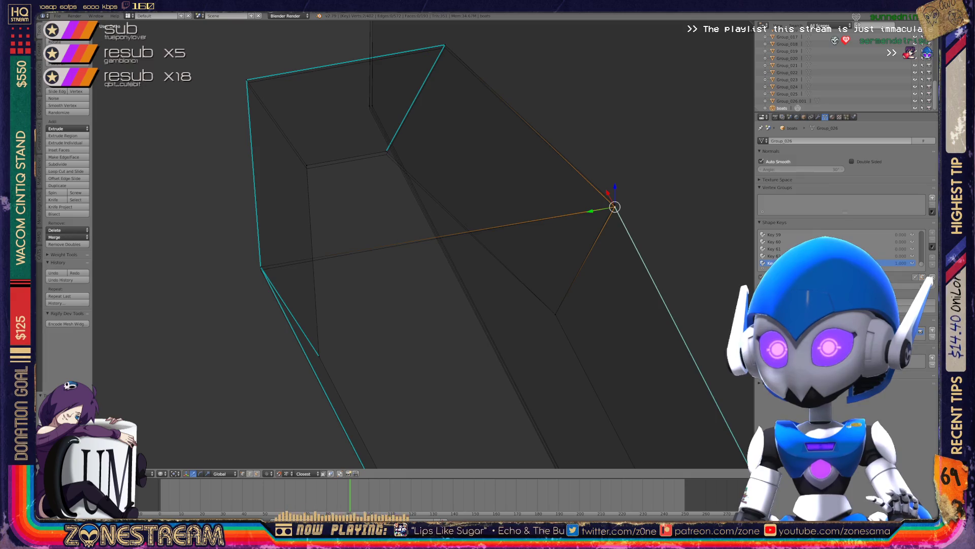
{"action": "right_click", "coordinate": [261, 269]}
{"action": "key", "text": "g"}
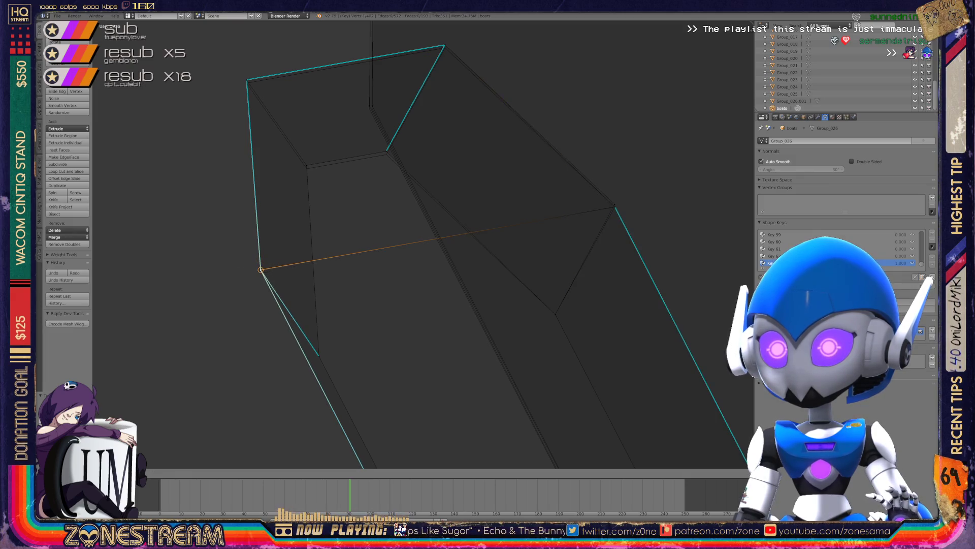
{"action": "key", "text": "Escape"}
Nudge the inner corner vertex slightly down.
{"action": "middle_click_drag", "start_coordinate": [306, 166], "coordinate": [328, 231], "text": "shift"}
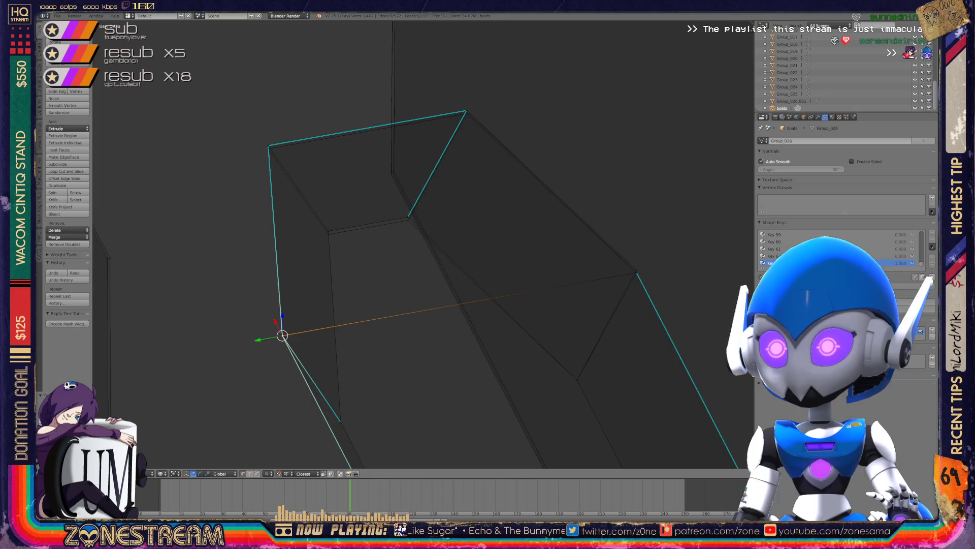
{"action": "right_click", "coordinate": [328, 231]}
{"action": "key", "text": "g"}
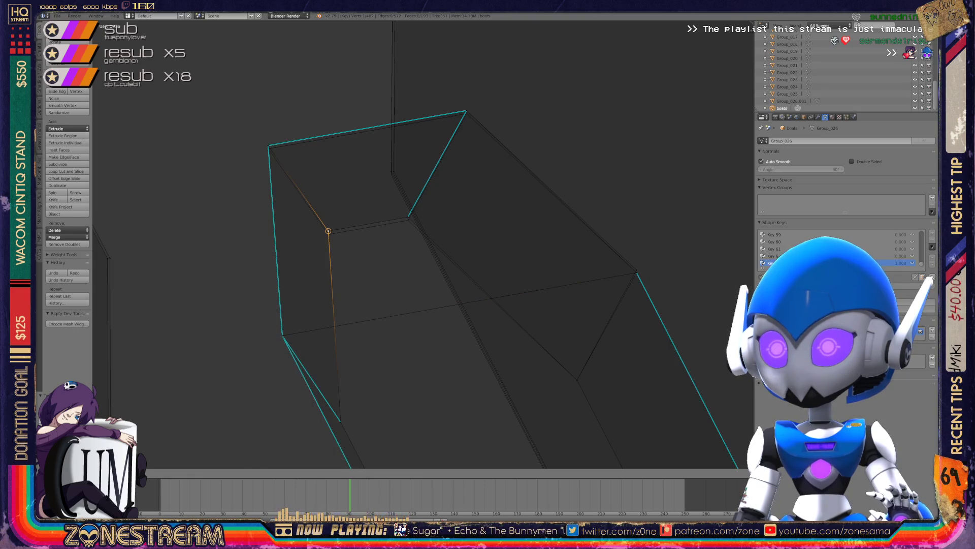
{"action": "key", "text": "Escape"}
{"action": "key", "text": "g"}
{"action": "key", "text": "Return"}
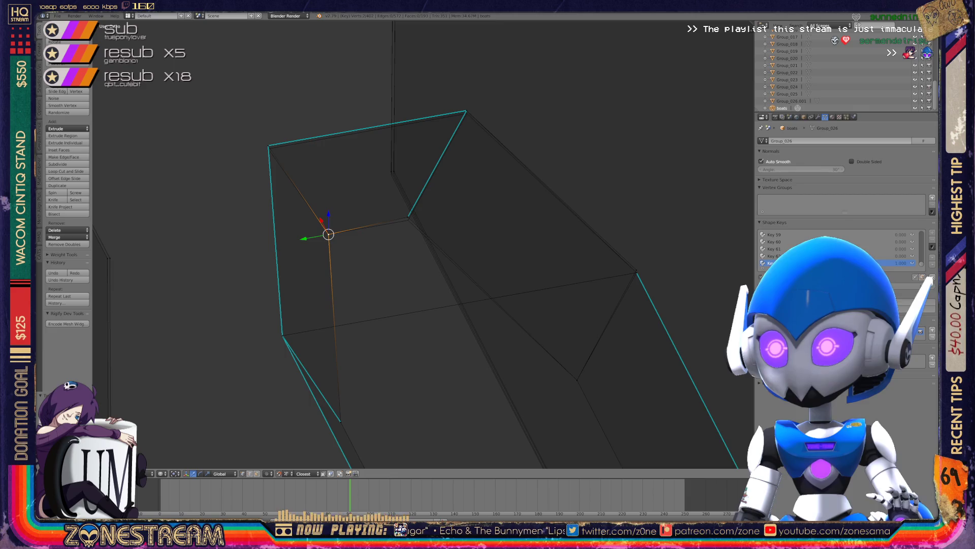
Lower the next corner, left top corner, top corner and right corner vertices slightly.
{"action": "right_click", "coordinate": [408, 217]}
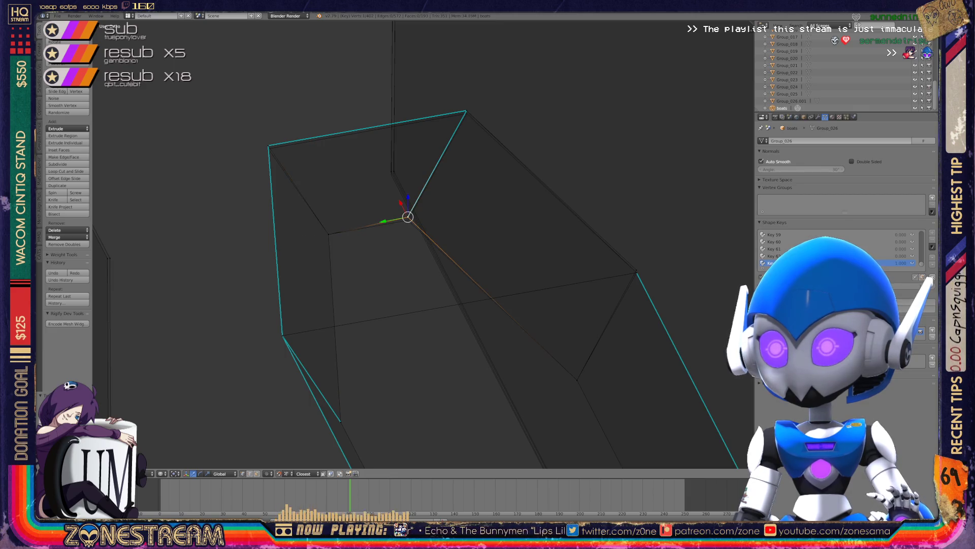
{"action": "key", "text": "g"}
{"action": "key", "text": "Return"}
{"action": "right_click", "coordinate": [268, 146]}
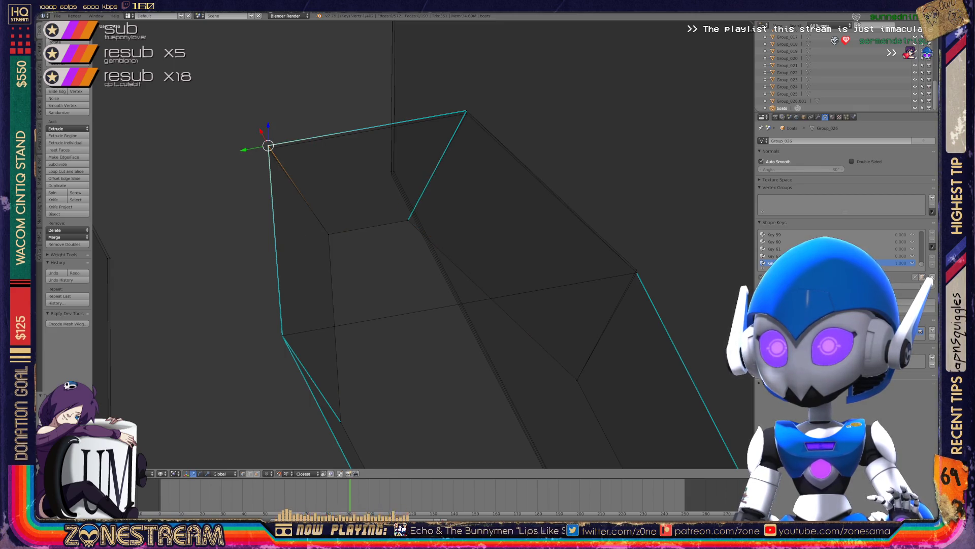
{"action": "key", "text": "g"}
{"action": "key", "text": "Return"}
{"action": "right_click", "coordinate": [466, 110]}
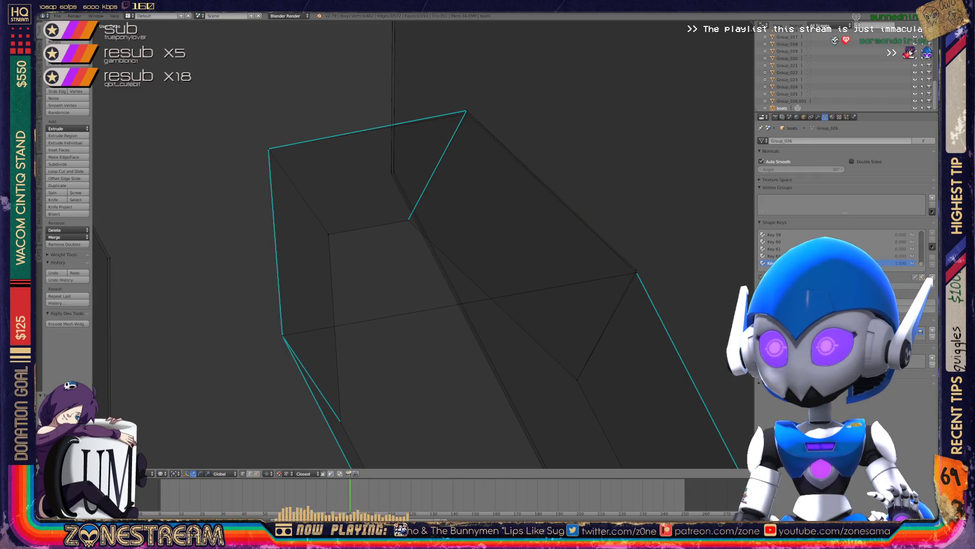
{"action": "key", "text": "g"}
{"action": "key", "text": "Return"}
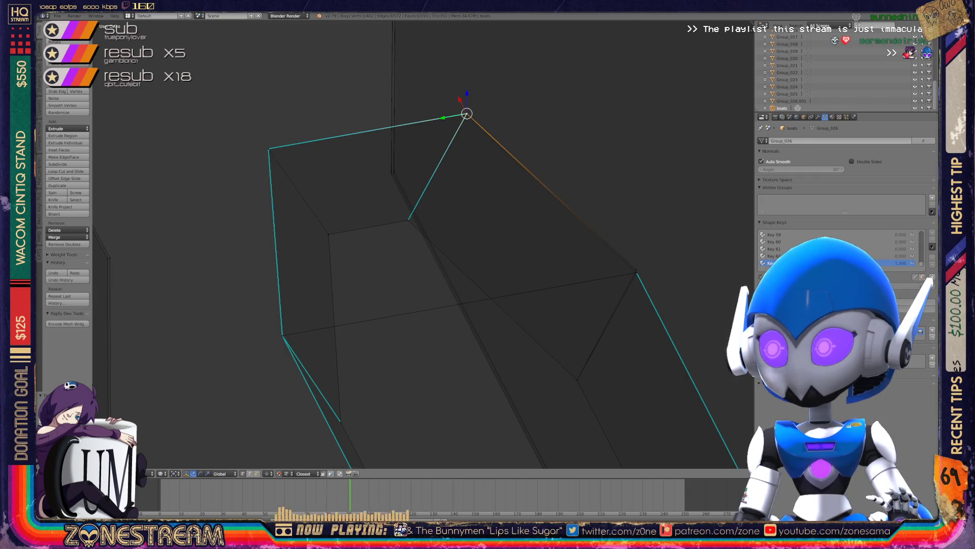
{"action": "right_click", "coordinate": [637, 273]}
{"action": "key", "text": "g"}
{"action": "key", "text": "Return"}
Reposition a vertex along the hull's edge.
{"action": "scroll", "coordinate": [408, 148], "scroll_direction": "up", "scroll_amount": 6}
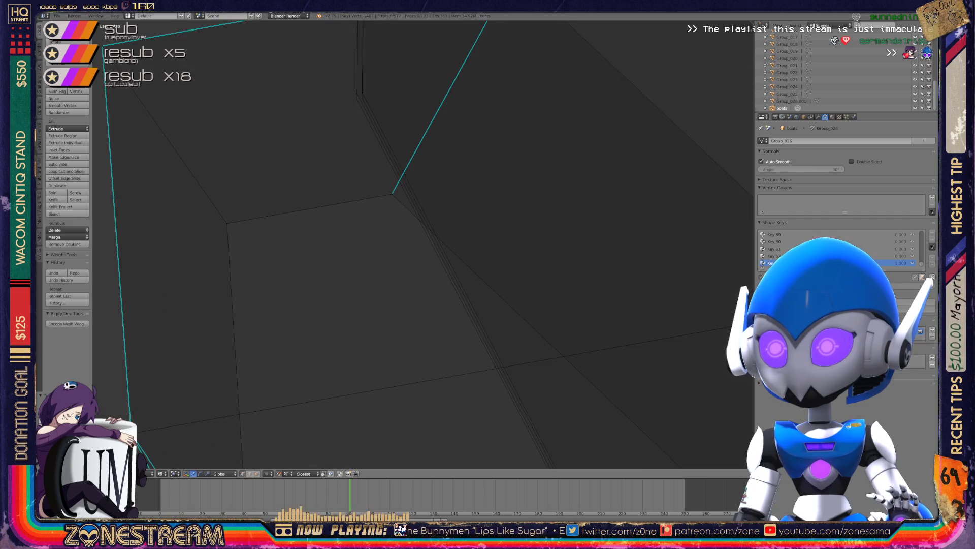
{"action": "scroll", "coordinate": [410, 266], "scroll_direction": "up", "scroll_amount": 2}
{"action": "right_click", "coordinate": [344, 215]}
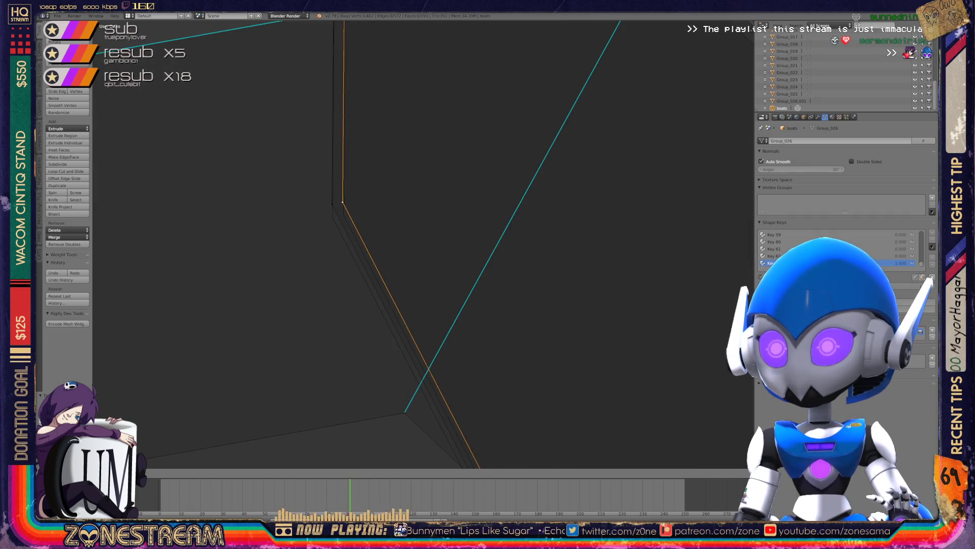
{"action": "key", "text": "g"}
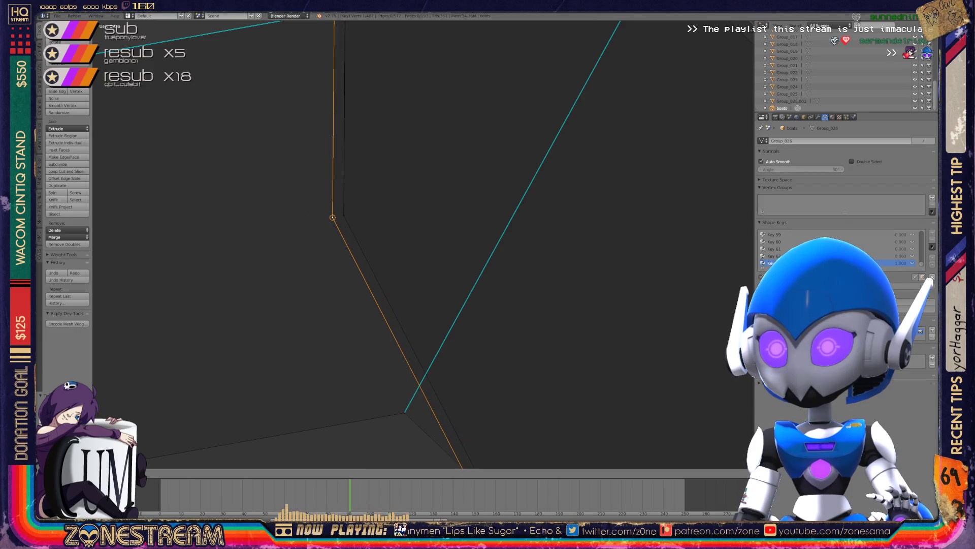
{"action": "key", "text": "Return"}
{"action": "scroll", "coordinate": [411, 240], "scroll_direction": "down", "scroll_amount": 3}
{"action": "scroll", "coordinate": [411, 241], "scroll_direction": "down", "scroll_amount": 2}
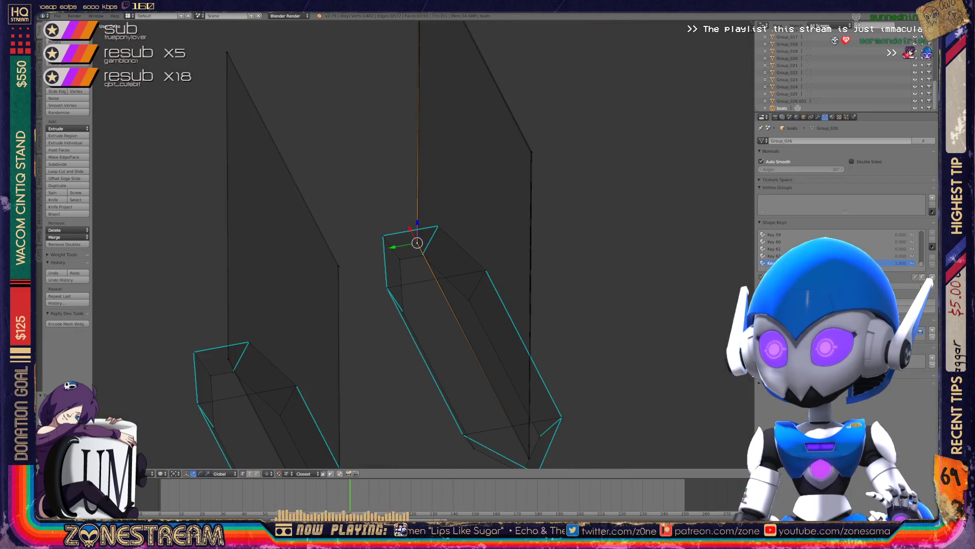
{"action": "scroll", "coordinate": [411, 241], "scroll_direction": "down", "scroll_amount": 1}
{"action": "scroll", "coordinate": [411, 241], "scroll_direction": "up", "scroll_amount": 8}
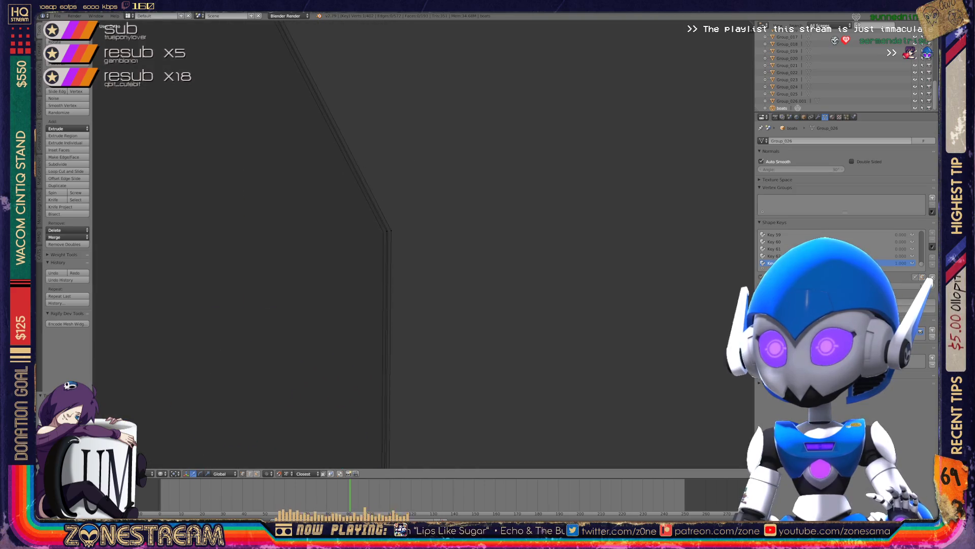
{"action": "scroll", "coordinate": [411, 241], "scroll_direction": "up", "scroll_amount": 6}
Inspect the sail's lower corner and apex vertices, then pull back to view all boats.
{"action": "right_click", "coordinate": [304, 207]}
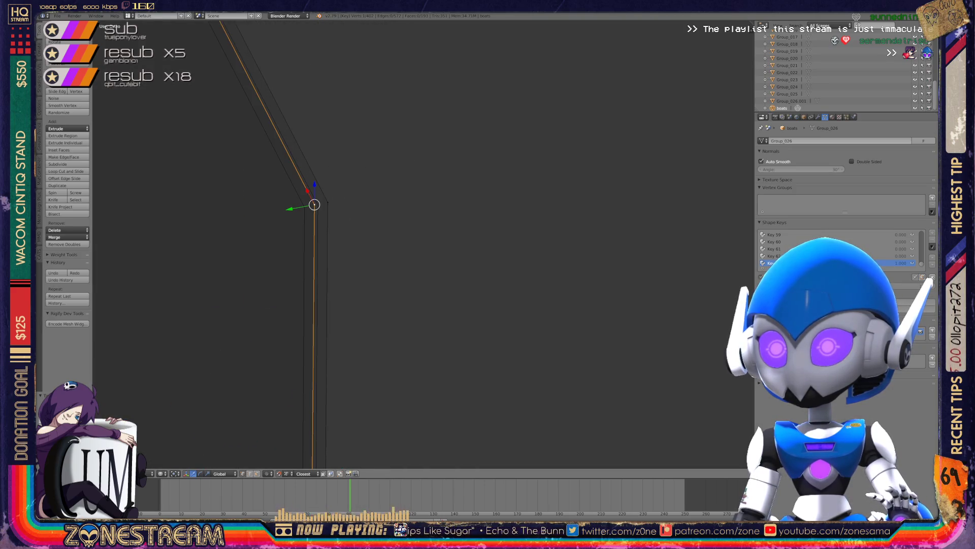
{"action": "key", "text": "KP_Divide"}
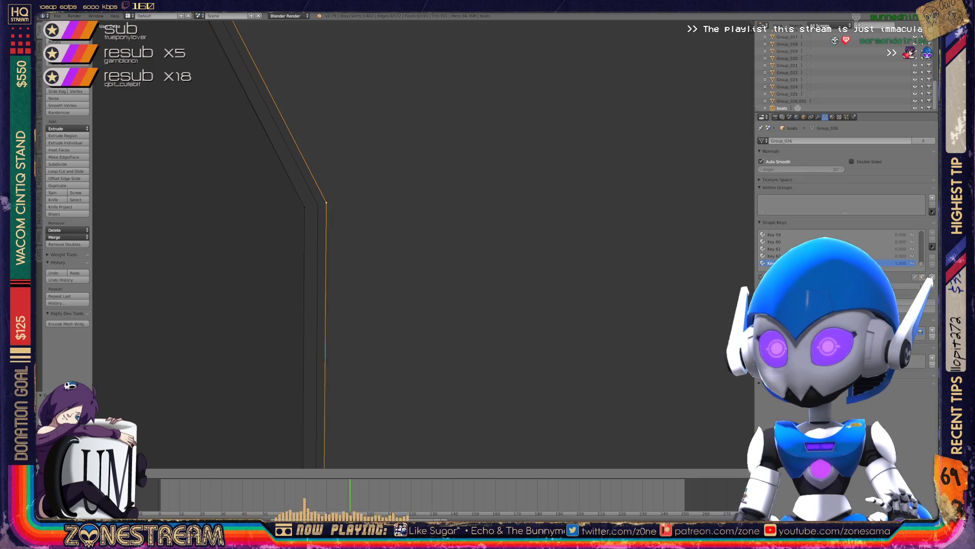
{"action": "mouse_move", "coordinate": [406, 239]}
{"action": "middle_mouse_down"}
{"action": "mouse_move", "coordinate": [356, 193]}
{"action": "mouse_move", "coordinate": [386, 218]}
{"action": "mouse_move", "coordinate": [376, 224]}
{"action": "middle_mouse_up"}
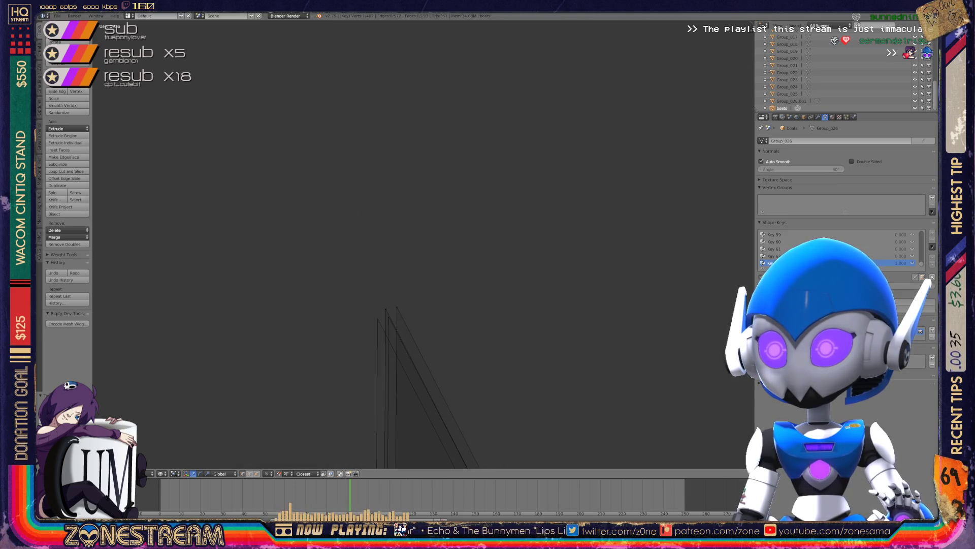
{"action": "left_click", "coordinate": [396, 307]}
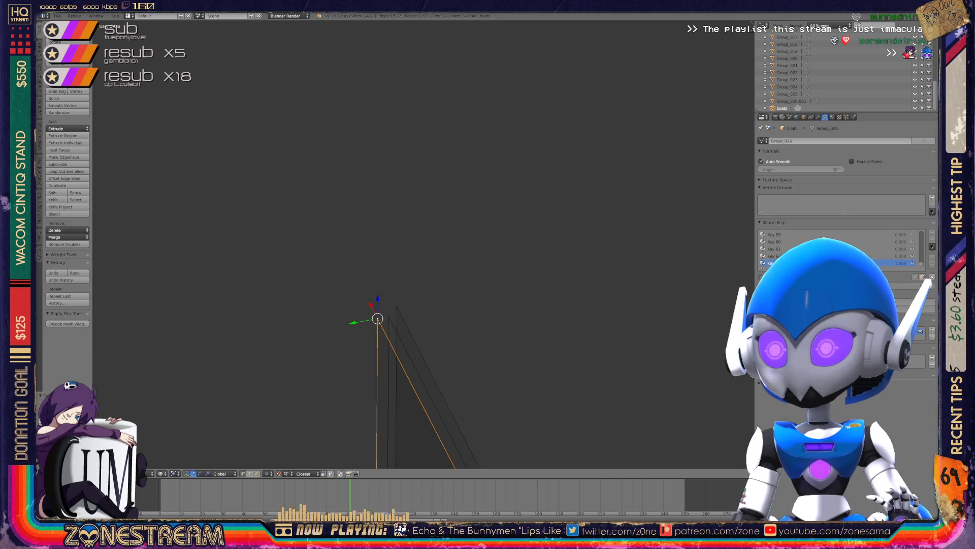
{"action": "key", "text": "KP_Decimal"}
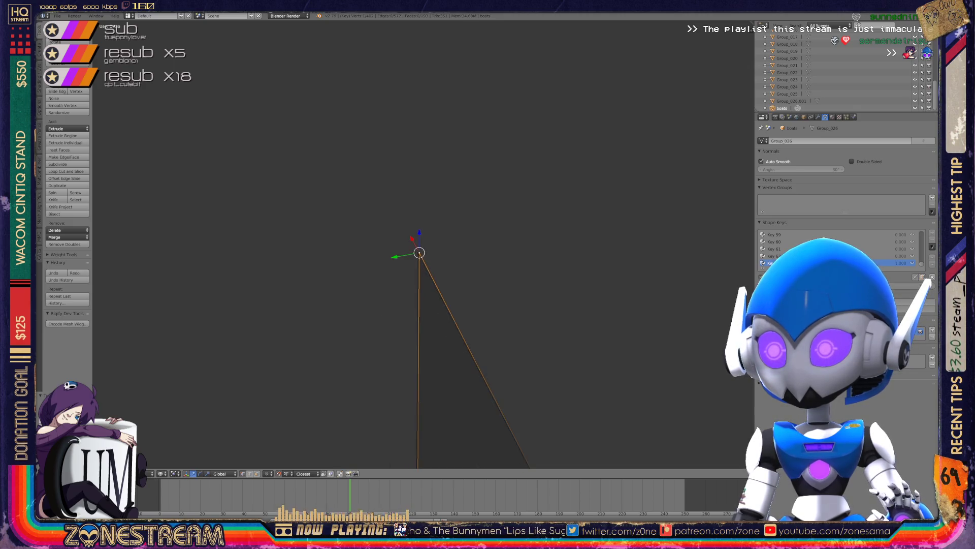
{"action": "scroll", "coordinate": [422, 247], "scroll_direction": "down", "scroll_amount": 2}
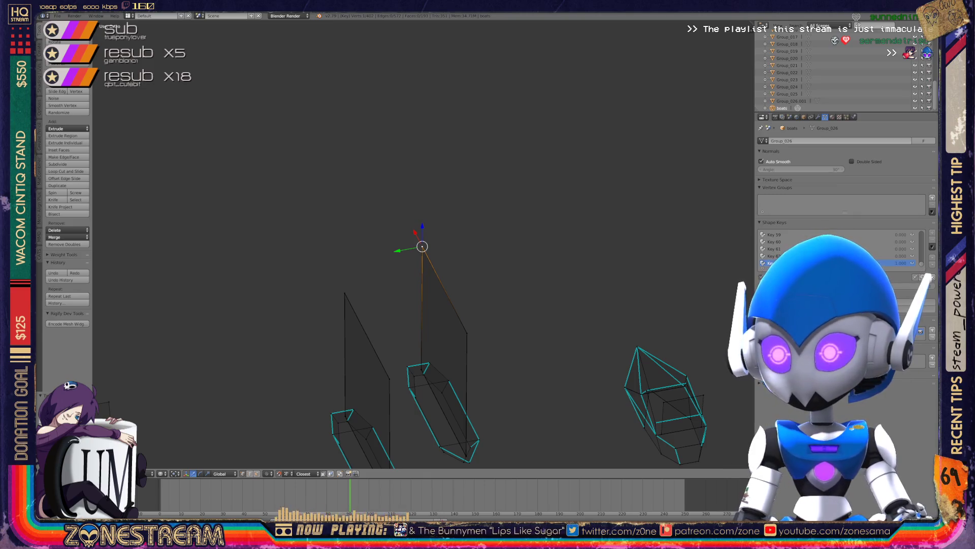
{"action": "mouse_move", "coordinate": [406, 305]}
{"action": "middle_mouse_down", "text": "shift"}
{"action": "mouse_move", "coordinate": [369, 216]}
{"action": "mouse_move", "coordinate": [386, 224]}
{"action": "mouse_move", "coordinate": [305, 208]}
{"action": "middle_mouse_up", "text": "shift"}
Switch from the current boat mesh to the next boat hull and edit its vertices.
{"action": "key", "text": "Tab"}
{"action": "scroll", "coordinate": [356, 244], "scroll_direction": "up", "scroll_amount": 6}
{"action": "scroll", "coordinate": [386, 244], "scroll_direction": "down", "scroll_amount": 5}
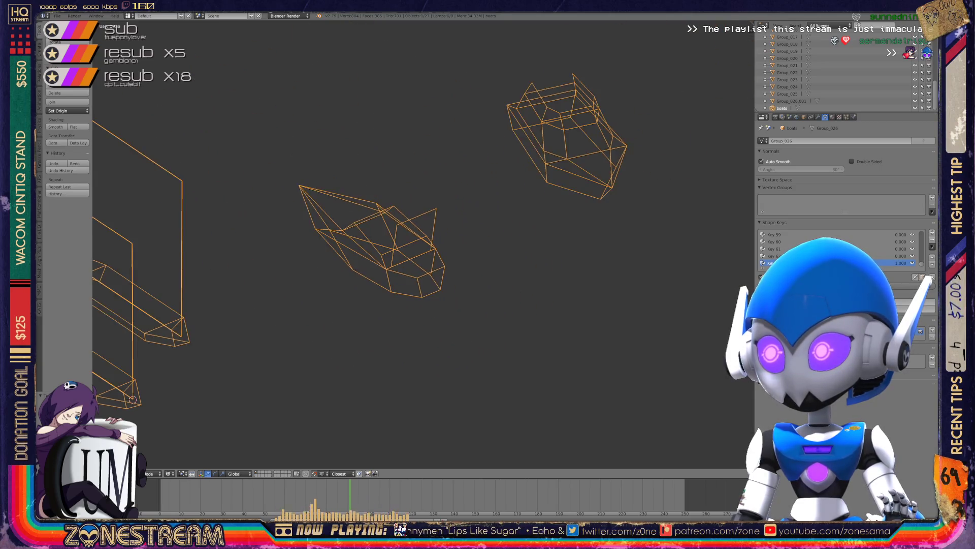
{"action": "mouse_move", "coordinate": [386, 244]}
{"action": "middle_mouse_down"}
{"action": "mouse_move", "coordinate": [356, 234]}
{"action": "mouse_move", "coordinate": [407, 193]}
{"action": "middle_mouse_up"}
{"action": "scroll", "coordinate": [386, 244], "scroll_direction": "up", "scroll_amount": 8}
{"action": "key", "text": "Tab"}
Pick out several hull vertices and nudge the inner hull vertex slightly.
{"action": "right_click", "coordinate": [310, 390]}
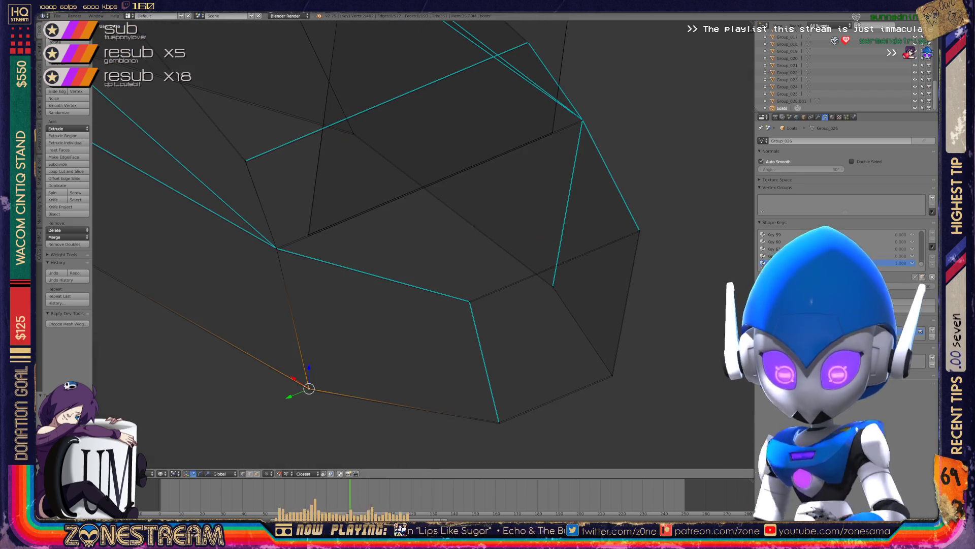
{"action": "right_click", "coordinate": [500, 423]}
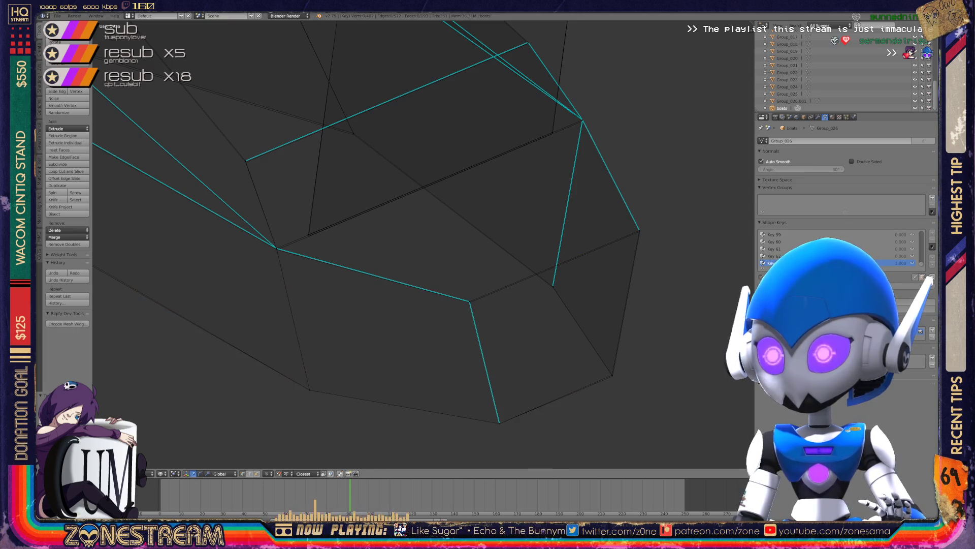
{"action": "right_click", "coordinate": [469, 301]}
{"action": "right_click", "coordinate": [613, 376]}
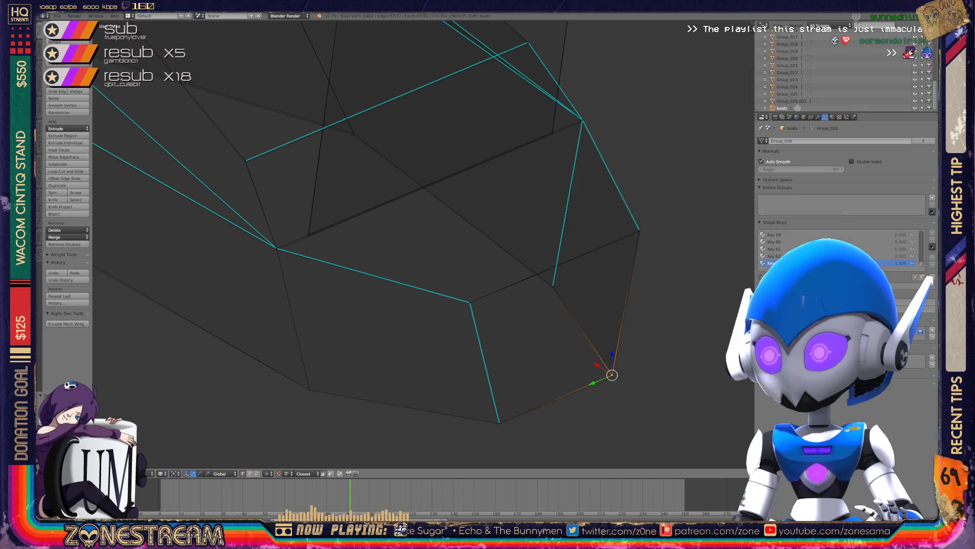
{"action": "right_click", "coordinate": [639, 230]}
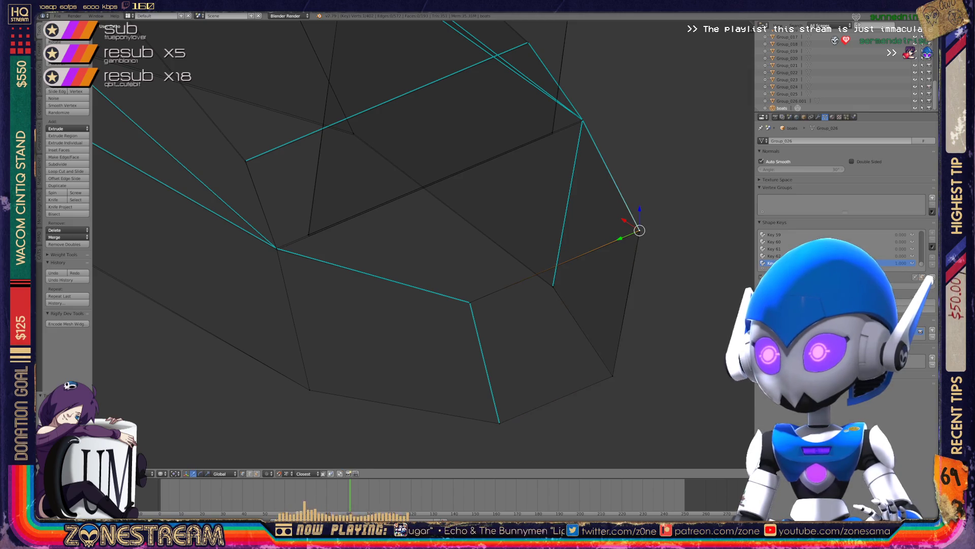
{"action": "right_click", "coordinate": [553, 286]}
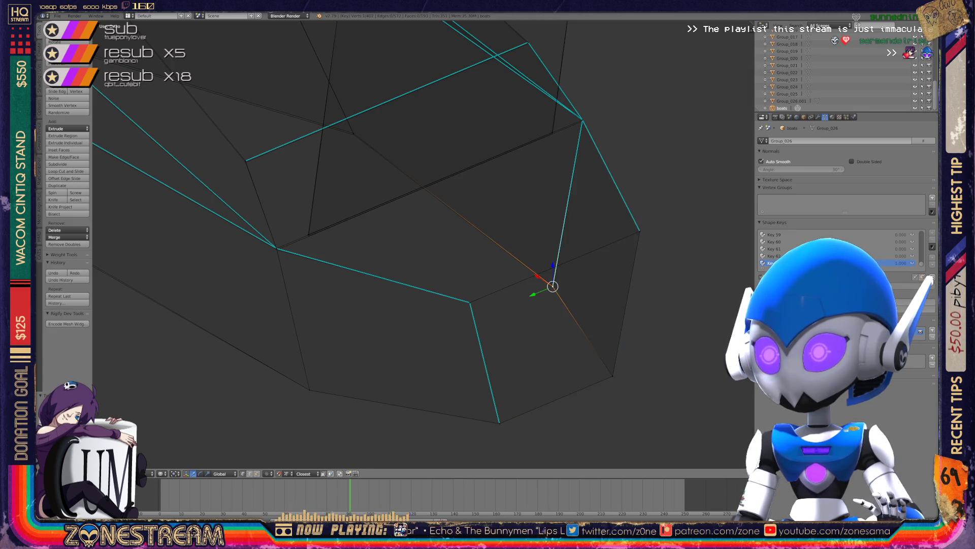
{"action": "key", "text": "g"}
{"action": "left_click", "coordinate": [554, 288]}
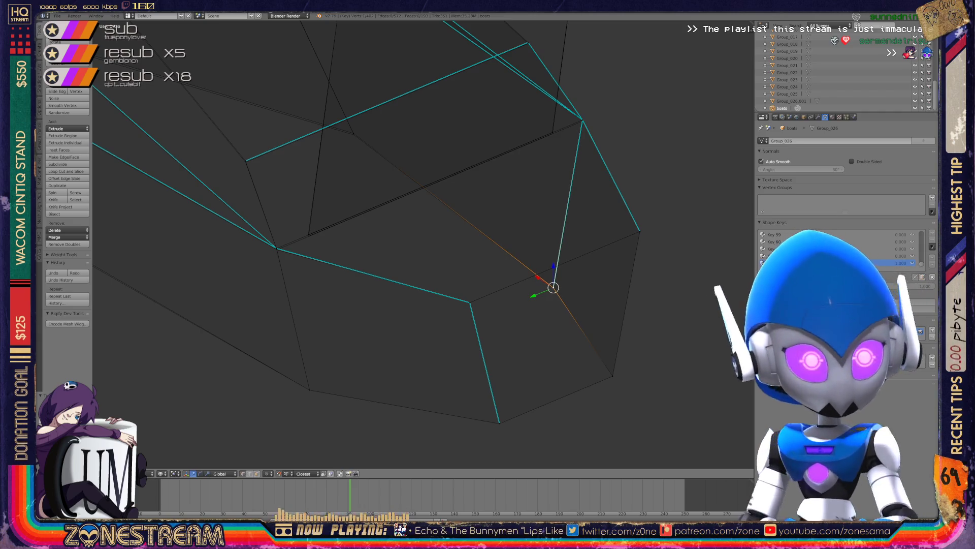
Shift a lower-left vertex and the vertex where the left edges converge slightly.
{"action": "middle_click_drag", "start_coordinate": [308, 235], "coordinate": [334, 298], "text": "shift"}
{"action": "right_click", "coordinate": [334, 298]}
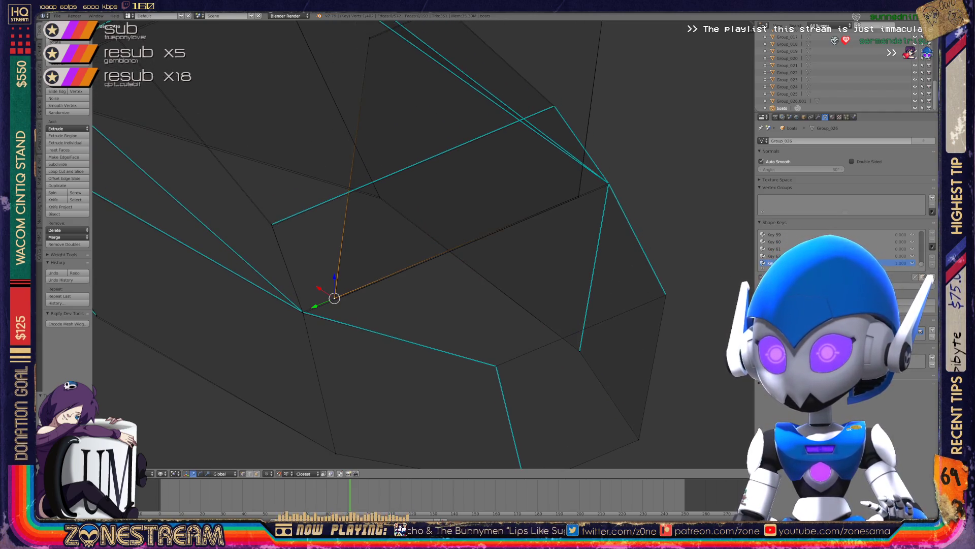
{"action": "key", "text": "g"}
{"action": "left_click", "coordinate": [335, 300]}
{"action": "right_click", "coordinate": [578, 197]}
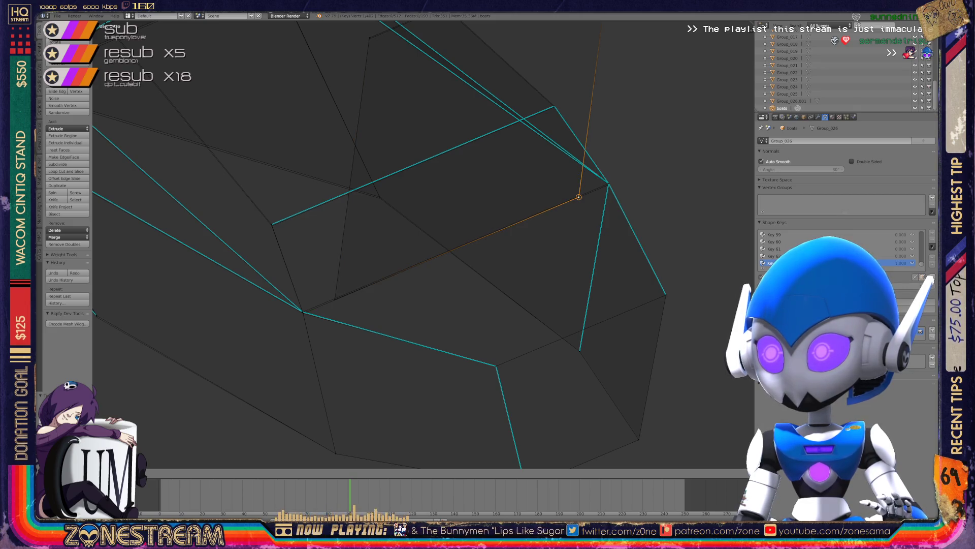
{"action": "right_click", "coordinate": [609, 185]}
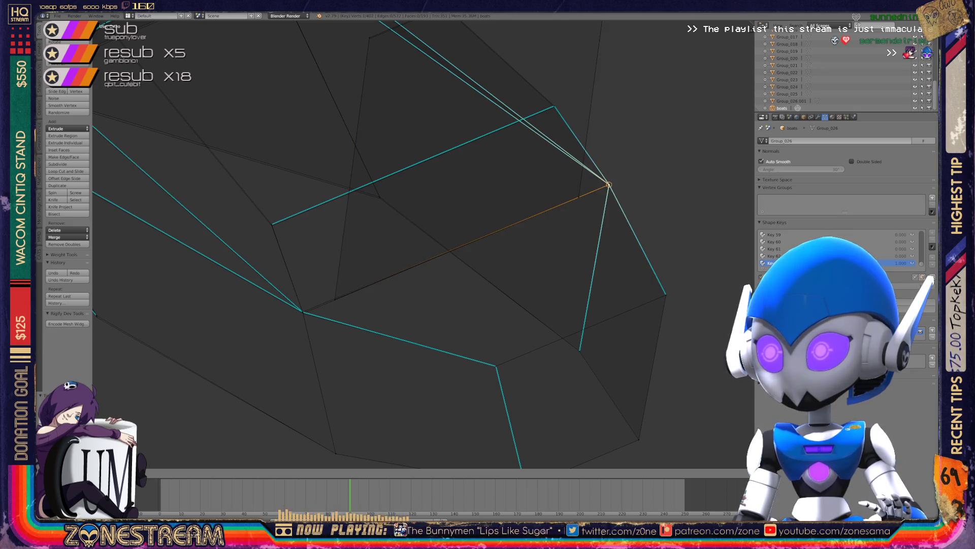
{"action": "right_click", "coordinate": [303, 312]}
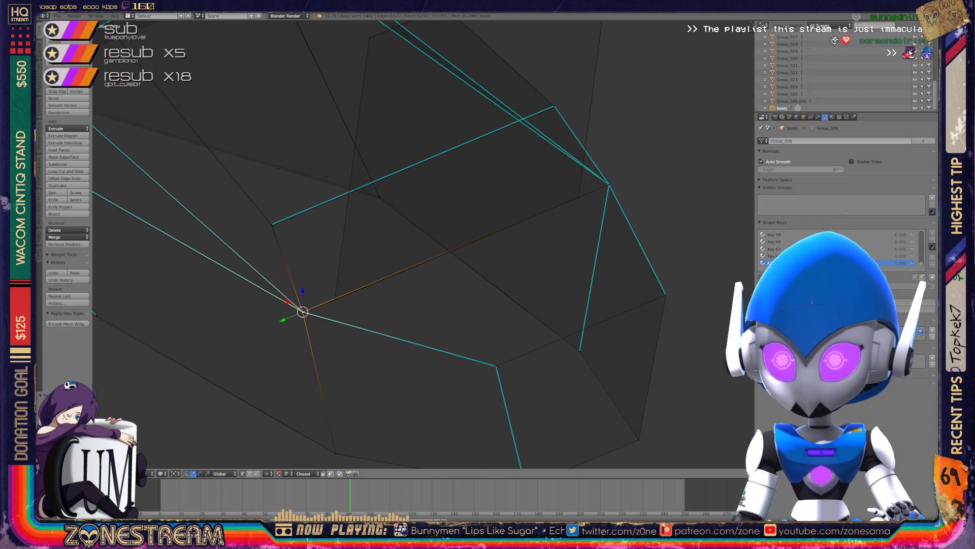
{"action": "key", "text": "g"}
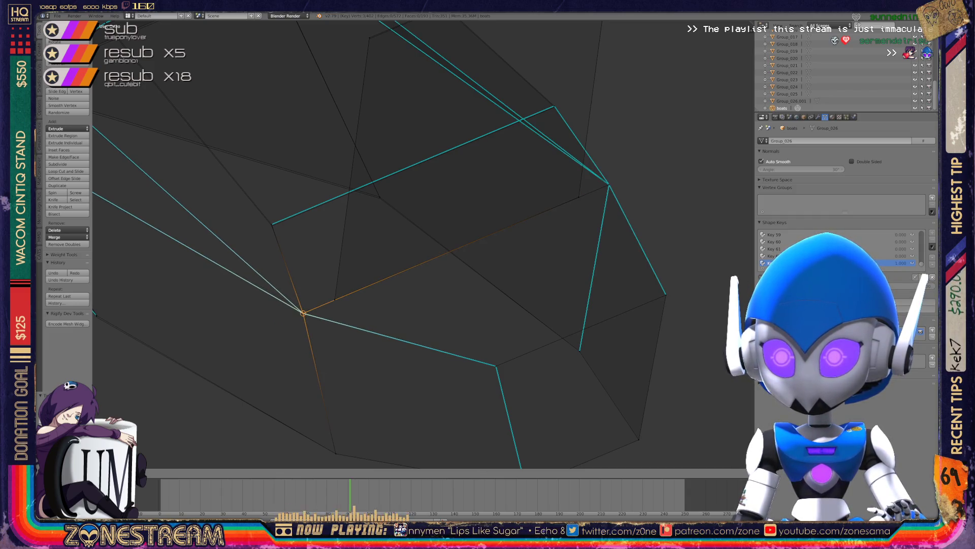
{"action": "key", "text": "Return"}
Lower the upper-left hull vertex slightly and nudge the vertex near the hull's top.
{"action": "right_click", "coordinate": [272, 224]}
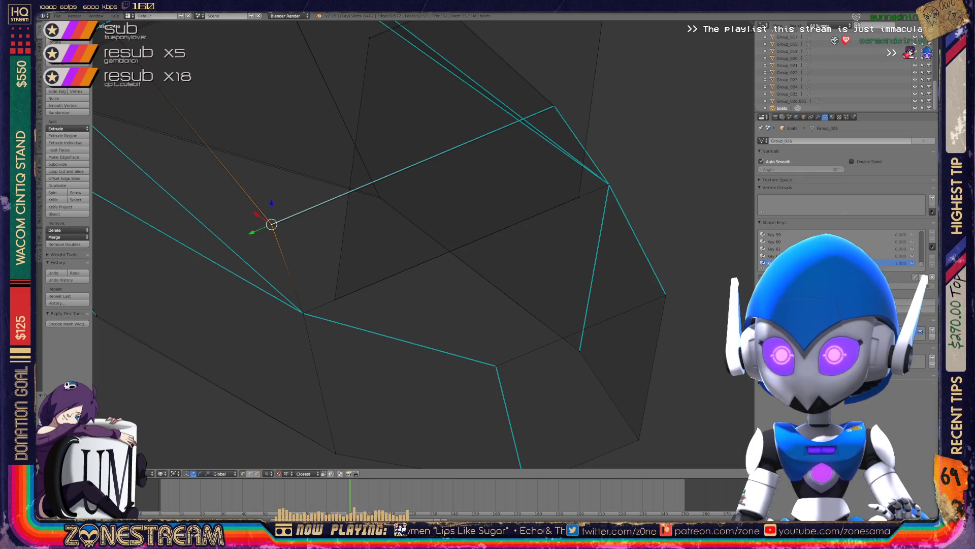
{"action": "key", "text": "g"}
{"action": "key", "text": "Return"}
{"action": "right_click", "coordinate": [555, 108]}
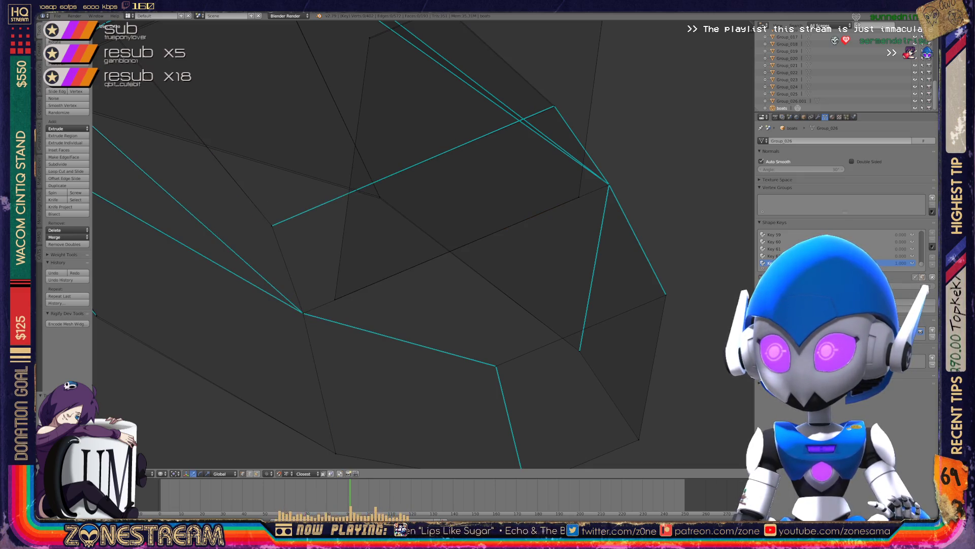
{"action": "key", "text": "g"}
{"action": "key", "text": "Return"}
Reselect the hull's lower-left vertex after clearing the selection.
{"action": "right_click", "coordinate": [380, 196]}
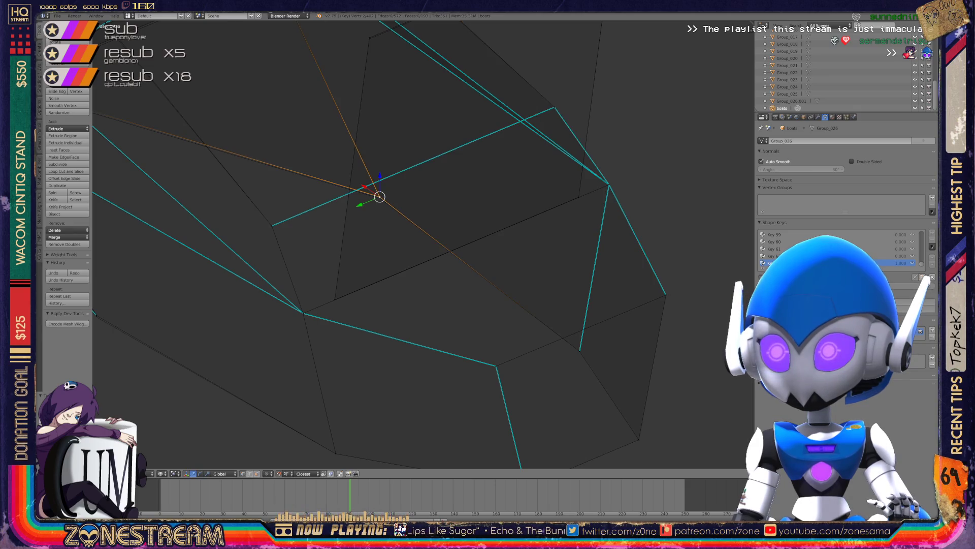
{"action": "mouse_move", "coordinate": [380, 196]}
{"action": "middle_mouse_down", "text": "shift"}
{"action": "mouse_move", "coordinate": [536, 163]}
{"action": "mouse_move", "coordinate": [539, 206]}
{"action": "middle_mouse_up", "text": "shift"}
{"action": "right_click", "coordinate": [254, 322]}
{"action": "key", "text": "a"}
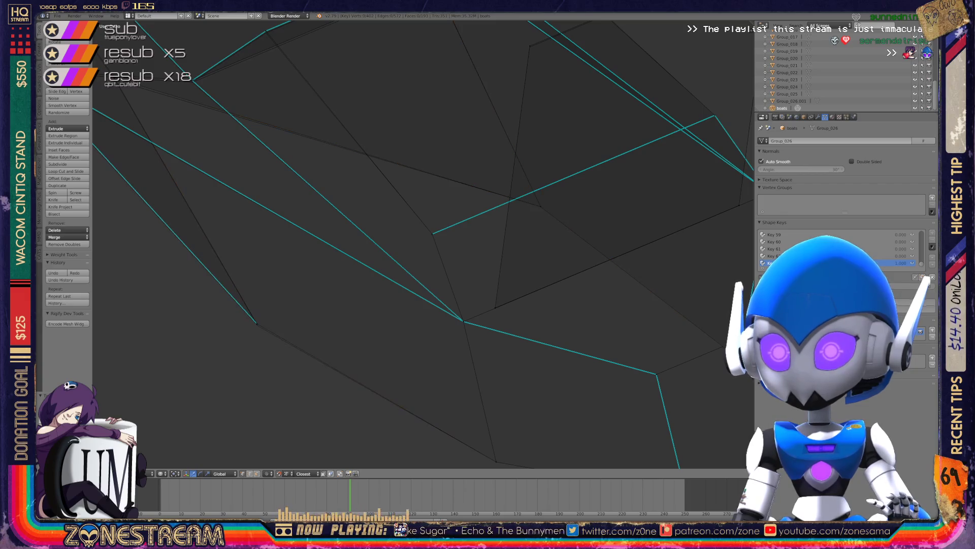
{"action": "right_click", "coordinate": [256, 323]}
{"action": "key", "text": "a"}
{"action": "right_click", "coordinate": [257, 325]}
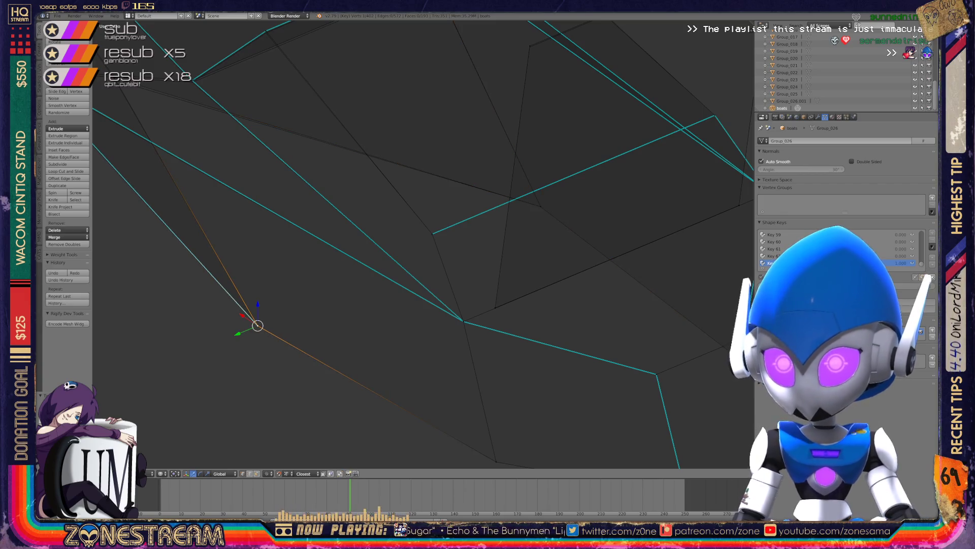
{"action": "middle_click_drag", "start_coordinate": [258, 325], "coordinate": [356, 462], "text": "shift"}
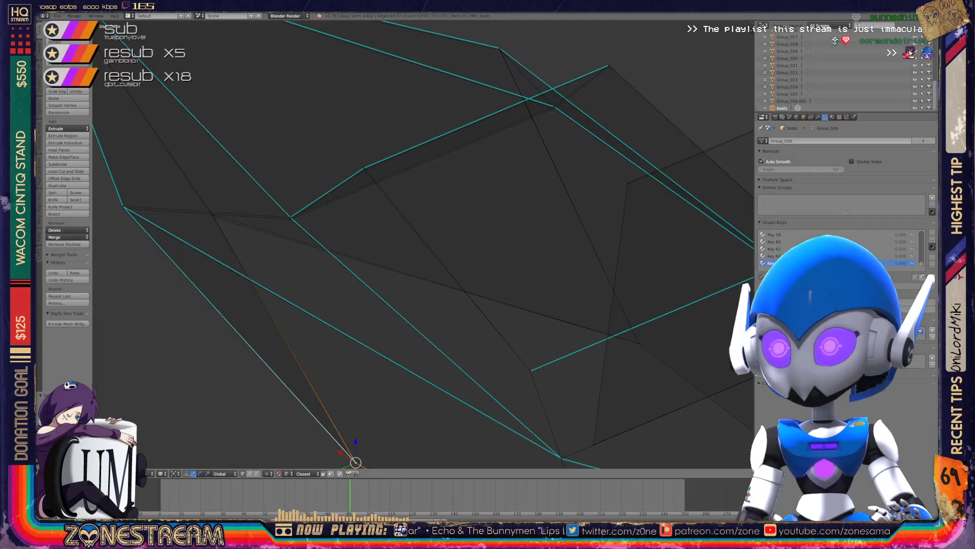
Move the hull's peak vertex slightly lower.
{"action": "right_click", "coordinate": [364, 169]}
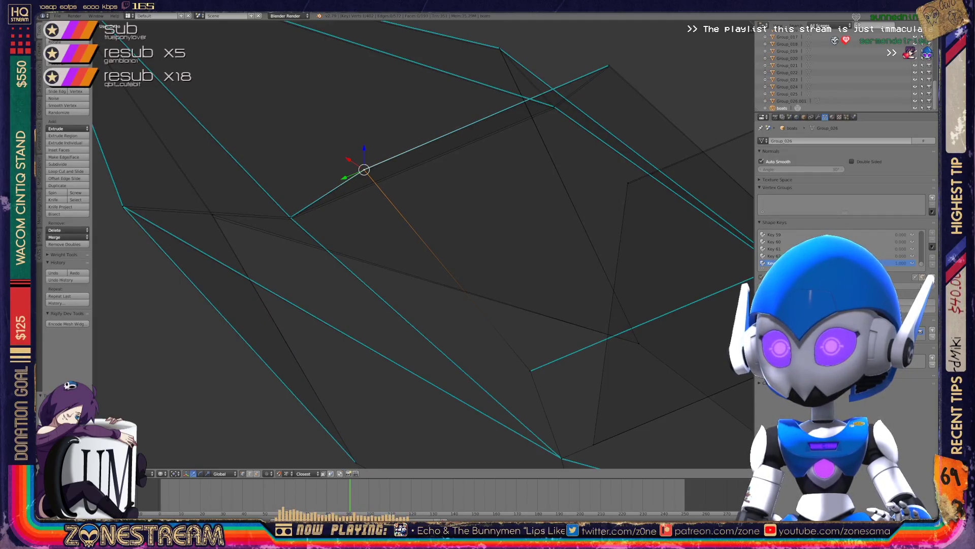
{"action": "right_click", "coordinate": [291, 218]}
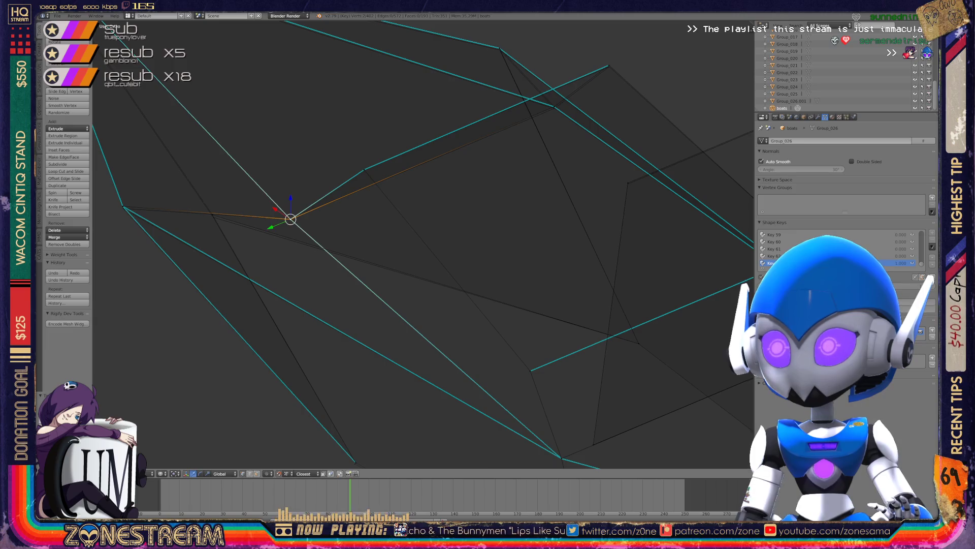
{"action": "middle_click_drag", "start_coordinate": [290, 219], "coordinate": [189, 307], "text": "shift"}
{"action": "right_click", "coordinate": [453, 194]}
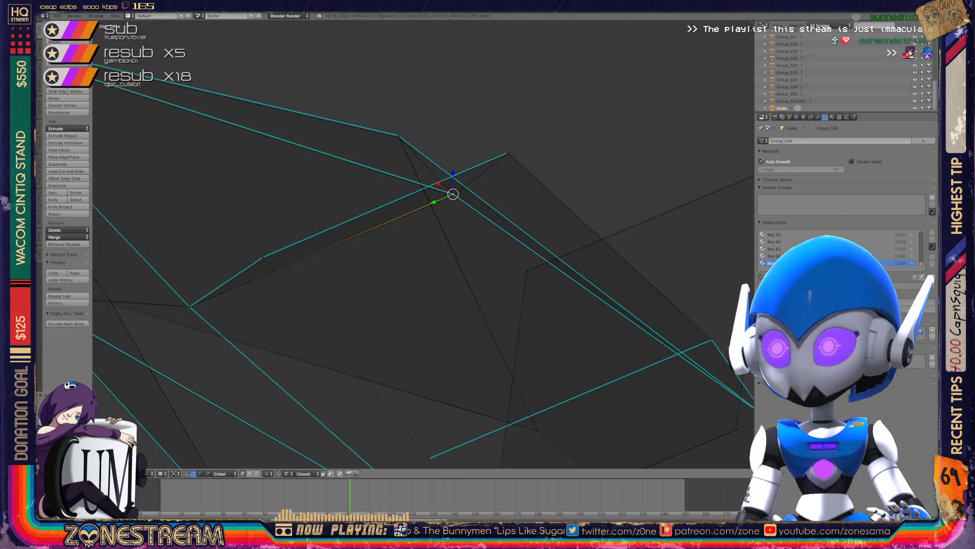
{"action": "right_click", "coordinate": [453, 194], "text": "shift"}
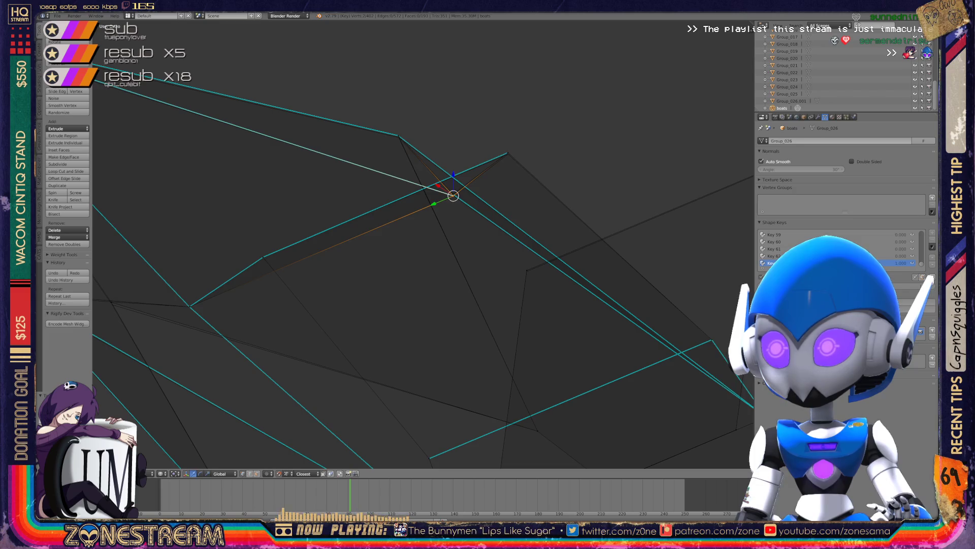
{"action": "right_click", "coordinate": [508, 154]}
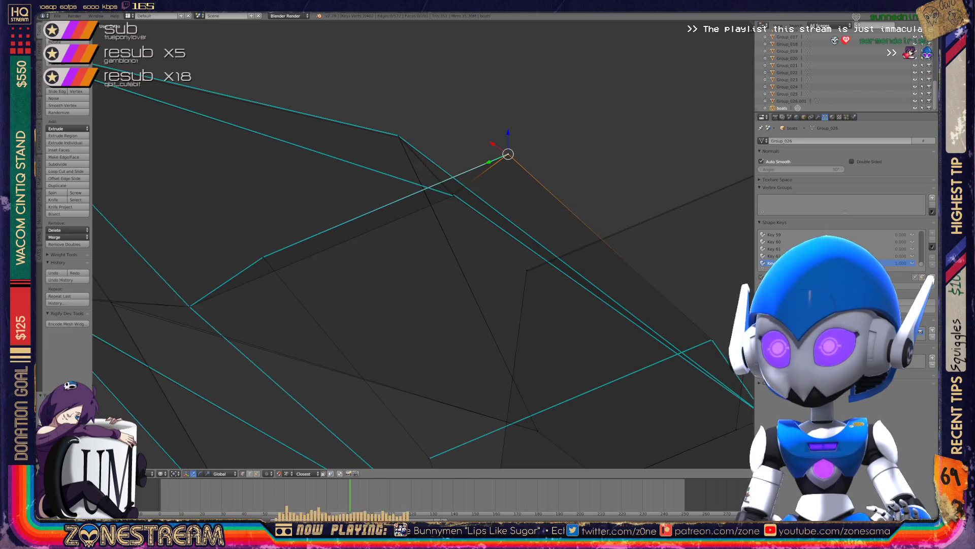
{"action": "right_click", "coordinate": [398, 136]}
{"action": "key", "text": "g"}
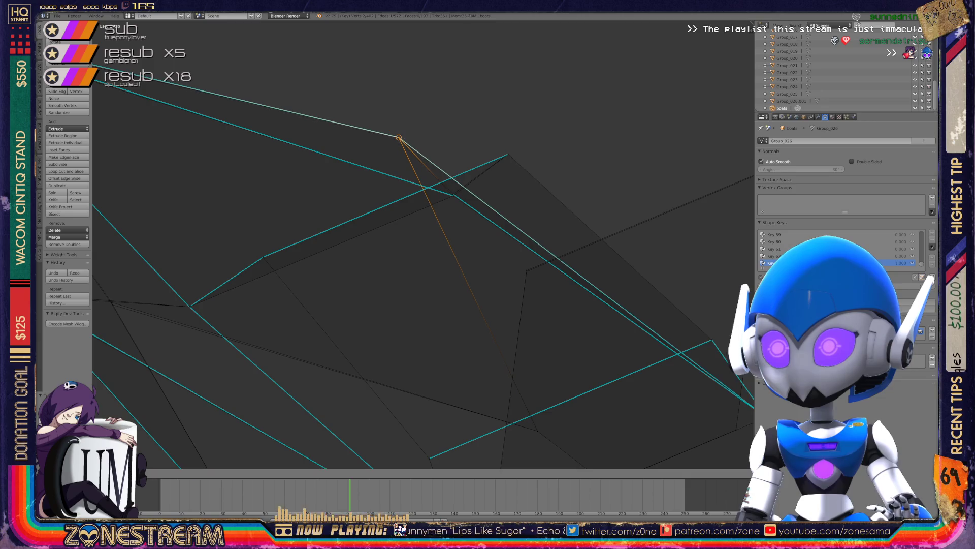
{"action": "left_click", "coordinate": [399, 137]}
Pull the cabin's top corner vertex up into a taller peak.
{"action": "scroll", "coordinate": [399, 137], "scroll_direction": "down", "scroll_amount": 5}
{"action": "middle_click_drag", "start_coordinate": [399, 137], "coordinate": [284, 168]}
{"action": "scroll", "coordinate": [351, 243], "scroll_direction": "up", "scroll_amount": 5}
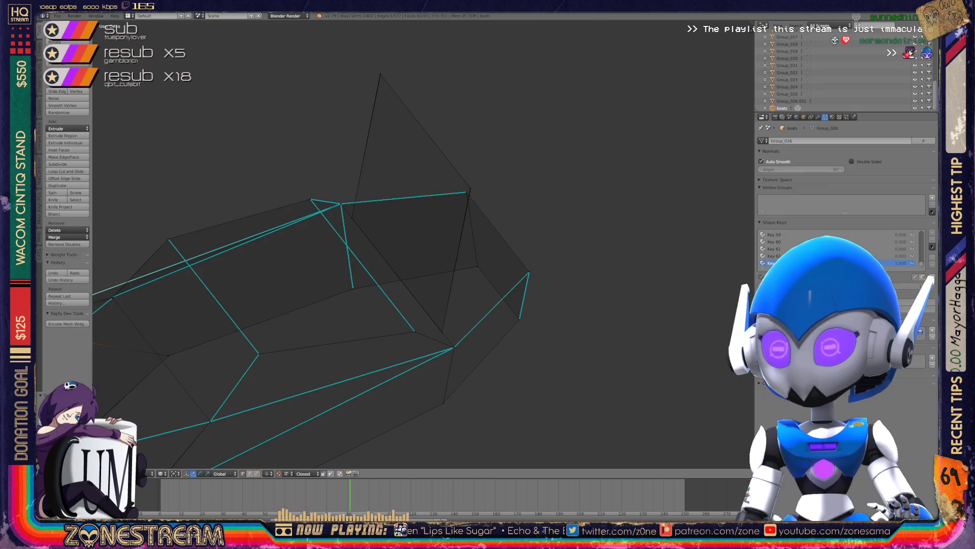
{"action": "right_click", "coordinate": [491, 185]}
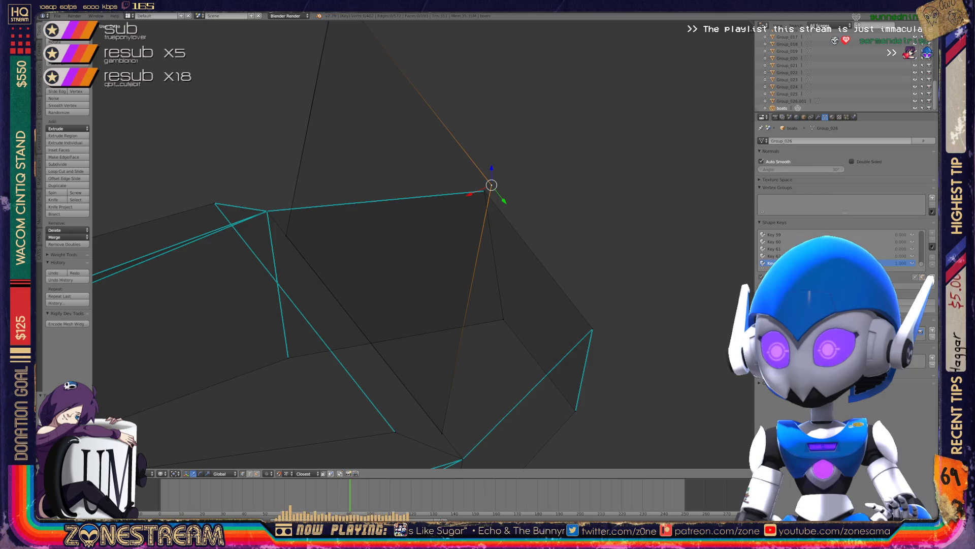
{"action": "middle_click_drag", "start_coordinate": [491, 185], "coordinate": [507, 300], "text": "shift"}
{"action": "key", "text": "g"}
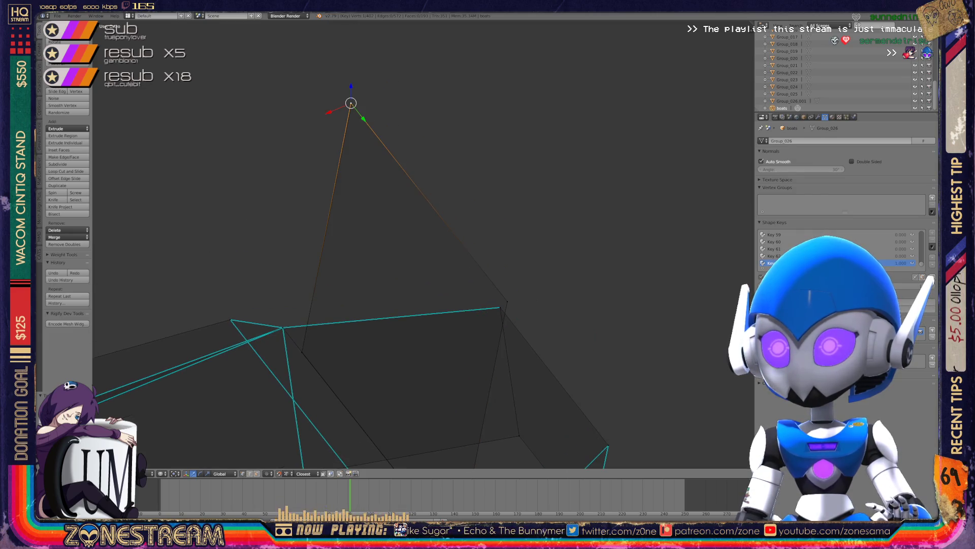
{"action": "left_click", "coordinate": [352, 104]}
Grow the selection along the connected edge, undo it, and centre the view on the vertex.
{"action": "scroll", "coordinate": [421, 244], "scroll_direction": "up", "scroll_amount": 8}
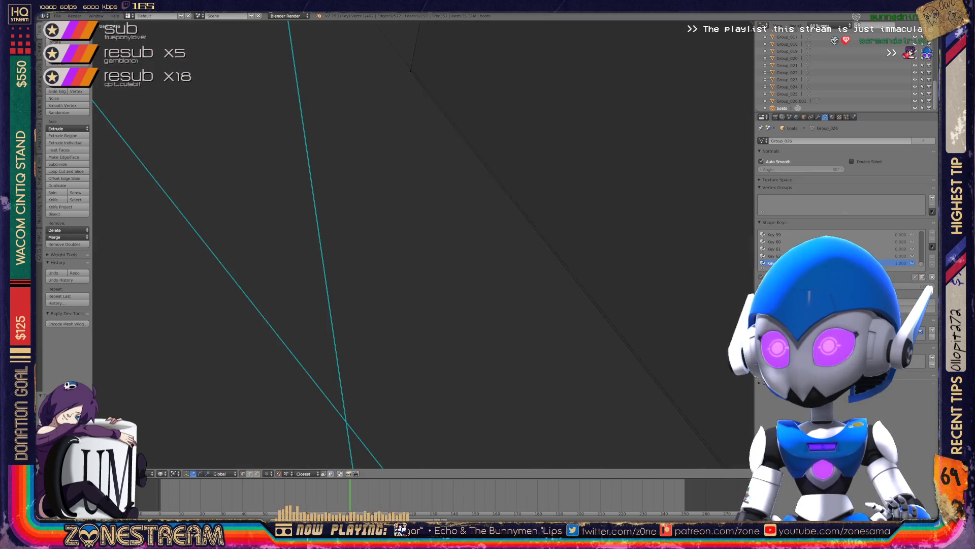
{"action": "scroll", "coordinate": [421, 244], "scroll_direction": "down", "scroll_amount": 5}
{"action": "middle_click_drag", "start_coordinate": [422, 244], "coordinate": [482, 213]}
{"action": "scroll", "coordinate": [422, 244], "scroll_direction": "up", "scroll_amount": 6}
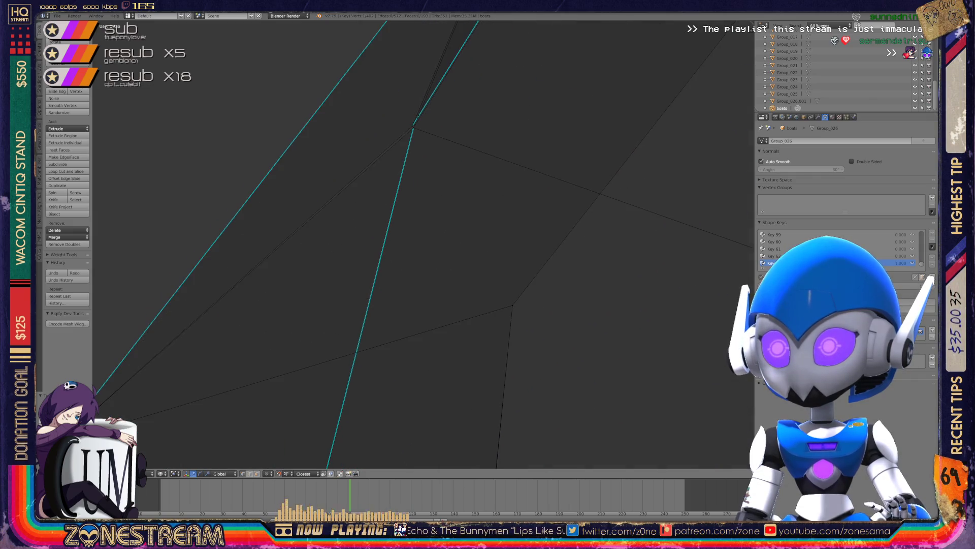
{"action": "key", "text": "ctrl+KP_Add"}
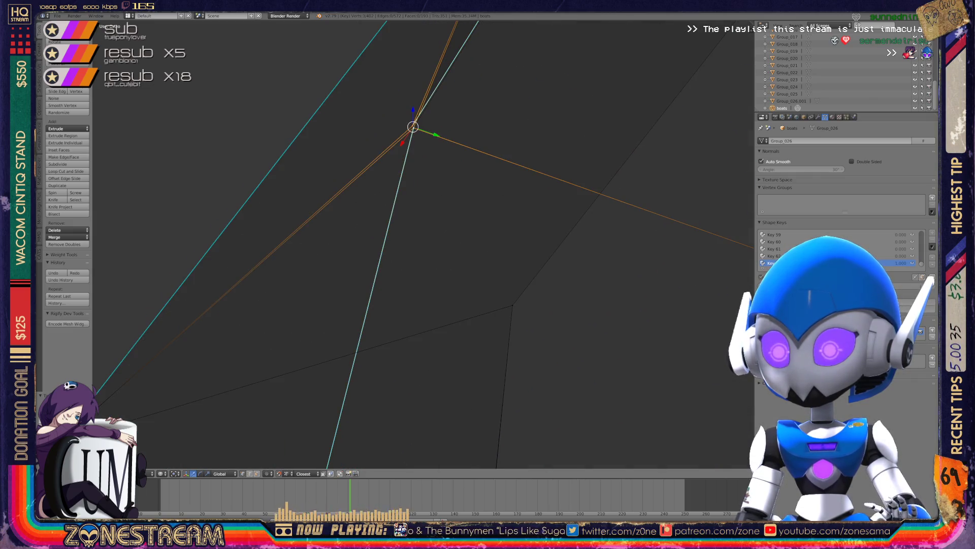
{"action": "mouse_move", "coordinate": [422, 243]}
{"action": "middle_mouse_down"}
{"action": "mouse_move", "coordinate": [467, 226]}
{"action": "mouse_move", "coordinate": [498, 221]}
{"action": "mouse_move", "coordinate": [495, 228]}
{"action": "mouse_move", "coordinate": [493, 203]}
{"action": "mouse_move", "coordinate": [477, 208]}
{"action": "mouse_move", "coordinate": [492, 203]}
{"action": "middle_mouse_up"}
{"action": "scroll", "coordinate": [435, 159], "scroll_direction": "up", "scroll_amount": 4}
{"action": "key", "text": "ctrl+z"}
{"action": "key", "text": "KP_Decimal"}
Select the hull tip vertex where the edges converge.
{"action": "scroll", "coordinate": [423, 229], "scroll_direction": "down", "scroll_amount": 5}
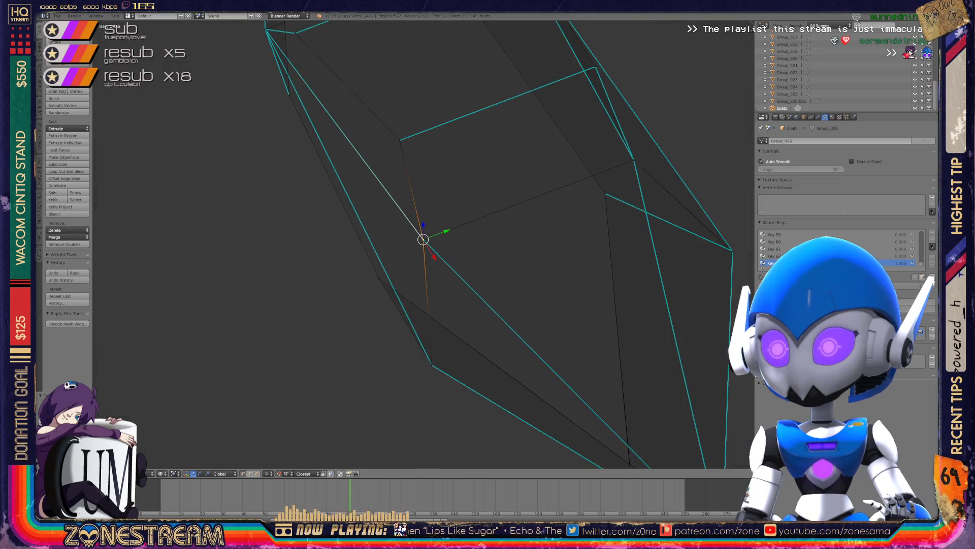
{"action": "mouse_move", "coordinate": [423, 229]}
{"action": "middle_mouse_down"}
{"action": "mouse_move", "coordinate": [376, 198]}
{"action": "mouse_move", "coordinate": [355, 219]}
{"action": "middle_mouse_up"}
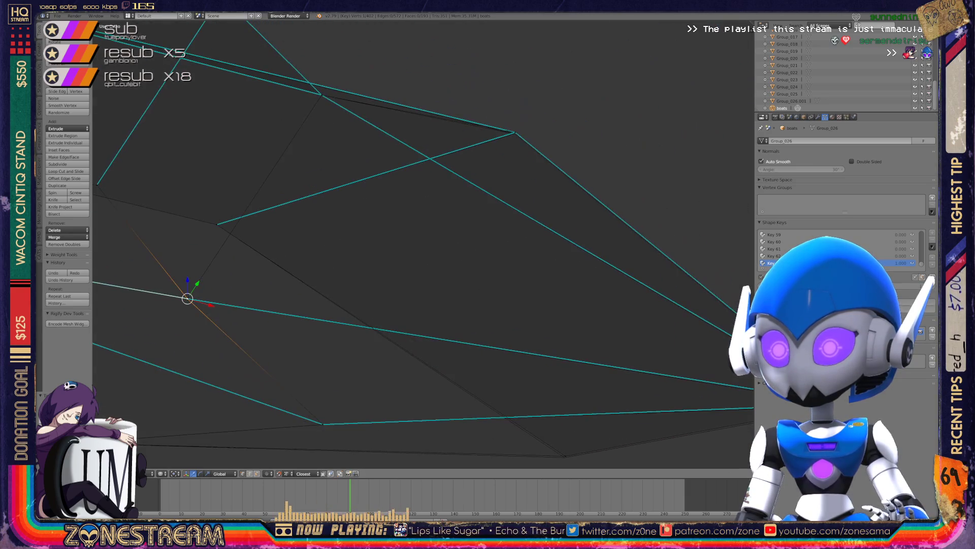
{"action": "middle_click_drag", "start_coordinate": [305, 305], "coordinate": [477, 137], "text": "shift"}
{"action": "mouse_move", "coordinate": [360, 130]}
{"action": "middle_mouse_down"}
{"action": "mouse_move", "coordinate": [305, 152]}
{"action": "mouse_move", "coordinate": [564, 249]}
{"action": "middle_mouse_up"}
{"action": "key", "text": "ctrl+KP_Add"}
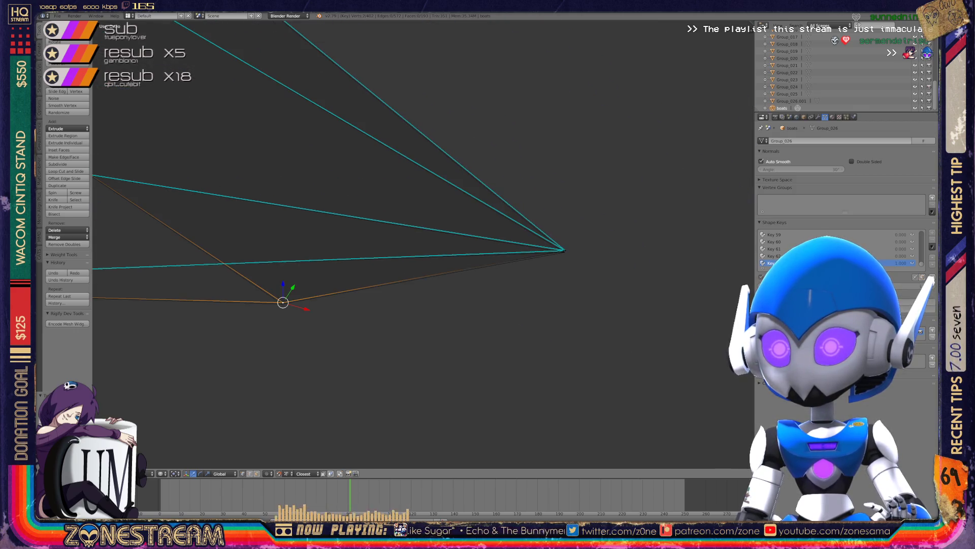
{"action": "left_click", "coordinate": [565, 251]}
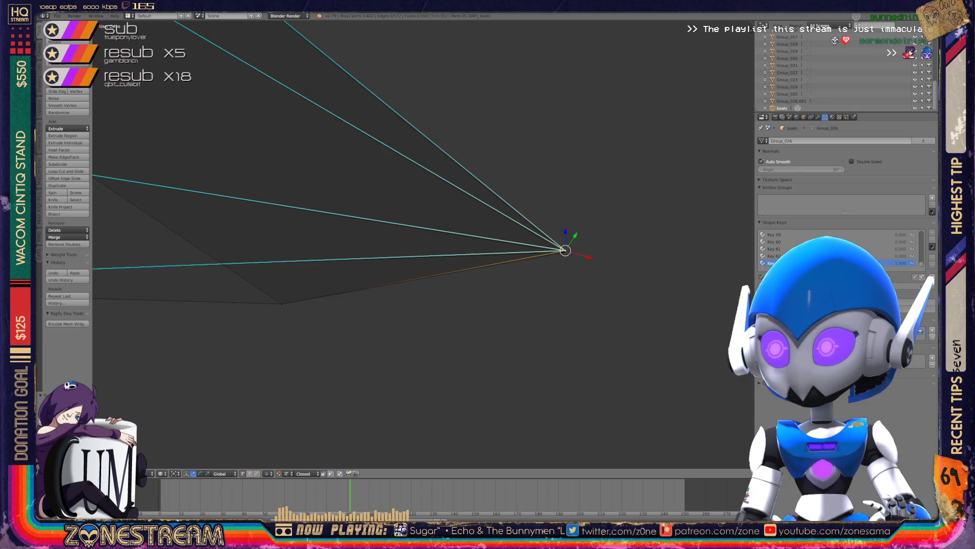
{"action": "left_click", "coordinate": [564, 251], "text": "shift"}
{"action": "left_click", "coordinate": [565, 250]}
Select the central hull vertex and view more of the surrounding hull.
{"action": "mouse_move", "coordinate": [564, 251]}
{"action": "middle_mouse_down"}
{"action": "mouse_move", "coordinate": [719, 348]}
{"action": "mouse_move", "coordinate": [762, 401]}
{"action": "mouse_move", "coordinate": [737, 386]}
{"action": "mouse_move", "coordinate": [686, 407]}
{"action": "mouse_move", "coordinate": [635, 397]}
{"action": "mouse_move", "coordinate": [559, 355]}
{"action": "middle_mouse_up"}
{"action": "scroll", "coordinate": [421, 244], "scroll_direction": "up", "scroll_amount": 5}
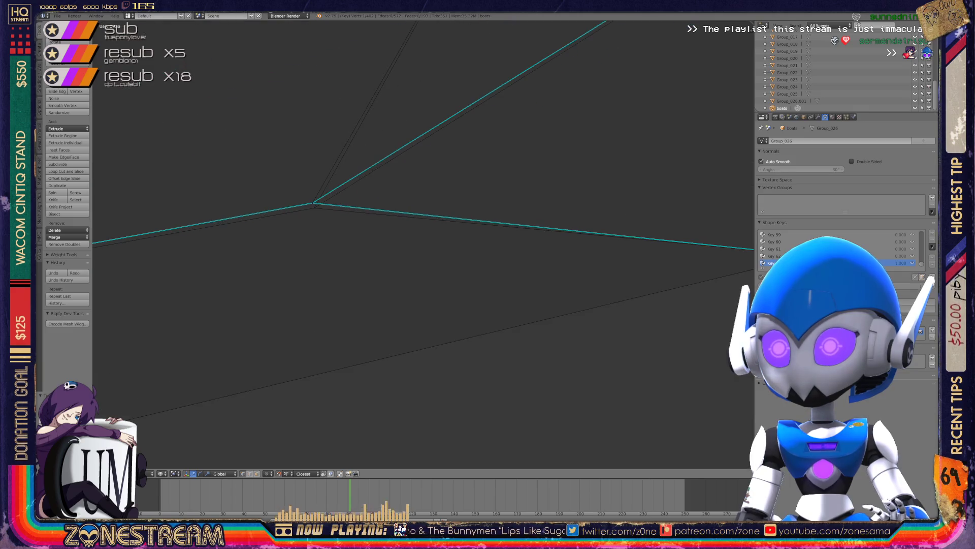
{"action": "right_click", "coordinate": [312, 203]}
{"action": "mouse_move", "coordinate": [559, 356]}
{"action": "middle_mouse_down"}
{"action": "mouse_move", "coordinate": [539, 345]}
{"action": "mouse_move", "coordinate": [746, 290]}
{"action": "middle_mouse_up"}
{"action": "scroll", "coordinate": [421, 244], "scroll_direction": "down", "scroll_amount": 5}
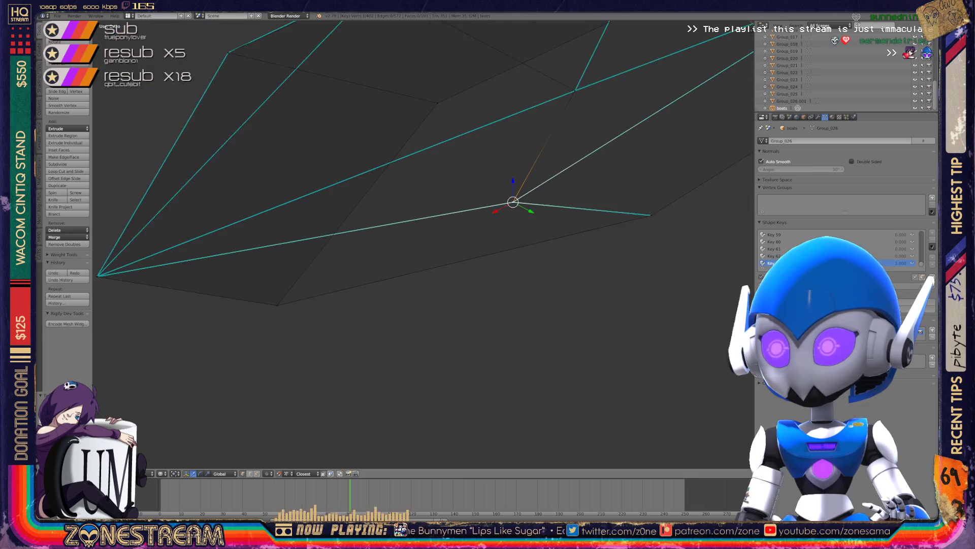
Inspect the whole Group_026 hull outside Edit Mode, then return to vertex editing.
{"action": "key", "text": "Tab"}
{"action": "key", "text": "Tab"}
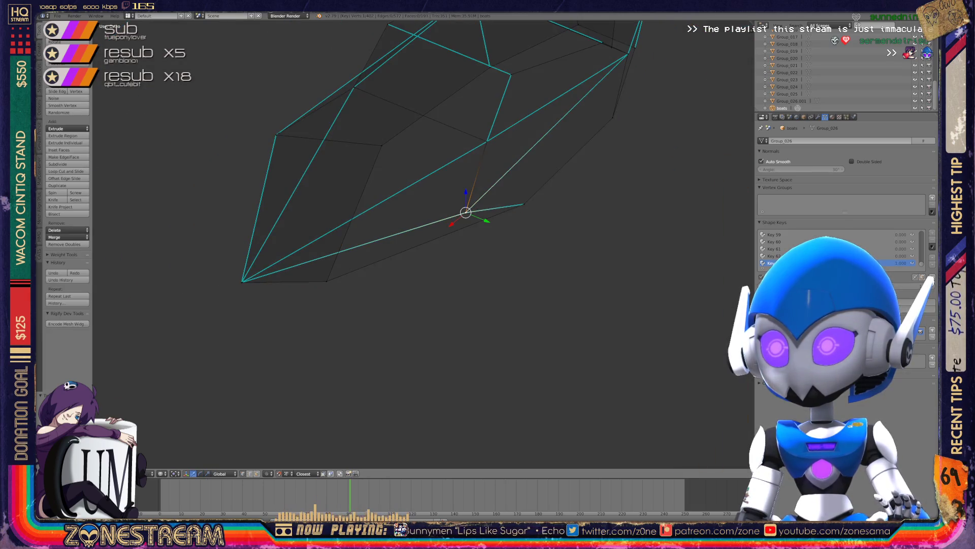
{"action": "scroll", "coordinate": [422, 244], "scroll_direction": "up", "scroll_amount": 4}
{"action": "middle_click_drag", "start_coordinate": [421, 244], "coordinate": [376, 219]}
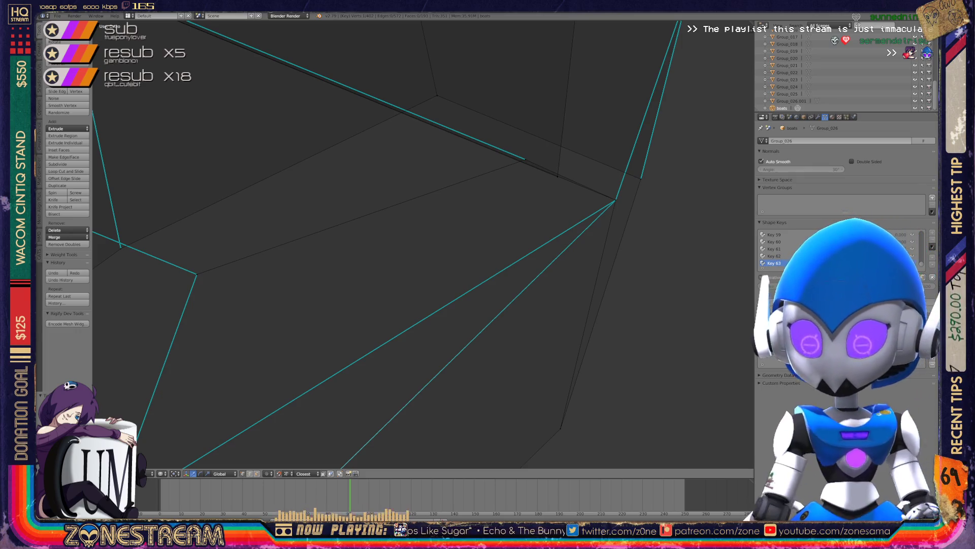
{"action": "mouse_move", "coordinate": [387, 224]}
{"action": "middle_mouse_down"}
{"action": "mouse_move", "coordinate": [284, 284]}
{"action": "mouse_move", "coordinate": [203, 356]}
{"action": "middle_mouse_up"}
{"action": "key", "text": "Tab"}
{"action": "key", "text": "Tab"}
Move the hull's lower-point vertex and nudge the opposite corner vertex slightly.
{"action": "scroll", "coordinate": [421, 244], "scroll_direction": "up", "scroll_amount": 8}
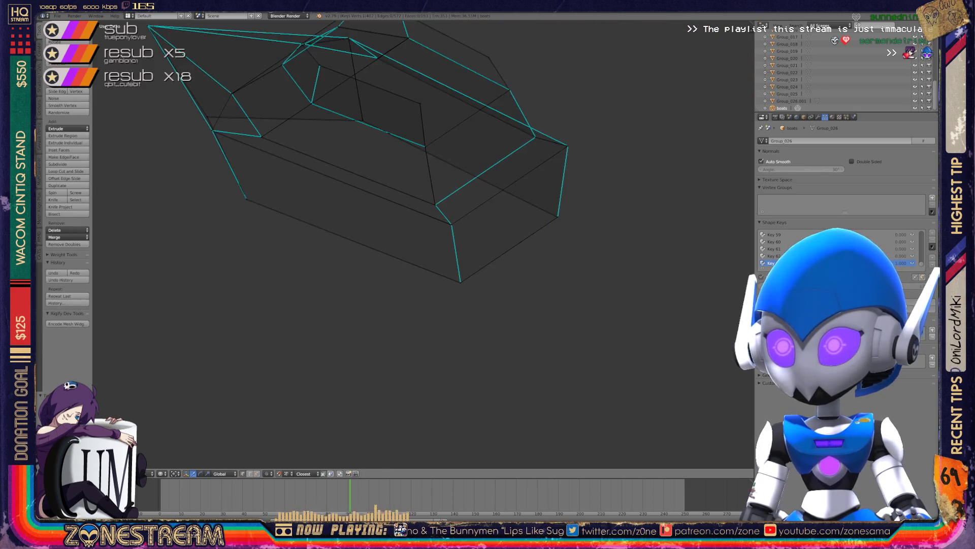
{"action": "mouse_move", "coordinate": [386, 356]}
{"action": "middle_mouse_down"}
{"action": "mouse_move", "coordinate": [356, 351]}
{"action": "mouse_move", "coordinate": [396, 340]}
{"action": "middle_mouse_up"}
{"action": "right_click", "coordinate": [399, 339]}
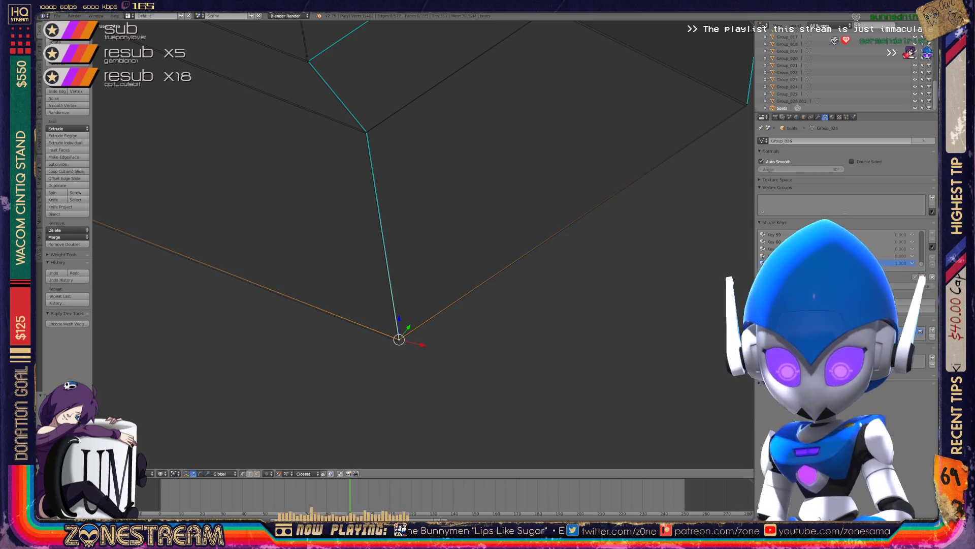
{"action": "key", "text": "g"}
{"action": "middle_click_drag", "start_coordinate": [407, 305], "coordinate": [528, 272]}
{"action": "key", "text": "g"}
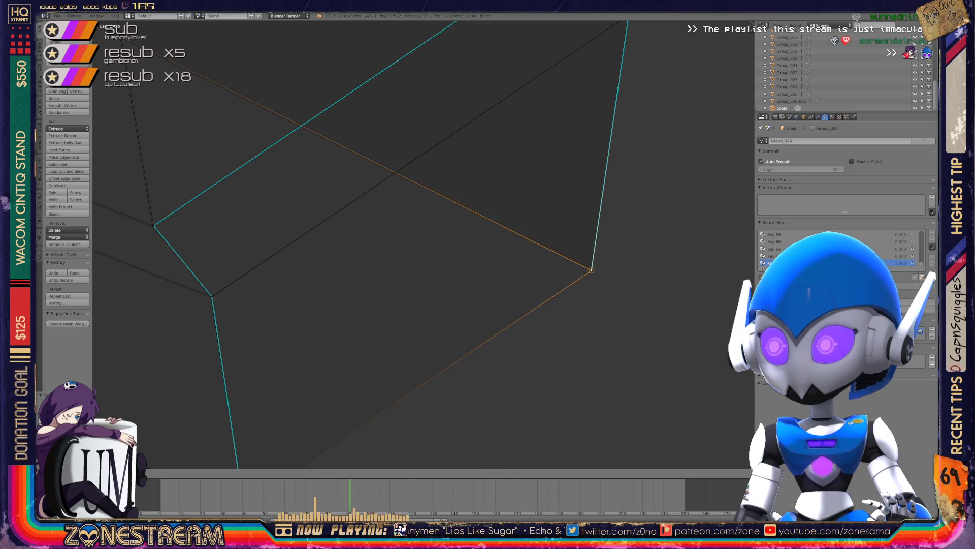
{"action": "right_click", "coordinate": [212, 296]}
{"action": "key", "text": "g"}
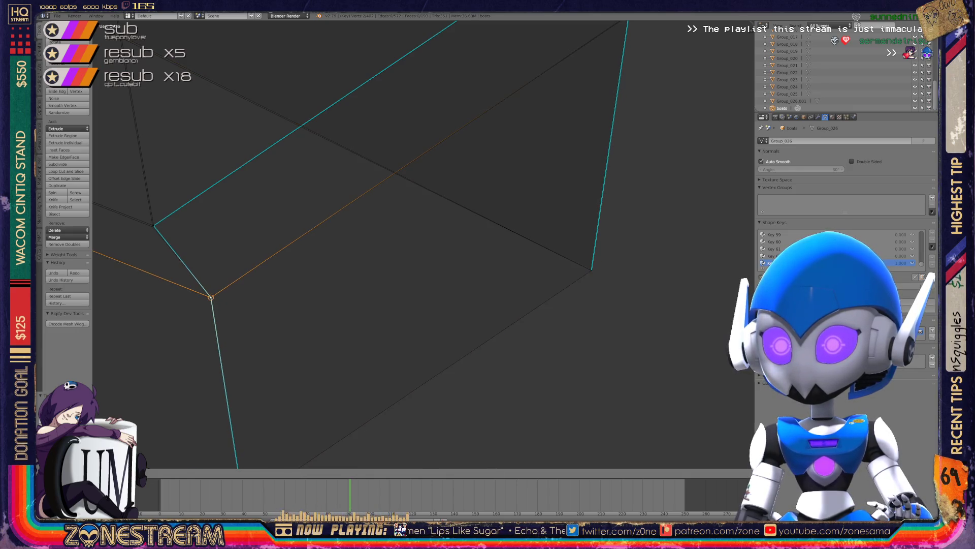
{"action": "middle_click_drag", "start_coordinate": [407, 254], "coordinate": [376, 223]}
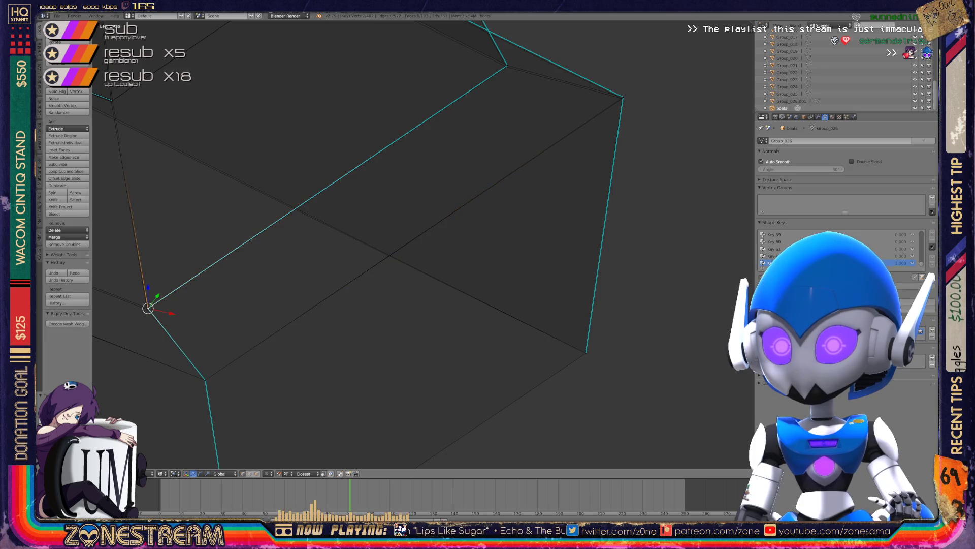
{"action": "left_click_drag", "start_coordinate": [148, 307], "coordinate": [147, 309]}
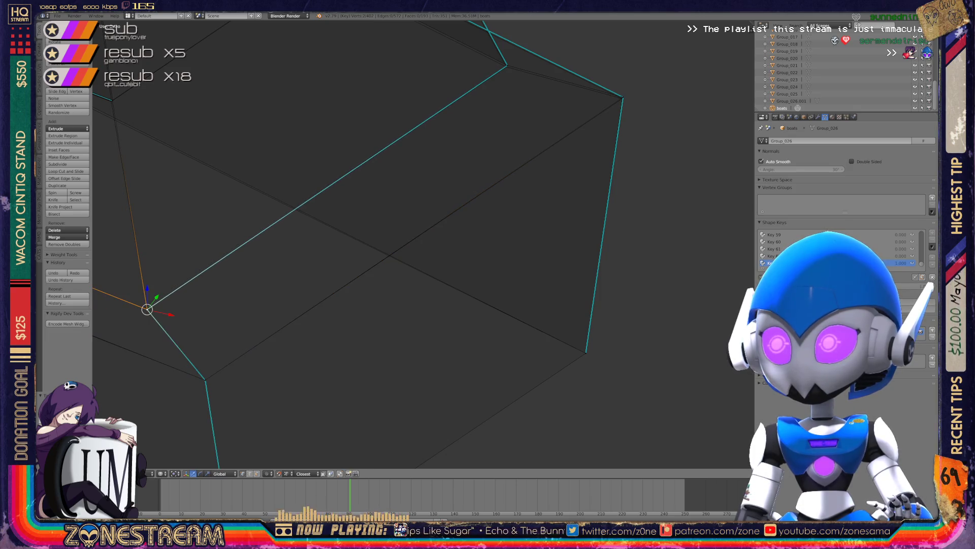
Frame the upper-right vertex and nudge a neighbouring hull vertex into place.
{"action": "right_click", "coordinate": [507, 65]}
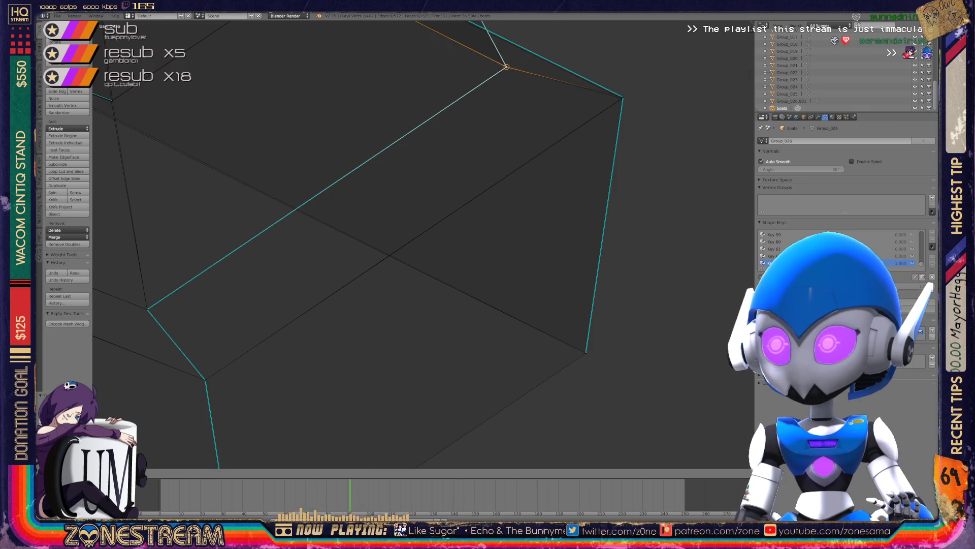
{"action": "middle_click_drag", "start_coordinate": [406, 254], "coordinate": [325, 264]}
{"action": "scroll", "coordinate": [423, 244], "scroll_direction": "up", "scroll_amount": 5}
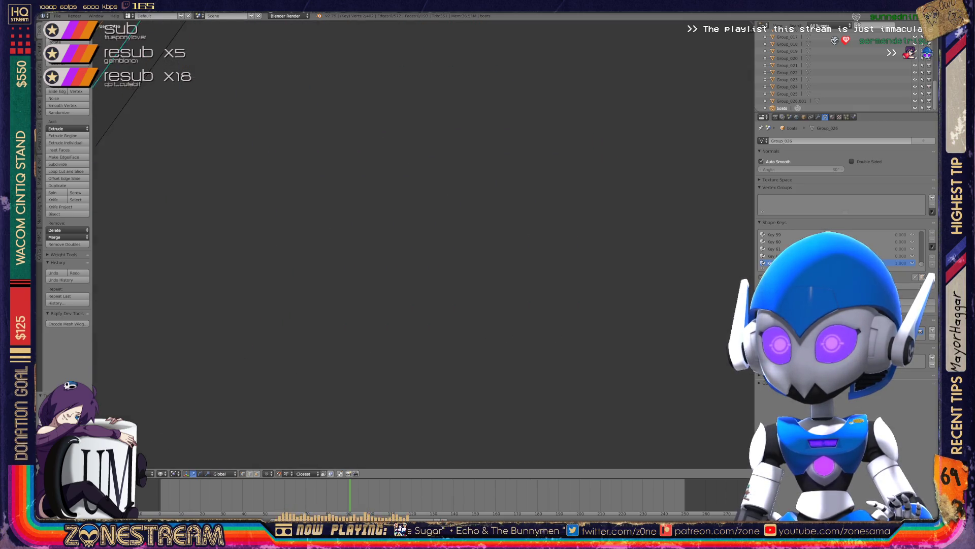
{"action": "key", "text": "KP_Decimal"}
{"action": "middle_click_drag", "start_coordinate": [457, 254], "coordinate": [396, 270]}
{"action": "right_click", "coordinate": [335, 338]}
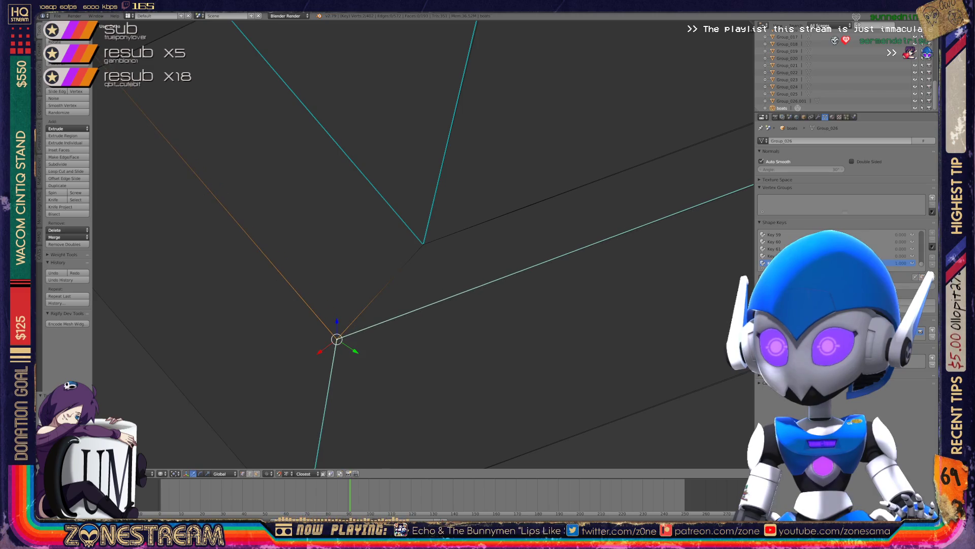
{"action": "scroll", "coordinate": [422, 245], "scroll_direction": "down", "scroll_amount": 3}
{"action": "middle_click_drag", "start_coordinate": [422, 245], "coordinate": [462, 223]}
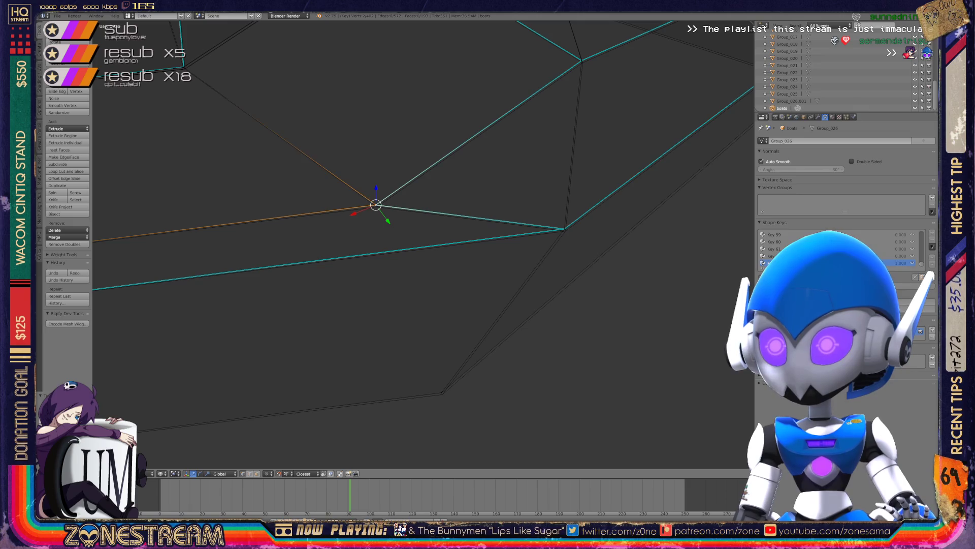
{"action": "key", "text": "g"}
{"action": "key", "text": "Return"}
Nudge the lower and right-corner vertices, and move a face vertex onto its neighbour.
{"action": "right_click", "coordinate": [441, 392]}
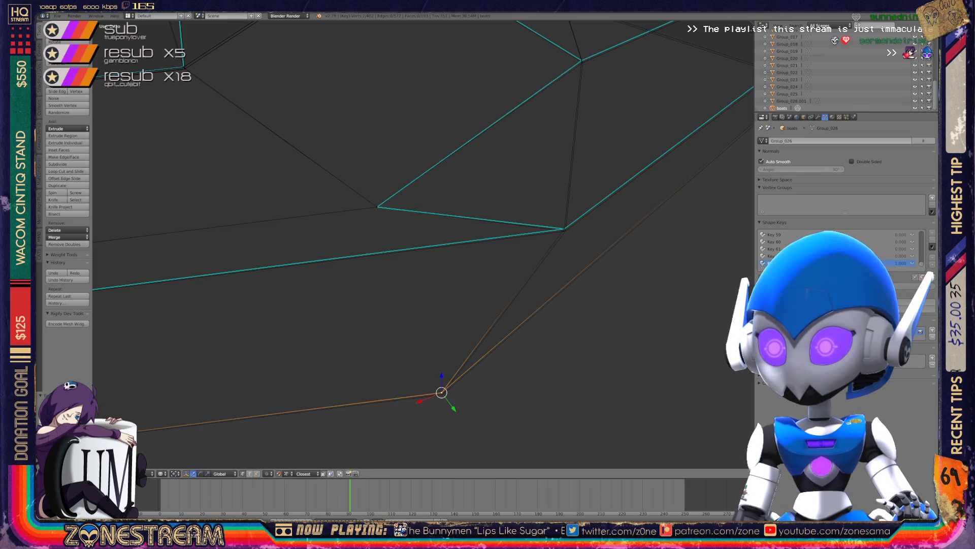
{"action": "key", "text": "g"}
{"action": "key", "text": "Return"}
{"action": "right_click", "coordinate": [565, 230]}
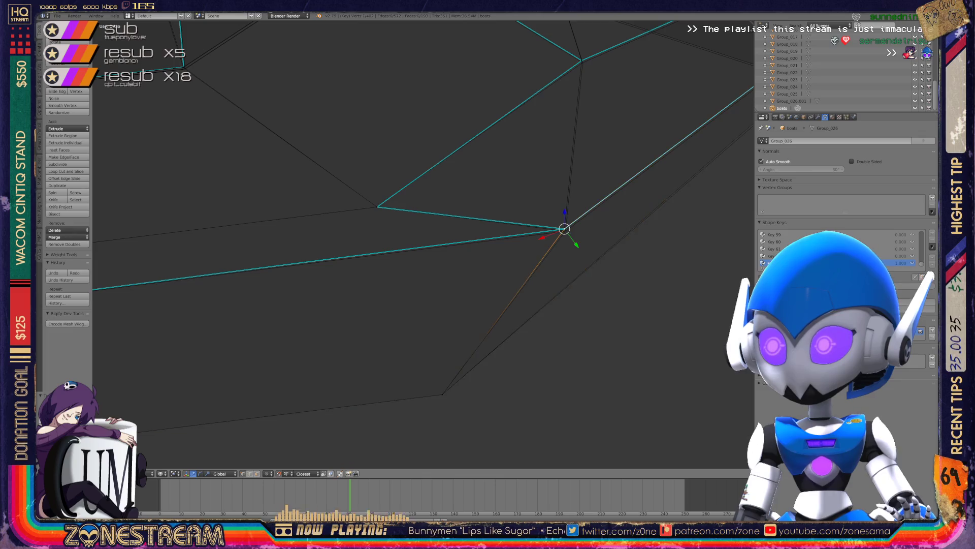
{"action": "key", "text": "g"}
{"action": "mouse_move", "coordinate": [565, 231]}
{"action": "middle_mouse_down"}
{"action": "mouse_move", "coordinate": [488, 235]}
{"action": "mouse_move", "coordinate": [523, 305]}
{"action": "mouse_move", "coordinate": [336, 275]}
{"action": "middle_mouse_up"}
{"action": "right_click", "coordinate": [421, 237]}
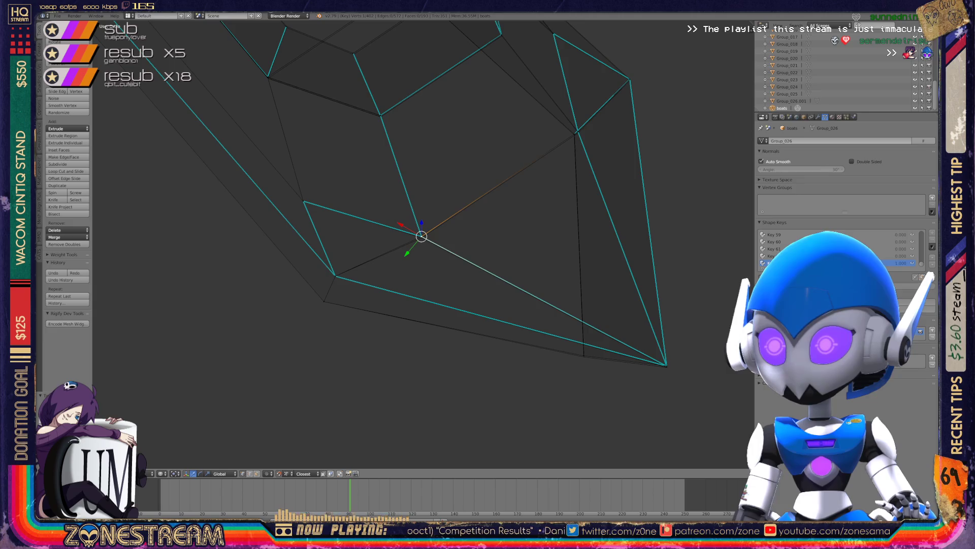
{"action": "mouse_move", "coordinate": [421, 236]}
{"action": "middle_mouse_down"}
{"action": "mouse_move", "coordinate": [253, 157]}
{"action": "mouse_move", "coordinate": [265, 157]}
{"action": "mouse_move", "coordinate": [261, 175]}
{"action": "mouse_move", "coordinate": [187, 143]}
{"action": "mouse_move", "coordinate": [420, 362]}
{"action": "middle_mouse_up"}
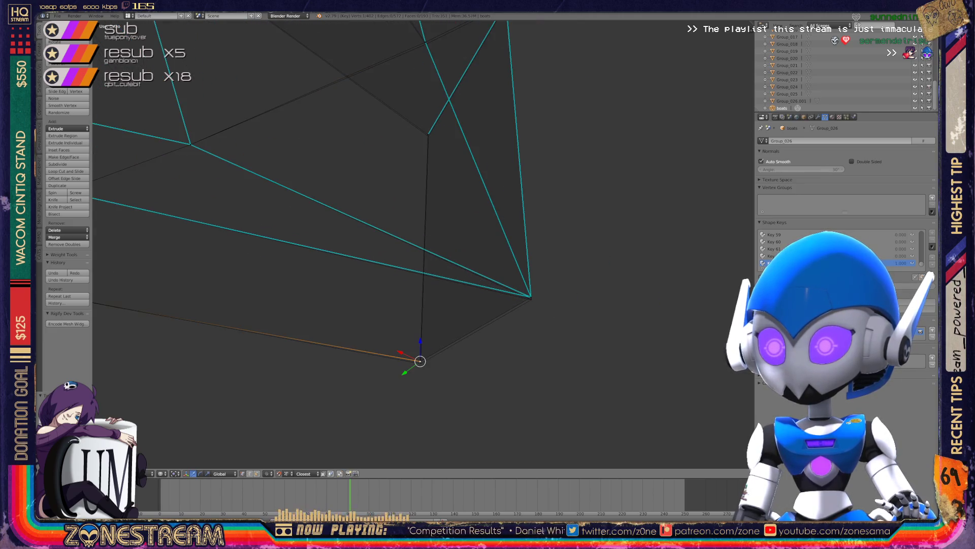
{"action": "left_click_drag", "start_coordinate": [420, 361], "coordinate": [530, 296]}
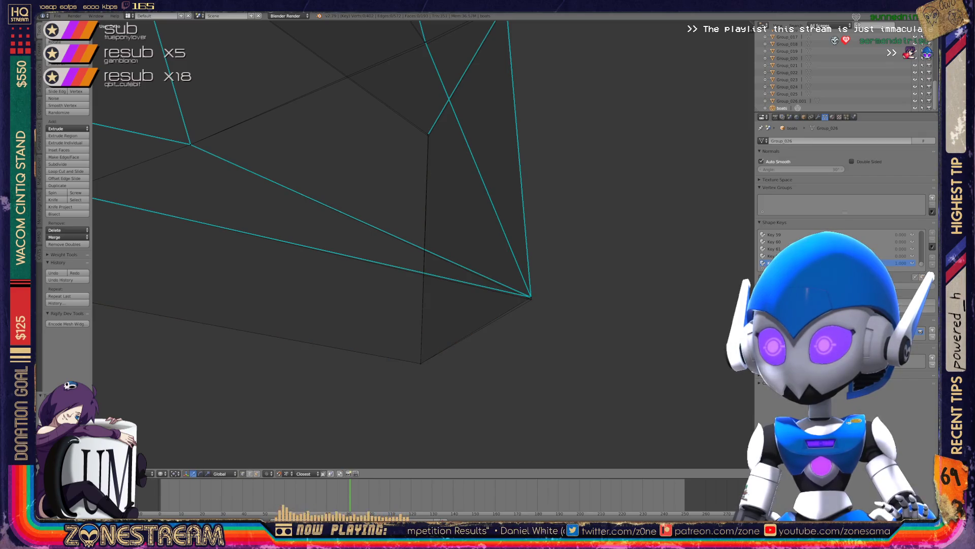
{"action": "mouse_move", "coordinate": [530, 296]}
{"action": "middle_mouse_down"}
{"action": "mouse_move", "coordinate": [498, 282]}
{"action": "mouse_move", "coordinate": [451, 290]}
{"action": "mouse_move", "coordinate": [127, 264]}
{"action": "middle_mouse_up"}
Slide two adjacent vertices along their edges.
{"action": "middle_click_drag", "start_coordinate": [356, 254], "coordinate": [288, 248], "text": "shift"}
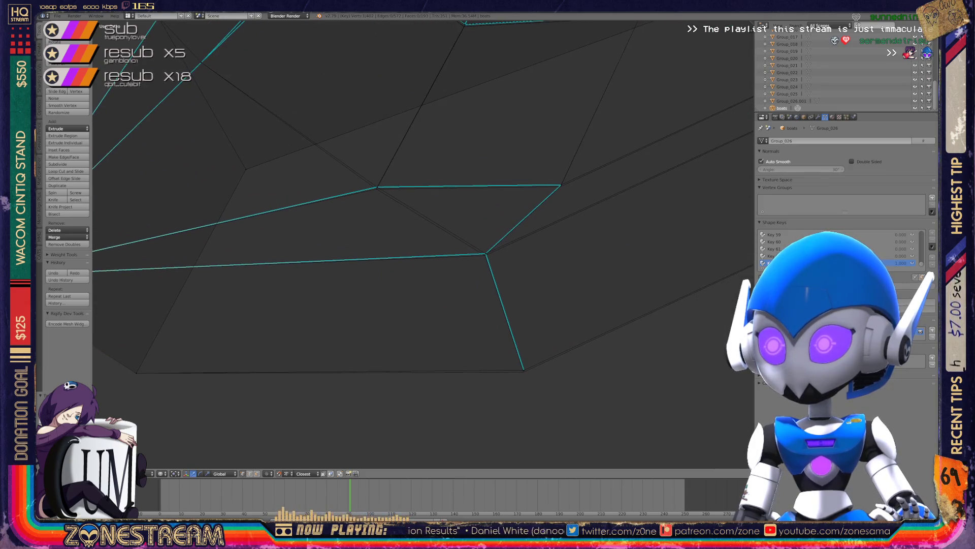
{"action": "key", "text": "g"}
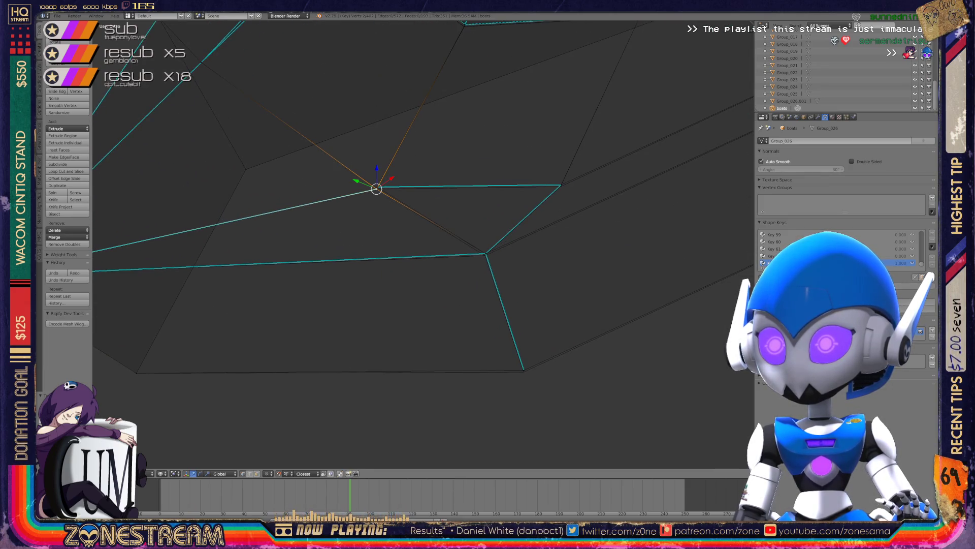
{"action": "key", "text": "shift+v"}
{"action": "right_click", "coordinate": [486, 253]}
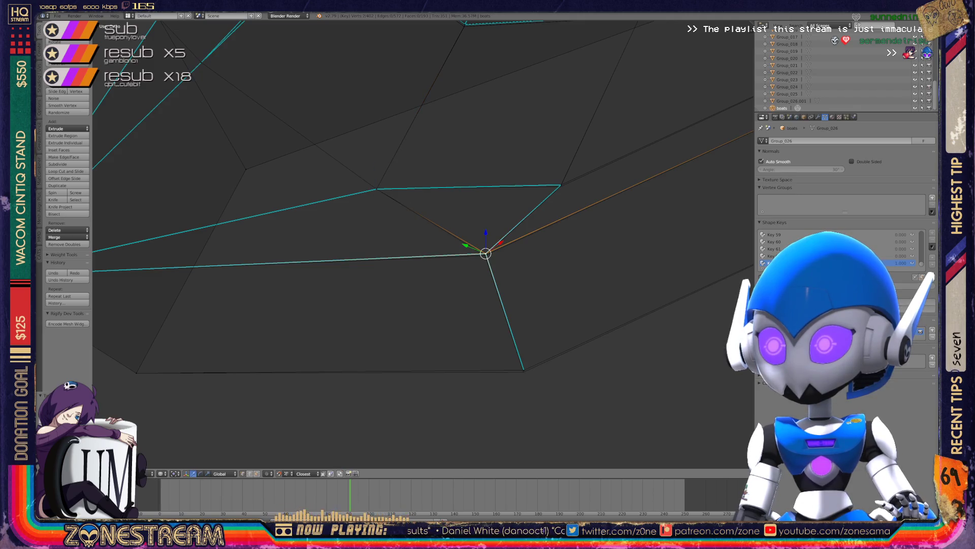
{"action": "key", "text": "shift+v"}
Lower the bottom corner vertex slightly and start moving the upper-right vertex.
{"action": "right_click", "coordinate": [524, 369]}
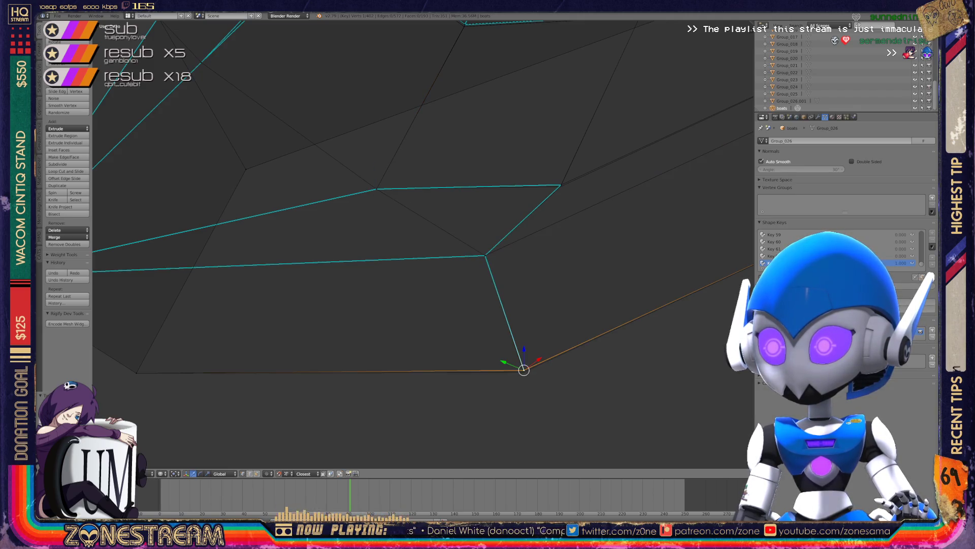
{"action": "key", "text": "g"}
{"action": "left_click", "coordinate": [523, 371]}
{"action": "right_click", "coordinate": [561, 185]}
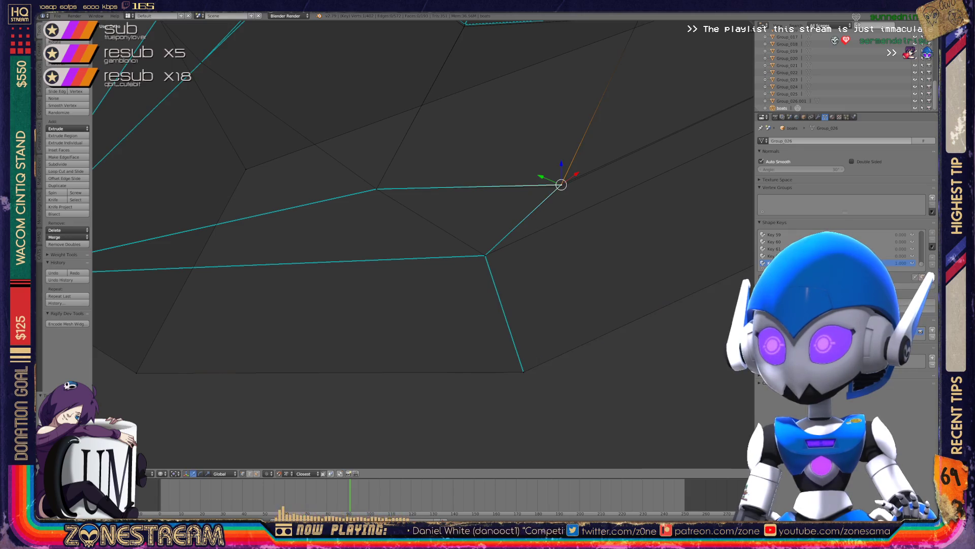
{"action": "key", "text": "g"}
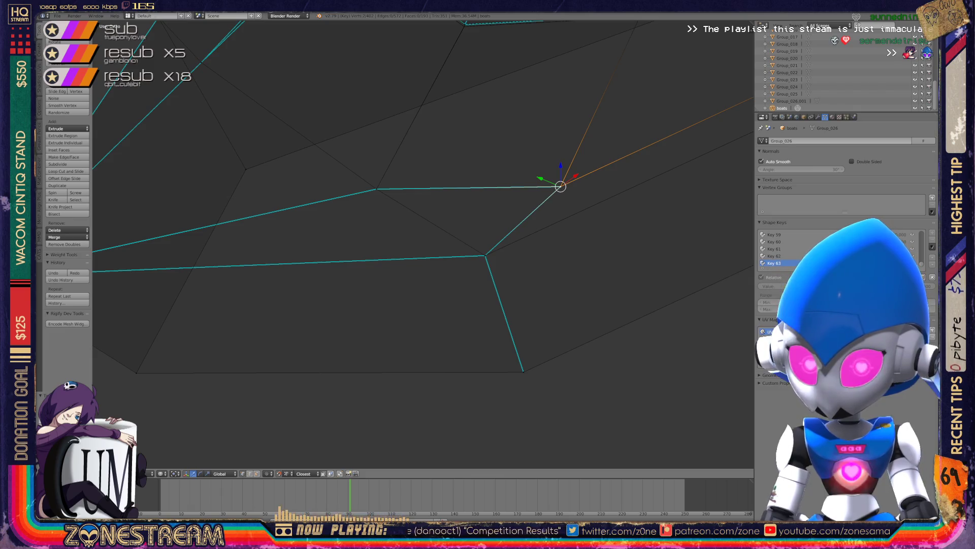
{"action": "scroll", "coordinate": [423, 244], "scroll_direction": "down", "scroll_amount": 5}
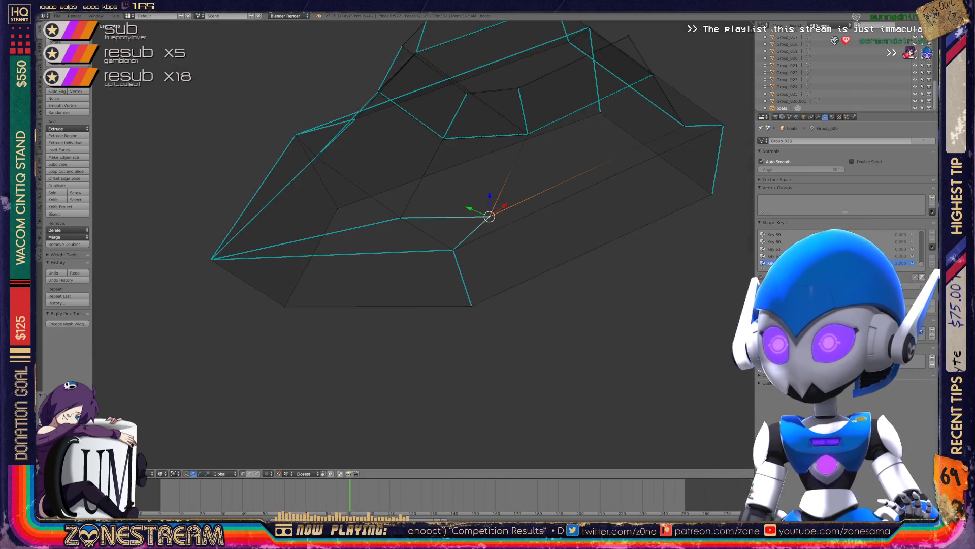
{"action": "key", "text": "KP_6"}
{"action": "key", "text": "KP_6"}
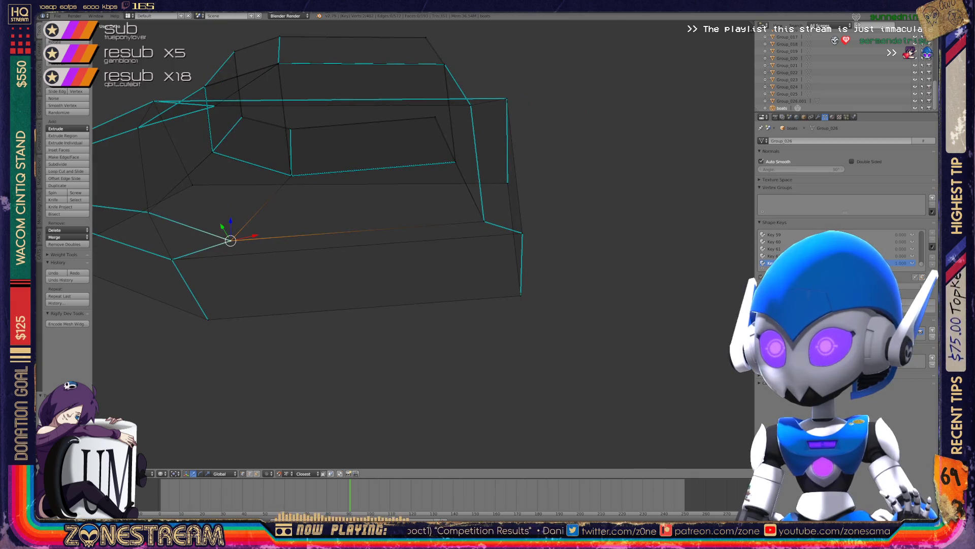
{"action": "scroll", "coordinate": [423, 244], "scroll_direction": "up", "scroll_amount": 8}
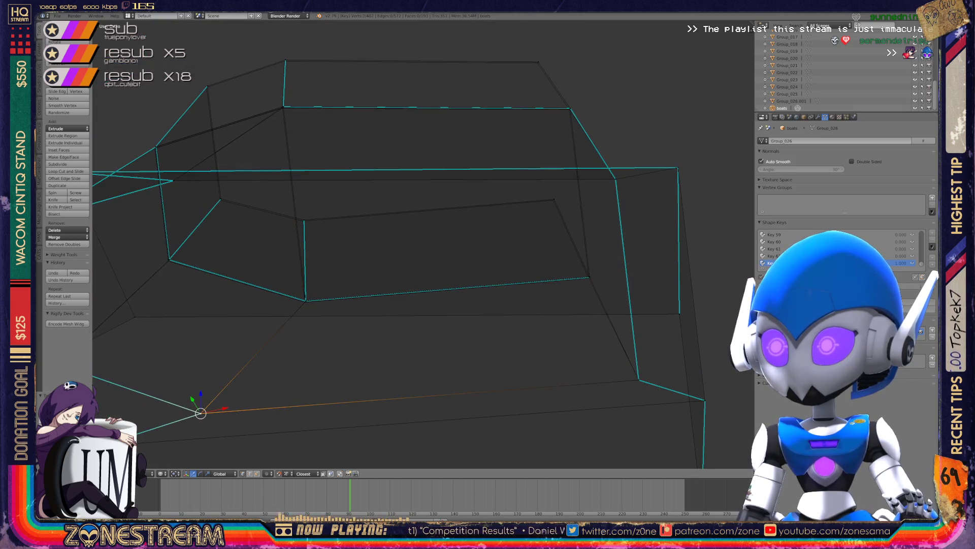
{"action": "middle_click_drag", "start_coordinate": [423, 244], "coordinate": [382, 292], "text": "shift"}
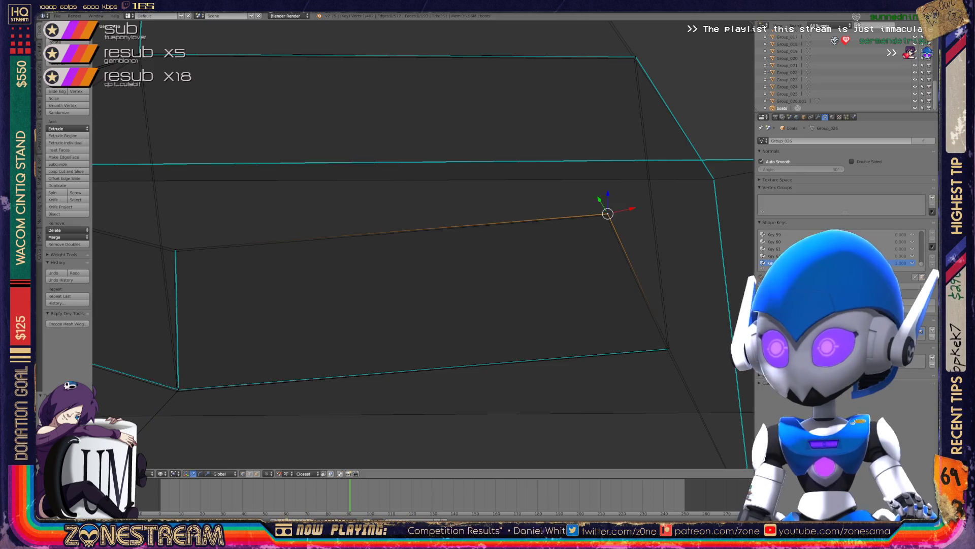
{"action": "right_click", "coordinate": [175, 249]}
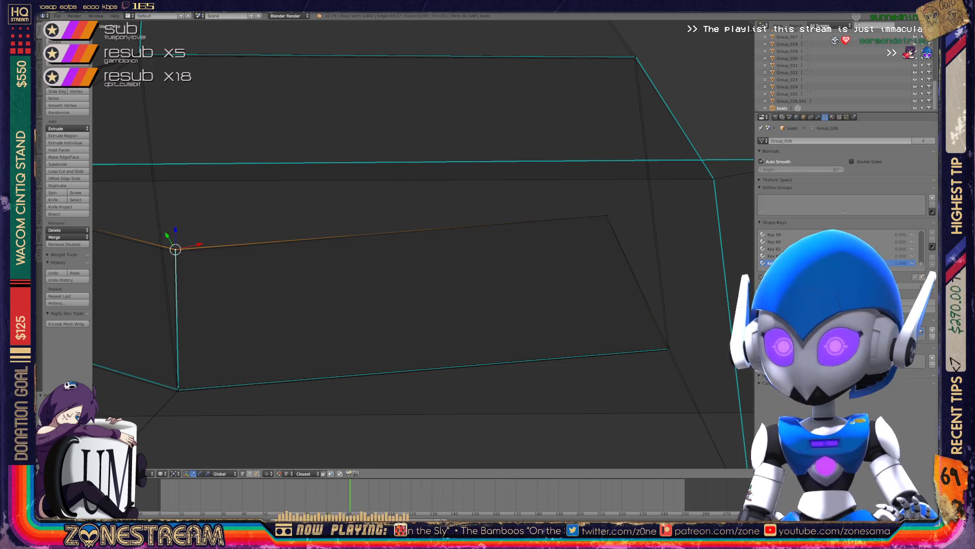
{"action": "middle_click_drag", "start_coordinate": [423, 244], "coordinate": [345, 218]}
{"action": "middle_click_drag", "start_coordinate": [423, 244], "coordinate": [474, 337], "text": "shift"}
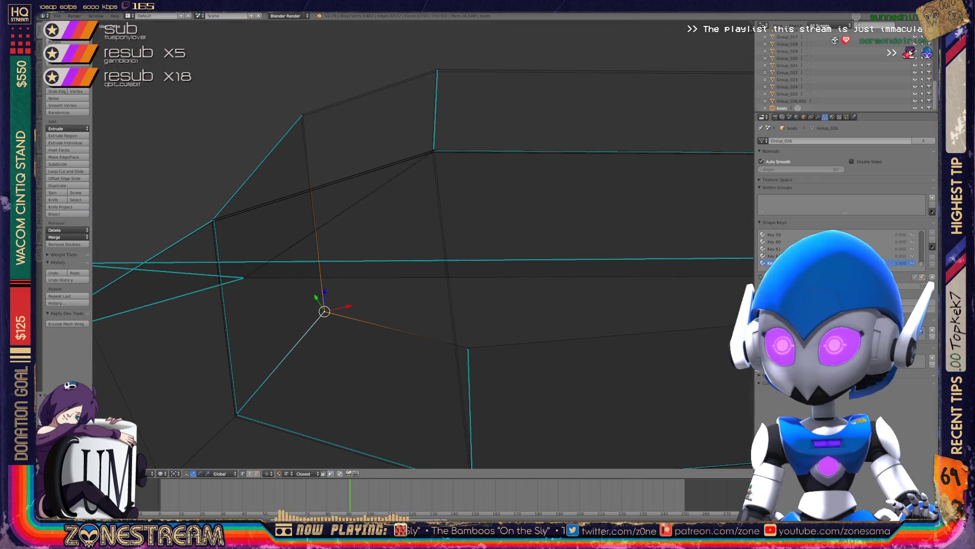
{"action": "right_click", "coordinate": [436, 72]}
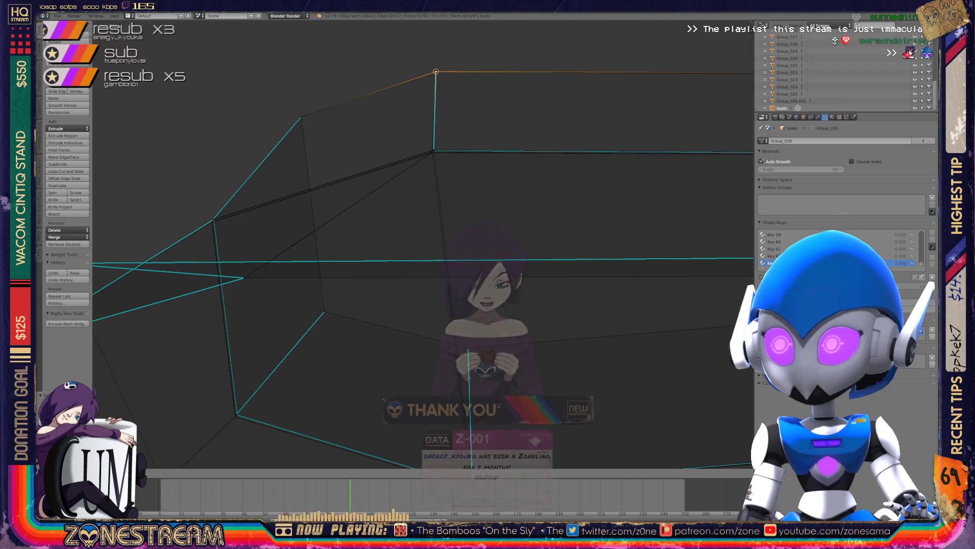
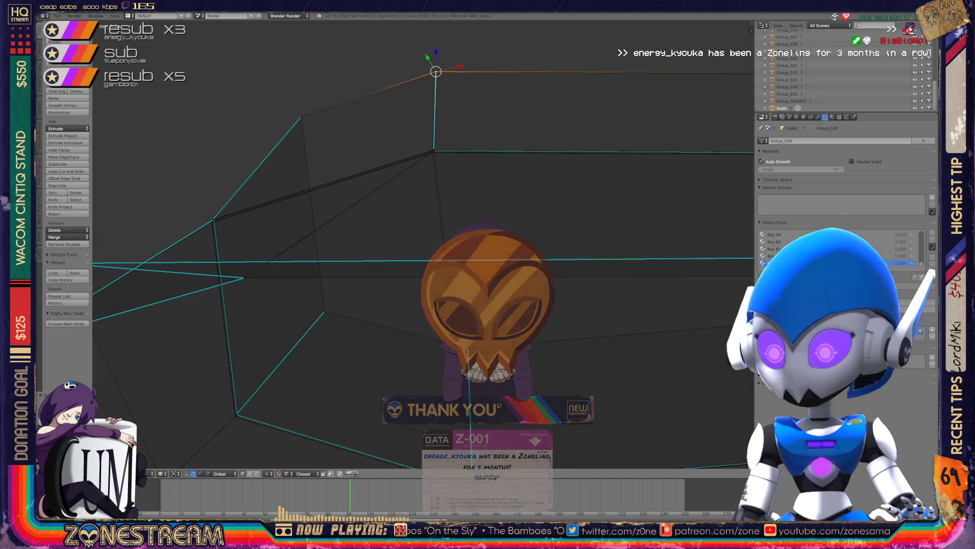
Orbit around the hull gaps and select the corner vertex that needs fixing.
{"action": "middle_click_drag", "start_coordinate": [457, 254], "coordinate": [218, 284]}
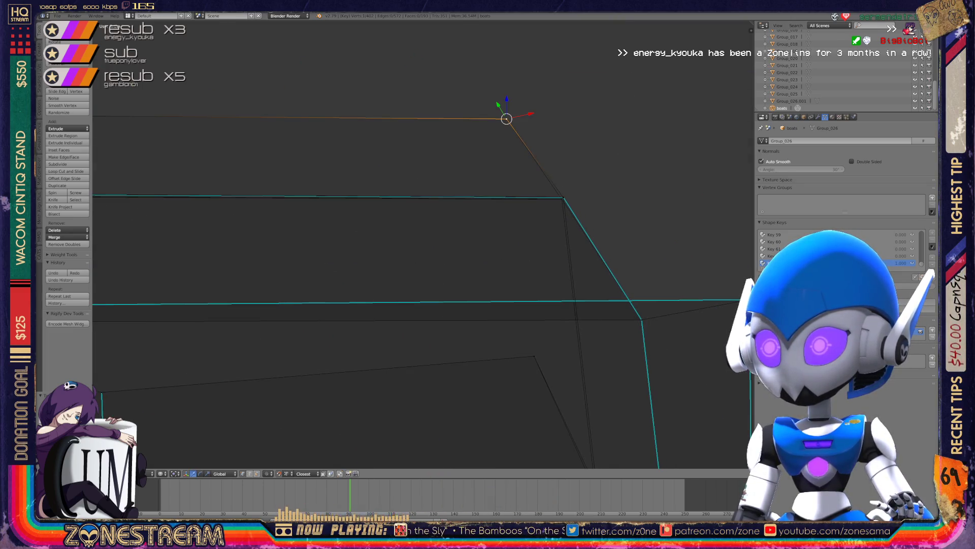
{"action": "mouse_move", "coordinate": [406, 254]}
{"action": "middle_mouse_down"}
{"action": "mouse_move", "coordinate": [304, 309]}
{"action": "mouse_move", "coordinate": [396, 284]}
{"action": "mouse_move", "coordinate": [356, 203]}
{"action": "mouse_move", "coordinate": [386, 219]}
{"action": "mouse_move", "coordinate": [406, 213]}
{"action": "mouse_move", "coordinate": [376, 209]}
{"action": "middle_mouse_up"}
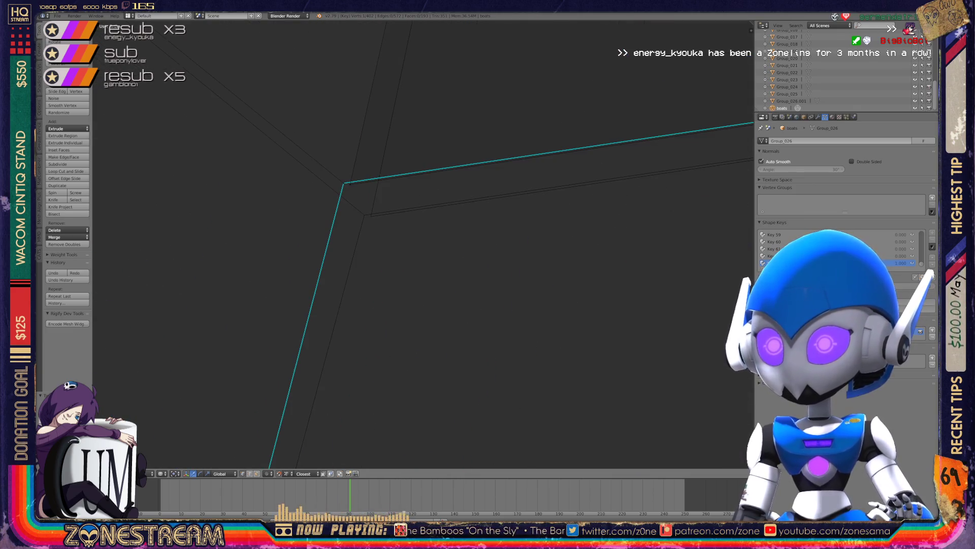
{"action": "right_click", "coordinate": [371, 216]}
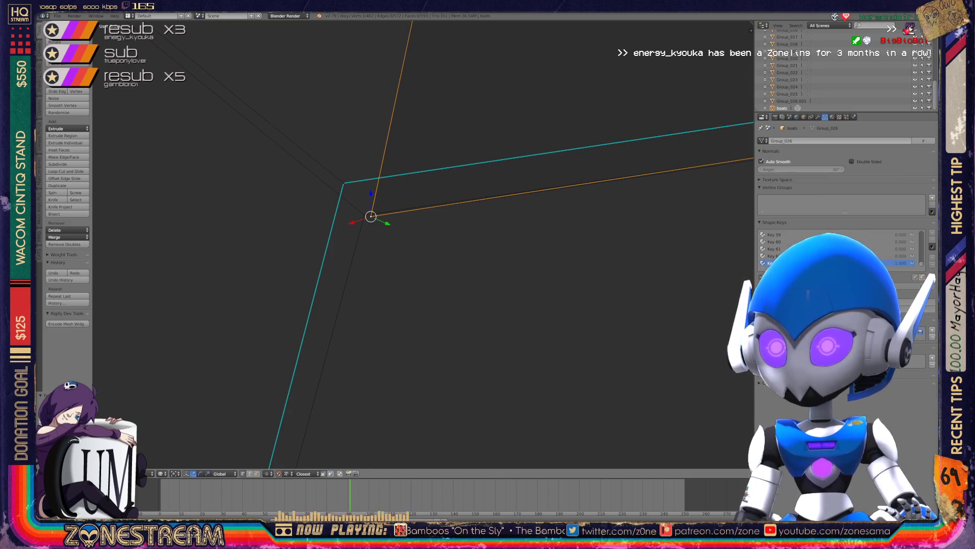
{"action": "mouse_move", "coordinate": [371, 216]}
{"action": "middle_mouse_down"}
{"action": "mouse_move", "coordinate": [342, 179]}
{"action": "mouse_move", "coordinate": [363, 213]}
{"action": "mouse_move", "coordinate": [403, 235]}
{"action": "mouse_move", "coordinate": [356, 193]}
{"action": "mouse_move", "coordinate": [386, 173]}
{"action": "mouse_move", "coordinate": [366, 203]}
{"action": "mouse_move", "coordinate": [355, 169]}
{"action": "middle_mouse_up"}
Select the edge loop through that corner, undo a trial move, and zoom in on the vertex.
{"action": "right_click", "coordinate": [357, 171], "text": "alt"}
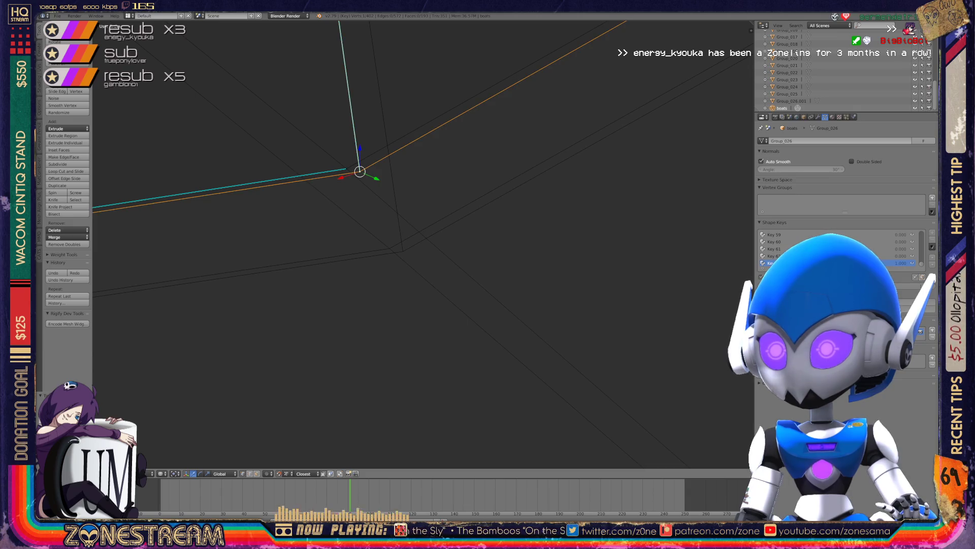
{"action": "key", "text": "g"}
{"action": "key", "text": "ctrl+z"}
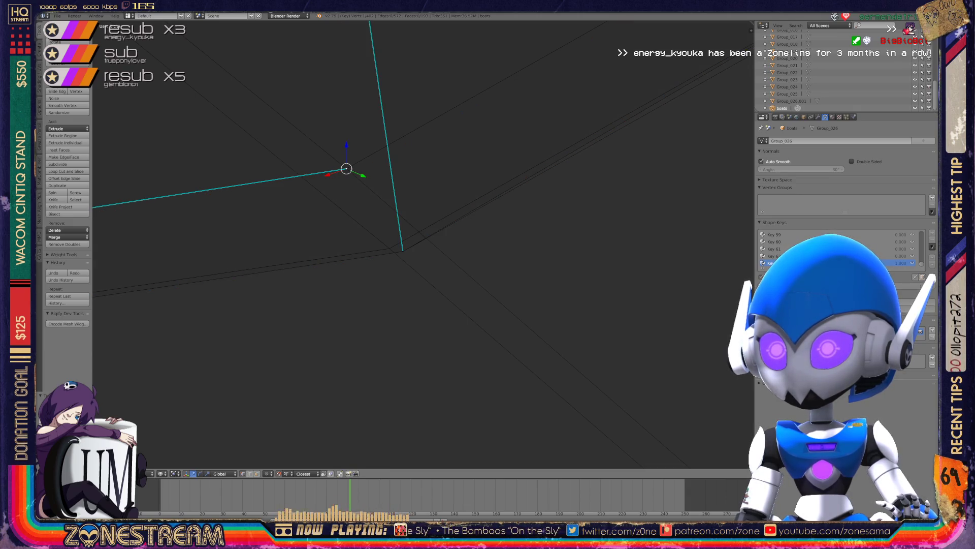
{"action": "mouse_move", "coordinate": [356, 204]}
{"action": "middle_mouse_down"}
{"action": "mouse_move", "coordinate": [396, 142]}
{"action": "mouse_move", "coordinate": [376, 142]}
{"action": "mouse_move", "coordinate": [366, 127]}
{"action": "mouse_move", "coordinate": [396, 117]}
{"action": "middle_mouse_up"}
{"action": "mouse_move", "coordinate": [620, 119]}
{"action": "middle_mouse_down", "text": "shift"}
{"action": "mouse_move", "coordinate": [366, 218]}
{"action": "mouse_move", "coordinate": [330, 222]}
{"action": "mouse_move", "coordinate": [235, 203]}
{"action": "mouse_move", "coordinate": [394, 226]}
{"action": "mouse_move", "coordinate": [364, 206]}
{"action": "middle_mouse_up", "text": "shift"}
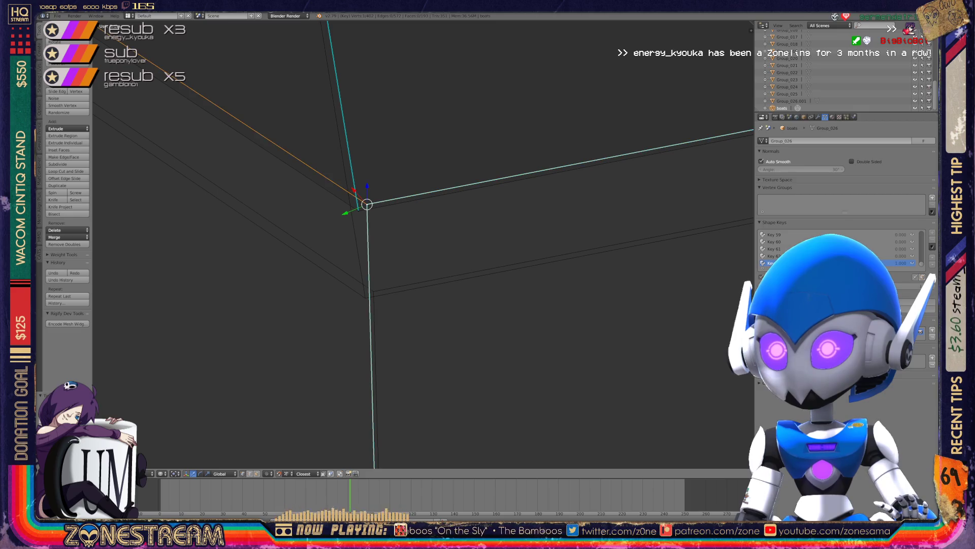
Snap the corner vertex down onto the vertex below and check the fixed corner.
{"action": "key", "text": "g"}
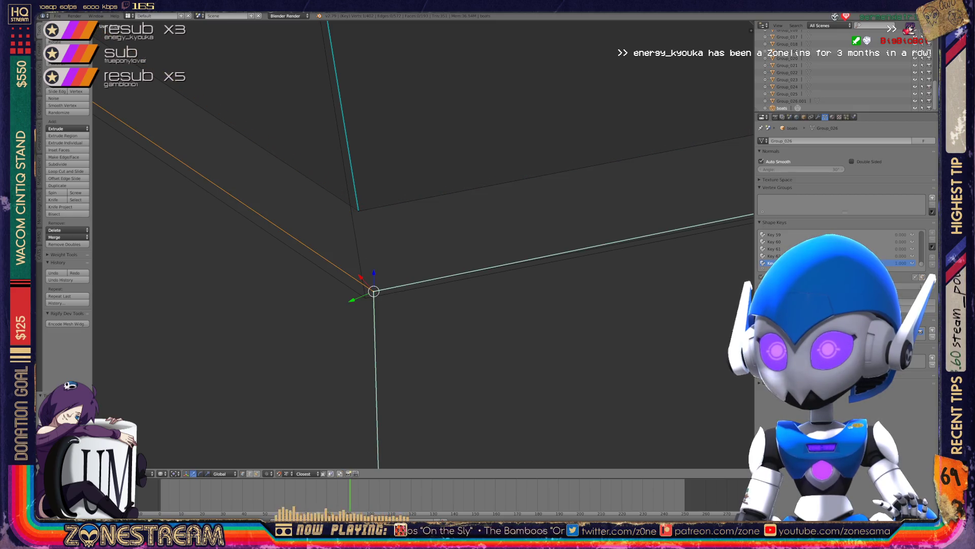
{"action": "key", "text": "ctrl+z"}
{"action": "key", "text": "g"}
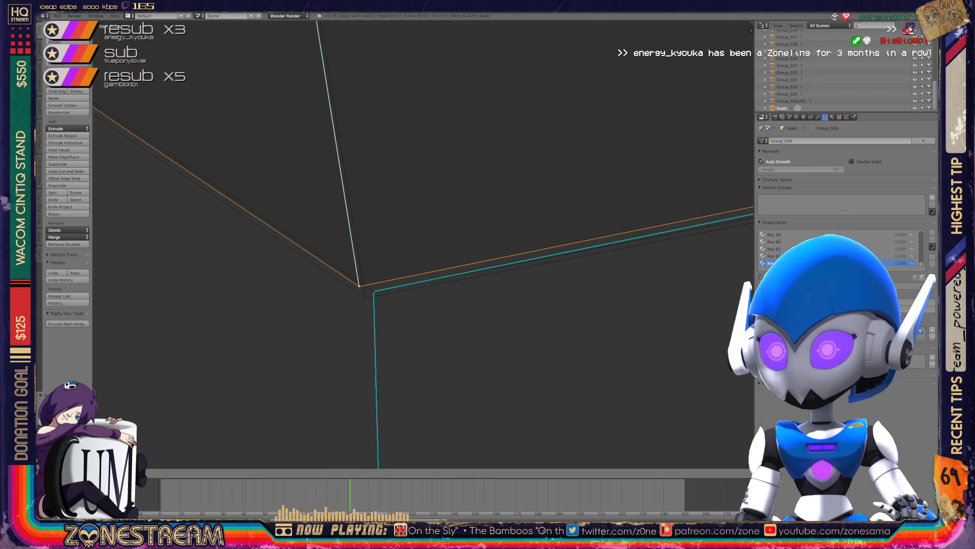
{"action": "key", "text": "Return"}
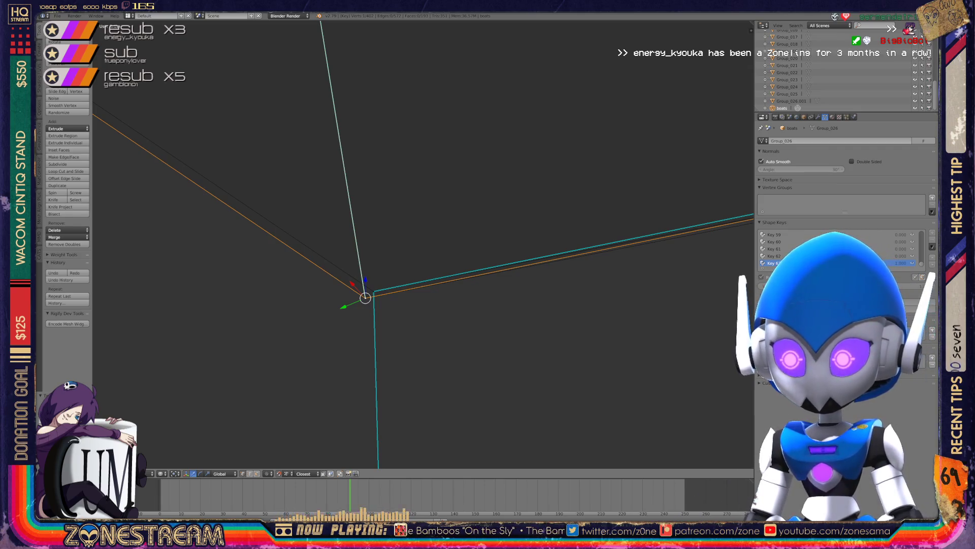
{"action": "mouse_move", "coordinate": [365, 297]}
{"action": "middle_mouse_down"}
{"action": "mouse_move", "coordinate": [412, 254]}
{"action": "mouse_move", "coordinate": [421, 264]}
{"action": "mouse_move", "coordinate": [407, 254]}
{"action": "mouse_move", "coordinate": [376, 275]}
{"action": "mouse_move", "coordinate": [338, 241]}
{"action": "middle_mouse_up"}
Pick the next corner vertex to fix and view the mesh edge-on.
{"action": "right_click", "coordinate": [317, 209]}
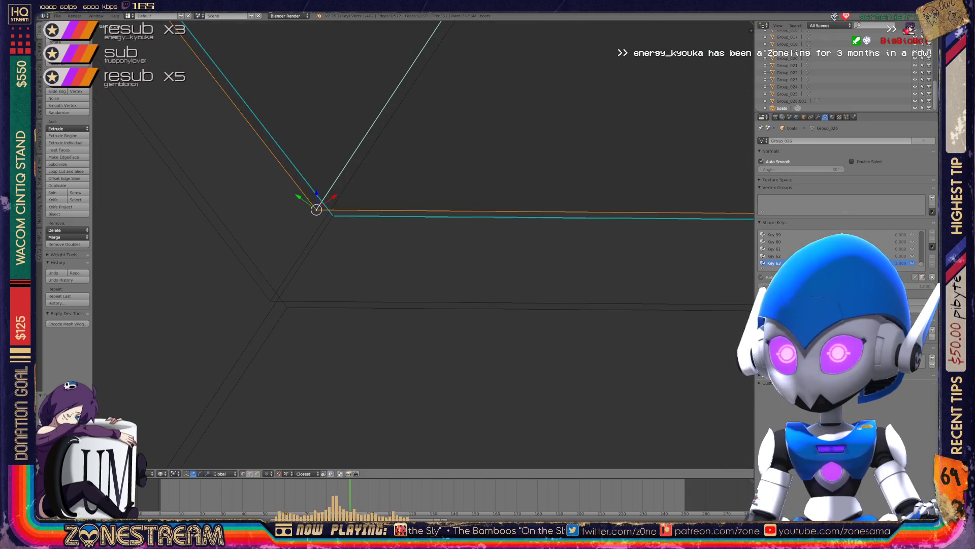
{"action": "key", "text": "g"}
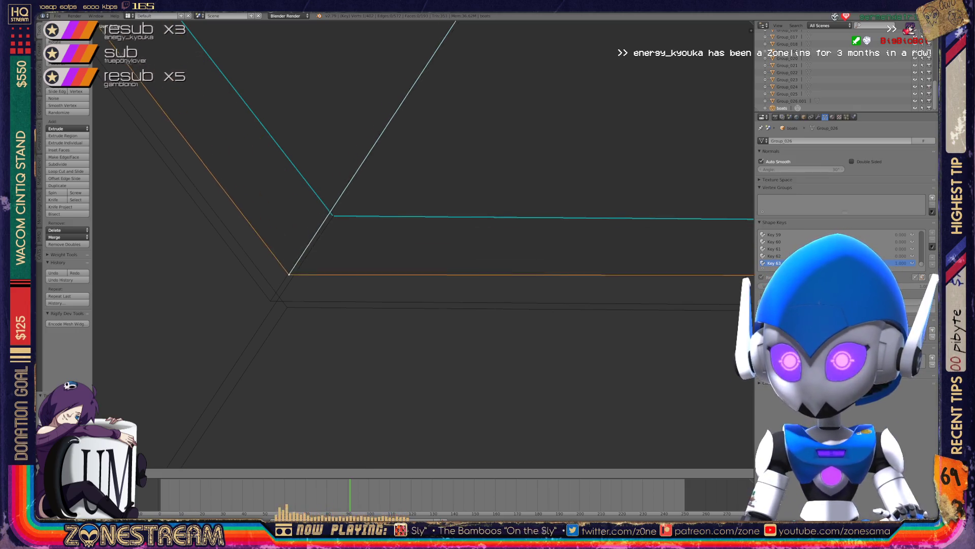
{"action": "key", "text": "ctrl+z"}
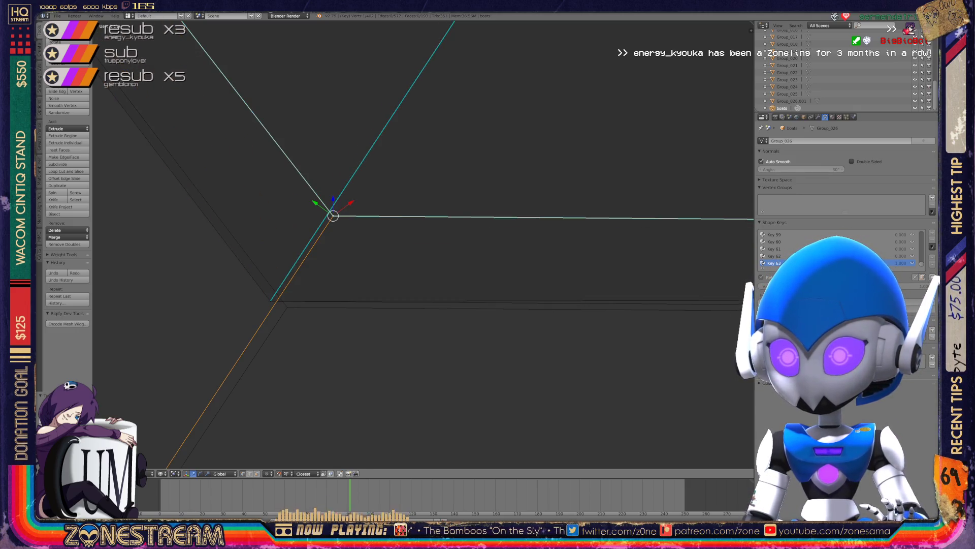
{"action": "mouse_move", "coordinate": [386, 244]}
{"action": "middle_mouse_down"}
{"action": "mouse_move", "coordinate": [375, 254]}
{"action": "mouse_move", "coordinate": [392, 211]}
{"action": "mouse_move", "coordinate": [431, 188]}
{"action": "middle_mouse_up"}
Add a second vertex, move it into place, and frame it with Numpad period.
{"action": "right_click", "coordinate": [434, 299], "text": "shift"}
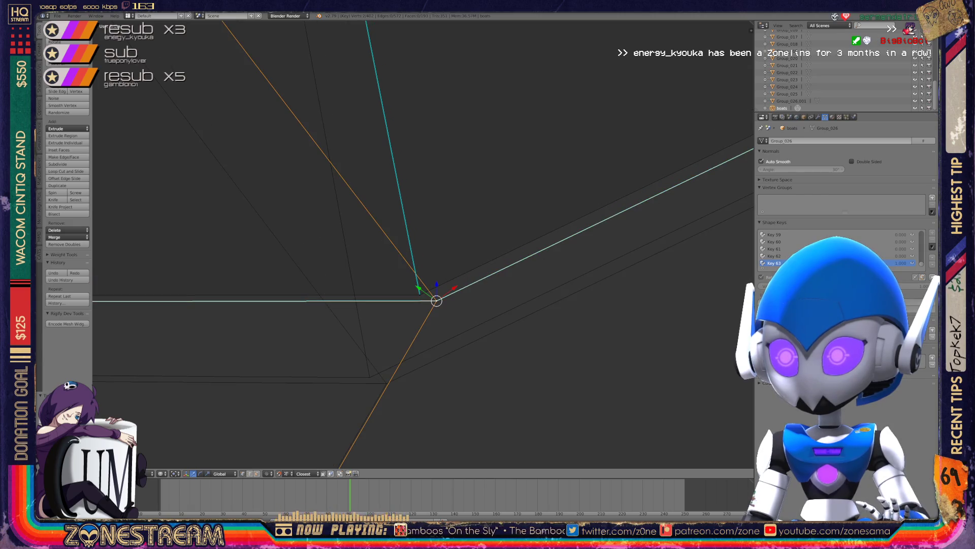
{"action": "key", "text": "g"}
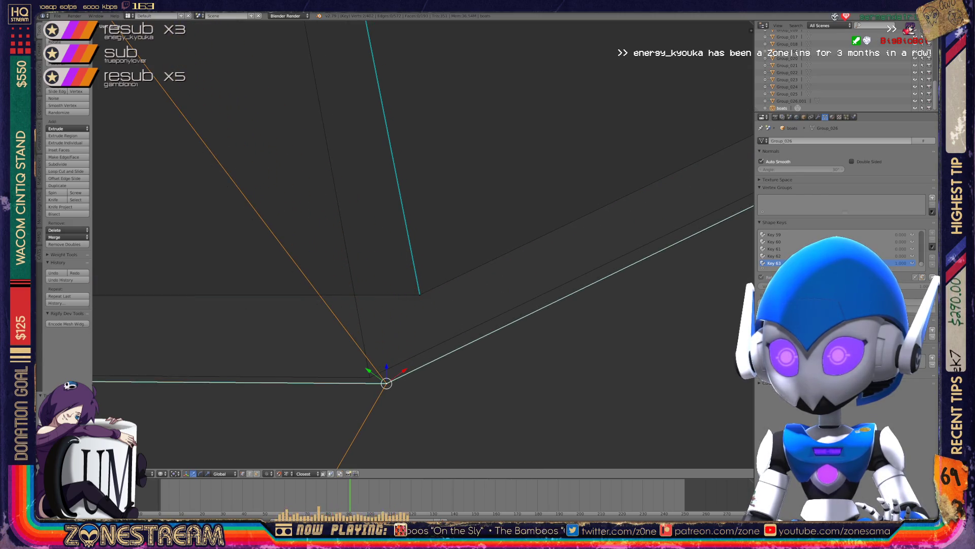
{"action": "left_click", "coordinate": [419, 294]}
{"action": "key", "text": "g"}
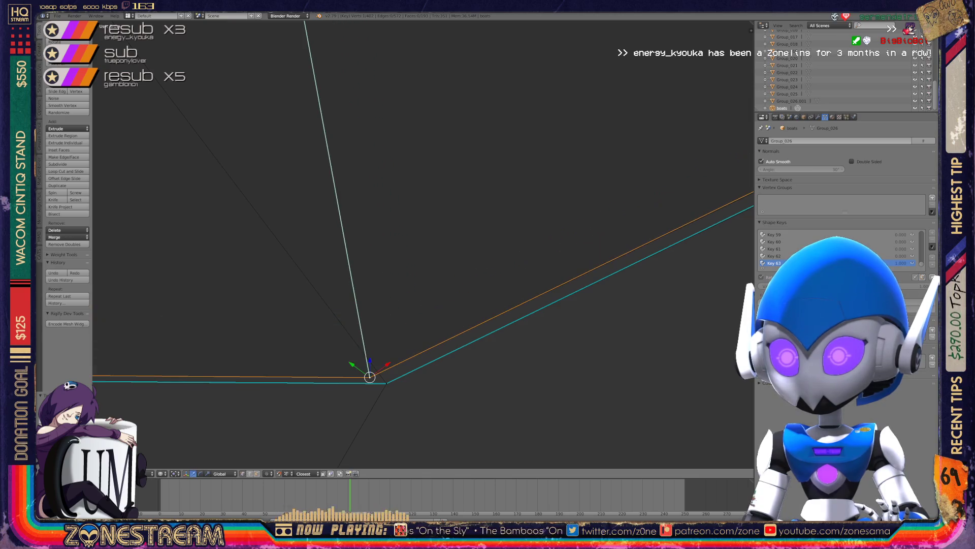
{"action": "key", "text": "KP_Decimal"}
{"action": "scroll", "coordinate": [426, 245], "scroll_direction": "down", "scroll_amount": 6}
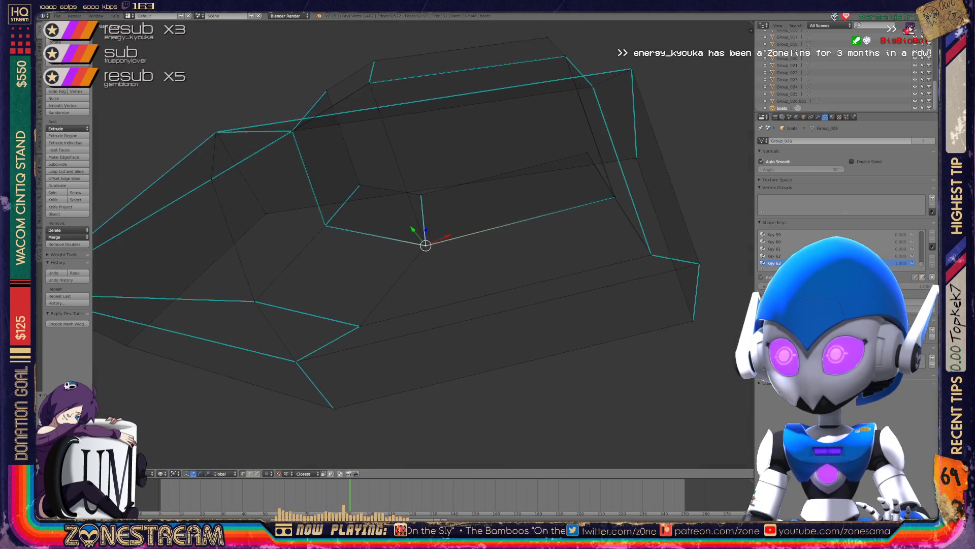
Frame a hull vertex, then return to Object Mode to view the whole boat wireframe.
{"action": "middle_click_drag", "start_coordinate": [425, 245], "coordinate": [463, 218]}
{"action": "scroll", "coordinate": [437, 233], "scroll_direction": "up", "scroll_amount": 6}
{"action": "right_click", "coordinate": [282, 320]}
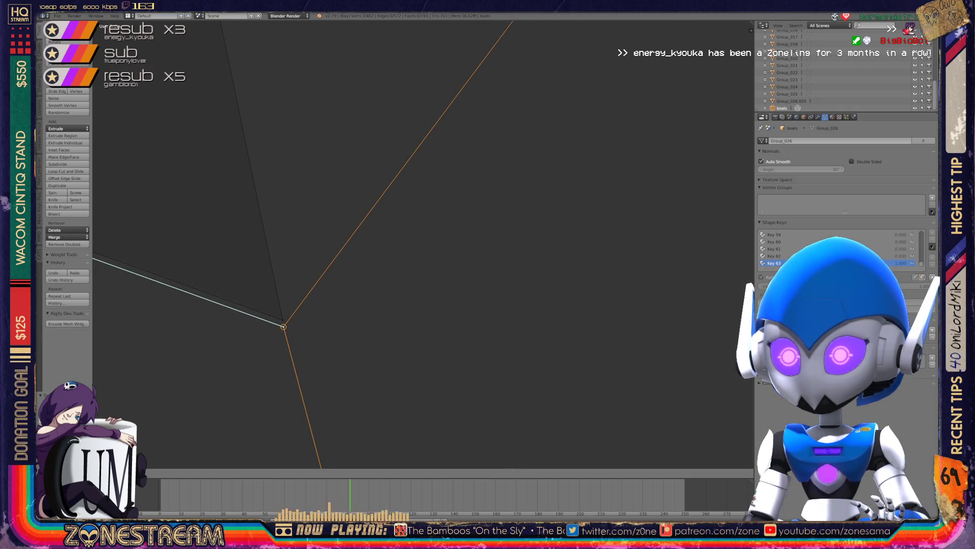
{"action": "key", "text": "KP_Decimal"}
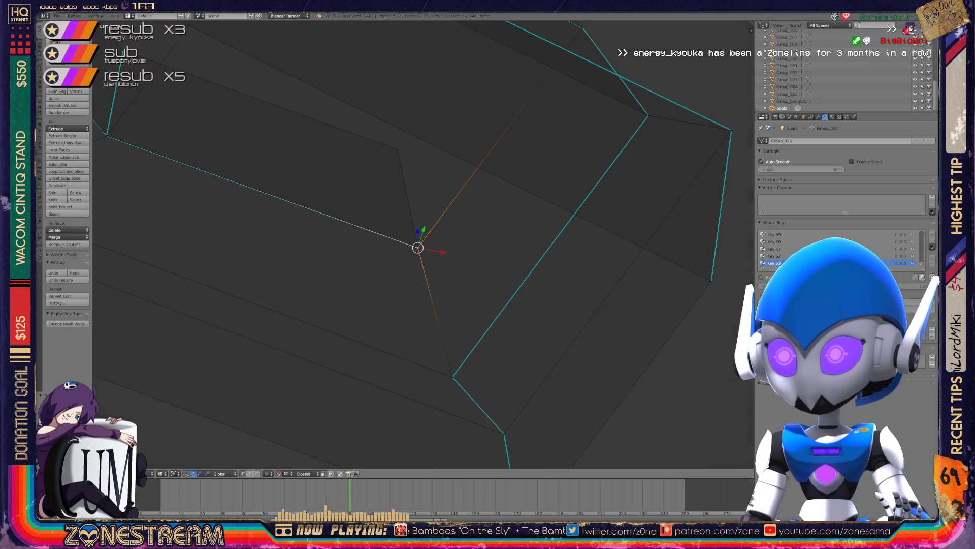
{"action": "key", "text": "Tab"}
{"action": "scroll", "coordinate": [421, 243], "scroll_direction": "down", "scroll_amount": 8}
{"action": "middle_click_drag", "start_coordinate": [422, 244], "coordinate": [488, 219]}
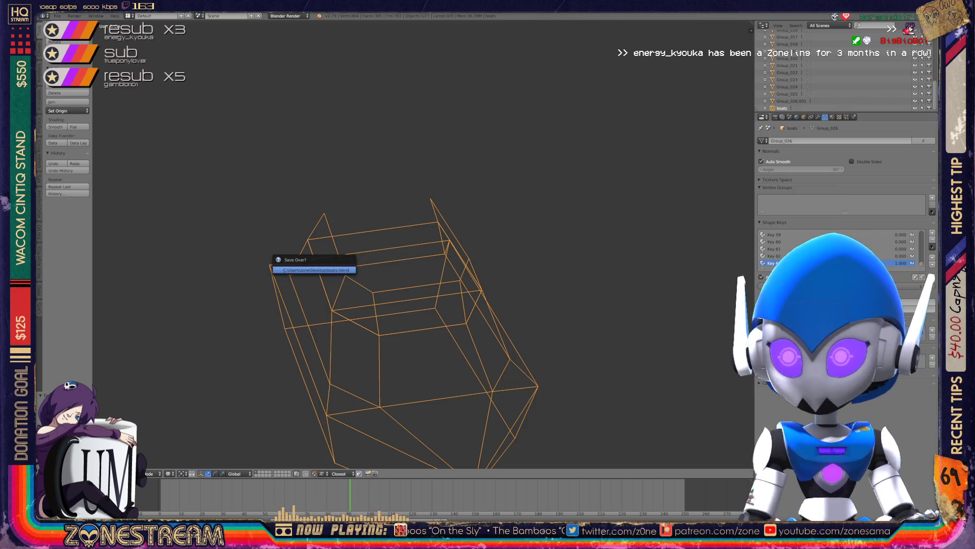
Switch to top view with Numpad 7 and zoom around the boat meshes.
{"action": "scroll", "coordinate": [422, 284], "scroll_direction": "down", "scroll_amount": 6}
{"action": "scroll", "coordinate": [422, 284], "scroll_direction": "up", "scroll_amount": 4}
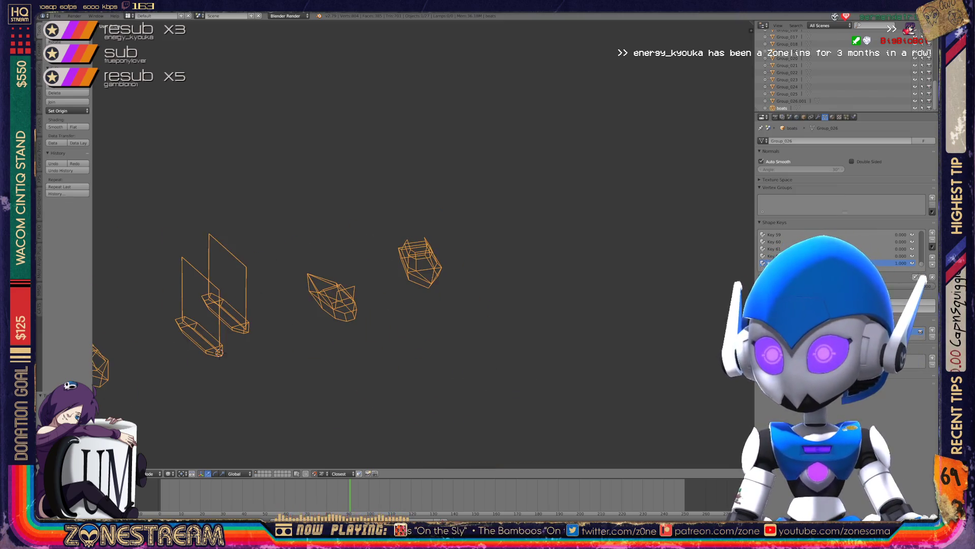
{"action": "mouse_move", "coordinate": [422, 244]}
{"action": "middle_mouse_down"}
{"action": "mouse_move", "coordinate": [465, 239]}
{"action": "mouse_move", "coordinate": [428, 243]}
{"action": "mouse_move", "coordinate": [428, 213]}
{"action": "mouse_move", "coordinate": [457, 218]}
{"action": "mouse_move", "coordinate": [487, 178]}
{"action": "middle_mouse_up"}
{"action": "scroll", "coordinate": [584, 254], "scroll_direction": "up", "scroll_amount": 5}
{"action": "key", "text": "KP_7"}
{"action": "scroll", "coordinate": [407, 244], "scroll_direction": "up", "scroll_amount": 2}
{"action": "scroll", "coordinate": [371, 239], "scroll_direction": "down", "scroll_amount": 2}
Undo bringing in the race track, centre the boats, and bring up the File menu.
{"action": "key", "text": "ctrl+z"}
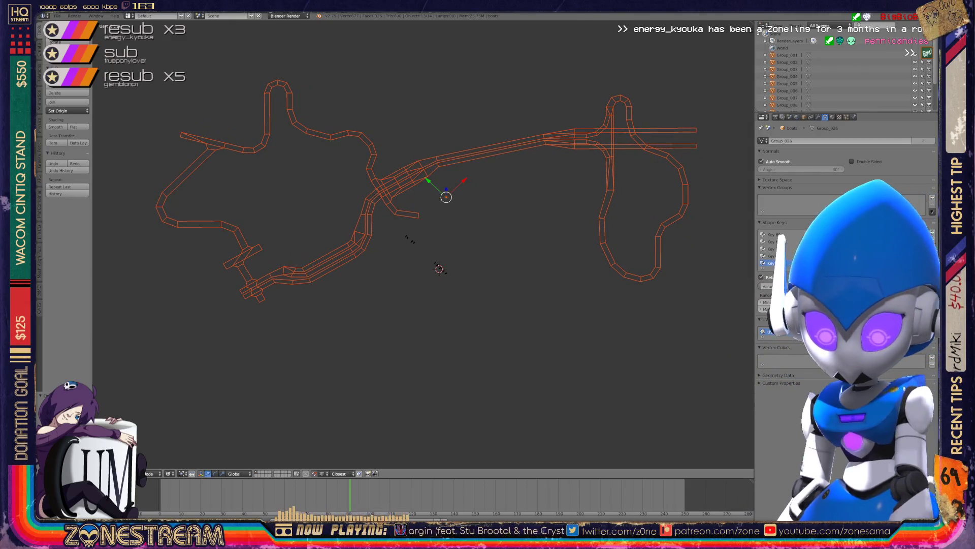
{"action": "key", "text": "ctrl+z"}
{"action": "scroll", "coordinate": [423, 244], "scroll_direction": "up", "scroll_amount": 7}
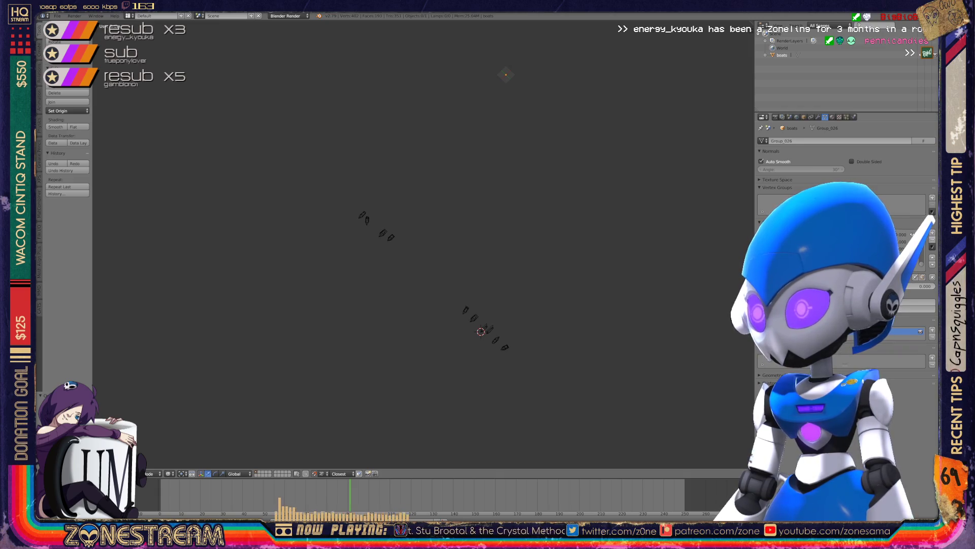
{"action": "scroll", "coordinate": [422, 244], "scroll_direction": "up", "scroll_amount": 8}
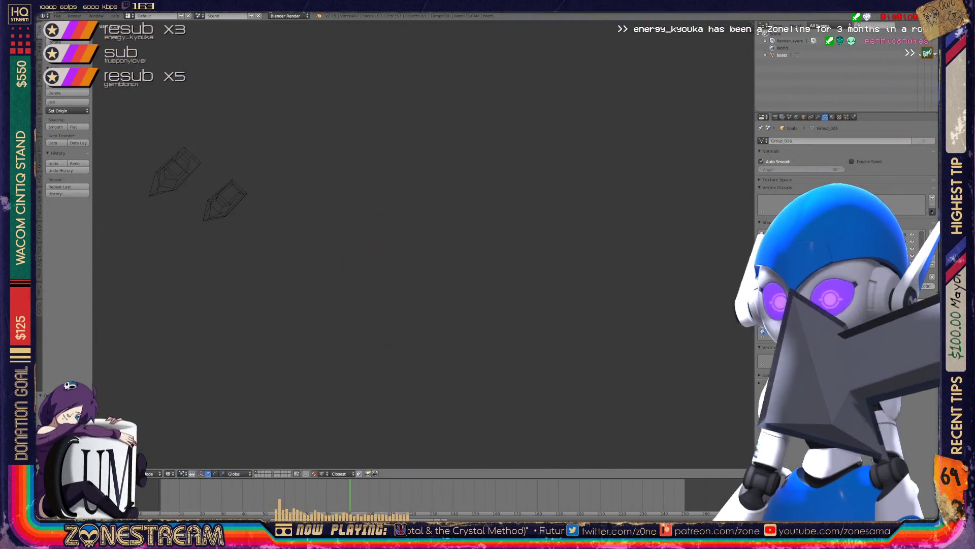
{"action": "middle_click_drag", "start_coordinate": [422, 244], "coordinate": [528, 295]}
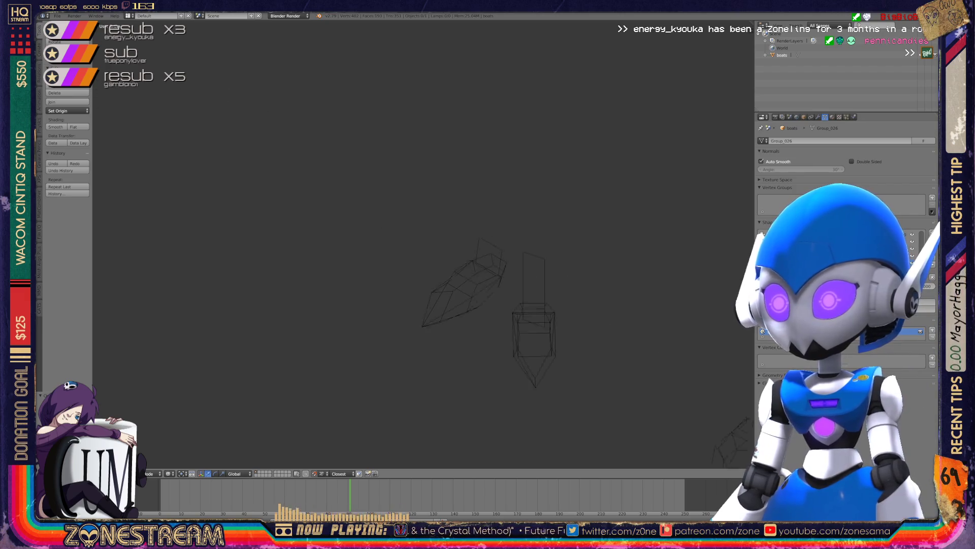
{"action": "scroll", "coordinate": [422, 244], "scroll_direction": "up", "scroll_amount": 6}
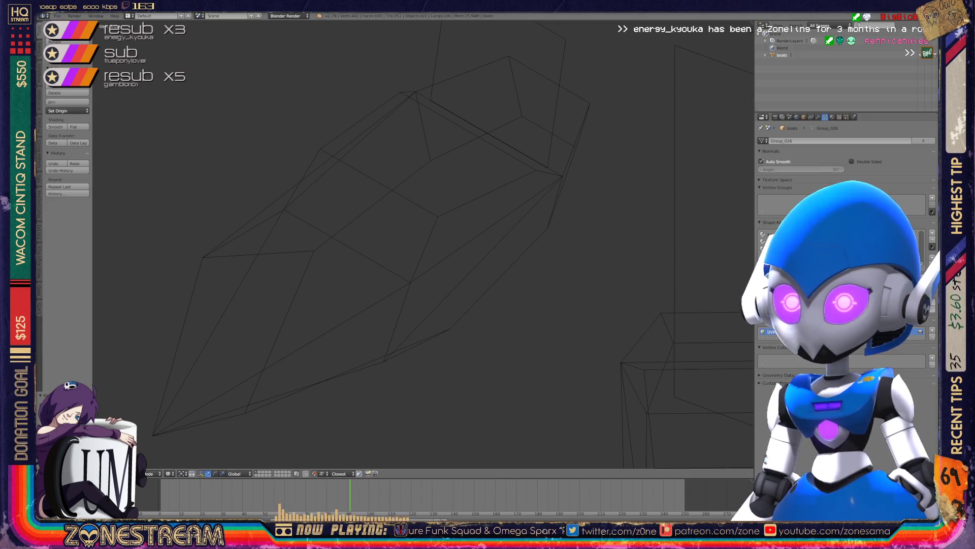
{"action": "left_click", "coordinate": [58, 16]}
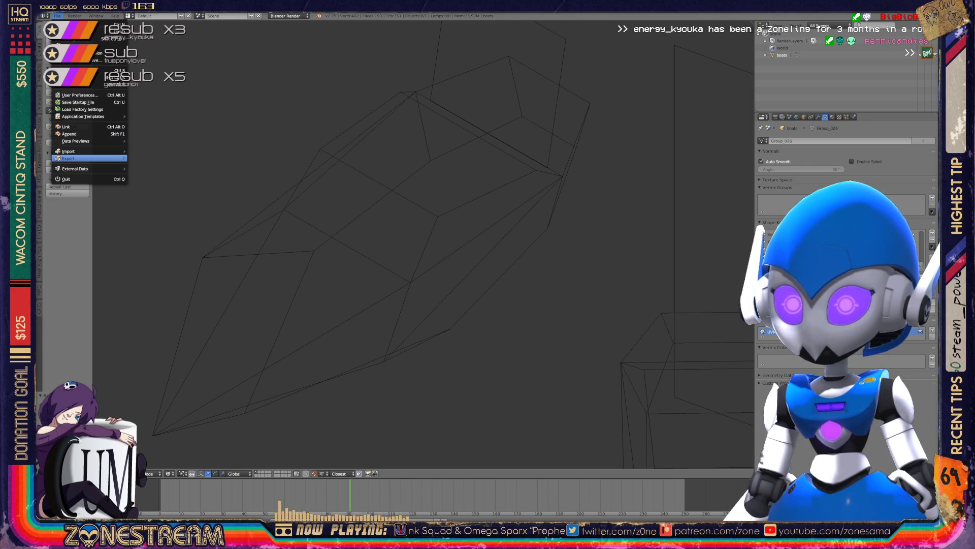
Export the boat mesh as boats.fbx to the Desktop using the FBX format.
{"action": "mouse_move", "coordinate": [71, 158]}
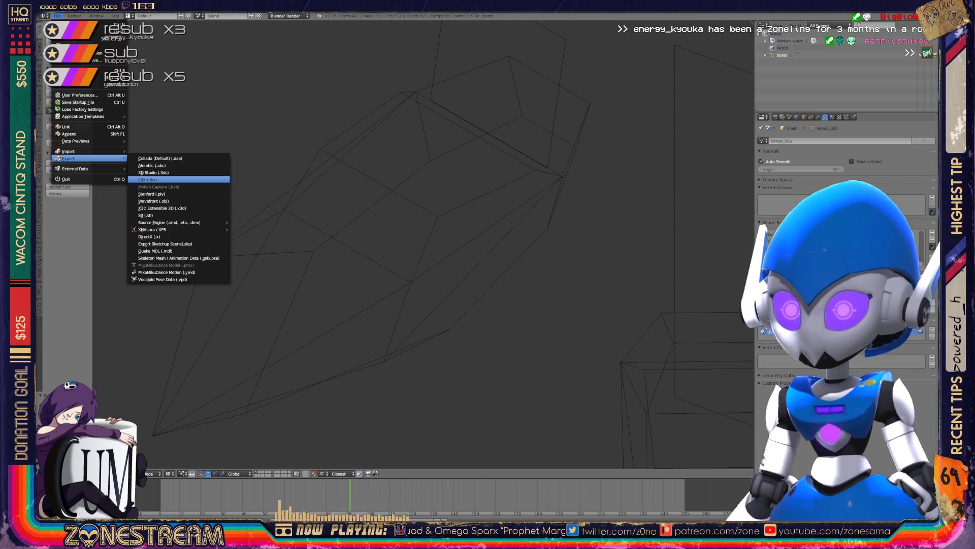
{"action": "left_click", "coordinate": [153, 179]}
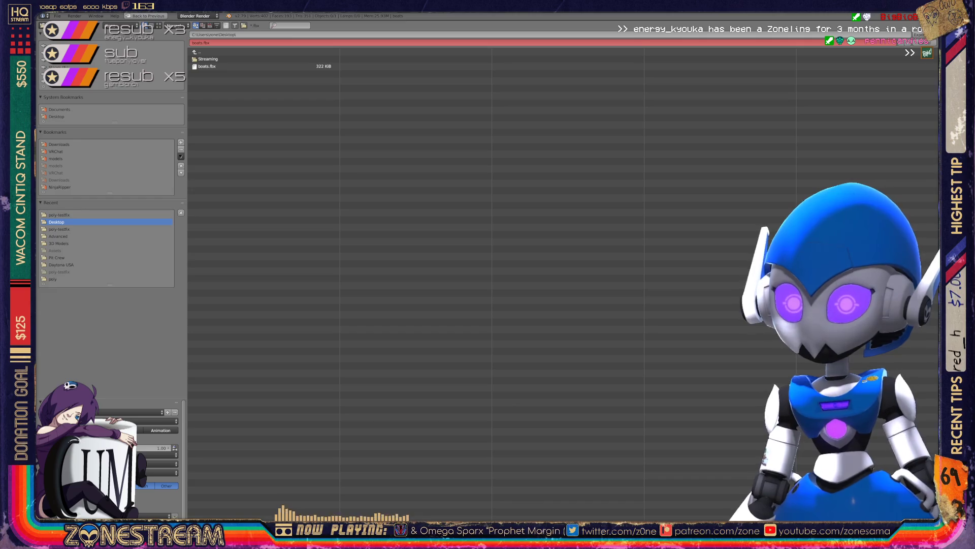
{"action": "key", "text": "Return"}
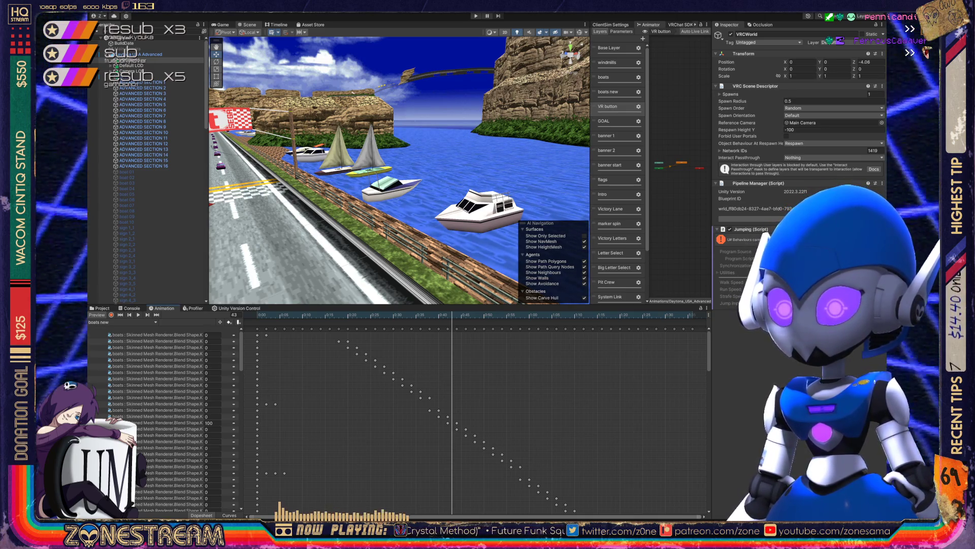
Scrub the boats animation through frames 20 and 26 up to frame 96.
{"action": "left_click", "coordinate": [348, 314]}
{"action": "left_click", "coordinate": [375, 315]}
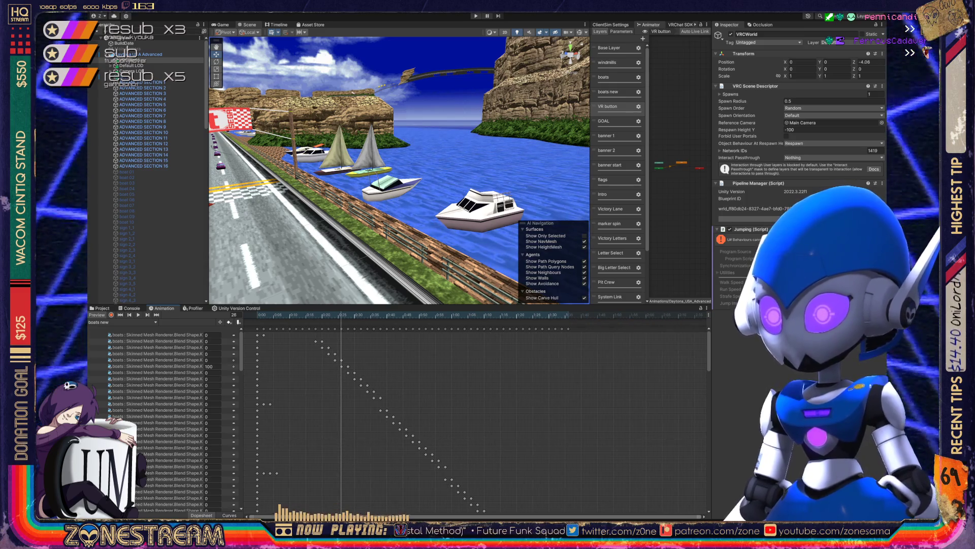
{"action": "scroll", "coordinate": [375, 406], "scroll_direction": "down", "scroll_amount": 3}
{"action": "scroll", "coordinate": [472, 416], "scroll_direction": "down", "scroll_amount": 1}
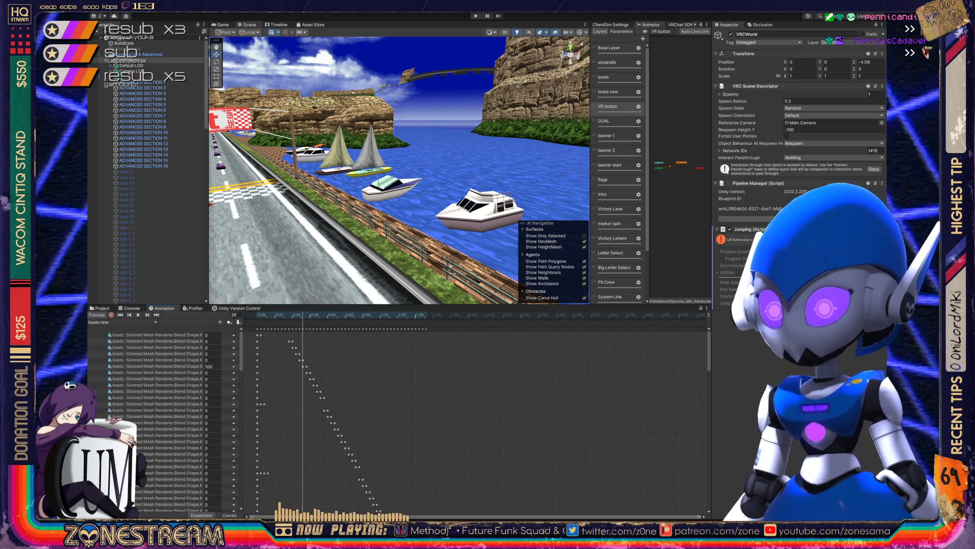
{"action": "left_click_drag", "start_coordinate": [303, 315], "coordinate": [425, 314]}
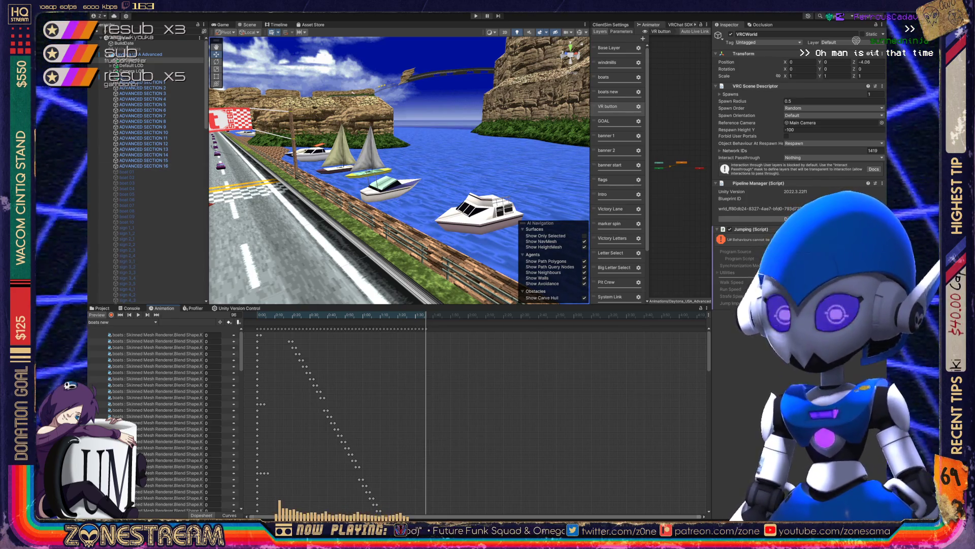
Select the boats FBX in Assets/3D Models to show its import settings.
{"action": "left_click", "coordinate": [100, 308]}
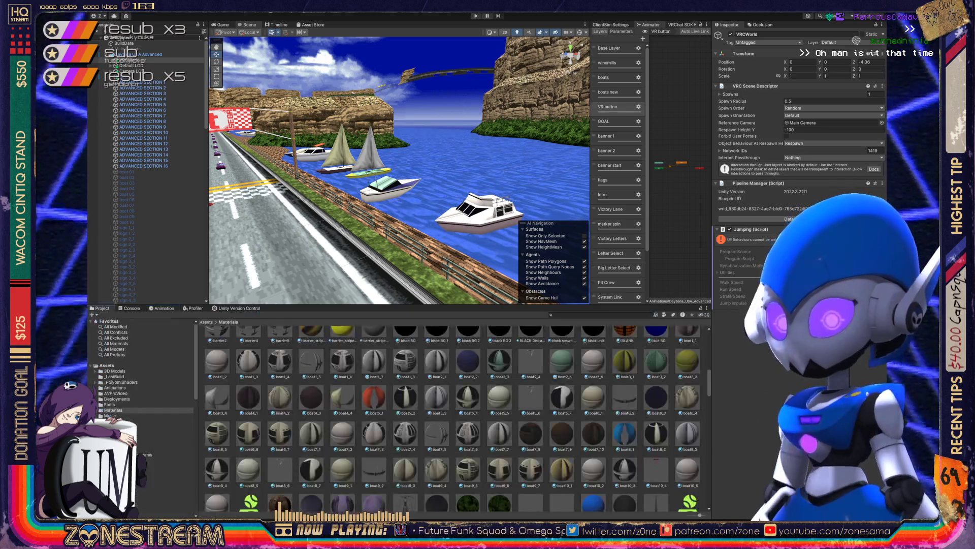
{"action": "left_click", "coordinate": [115, 371]}
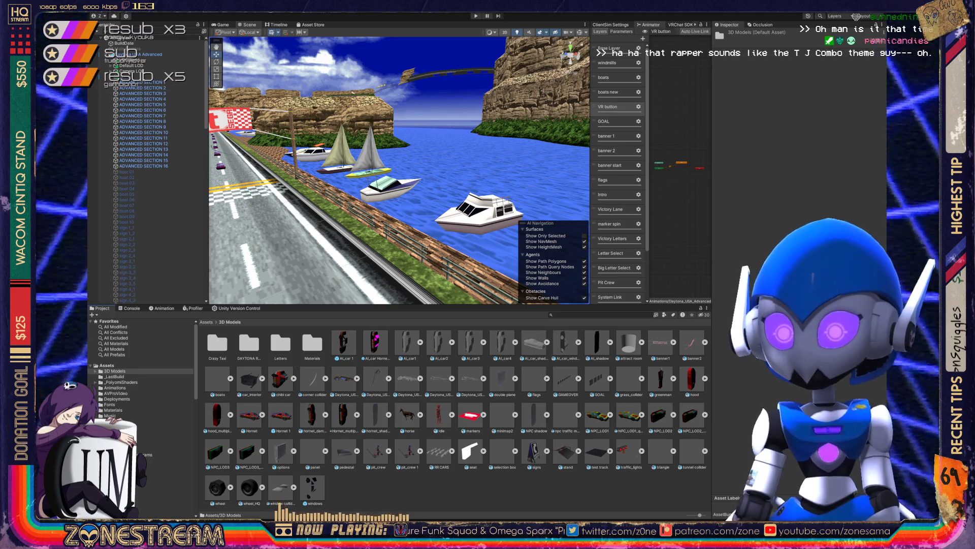
{"action": "left_click", "coordinate": [217, 380]}
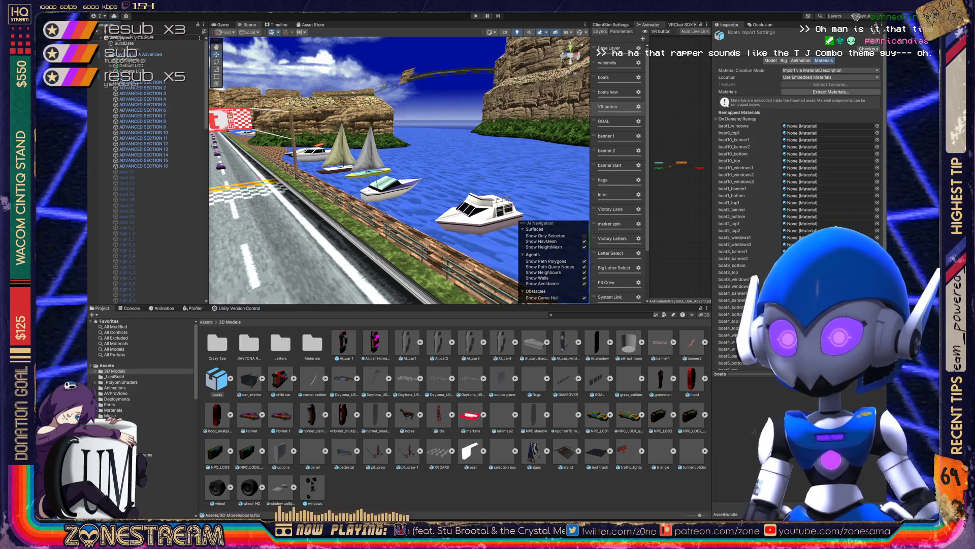
Back in the boats new clip, select both boats objects and review their Materials and BlendShapes.
{"action": "key", "text": "ctrl+6"}
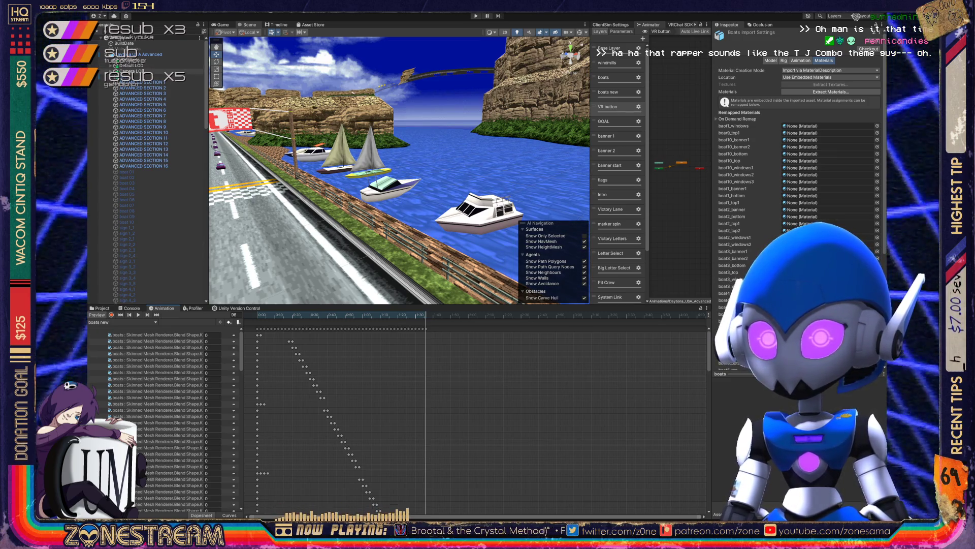
{"action": "key", "text": "ctrl+d"}
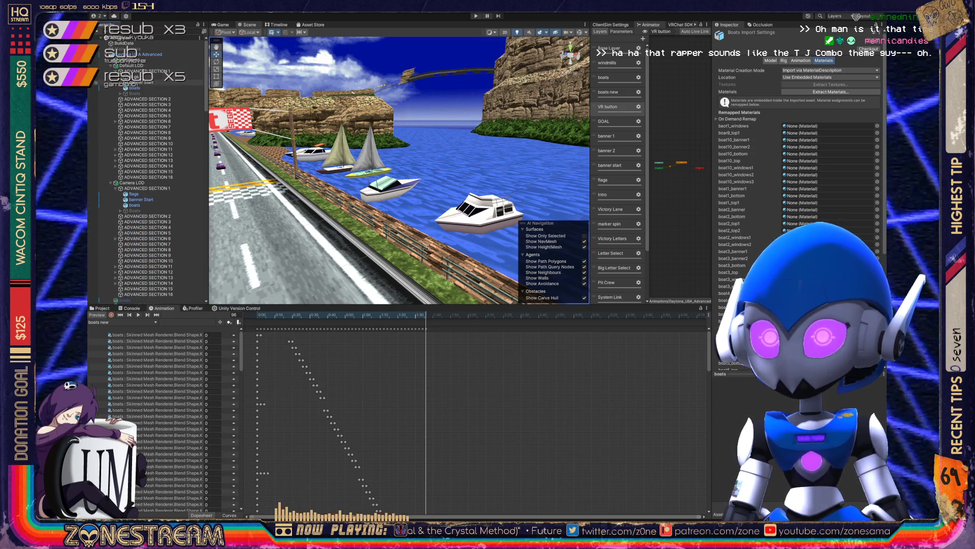
{"action": "left_click", "coordinate": [135, 205]}
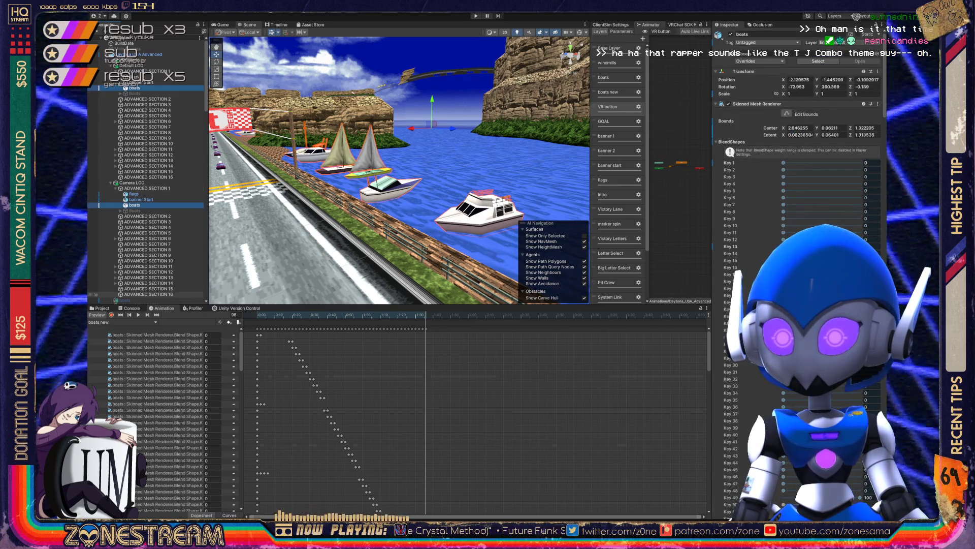
{"action": "left_click", "coordinate": [124, 300], "text": "ctrl"}
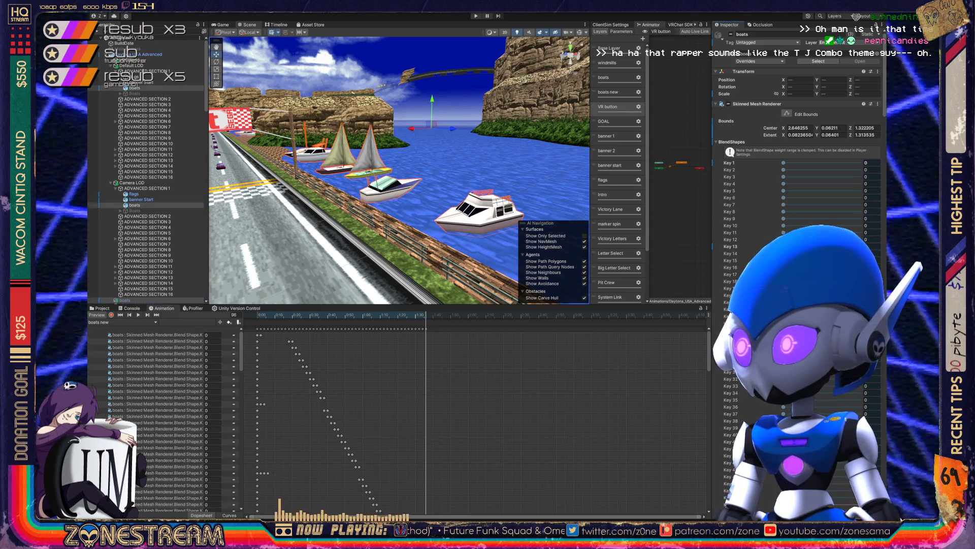
{"action": "scroll", "coordinate": [797, 152], "scroll_direction": "down", "scroll_amount": 10}
{"action": "scroll", "coordinate": [797, 142], "scroll_direction": "up", "scroll_amount": 3}
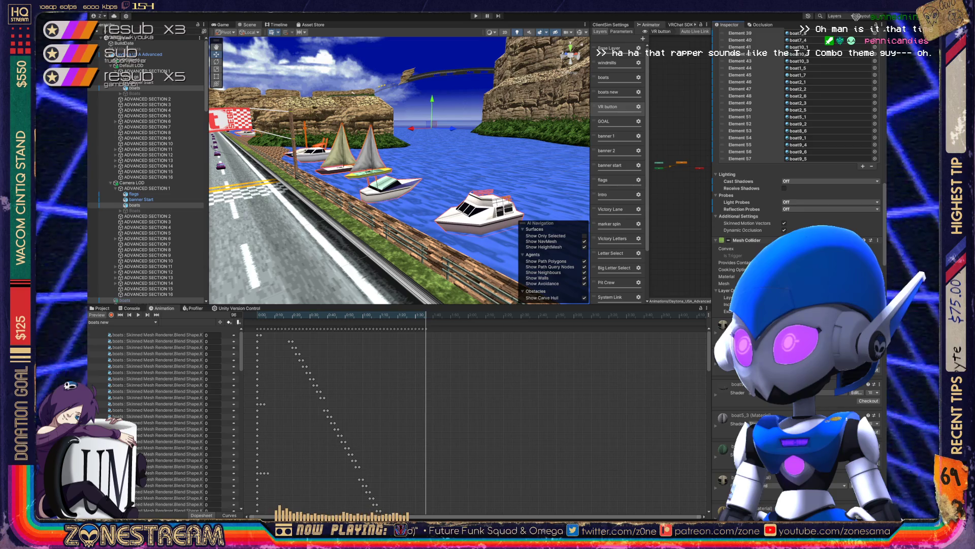
{"action": "scroll", "coordinate": [797, 143], "scroll_direction": "up", "scroll_amount": 4}
{"action": "scroll", "coordinate": [798, 142], "scroll_direction": "up", "scroll_amount": 10}
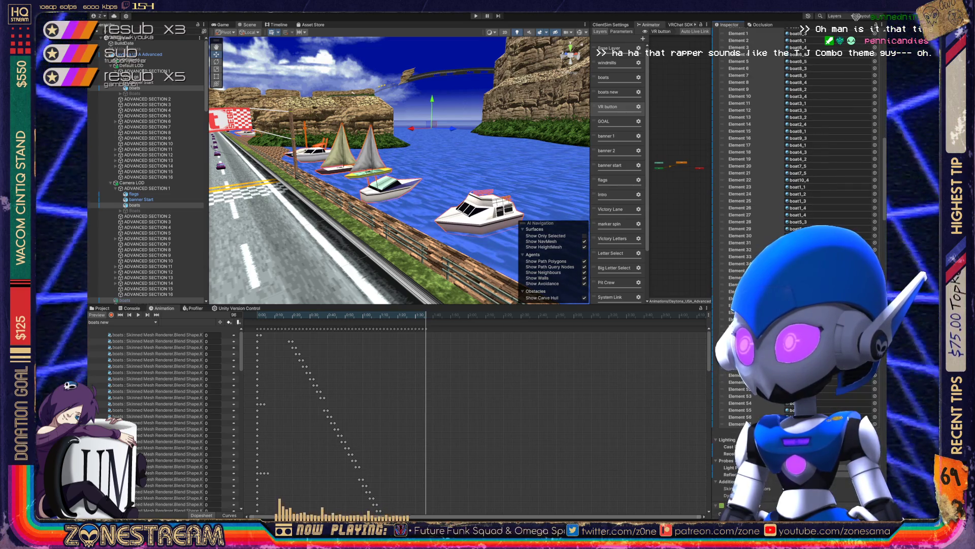
{"action": "scroll", "coordinate": [797, 142], "scroll_direction": "up", "scroll_amount": 1}
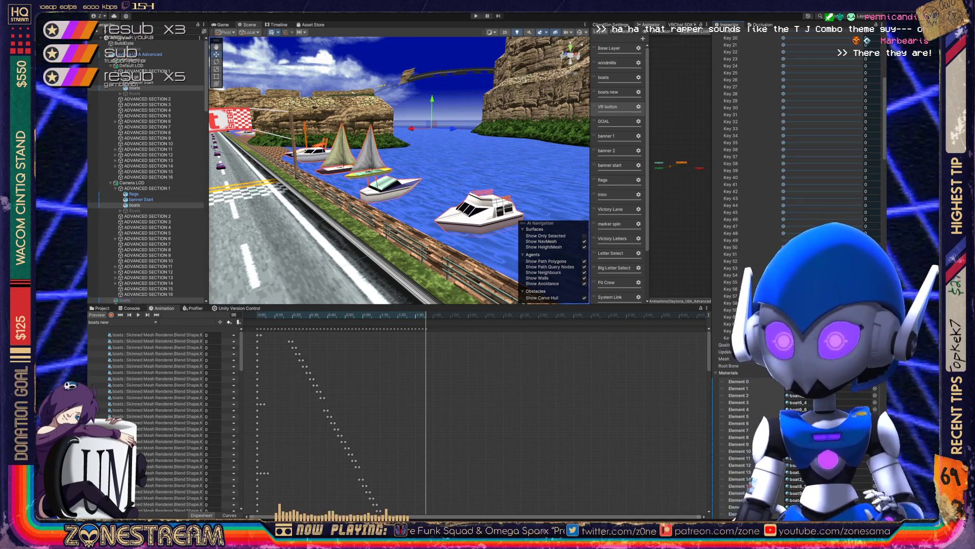
Rewind the animation to frame 0 and step through blend-shape Keys 50, 51, 53, 54, 55 and 57.
{"action": "key", "text": "shift+comma"}
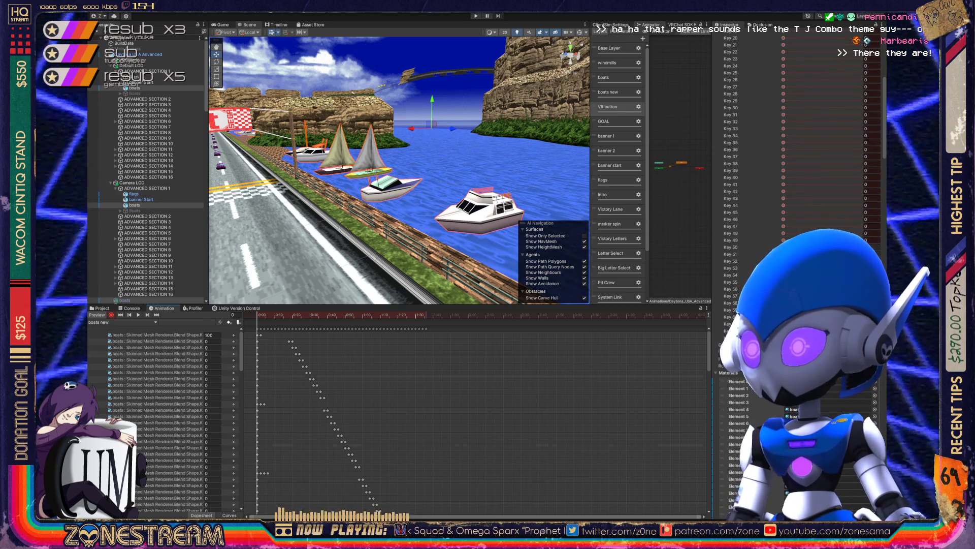
{"action": "left_click", "coordinate": [868, 247]}
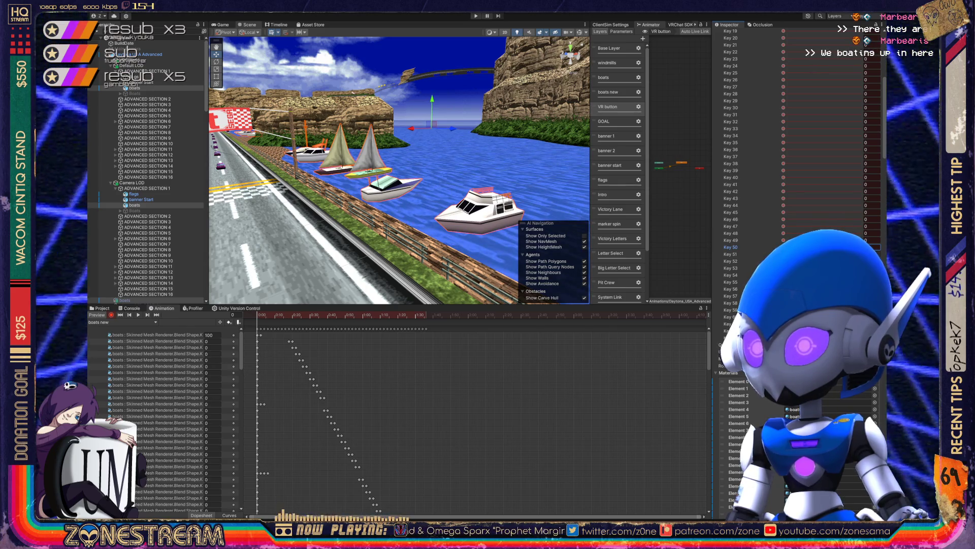
{"action": "left_click", "coordinate": [868, 254]}
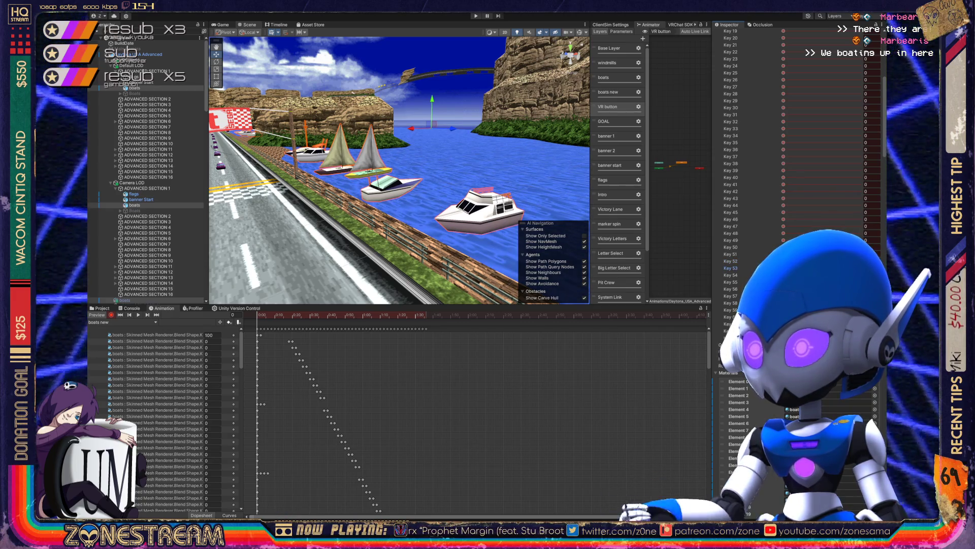
{"action": "left_click", "coordinate": [731, 268]}
{"action": "left_click", "coordinate": [731, 275]}
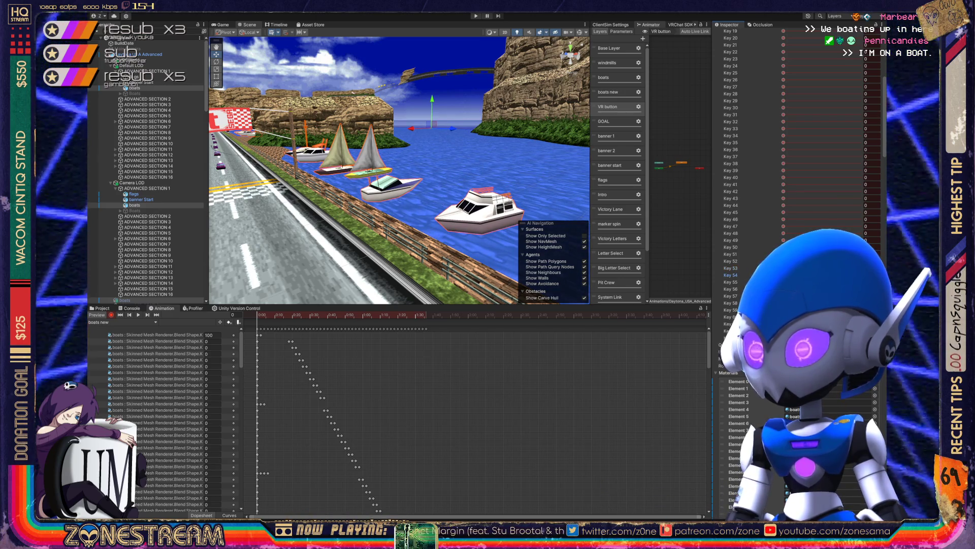
{"action": "left_click", "coordinate": [731, 282]}
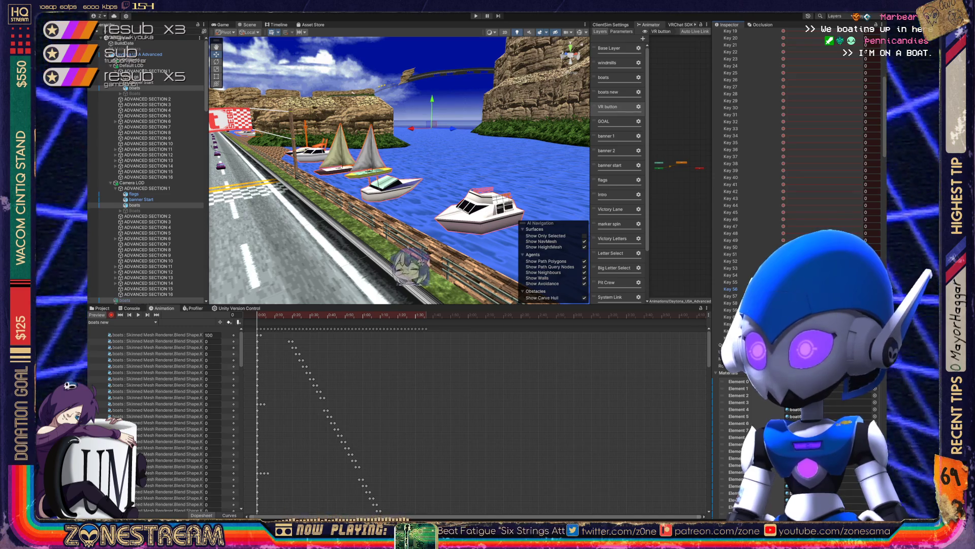
{"action": "left_click", "coordinate": [731, 296]}
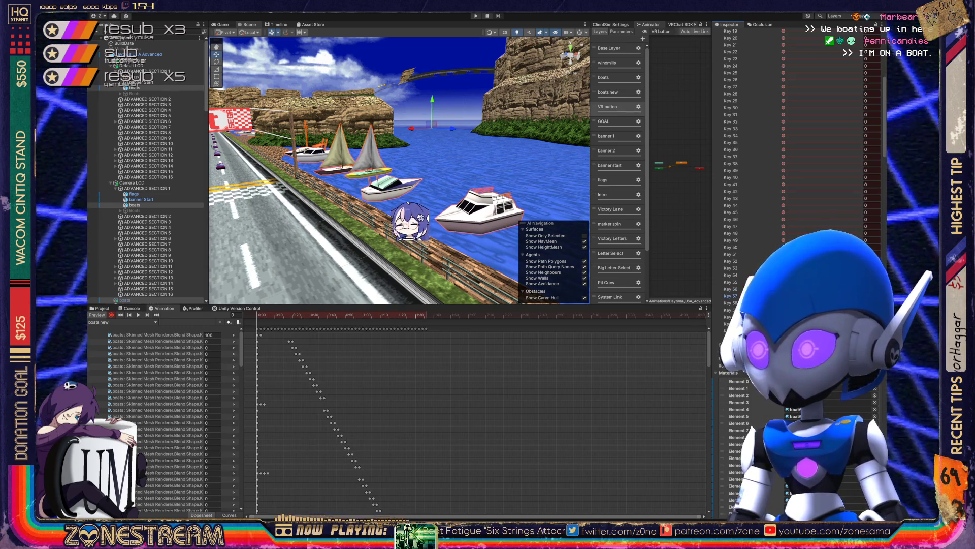